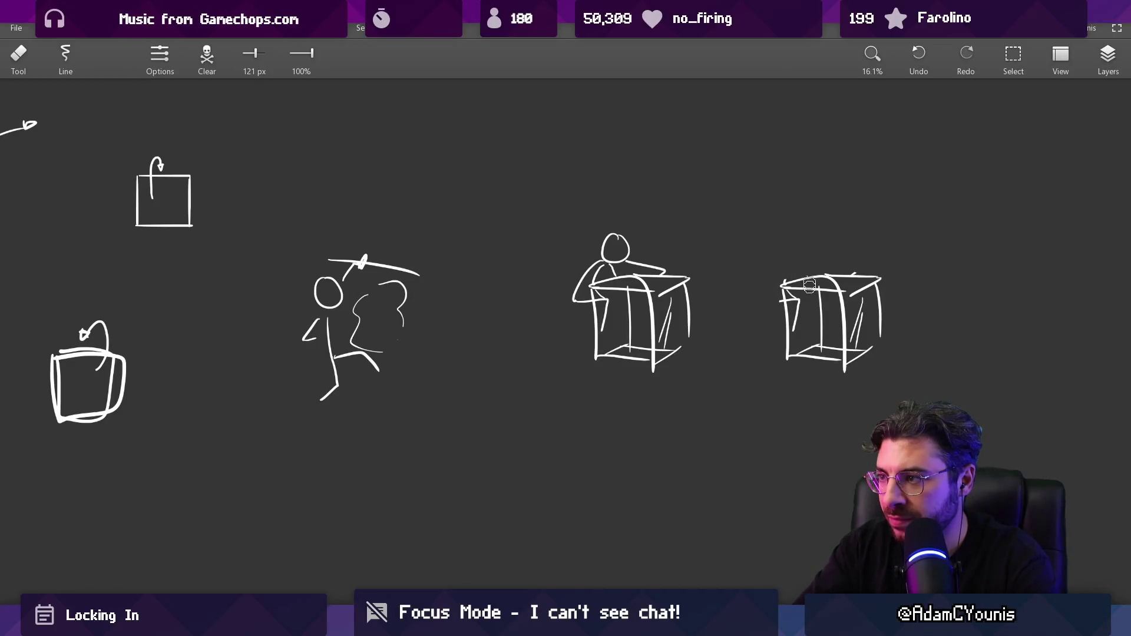
Draw a stick figure standing on top of the right-hand box
key("b")
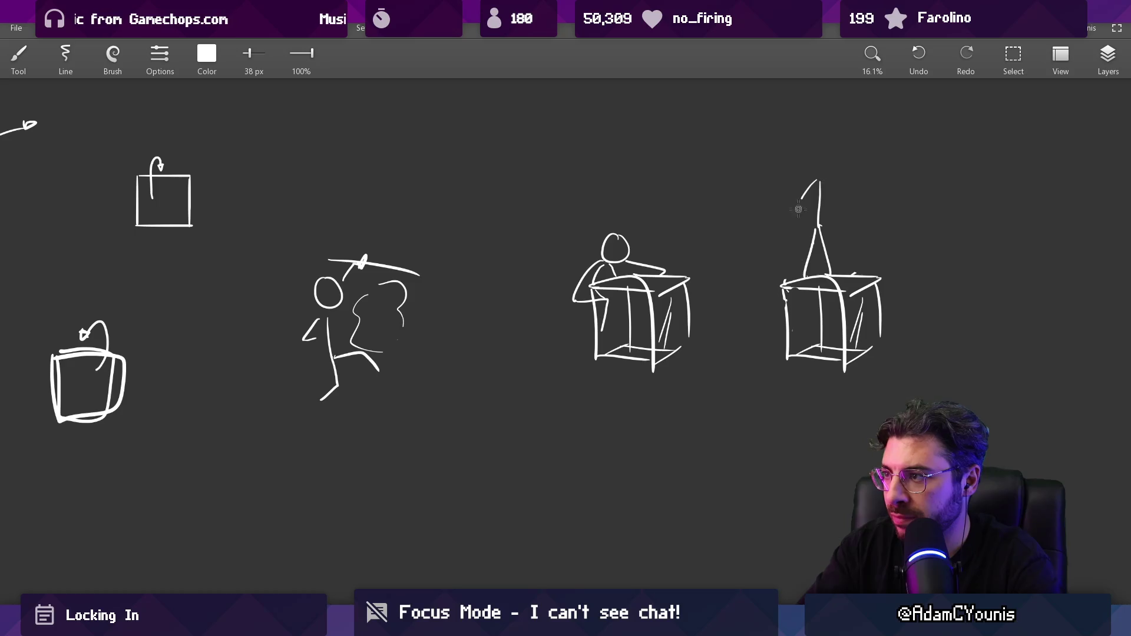
left_click_drag(820, 167, 819, 176)
scroll(651, 260, "down", 2)
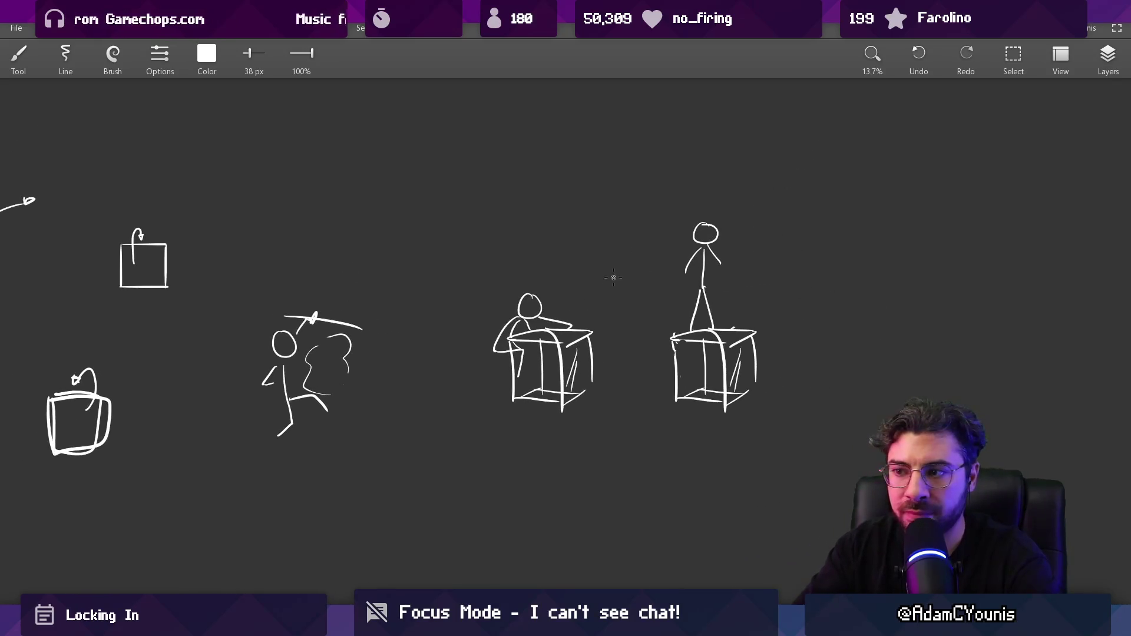
Lasso the desk figure and the box figure and shift each one down and to the left
key("l")
left_click_drag(564, 268, 573, 271)
left_click_drag(568, 342, 531, 368)
left_click_drag(705, 200, 738, 202)
mouse_move(693, 293)
left_mouse_down()
mouse_move(666, 330)
mouse_move(665, 249)
mouse_move(657, 321)
mouse_move(702, 287)
left_mouse_up()
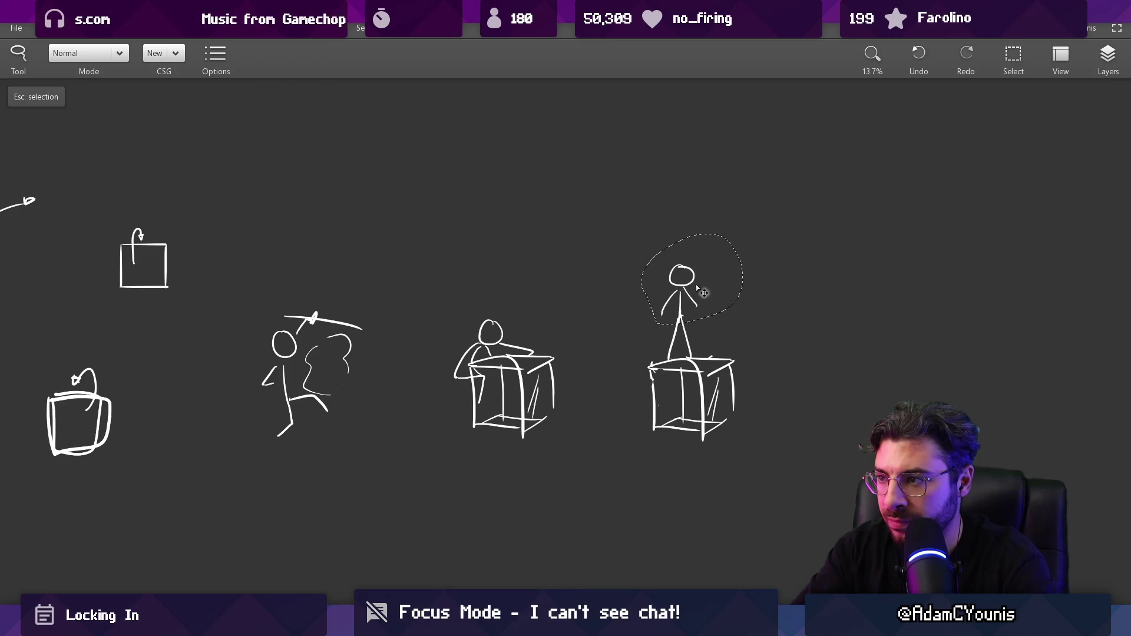
Add a small curl and a U-shaped swirl around the sword-swinging figure's cloud
key("Escape")
scroll(629, 354, "down", 1)
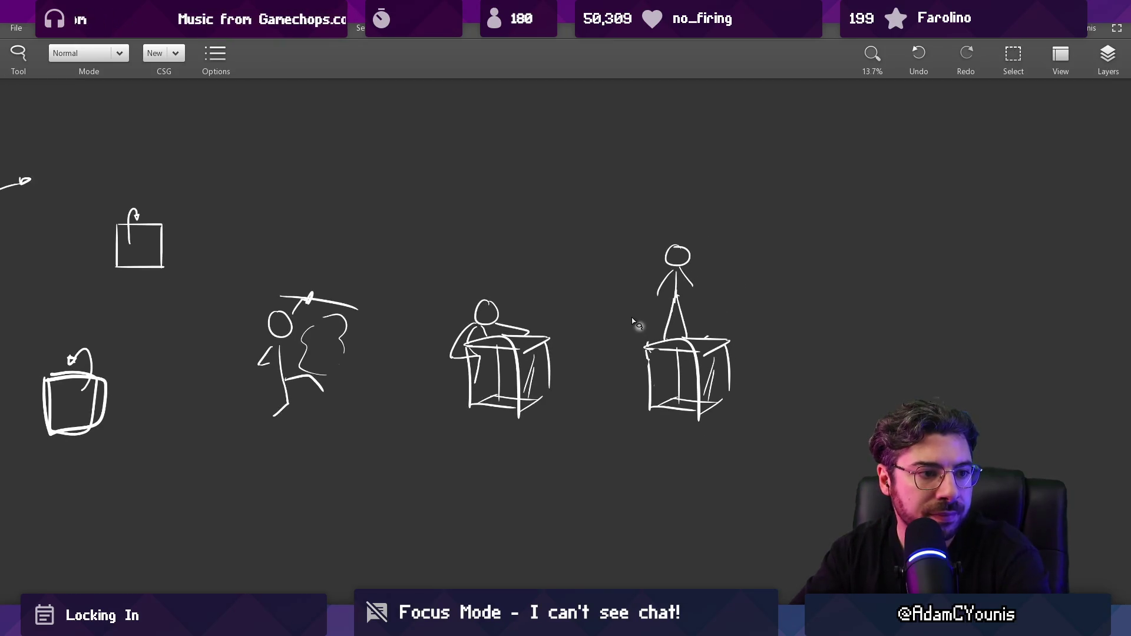
left_click_drag(601, 323, 659, 321)
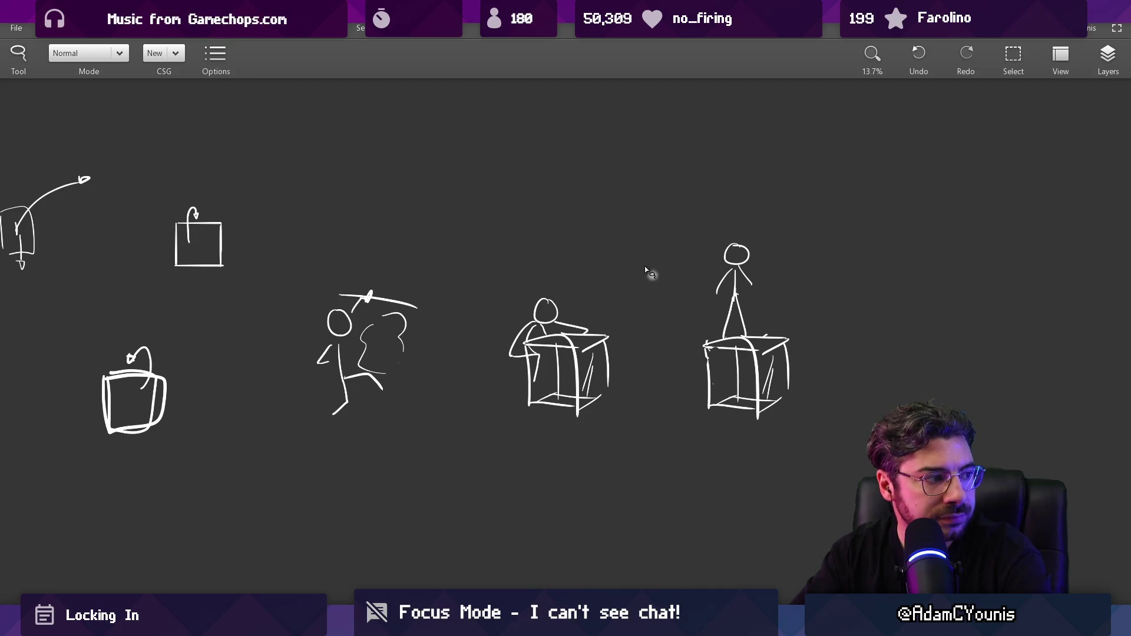
left_click_drag(627, 316, 663, 307)
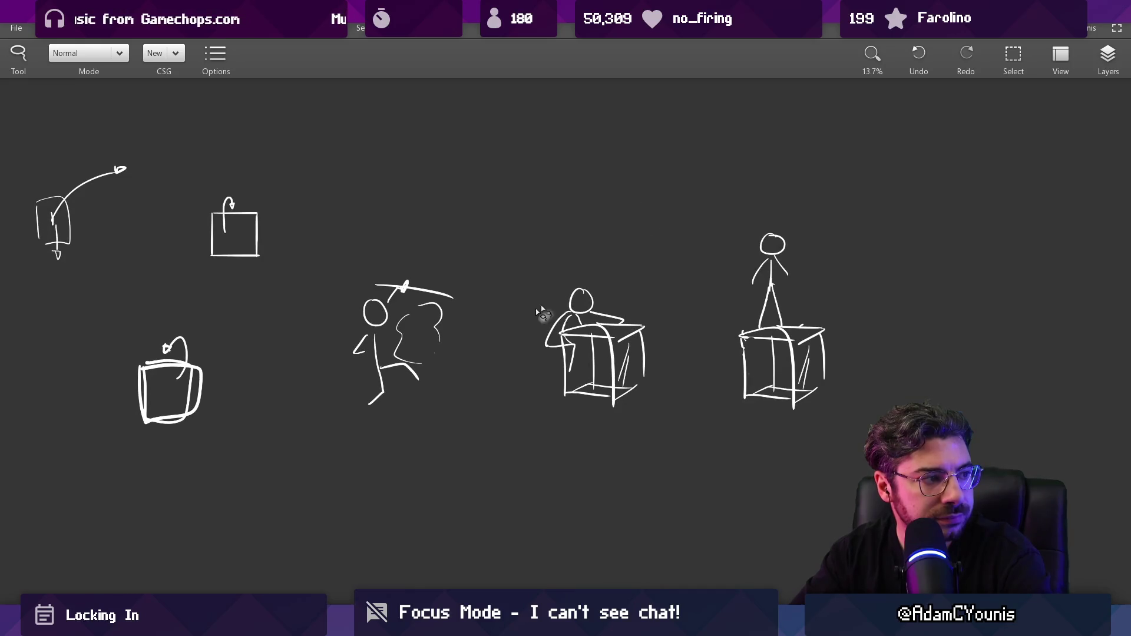
scroll(431, 347, "up", 3)
key("b")
left_click_drag(478, 307, 484, 336)
left_click_drag(355, 350, 392, 357)
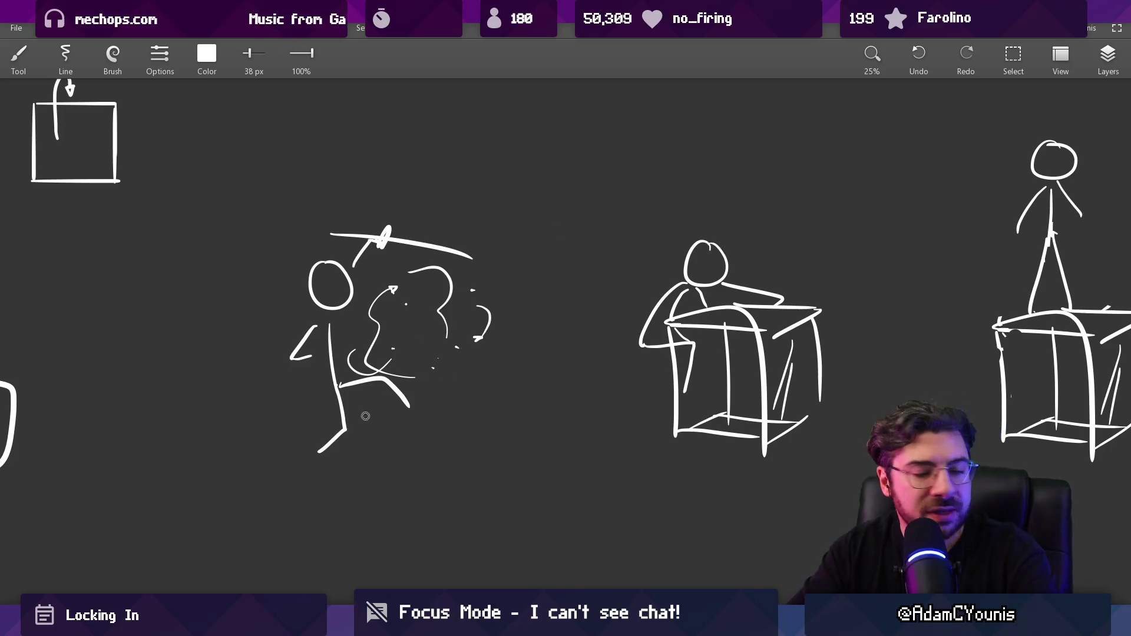
Redraw the sword figure's bent lower leg as a straight stroke
key("ctrl+z")
left_click_drag(342, 416, 340, 469)
scroll(366, 475, "down", 3)
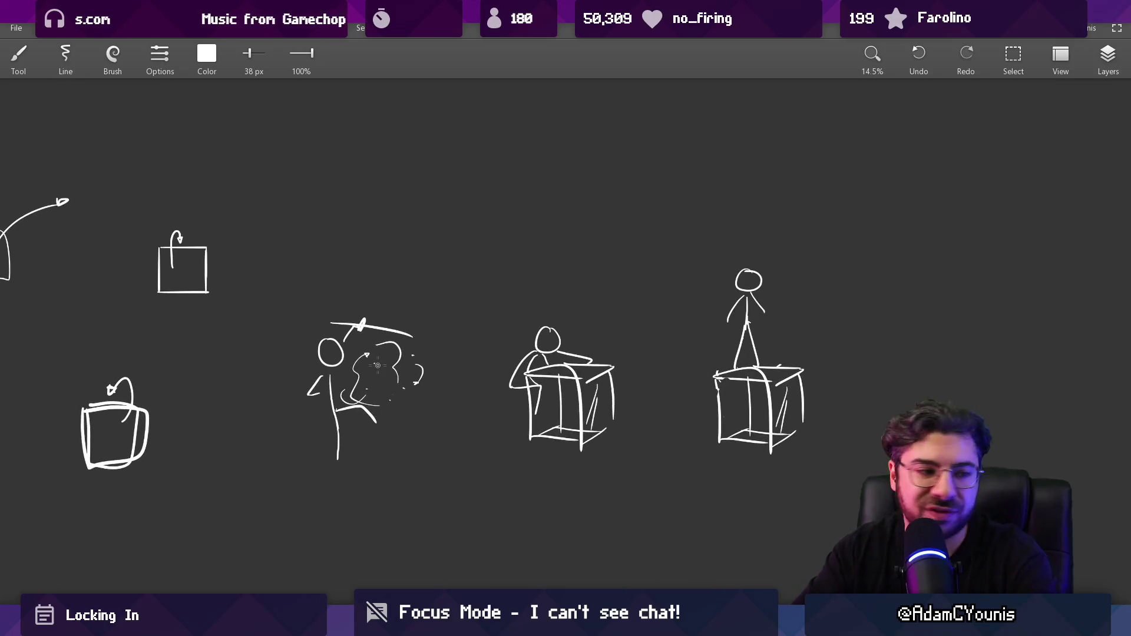
Pan over to the right-hand box, try a stroke beside it, and undo it
mouse_move(418, 316)
left_mouse_down()
mouse_move(435, 372)
mouse_move(408, 355)
left_mouse_up()
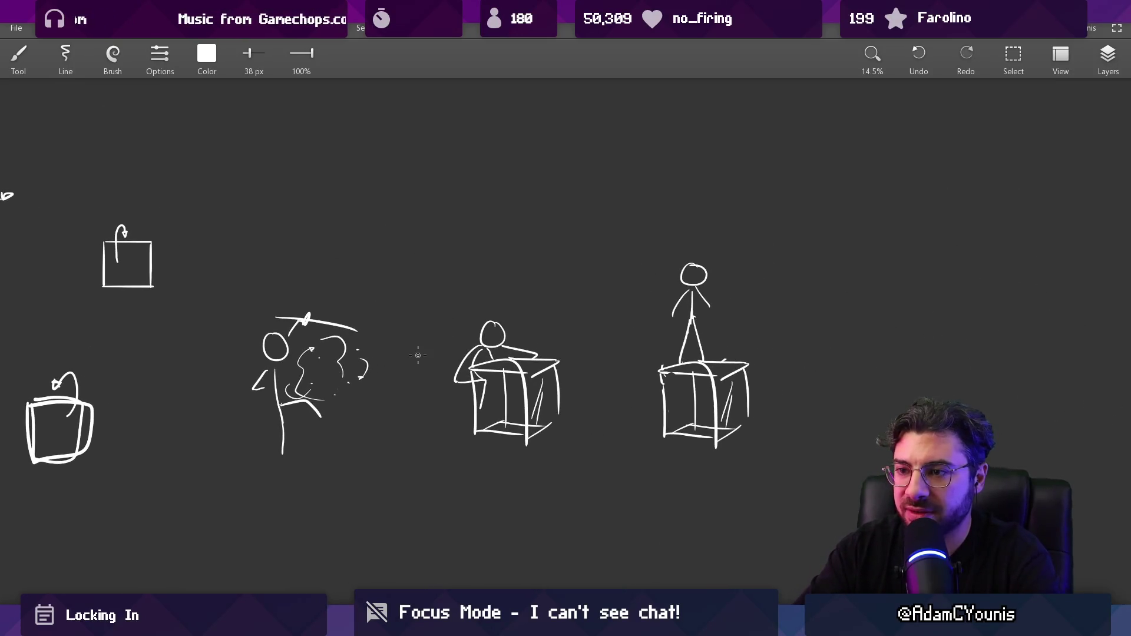
scroll(313, 420, "up", 2)
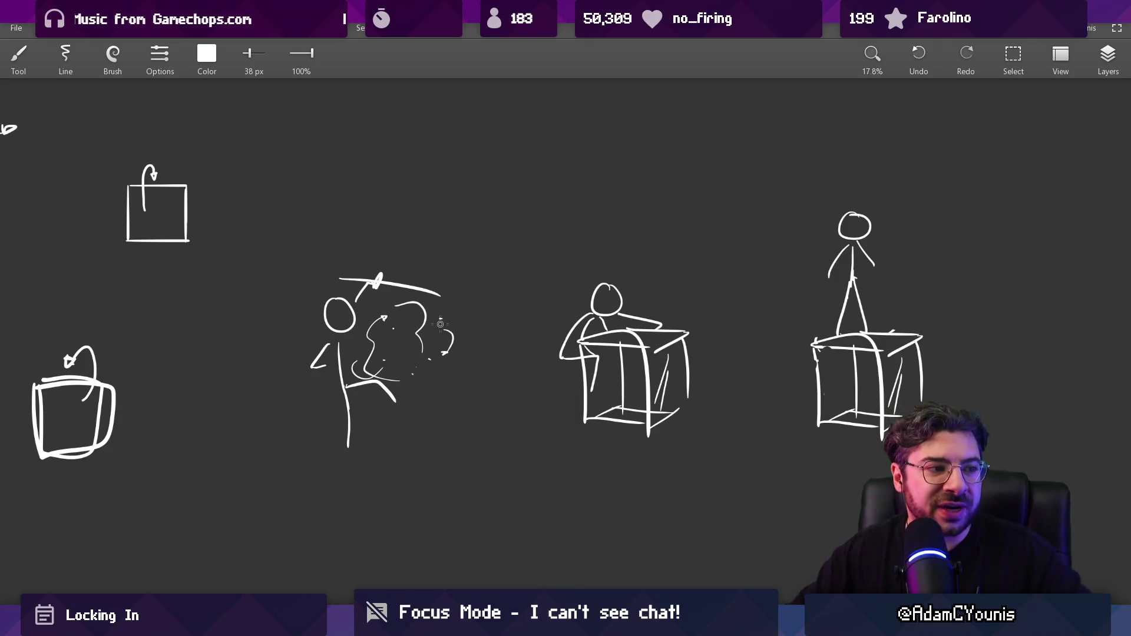
scroll(758, 354, "right", 5)
left_click_drag(761, 324, 766, 349)
key("ctrl+z")
key("ctrl+z")
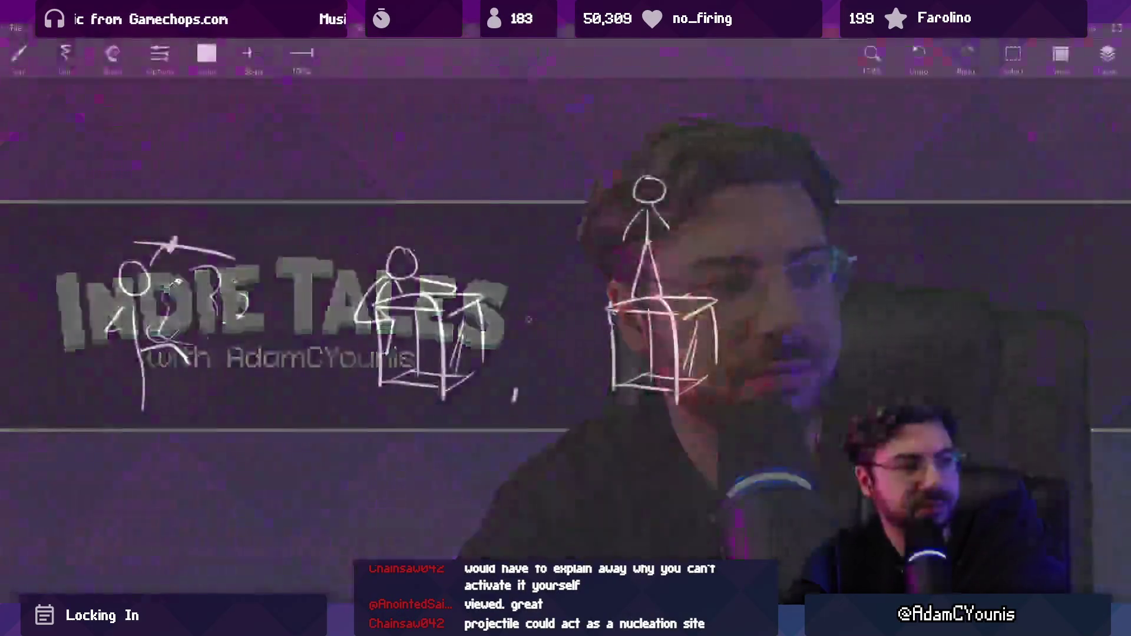
Scroll the canvas view down below the box sketches
scroll(467, 470, "down", 5)
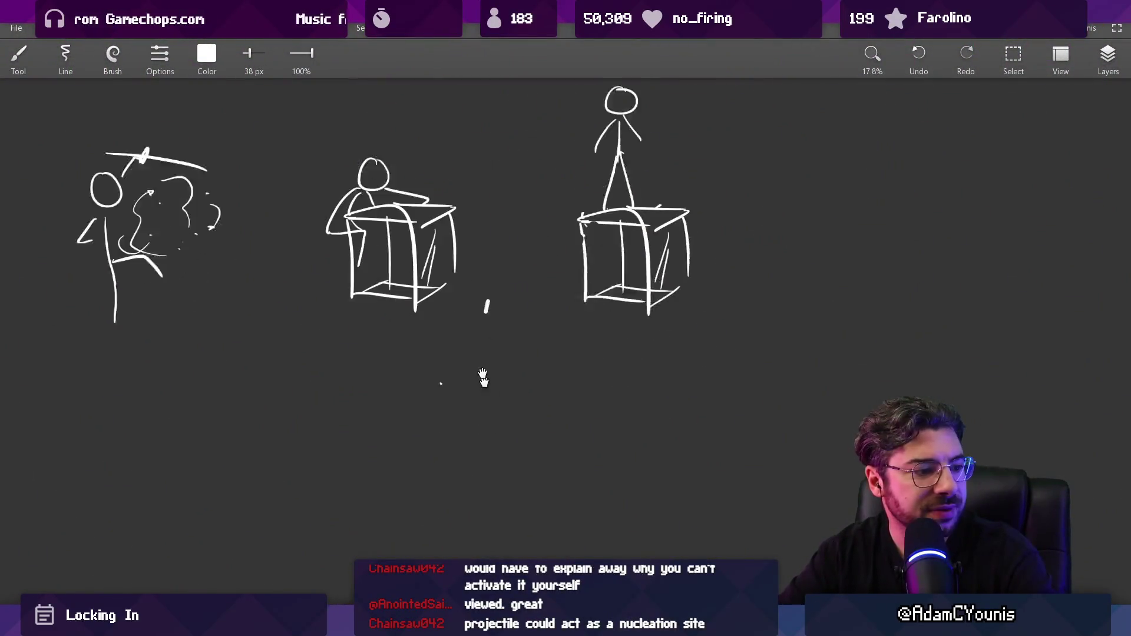
Sketch the first pill-shaped projectile with a short wavy trail behind it
left_click_drag(425, 368, 494, 363)
key("ctrl+z")
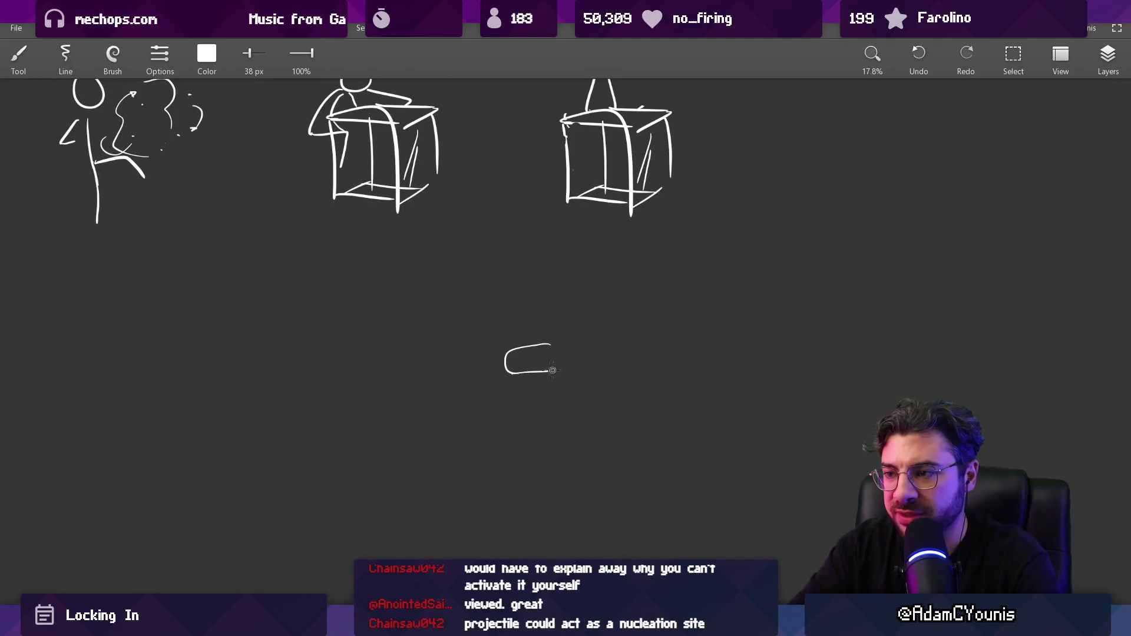
scroll(540, 346, "right", 1)
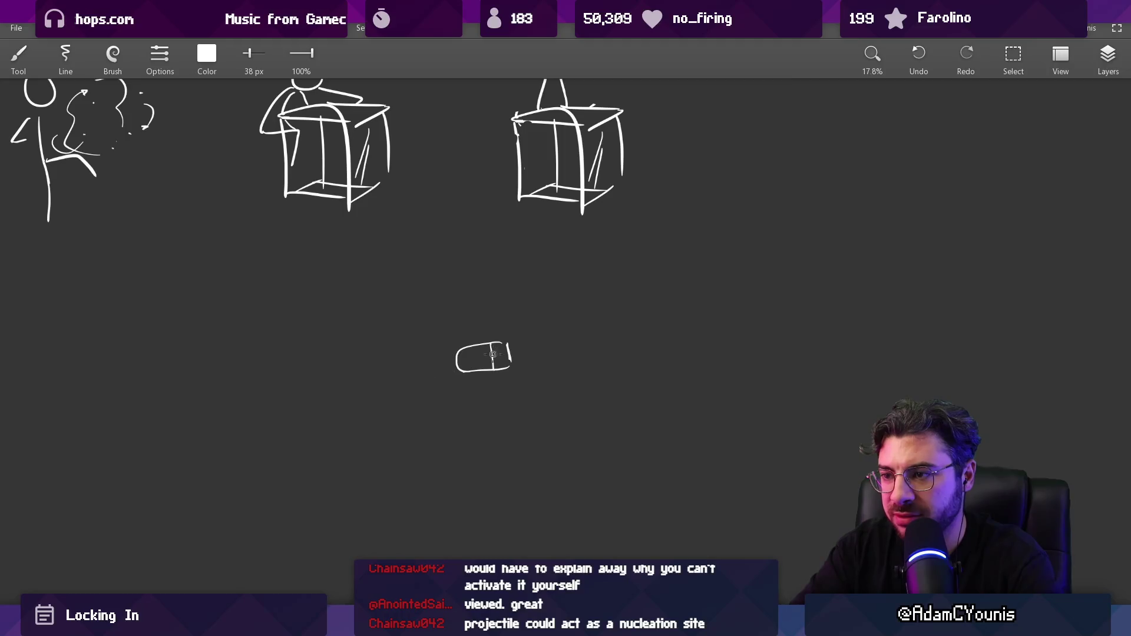
left_click_drag(510, 354, 698, 342)
key("ctrl+z")
left_click_drag(524, 354, 720, 351)
scroll(720, 351, "right", 1)
Duplicate the pill to the right and add a wavy trail after the middle pill
key("s")
mouse_move(404, 333)
left_mouse_down()
mouse_move(490, 383)
mouse_move(819, 357)
mouse_move(1128, 356)
left_mouse_up()
scroll(653, 357, "right", 2)
scroll(658, 366, "down", 2)
left_click_drag(731, 367, 859, 366)
key("b")
left_click_drag(625, 372, 732, 370)
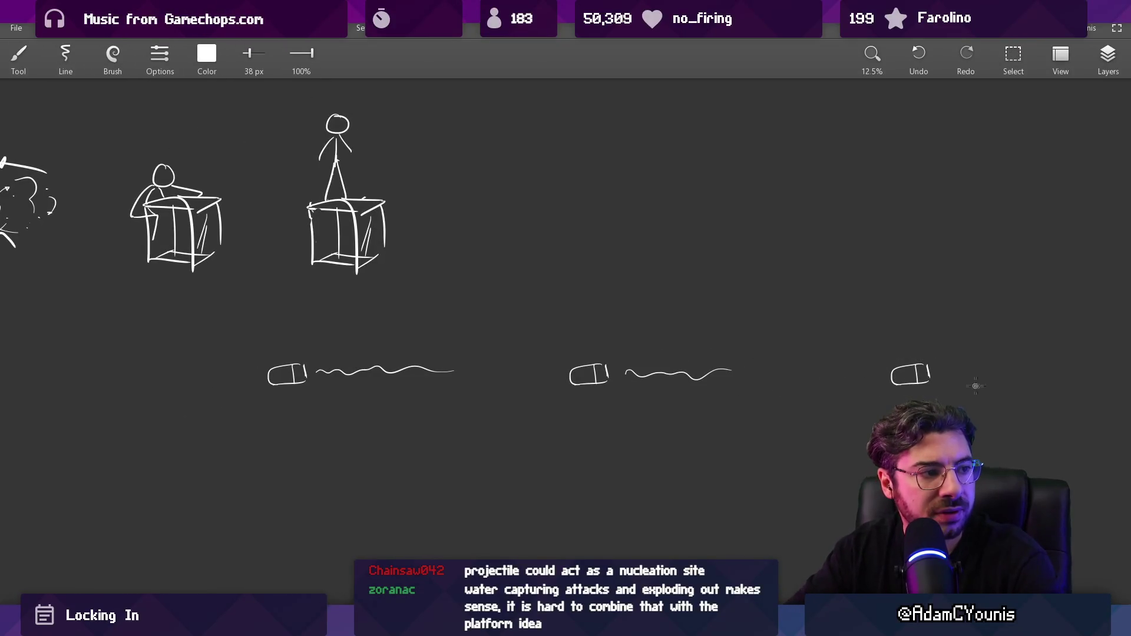
scroll(851, 380, "left", 3)
scroll(851, 380, "down", 1)
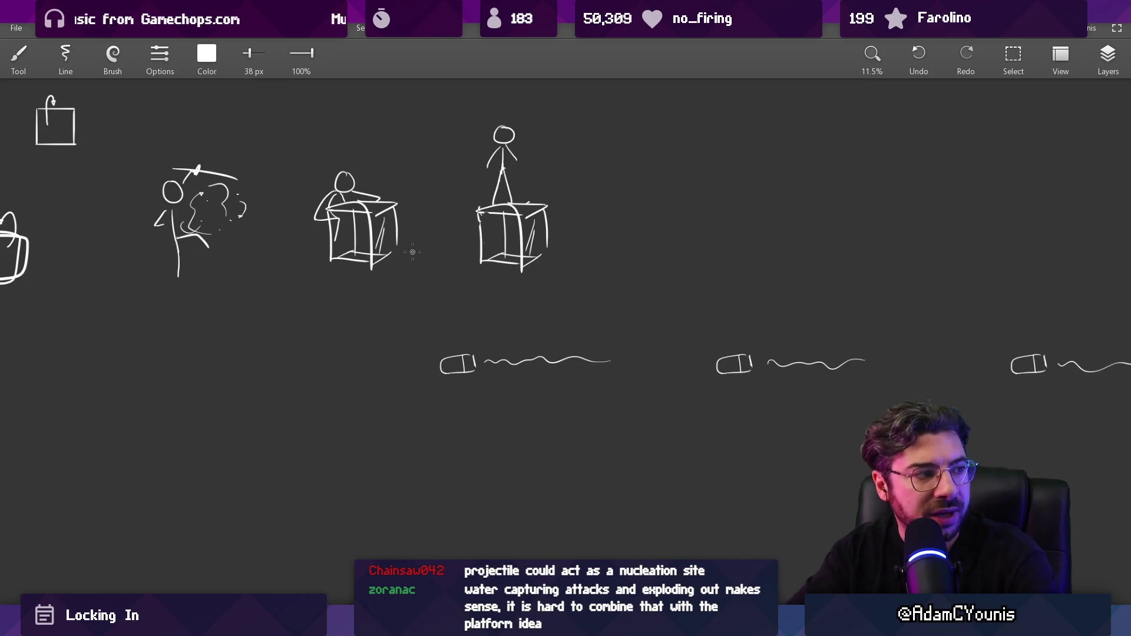
Try moving the left sword figure below the projectile row, then undo it
key("l")
mouse_move(282, 139)
left_mouse_down()
mouse_move(298, 215)
mouse_move(396, 371)
left_mouse_up()
key("ctrl+z")
mouse_move(275, 292)
left_mouse_down()
mouse_move(426, 485)
mouse_move(439, 460)
left_mouse_up()
key("ctrl+z")
Try placing copies of the desk figure and box figure lower down, undoing both
mouse_move(353, 124)
left_mouse_down()
mouse_move(384, 316)
mouse_move(416, 150)
left_mouse_up()
mouse_move(418, 200)
left_mouse_down()
mouse_move(425, 355)
mouse_move(439, 342)
left_mouse_up()
key("ctrl+z")
left_click_drag(565, 94, 576, 110)
left_click_drag(513, 236, 432, 354)
key("ctrl+z")
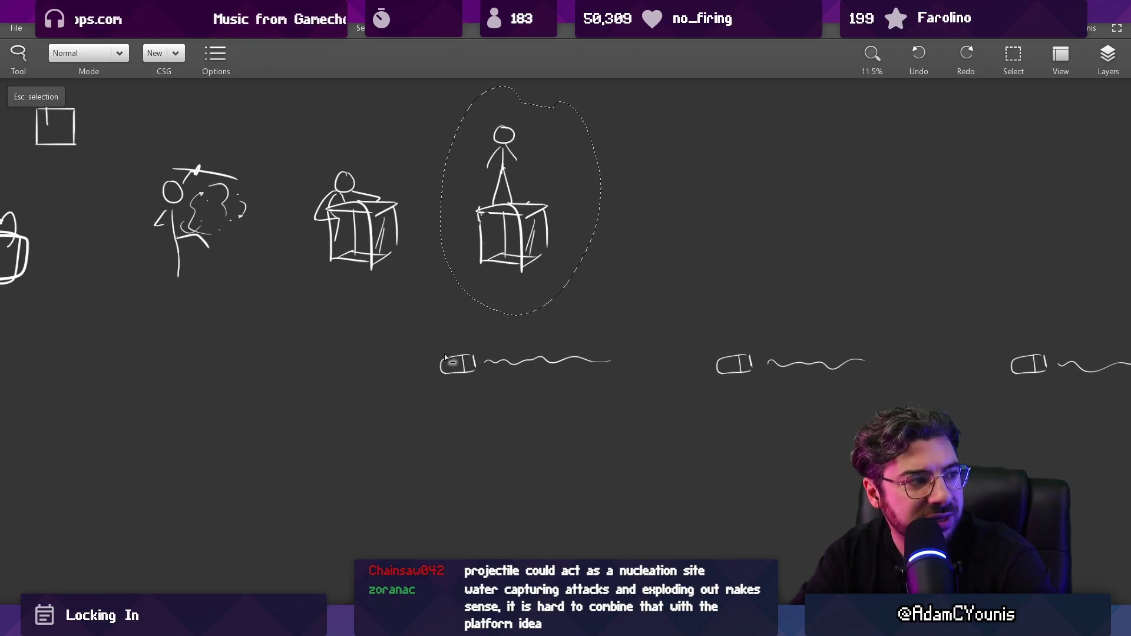
key("Escape")
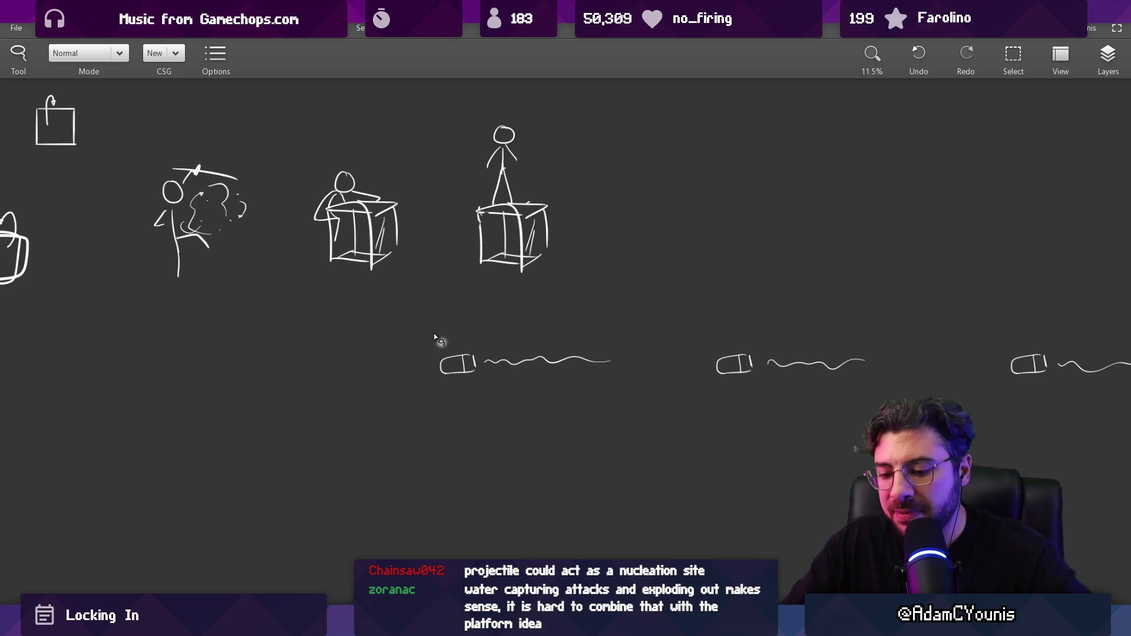
Start a new stick figure on empty canvas by drawing its arms
key("b")
left_click_drag(421, 358, 549, 275)
scroll(406, 315, "up", 2)
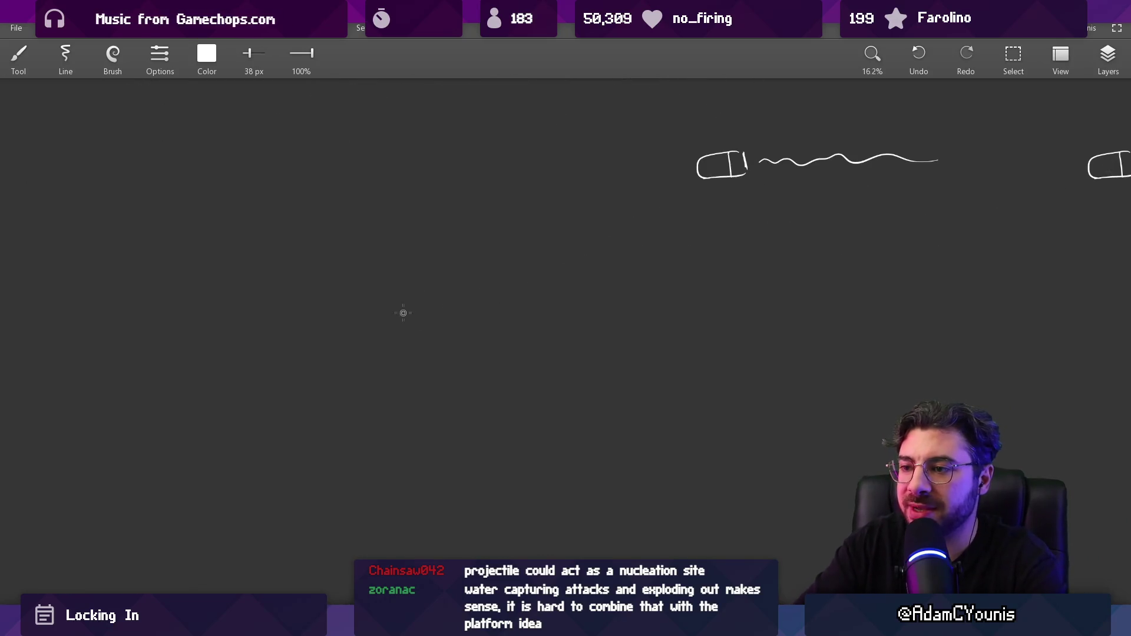
left_click_drag(371, 311, 351, 342)
left_click_drag(421, 300, 466, 303)
key("ctrl+z")
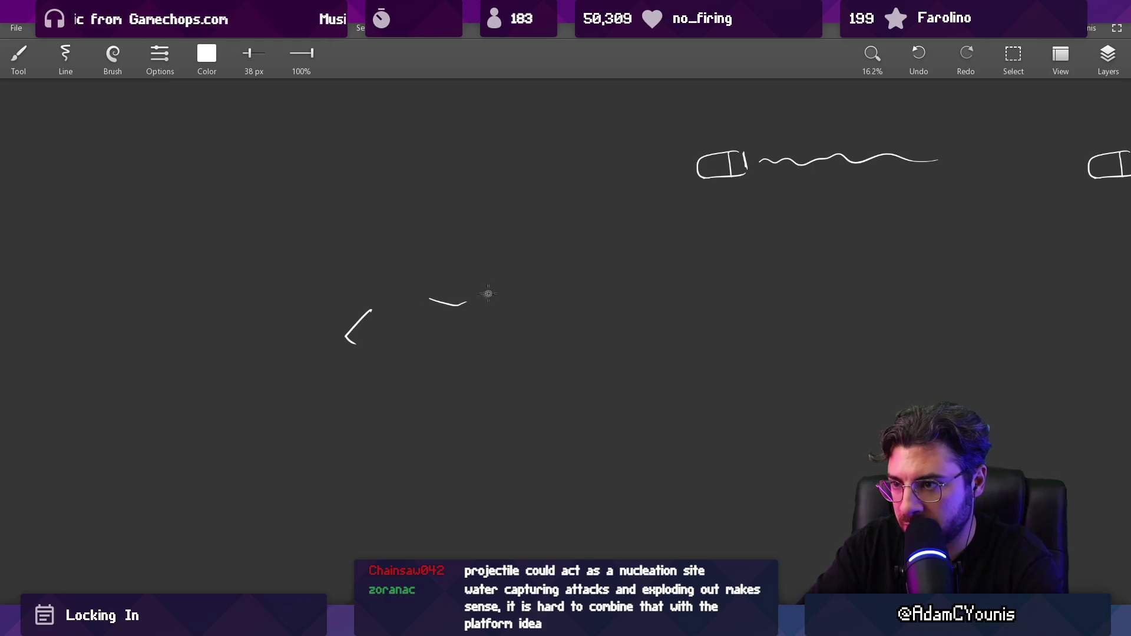
Add the figure's body line and legs, with the bent leg drawn as a curve
mouse_move(405, 263)
left_mouse_down()
mouse_move(397, 255)
mouse_move(403, 297)
mouse_move(397, 253)
mouse_move(404, 298)
mouse_move(380, 277)
mouse_move(403, 258)
left_mouse_up()
key("ctrl+z")
key("ctrl+z")
key("ctrl+z")
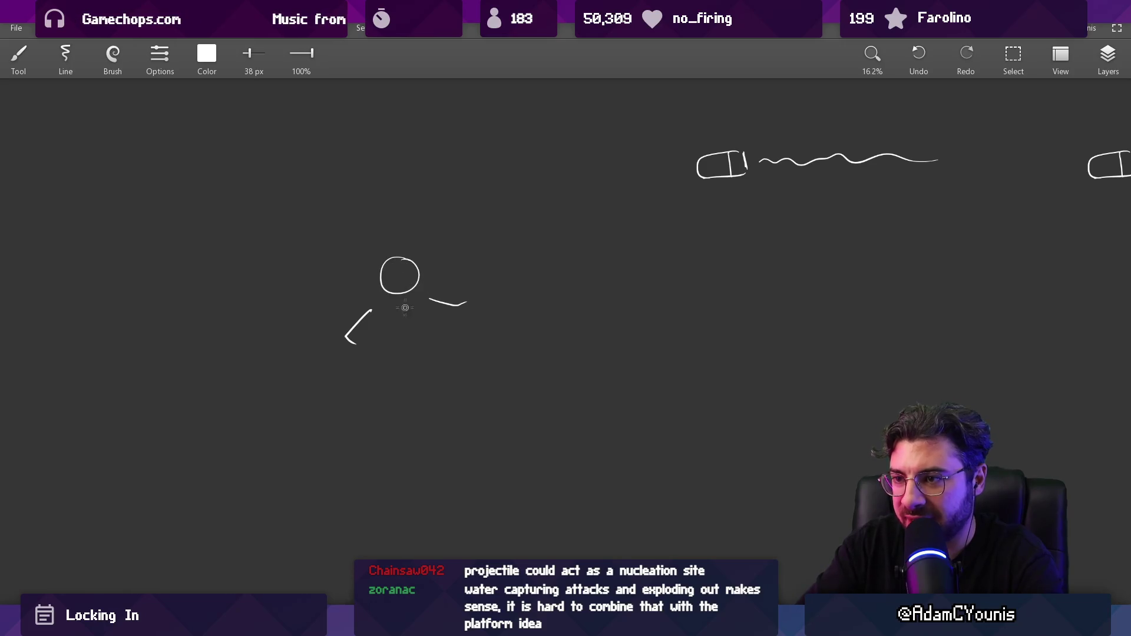
left_click_drag(394, 310, 415, 403)
left_click_drag(420, 344, 461, 380)
key("ctrl+z")
left_click_drag(422, 340, 465, 335)
Outline a round ice block around the figure with several arcs, including a long bottom arc
mouse_move(368, 253)
left_mouse_down()
mouse_move(329, 333)
mouse_move(463, 416)
mouse_move(522, 315)
left_mouse_up()
left_click_drag(476, 280, 387, 232)
mouse_move(294, 347)
left_mouse_down()
mouse_move(274, 383)
mouse_move(323, 424)
left_mouse_up()
mouse_move(553, 365)
left_mouse_down()
mouse_move(575, 339)
mouse_move(505, 284)
left_mouse_up()
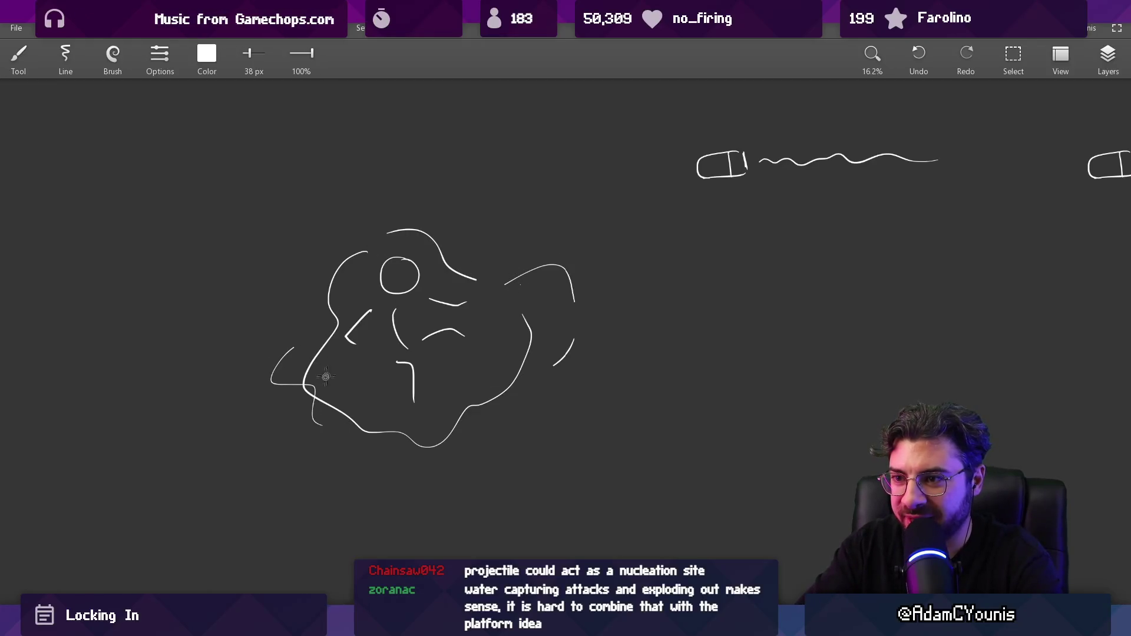
left_click_drag(299, 407, 376, 398)
left_click_drag(501, 370, 537, 352)
left_click_drag(509, 260, 468, 261)
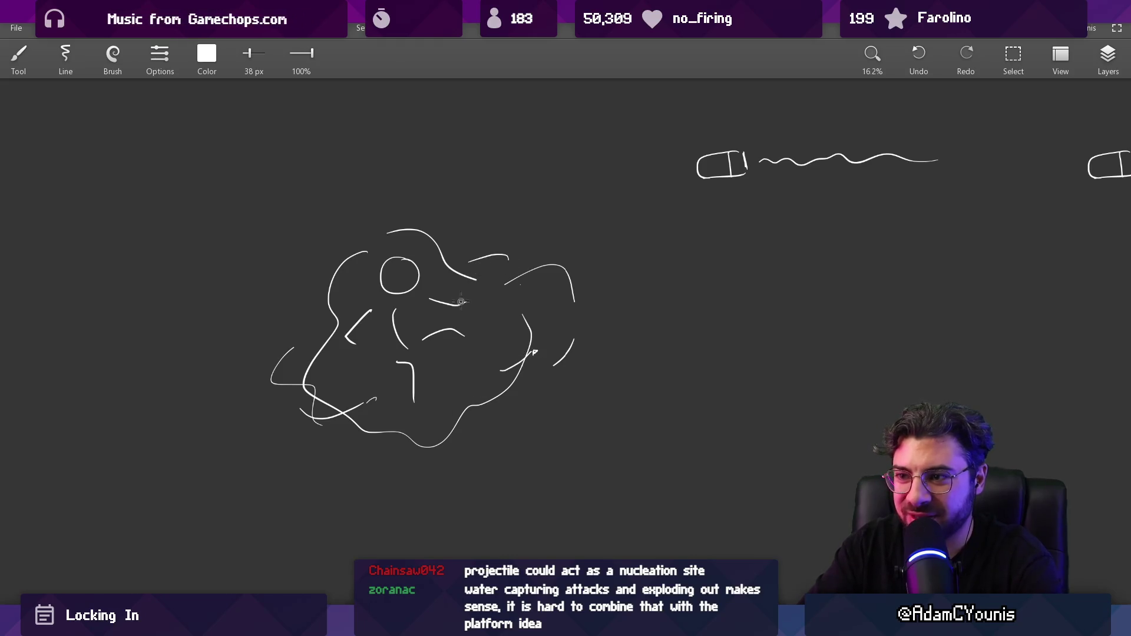
left_click_drag(312, 308, 305, 347)
scroll(406, 353, "down", 2)
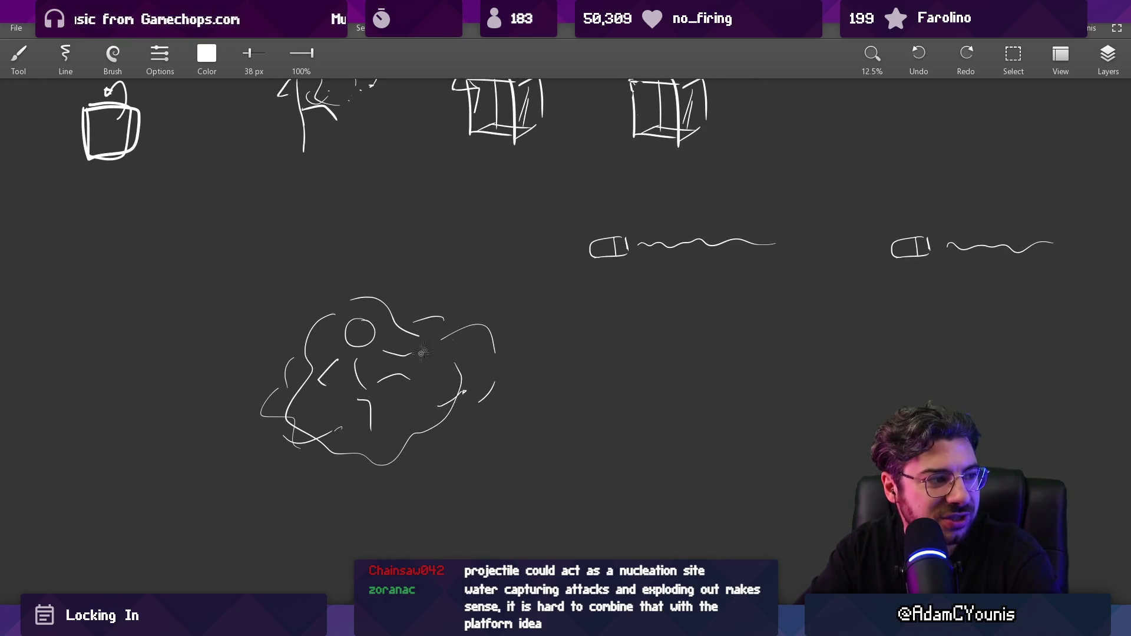
mouse_move(294, 421)
left_mouse_down()
mouse_move(436, 407)
mouse_move(476, 371)
left_mouse_up()
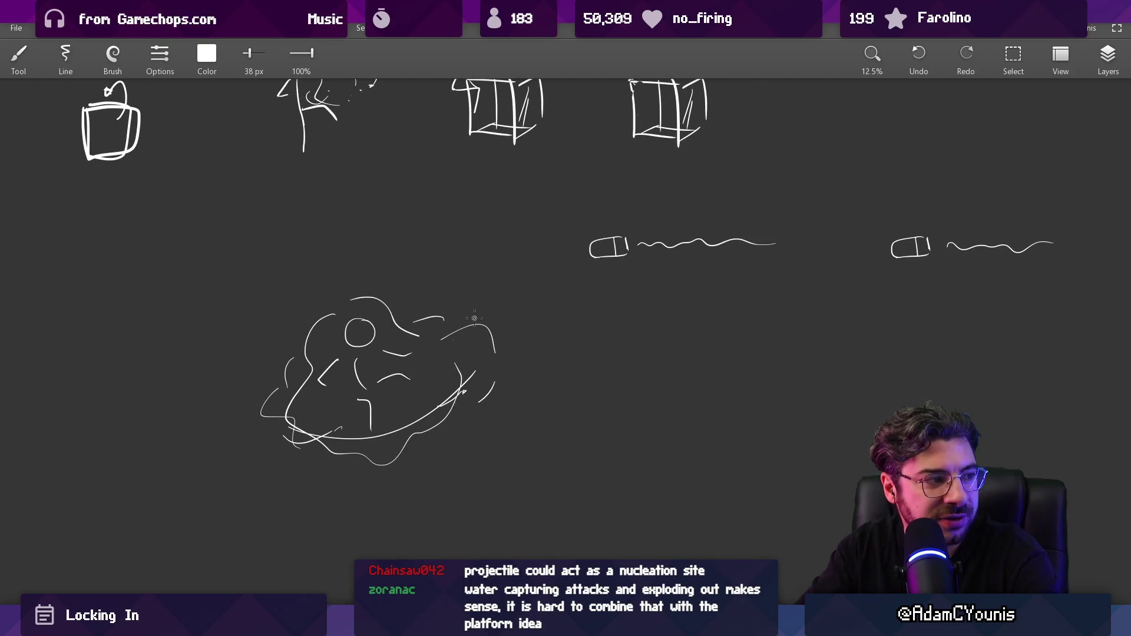
scroll(478, 326, "down", 1)
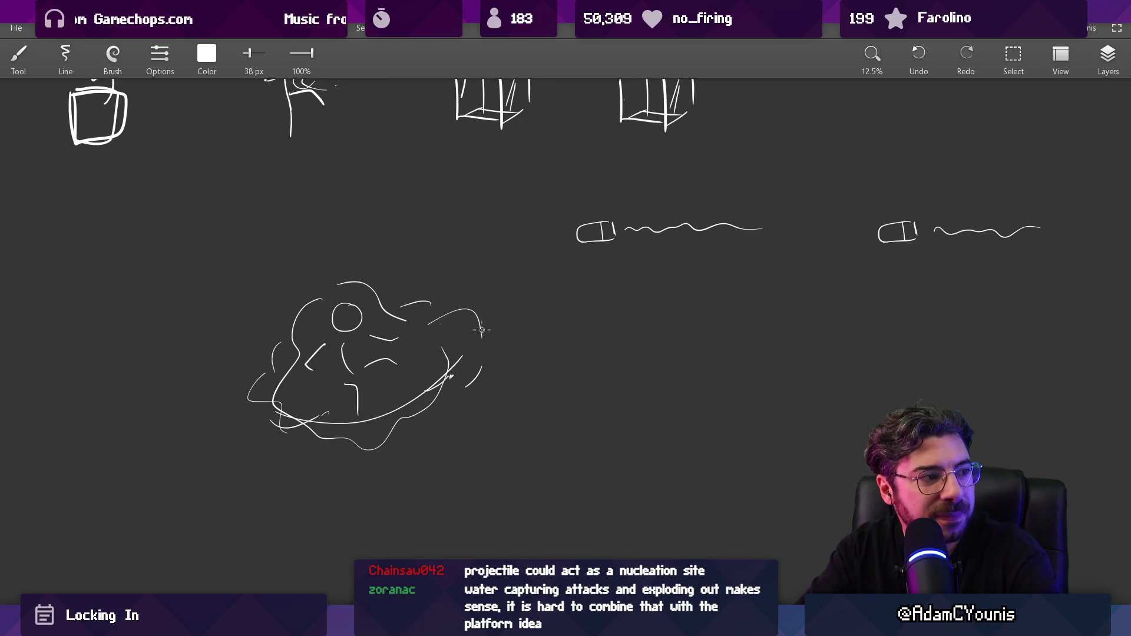
Add two motion arrows beside the ice block and discard two trial strokes
left_click_drag(600, 309, 501, 323)
mouse_move(527, 302)
left_mouse_down()
mouse_move(528, 327)
mouse_move(504, 323)
left_mouse_up()
left_click_drag(635, 363, 548, 378)
mouse_move(564, 384)
left_mouse_down()
mouse_move(548, 371)
mouse_move(526, 390)
left_mouse_up()
left_click_drag(510, 444, 442, 463)
left_click_drag(226, 384, 171, 394)
key("ctrl+z")
key("ctrl+z")
key("ctrl+z")
key("ctrl+z")
key("ctrl+z")
key("ctrl+z")
key("ctrl+z")
key("ctrl+z")
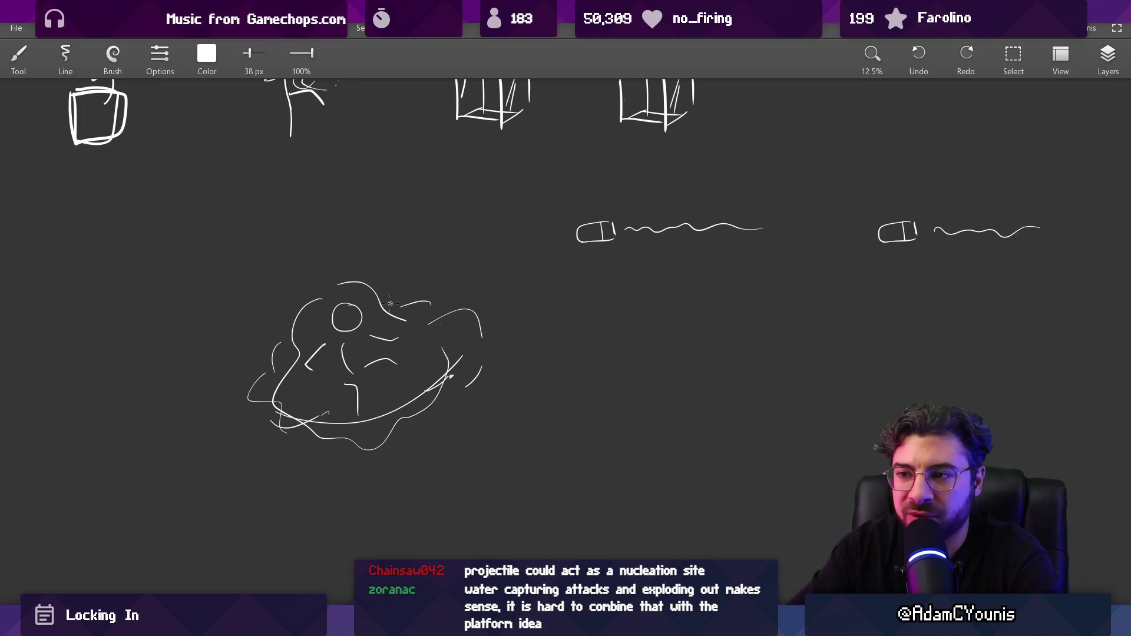
Try a curved arrow leaving the block, undo it, and switch to the Figma document
mouse_move(320, 263)
left_mouse_down()
mouse_move(225, 205)
mouse_move(222, 220)
left_mouse_up()
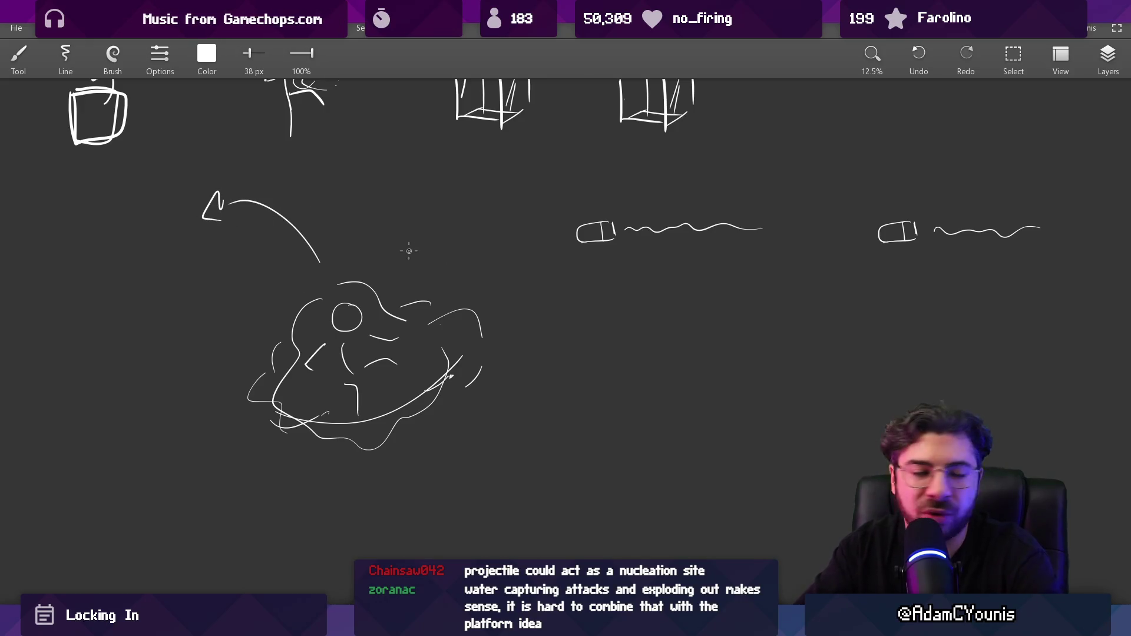
key("ctrl+z")
key("ctrl+z")
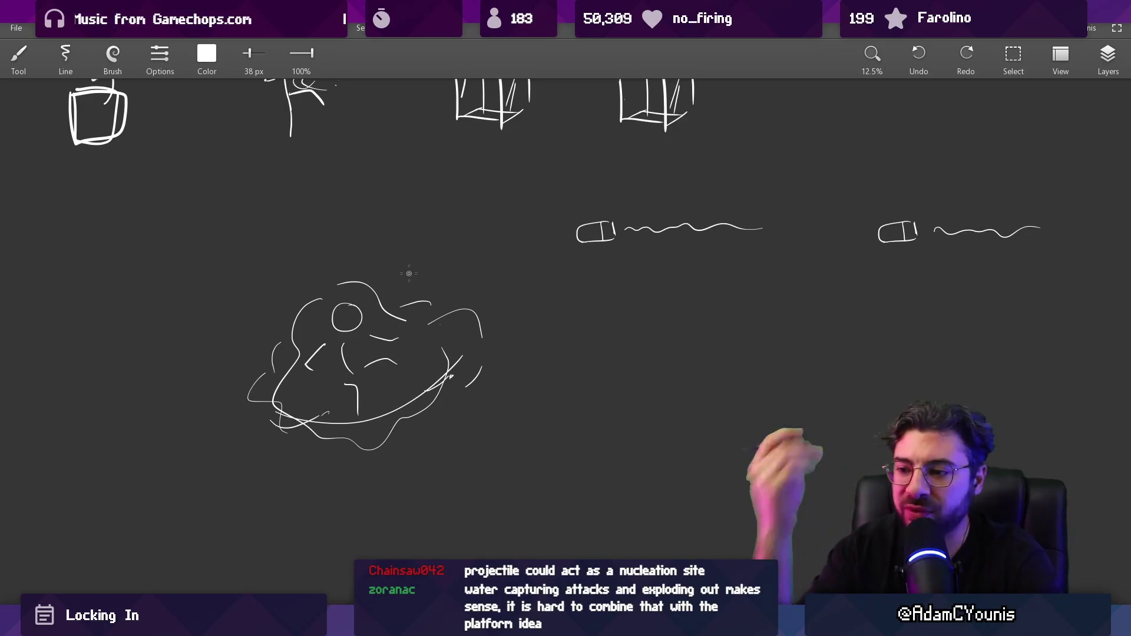
key("alt+Tab")
scroll(527, 394, "down", 5)
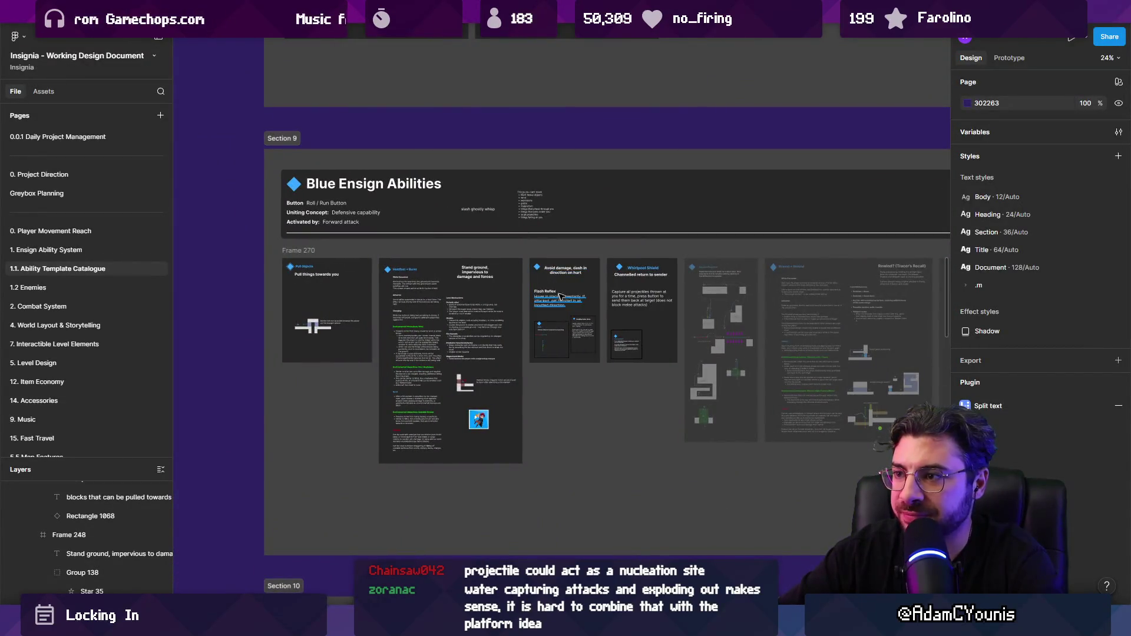
Select the Whirlpool Shield card and zoom around the Abilities section
scroll(593, 300, "up", 5)
scroll(689, 315, "up", 5)
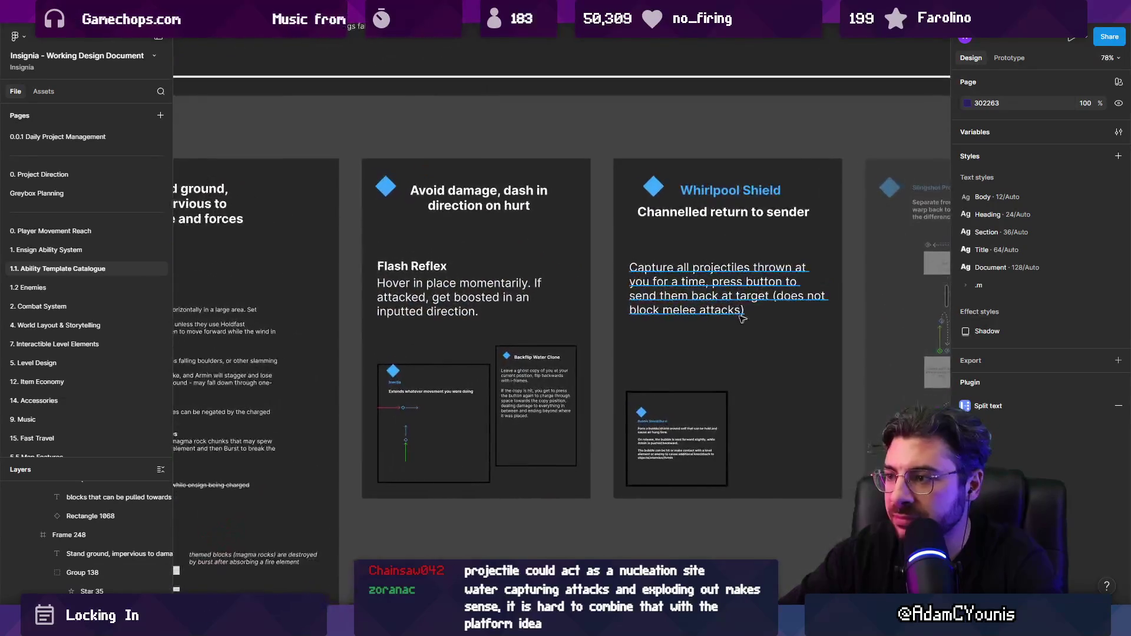
left_click(483, 219)
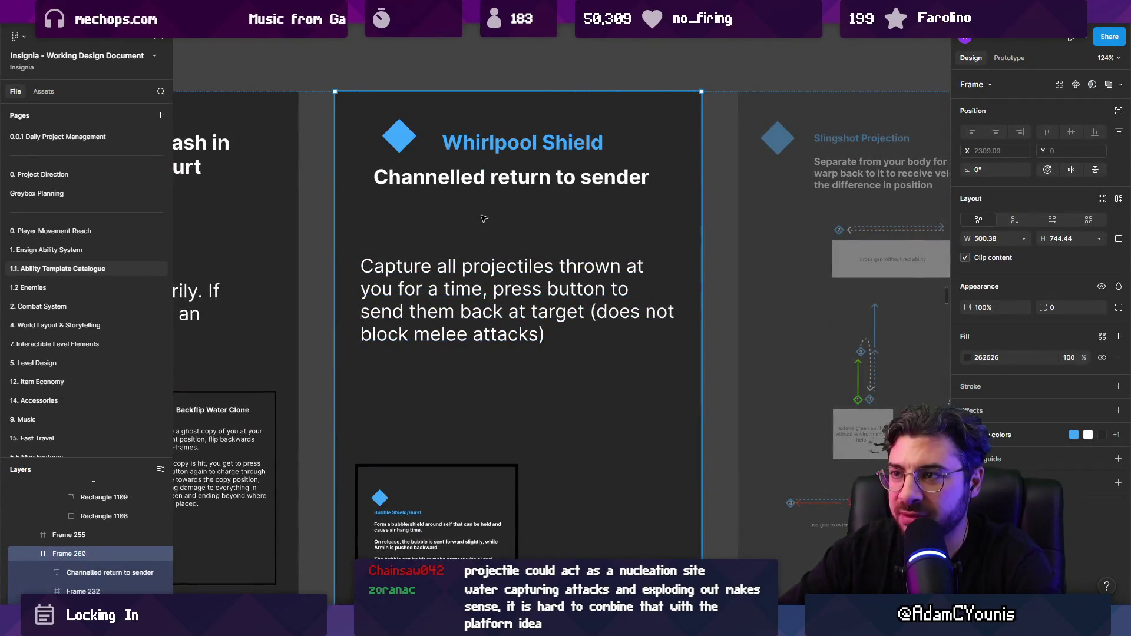
scroll(575, 226, "down", 3)
scroll(582, 242, "down", 2)
scroll(413, 243, "up", 3)
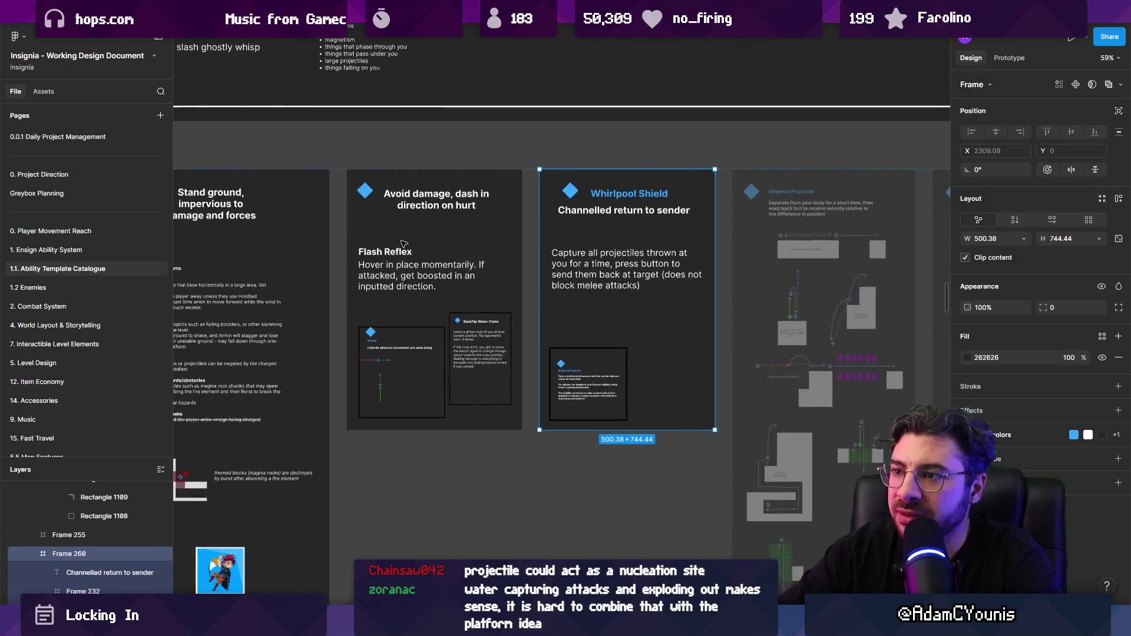
scroll(407, 244, "down", 3)
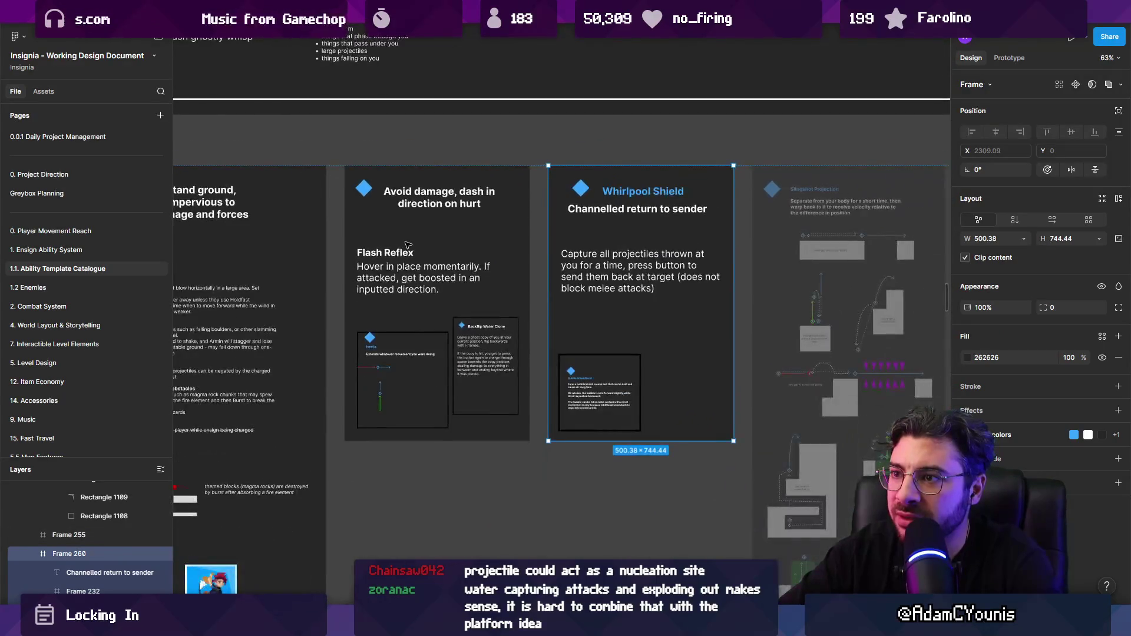
scroll(553, 241, "down", 3)
Step the selection between the Holdfast + Burst and Flash Reflex cards
key("shift+Tab")
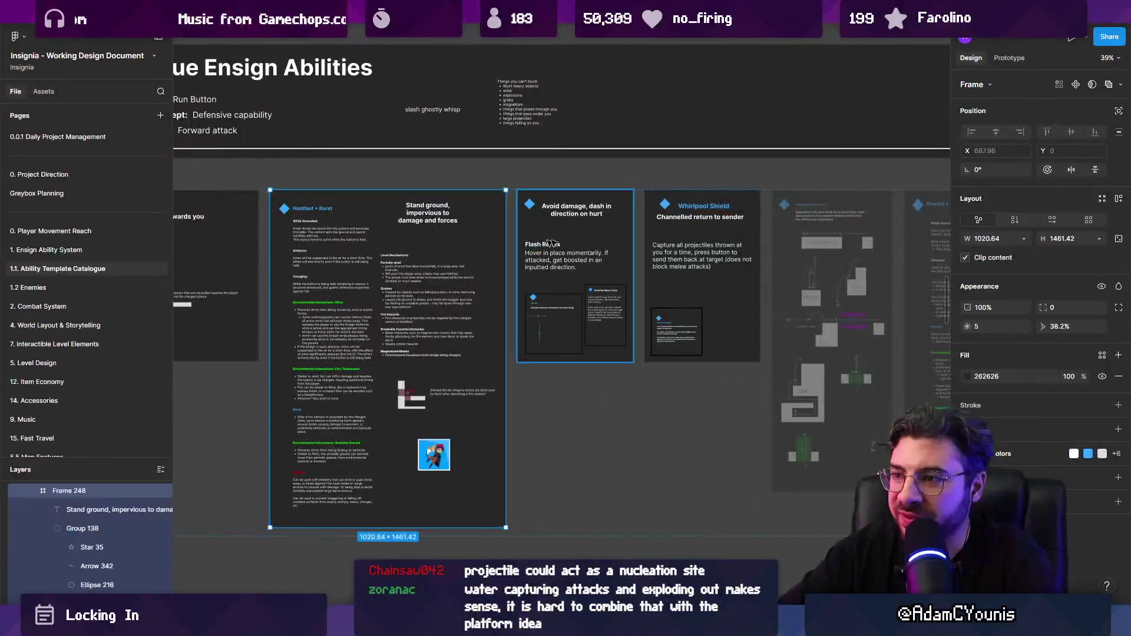
key("Tab")
scroll(548, 249, "up", 5)
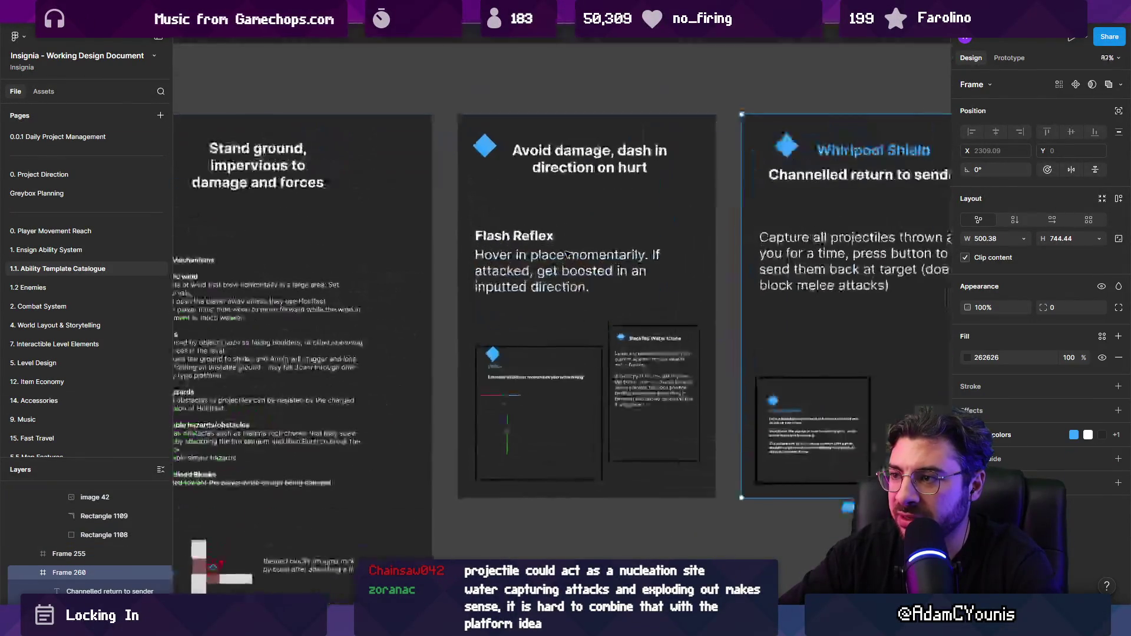
key("shift+Tab")
scroll(465, 241, "down", 2)
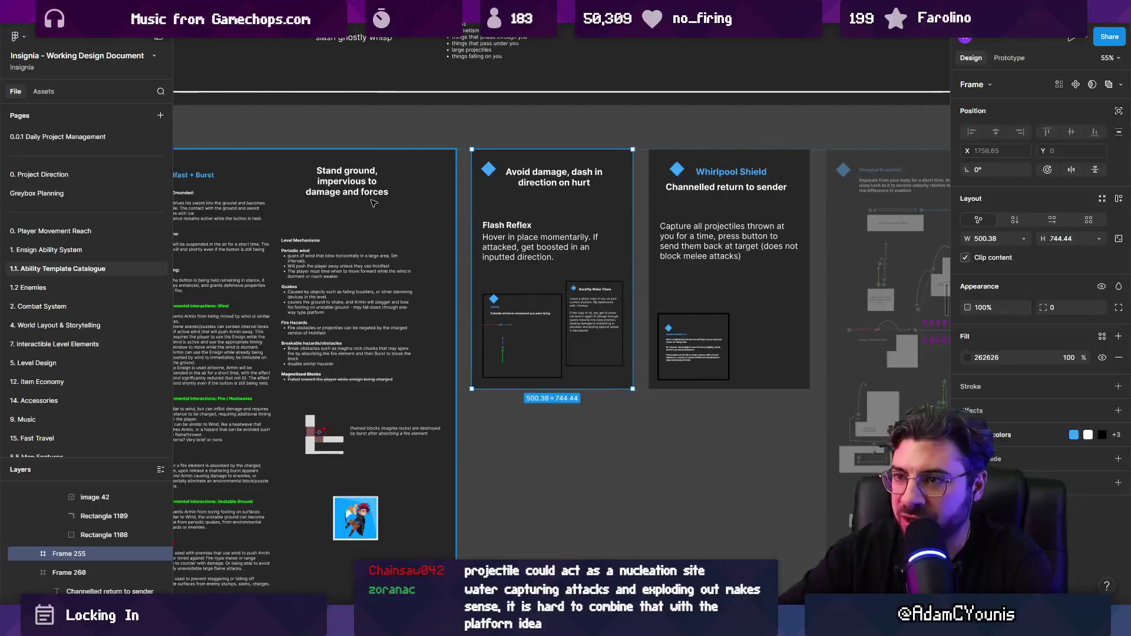
Select the Holdfast + Burst card and its title text, then return to the sketch app
key("shift+Tab")
scroll(557, 218, "down", 1)
scroll(578, 242, "up", 1)
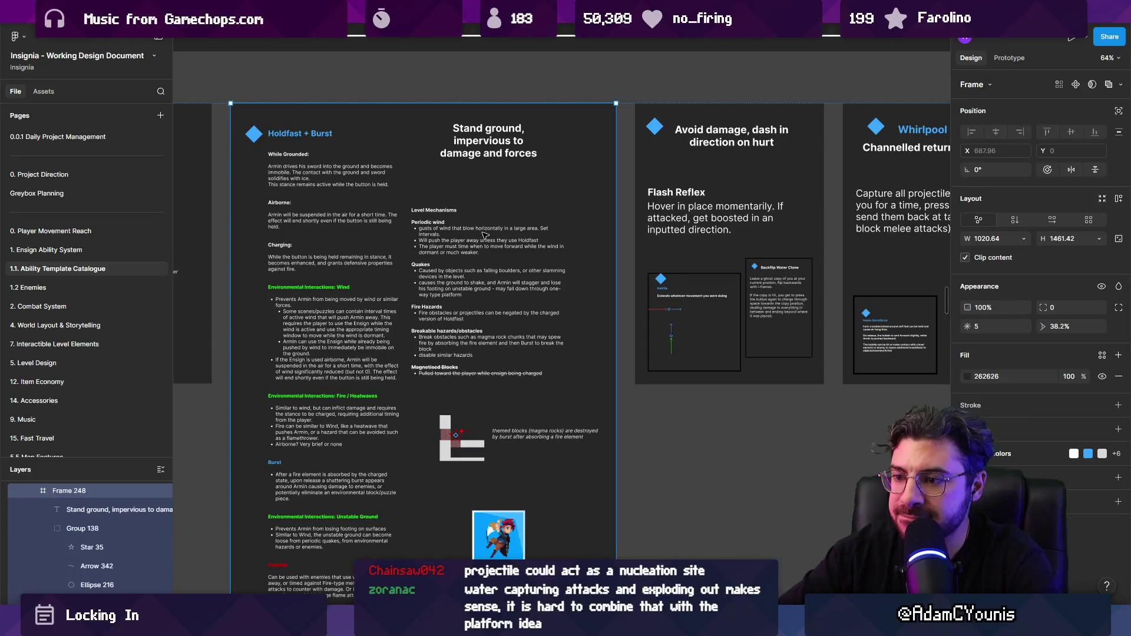
left_click(282, 139)
scroll(283, 139, "up", 3)
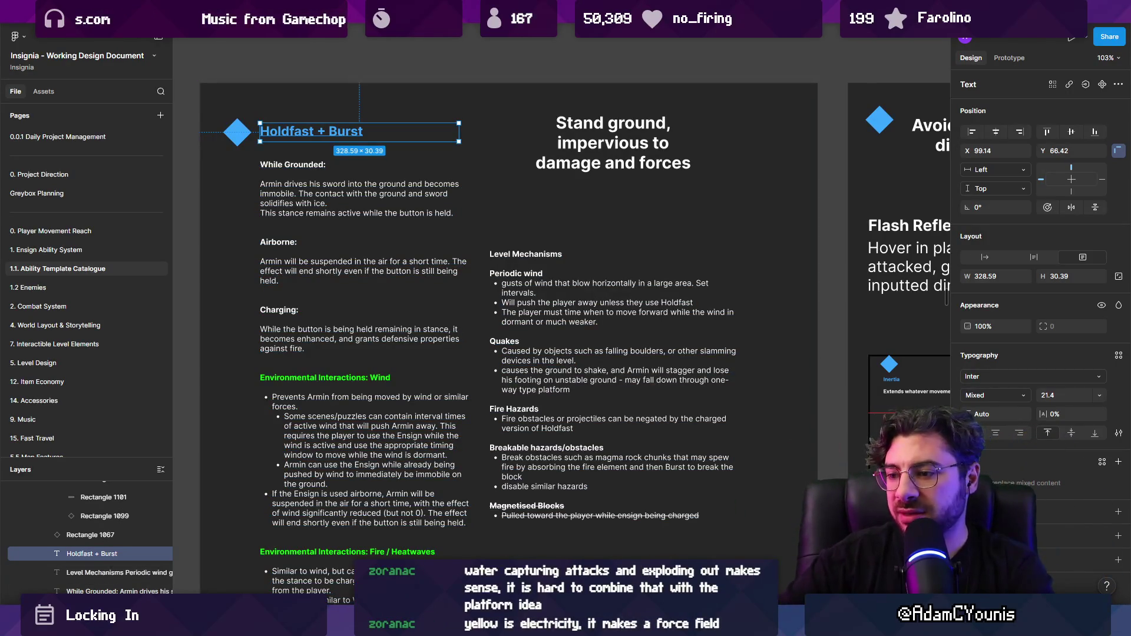
key("alt+Tab")
scroll(660, 453, "down", 5)
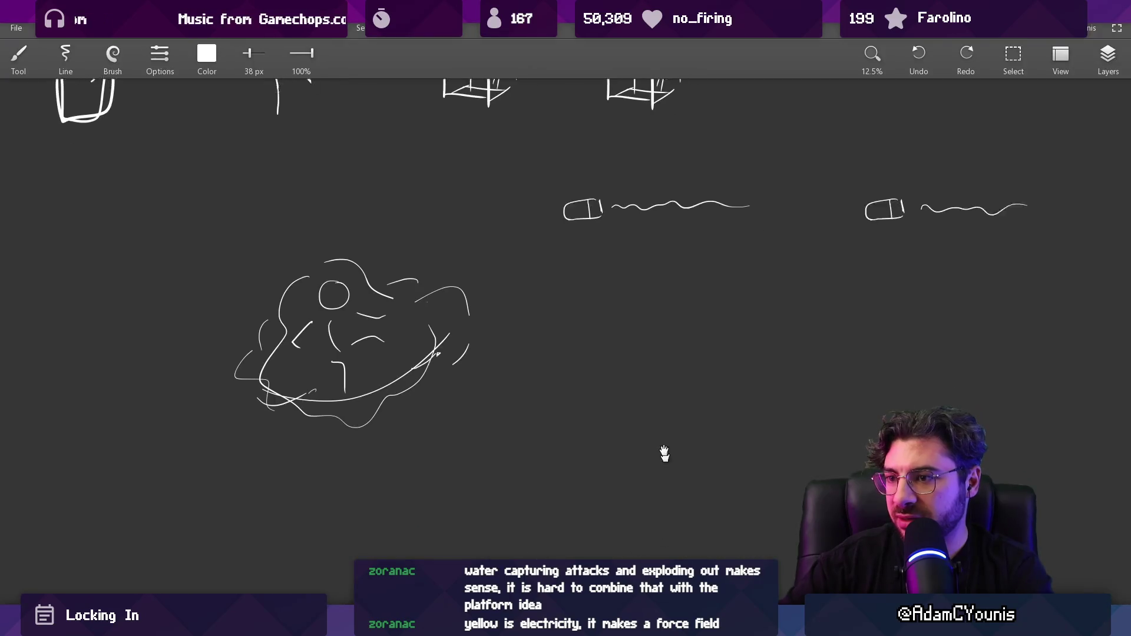
Draw four small swirl marks ringed by two overlapping elongated loops
scroll(629, 387, "down", 5)
scroll(538, 356, "right", 2)
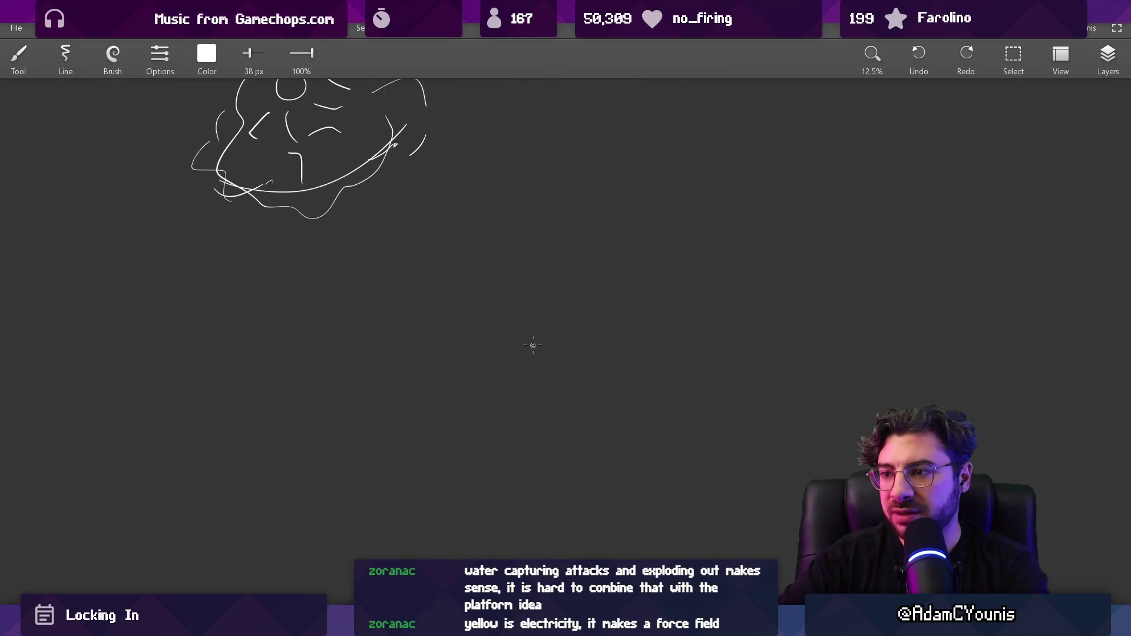
scroll(519, 282, "down", 1)
left_click_drag(458, 375, 475, 352)
left_click_drag(581, 274, 605, 265)
left_click_drag(704, 281, 707, 298)
left_click_drag(718, 348, 728, 361)
mouse_move(596, 374)
left_mouse_down()
mouse_move(445, 324)
mouse_move(687, 237)
left_mouse_up()
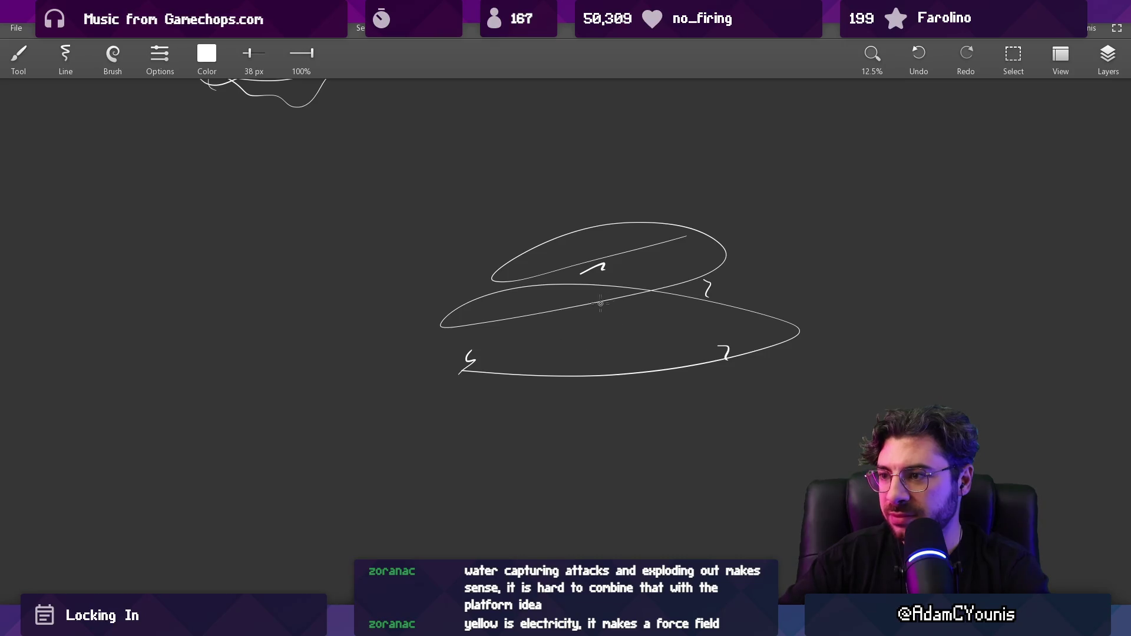
Draw the block with its ground line, plus the figure's head and outstretched arm, undoing a stray stroke
mouse_move(576, 326)
left_mouse_down()
mouse_move(616, 322)
mouse_move(592, 389)
left_mouse_up()
mouse_move(617, 322)
left_mouse_down()
mouse_move(623, 394)
mouse_move(680, 390)
left_mouse_up()
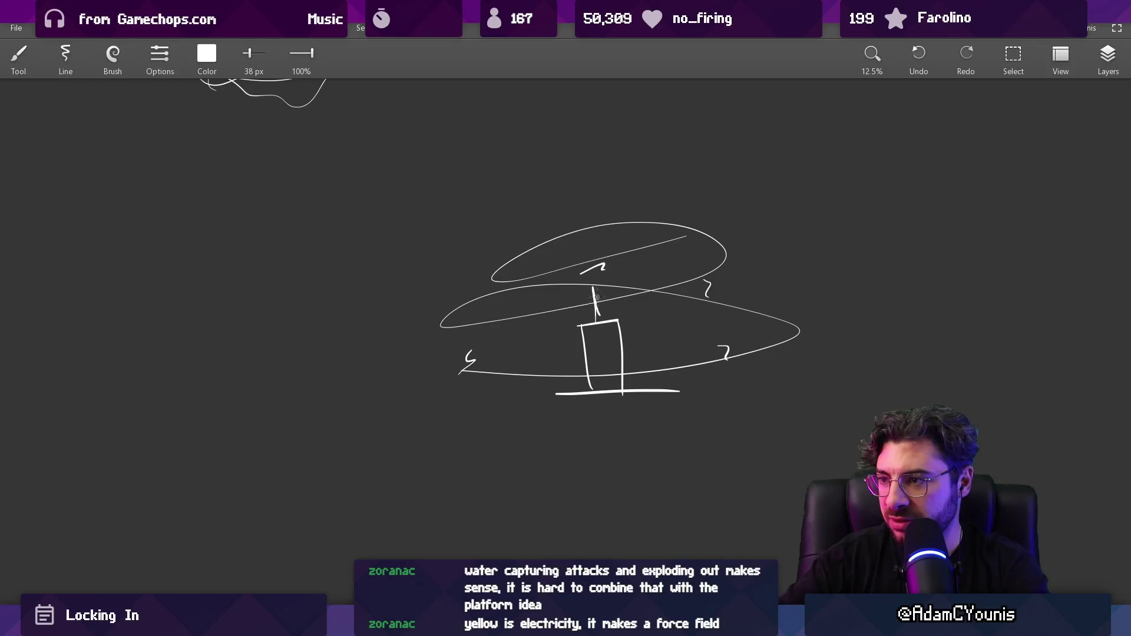
left_click_drag(610, 241, 614, 240)
left_click_drag(587, 277, 591, 292)
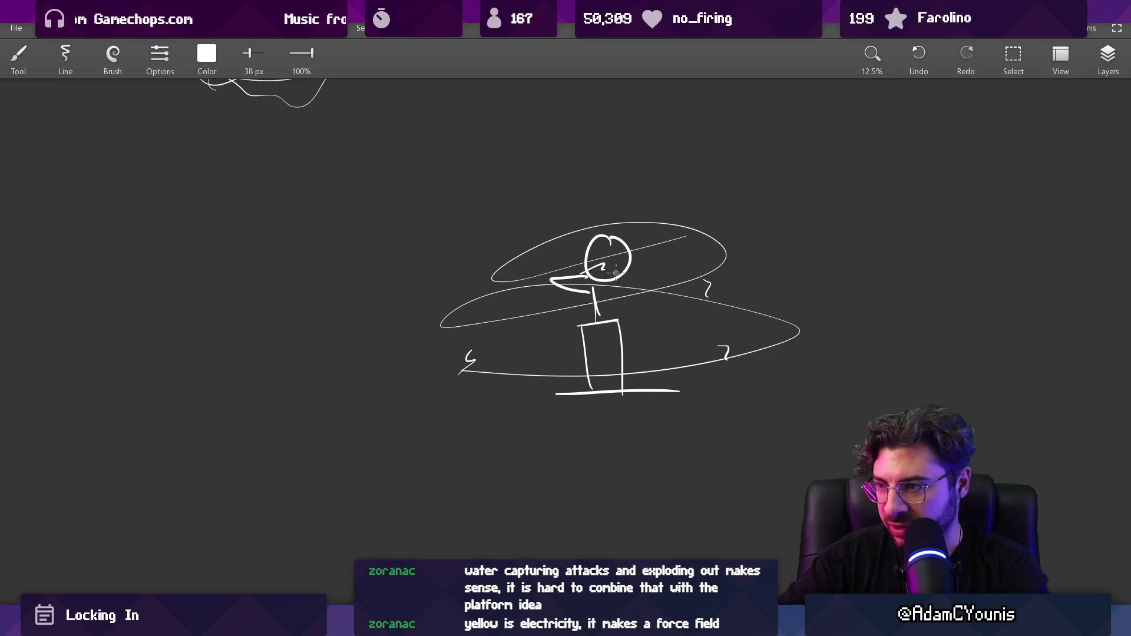
key("ctrl+z")
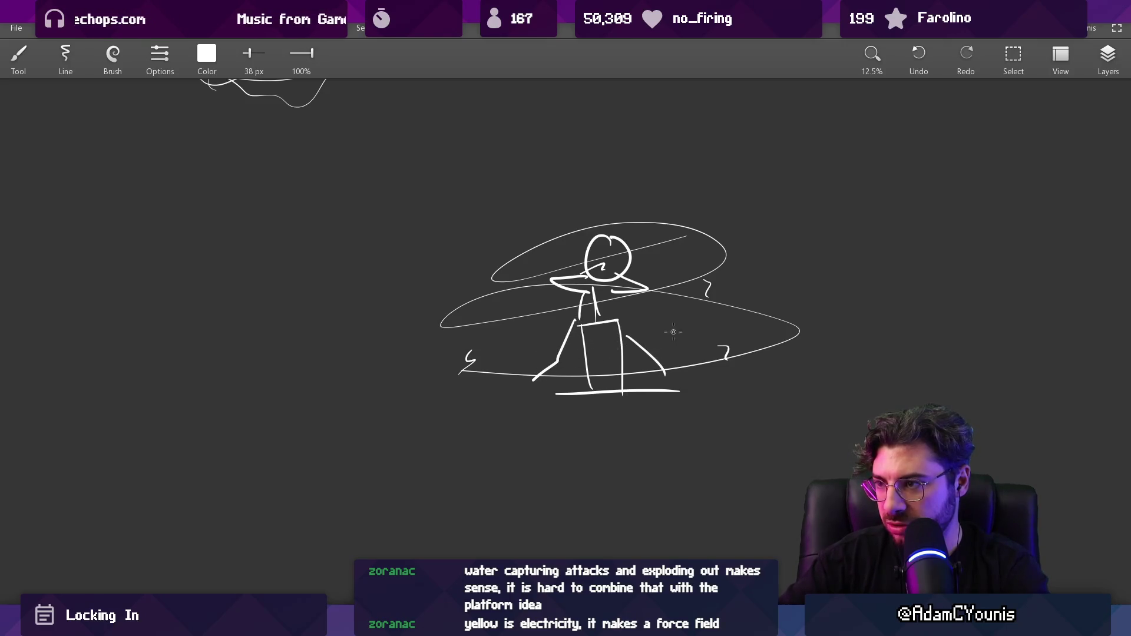
scroll(673, 332, "down", 2)
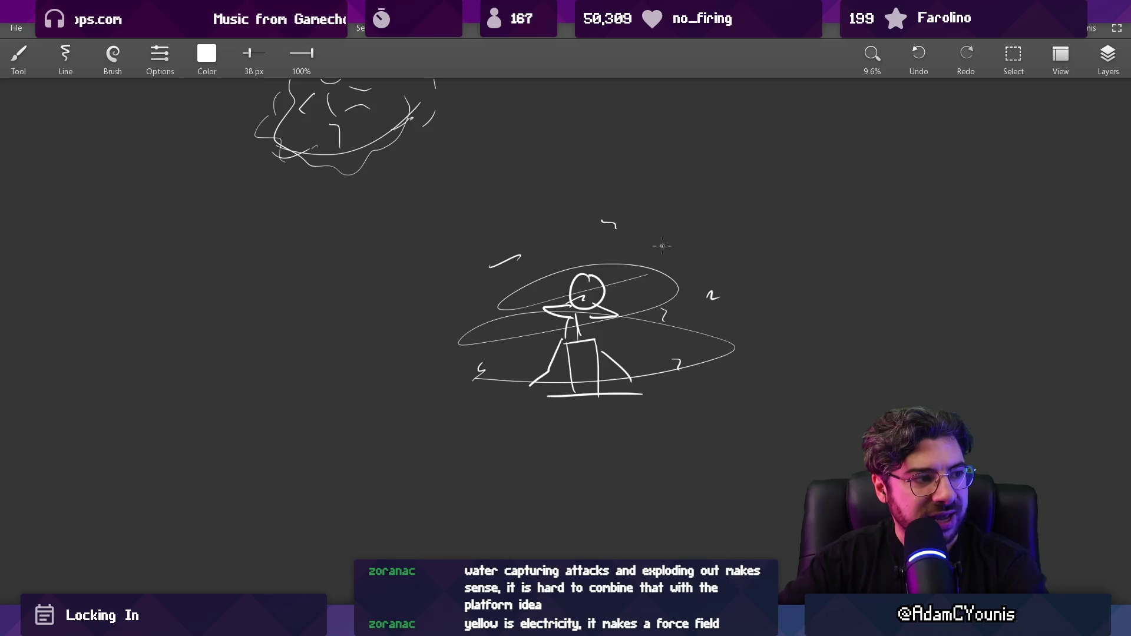
scroll(622, 276, "up", 2)
Erase the ring line crossing the head, then add a swirl mark and a squiggle near the rings
key("e")
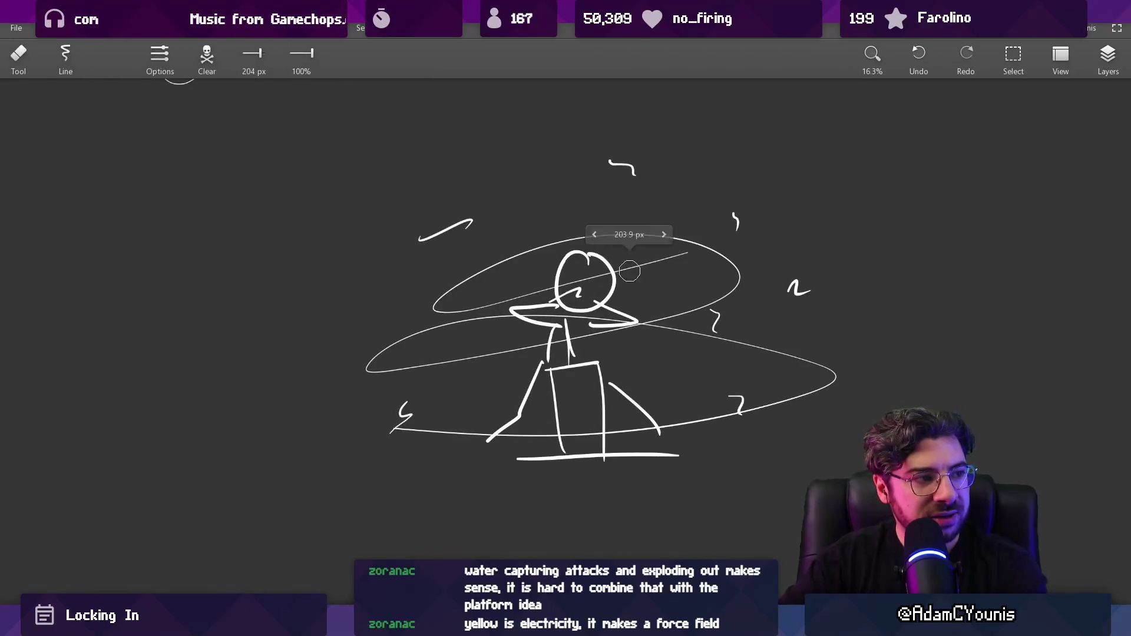
mouse_move(580, 277)
left_mouse_down()
mouse_move(576, 286)
mouse_move(470, 297)
mouse_move(459, 312)
left_mouse_up()
key("b")
left_click_drag(663, 275, 677, 285)
left_click(676, 290)
left_click_drag(466, 303, 377, 277)
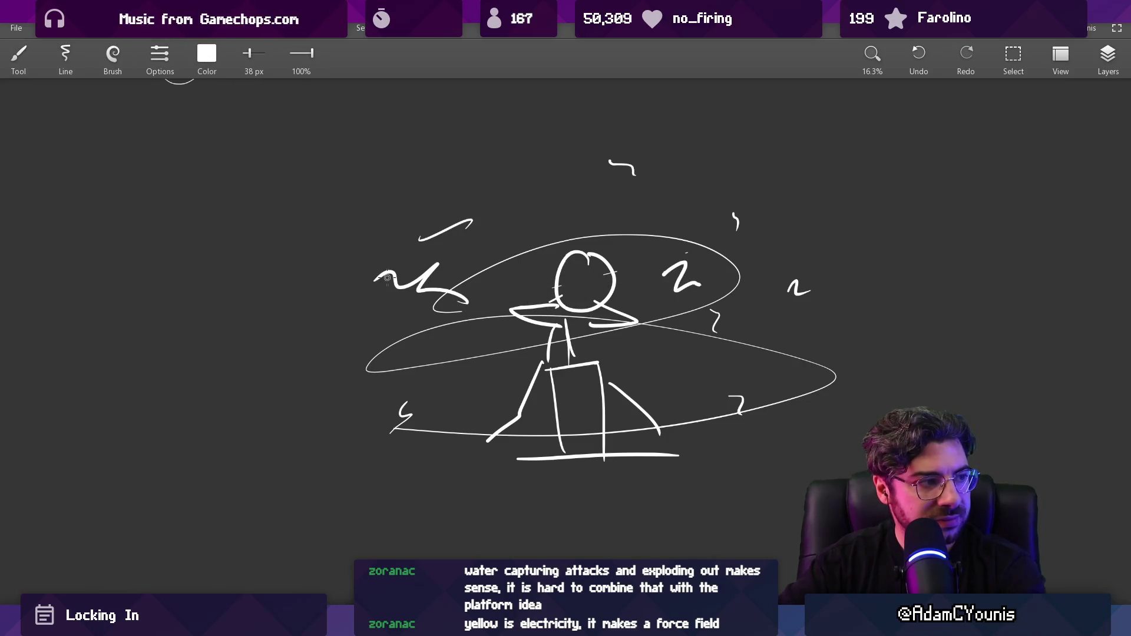
scroll(545, 331, "down", 2)
Add horizontal motion streaks on both sides of the figure
left_click_drag(908, 316, 755, 328)
left_click_drag(848, 293, 734, 284)
left_click_drag(327, 335, 165, 331)
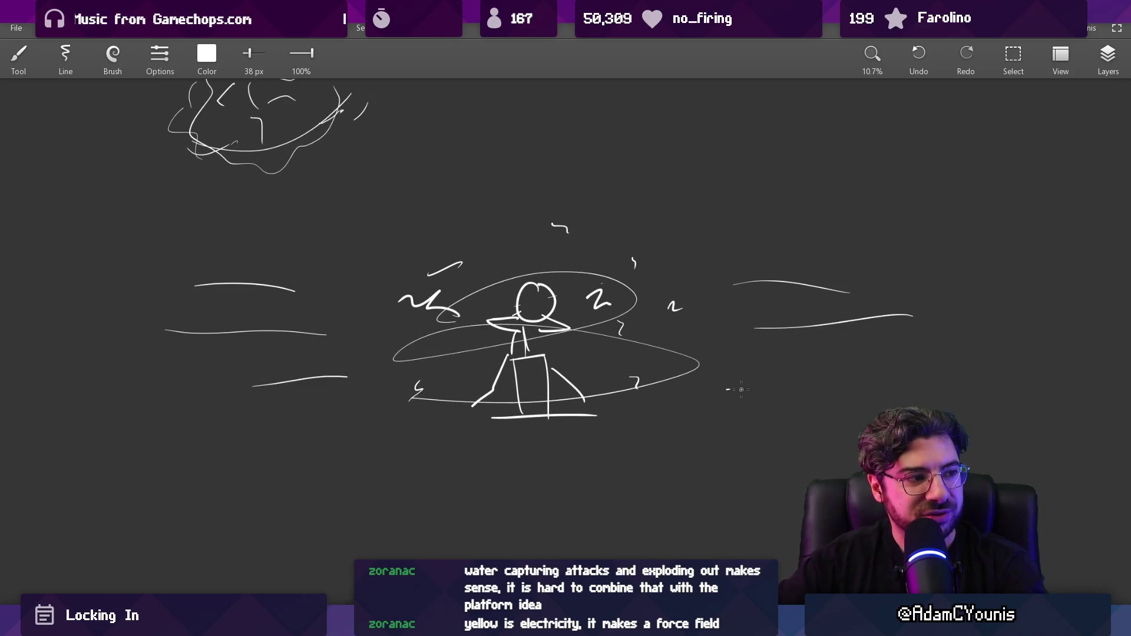
left_click_drag(741, 390, 795, 390)
scroll(766, 401, "down", 2)
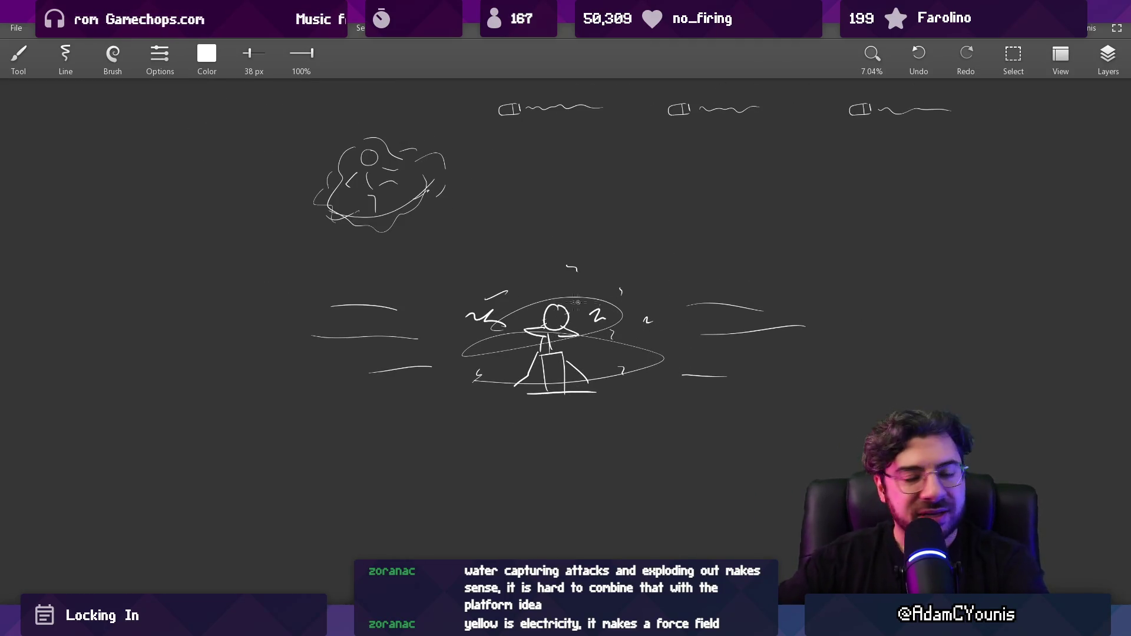
Centre the view on the ringed-figure sketch among the earlier cube sketches
left_click_drag(645, 297, 634, 394)
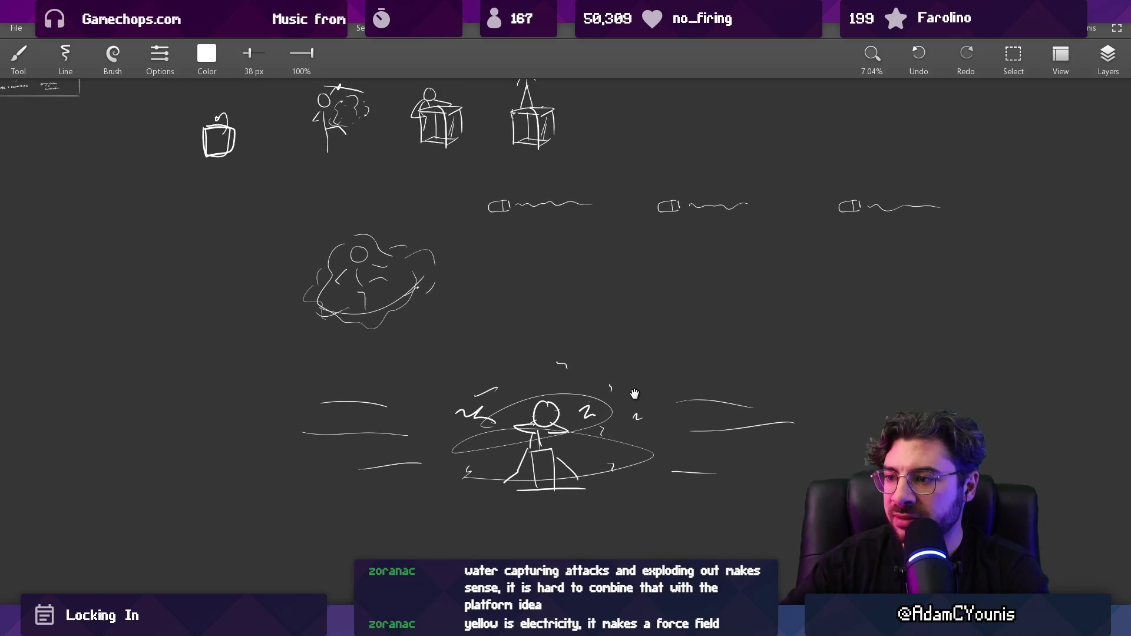
scroll(483, 248, "up", 2)
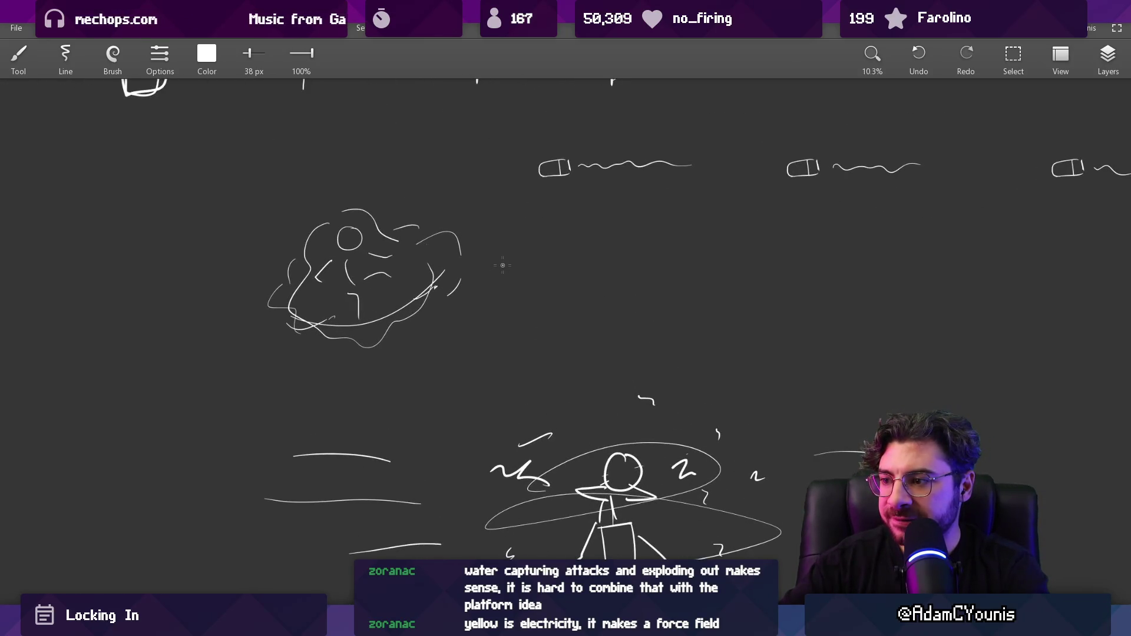
mouse_move(543, 336)
left_mouse_down()
mouse_move(538, 359)
mouse_move(533, 313)
left_mouse_up()
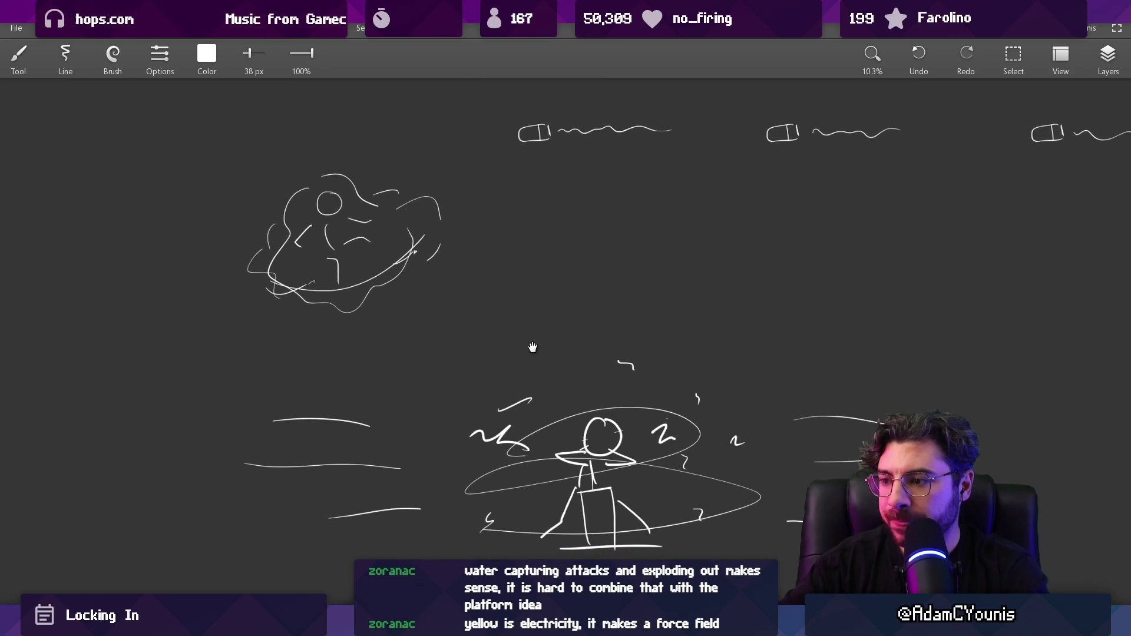
left_click_drag(523, 351, 569, 396)
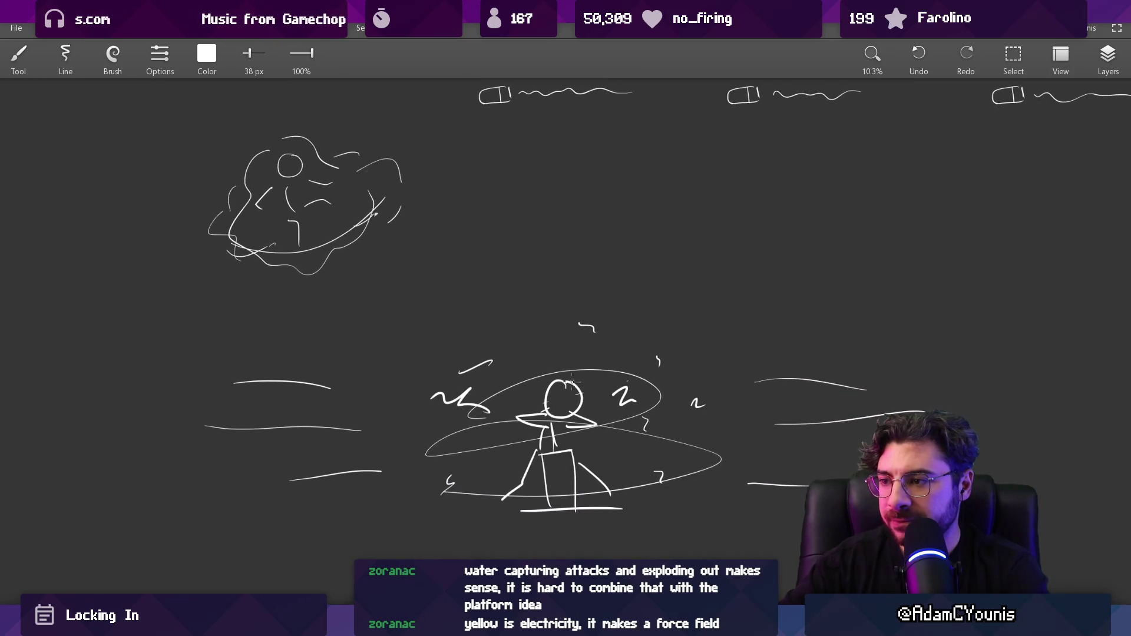
Toggle eraser and brush, then zoom out over all ability sketches, leaving empty canvas below
key("e")
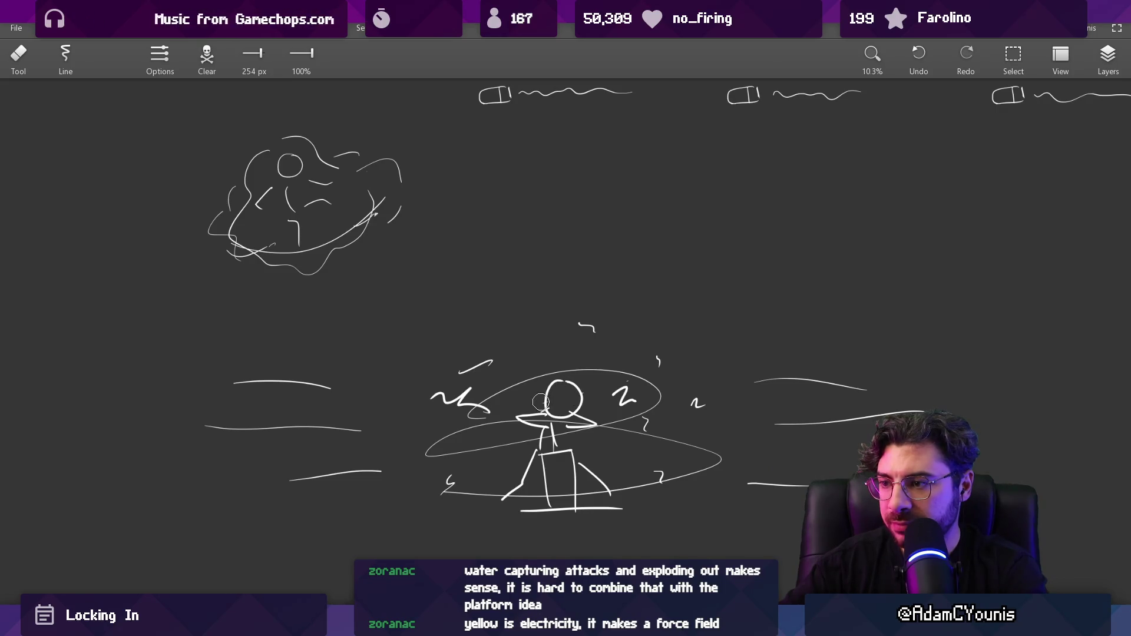
left_click_drag(556, 360, 536, 335)
key("b")
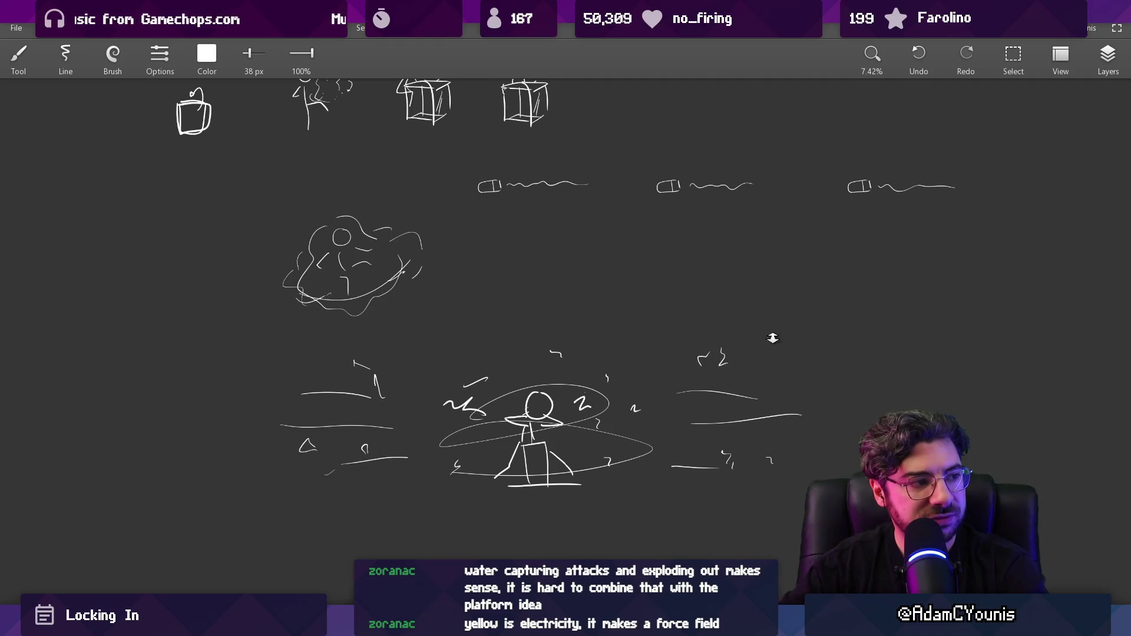
left_click_drag(773, 338, 715, 278)
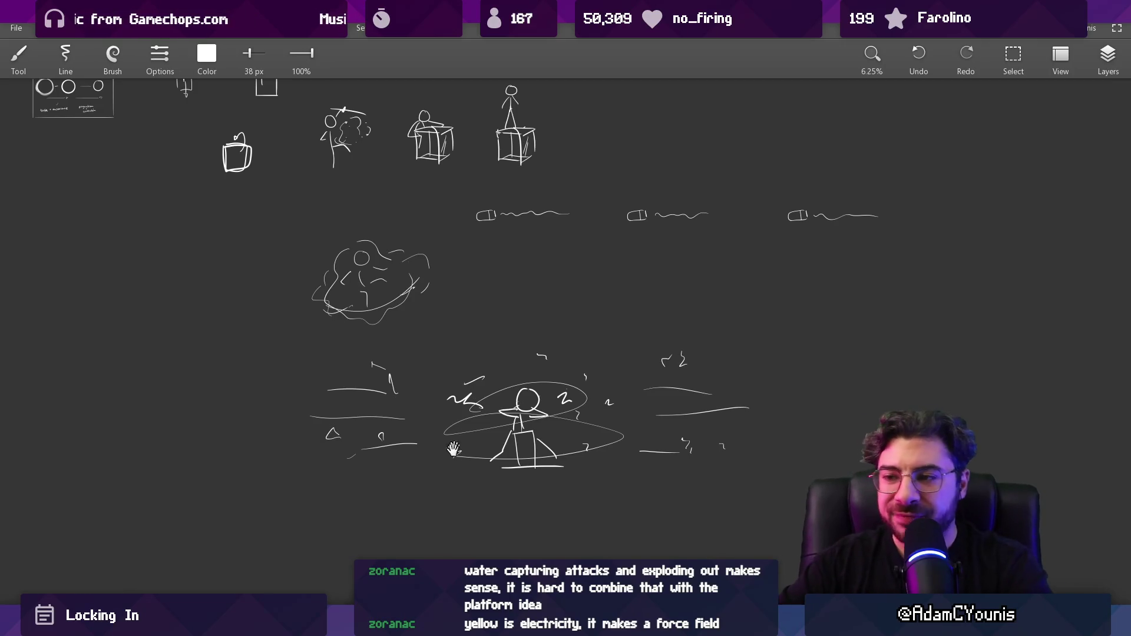
left_click_drag(454, 450, 553, 346)
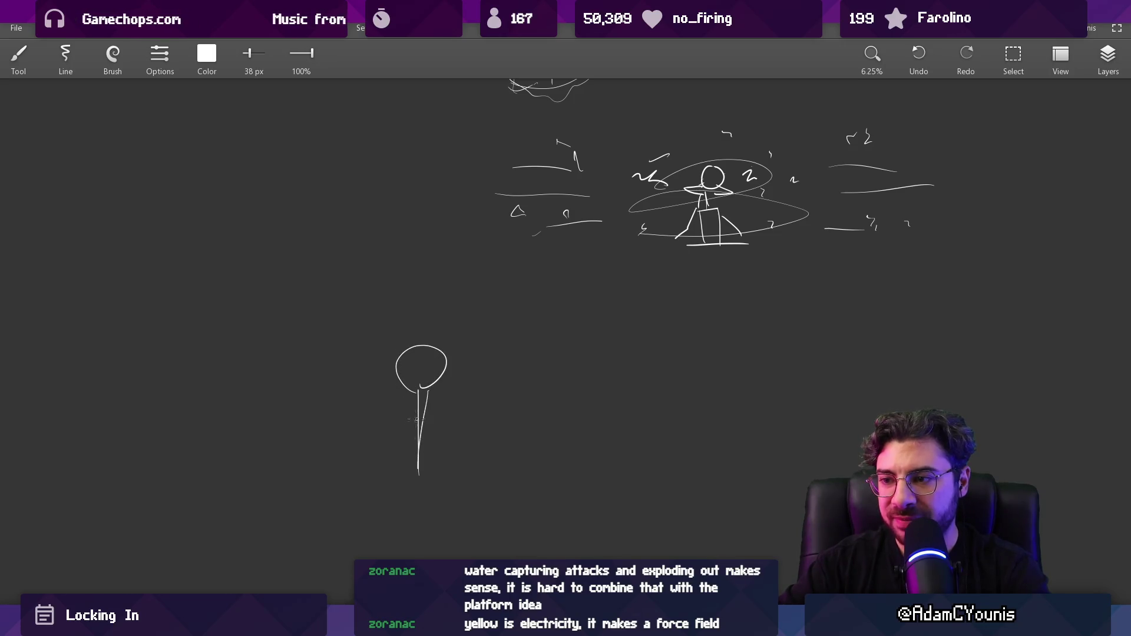
Try a small oval inside the circle head, undo it, and draw a long ground line beneath the stalk
scroll(417, 383, "up", 2)
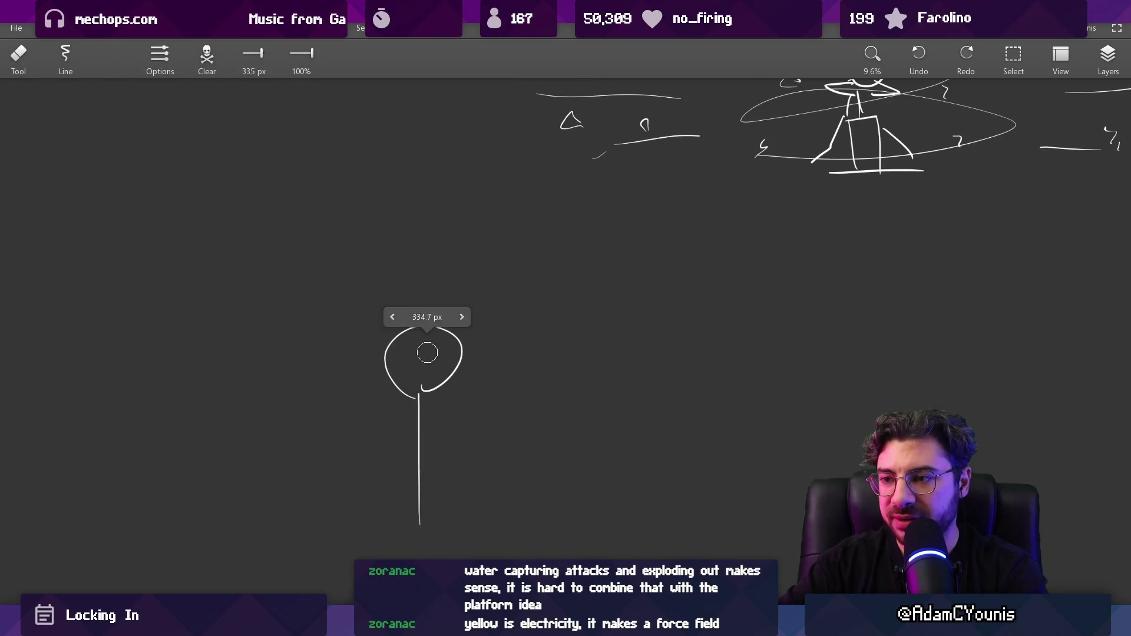
left_click_drag(414, 365, 416, 347)
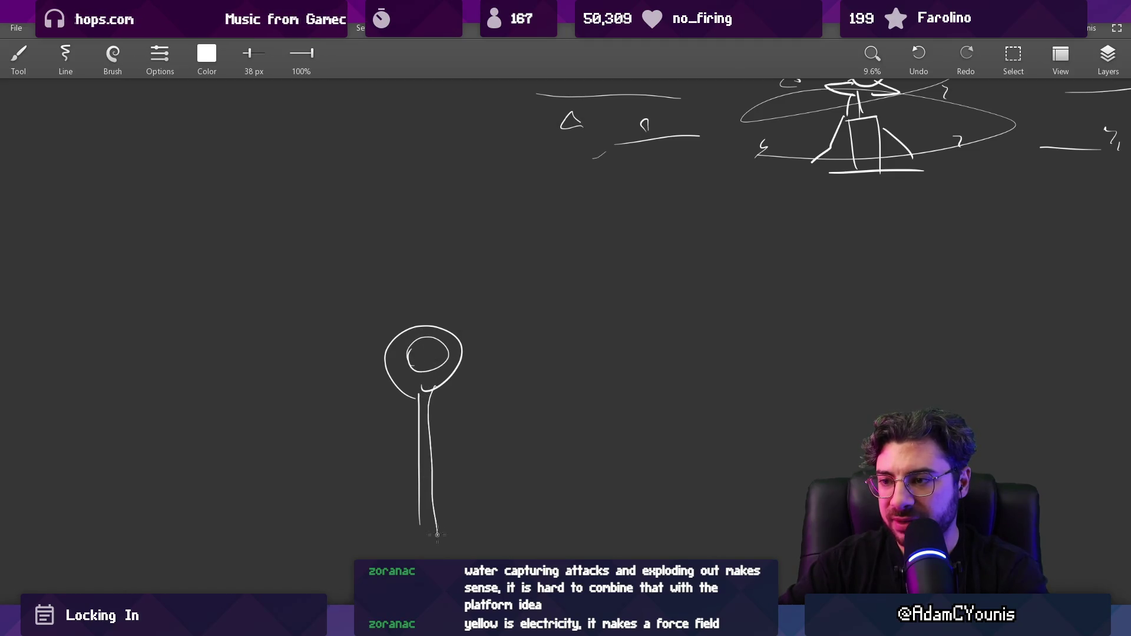
key("ctrl+z")
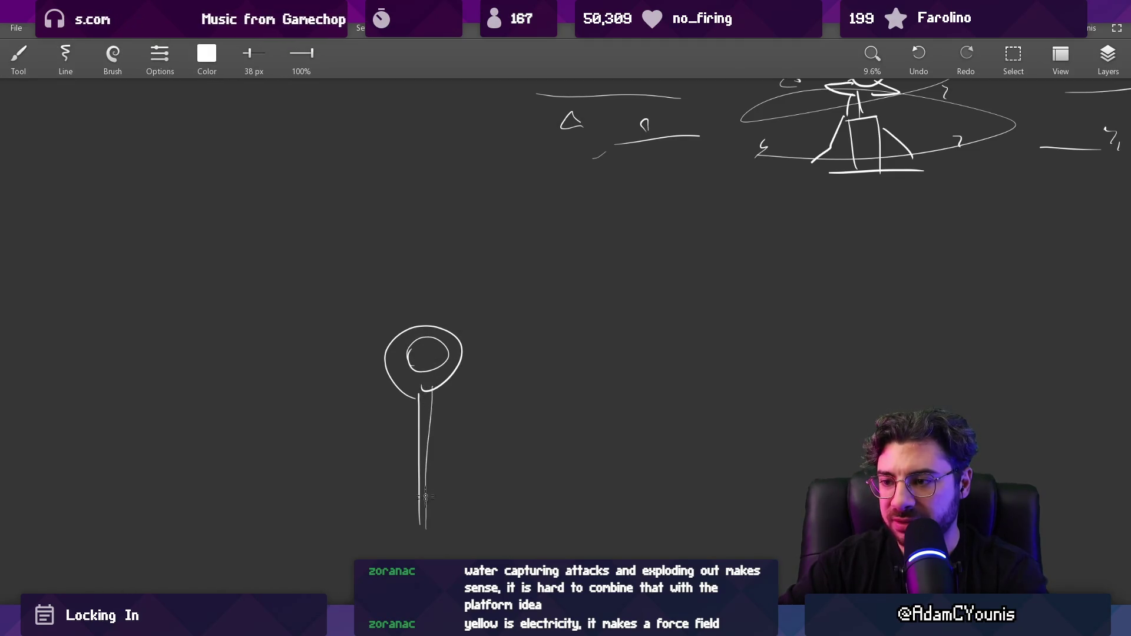
key("e")
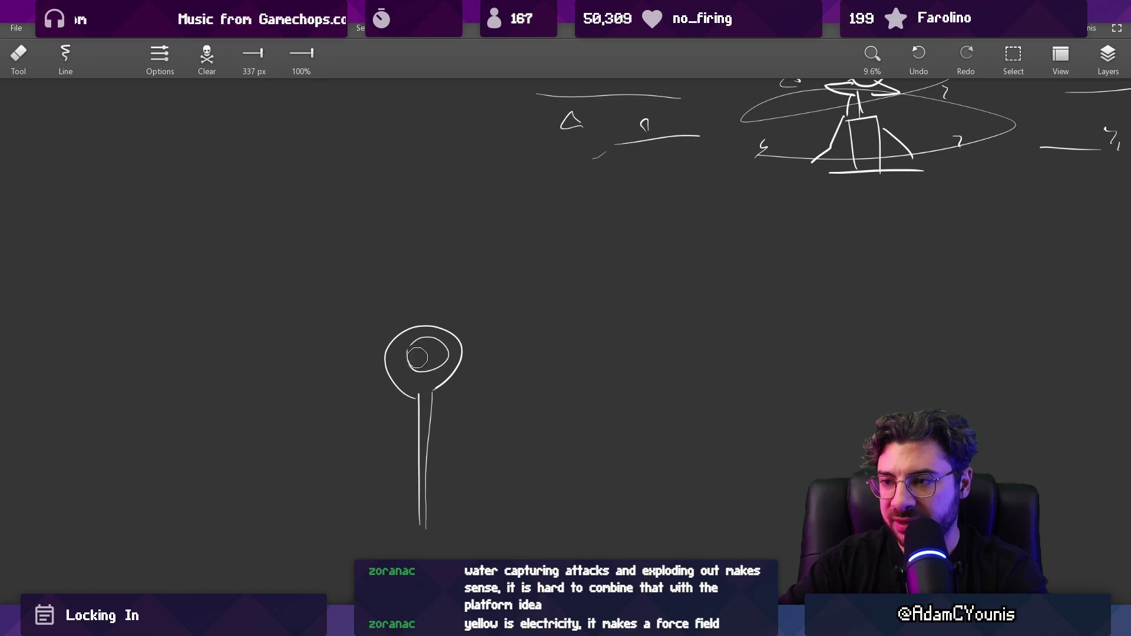
key("b")
scroll(415, 358, "down", 2)
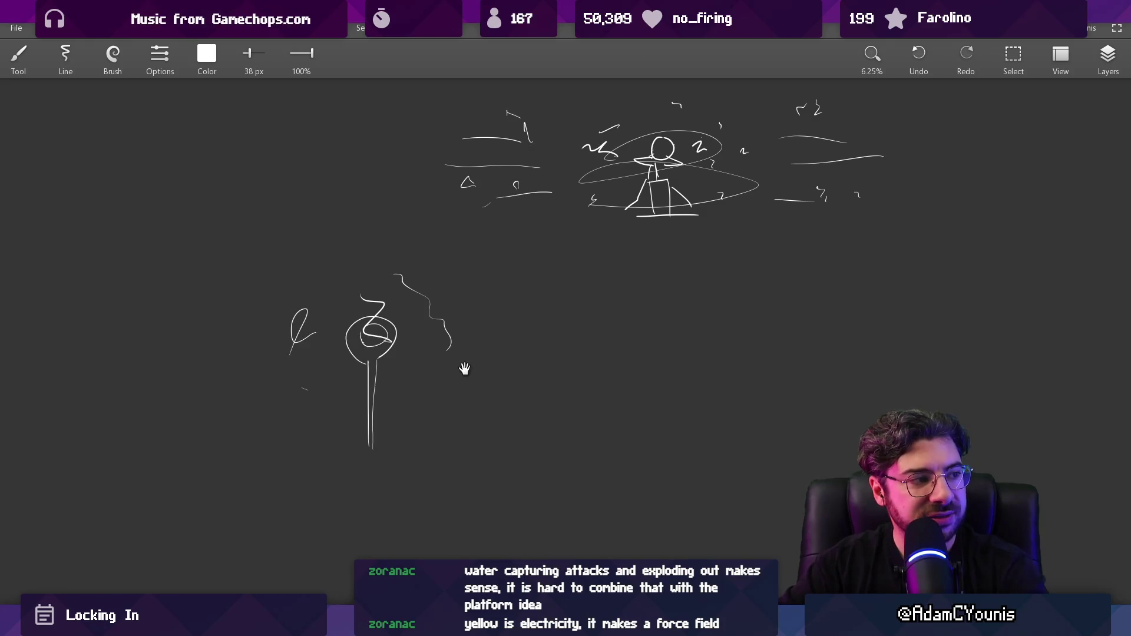
left_click_drag(465, 369, 418, 392)
left_click_drag(242, 453, 478, 454)
Switch between eraser and brush while zooming in, adding then undoing a stray loop around the middle sketch
key("e")
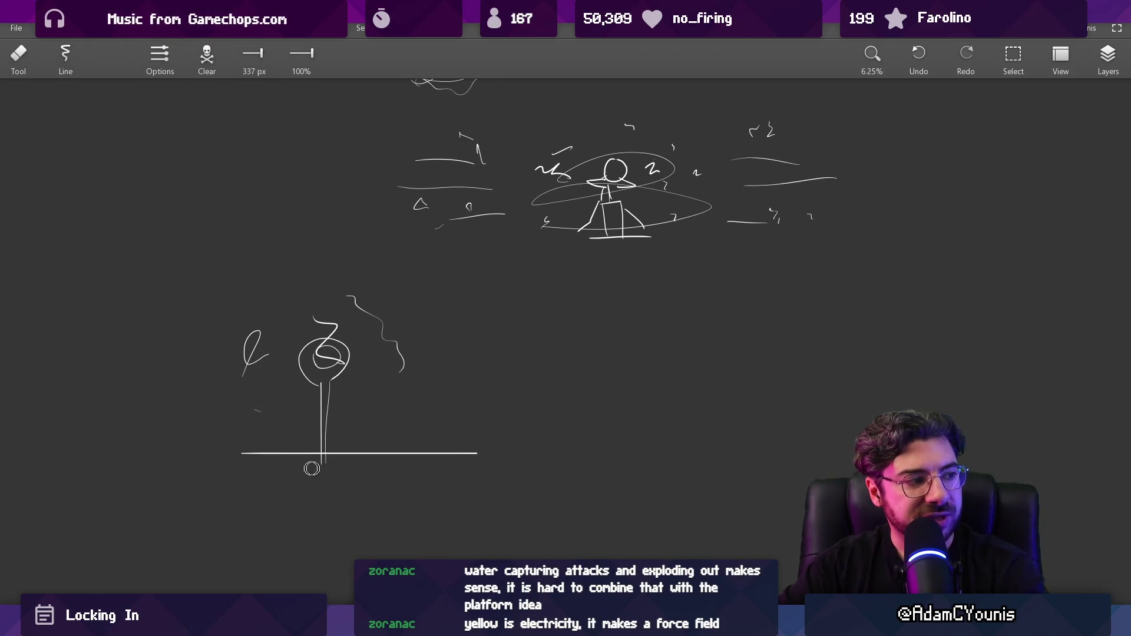
scroll(388, 455, "up", 2)
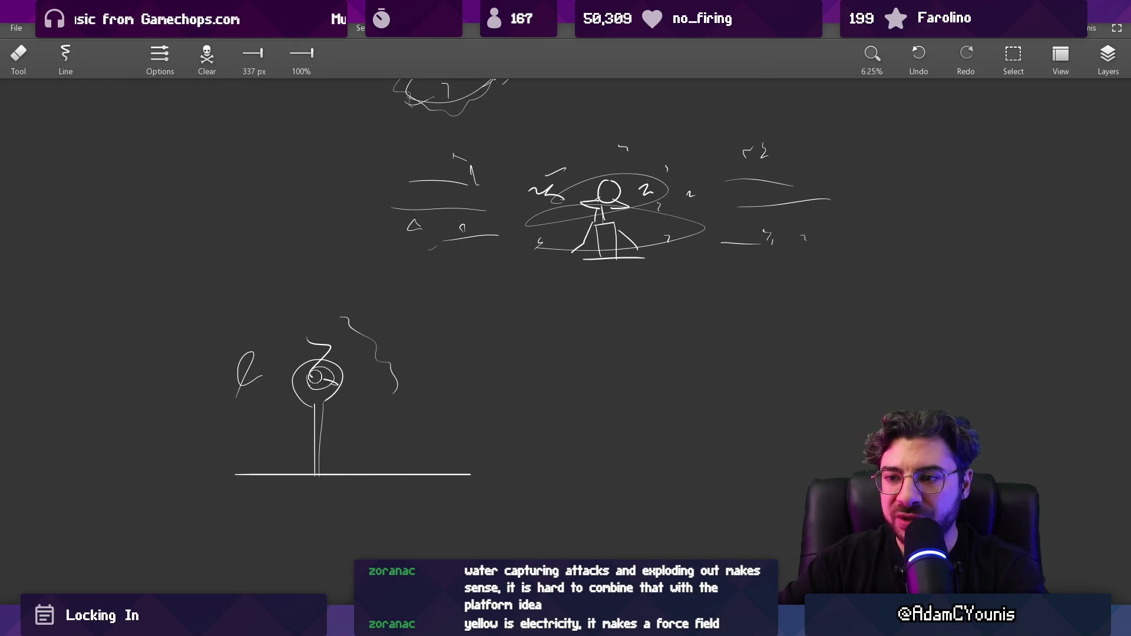
key("b")
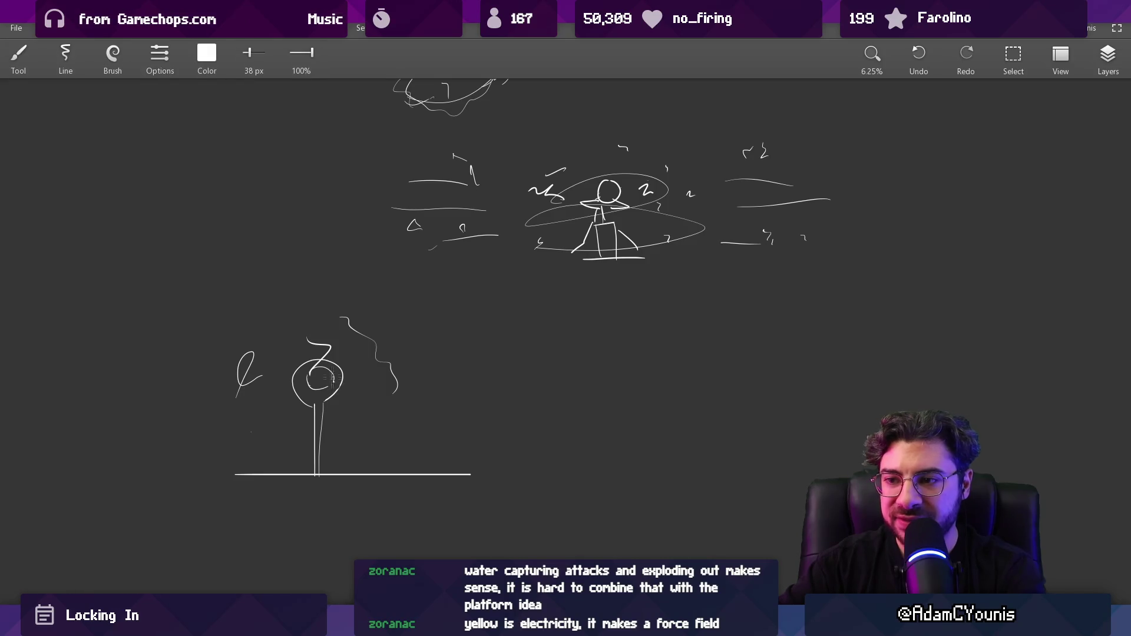
key("e")
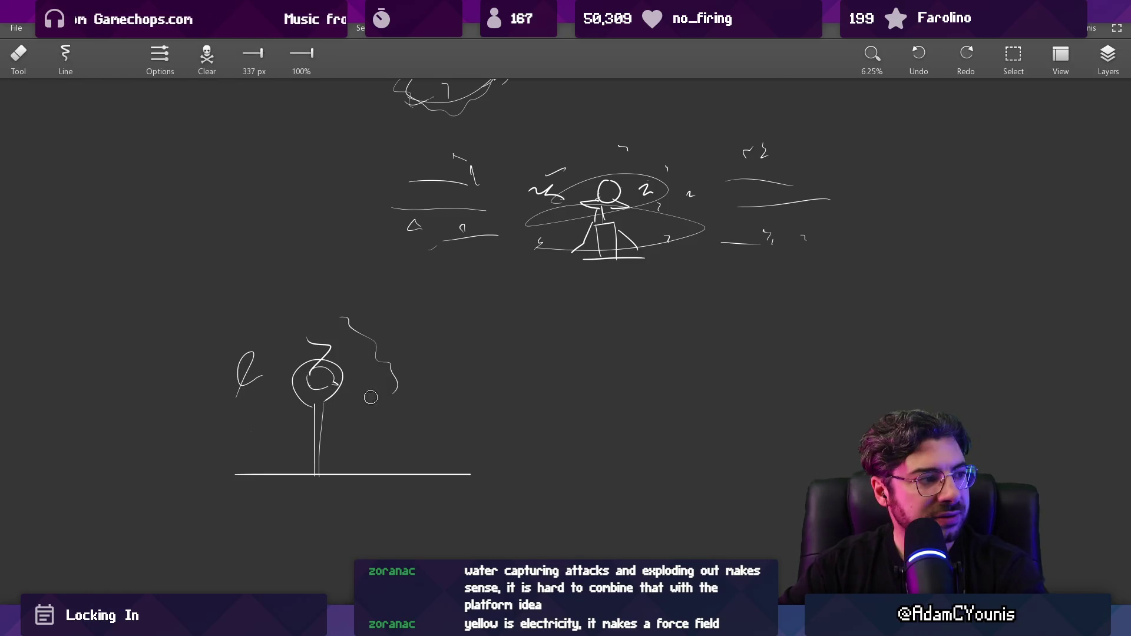
scroll(426, 411, "up", 5)
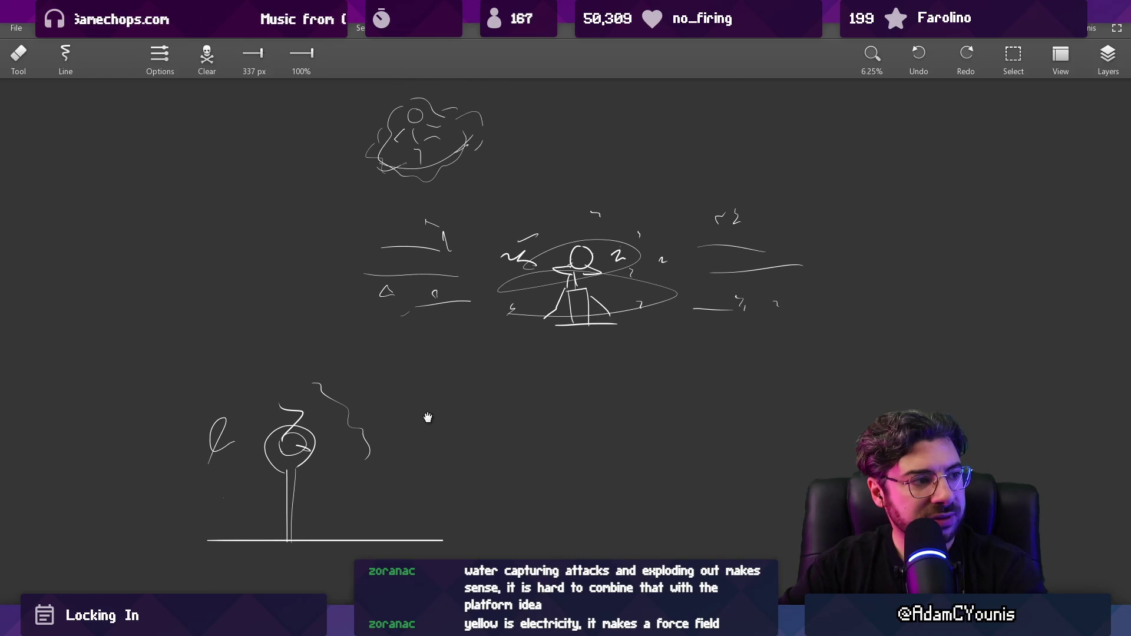
key("b")
mouse_move(489, 345)
left_mouse_down()
mouse_move(413, 342)
mouse_move(493, 351)
left_mouse_up()
key("ctrl+z")
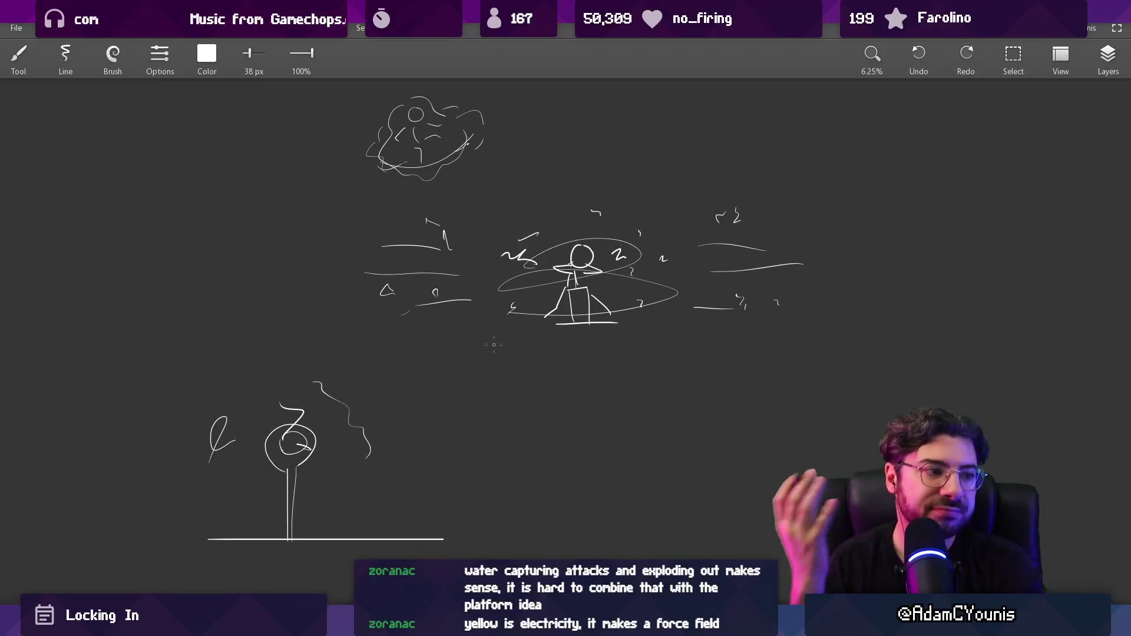
With a large eraser, trim the wavy lines and small circle beside the stalk into fragments
key("e")
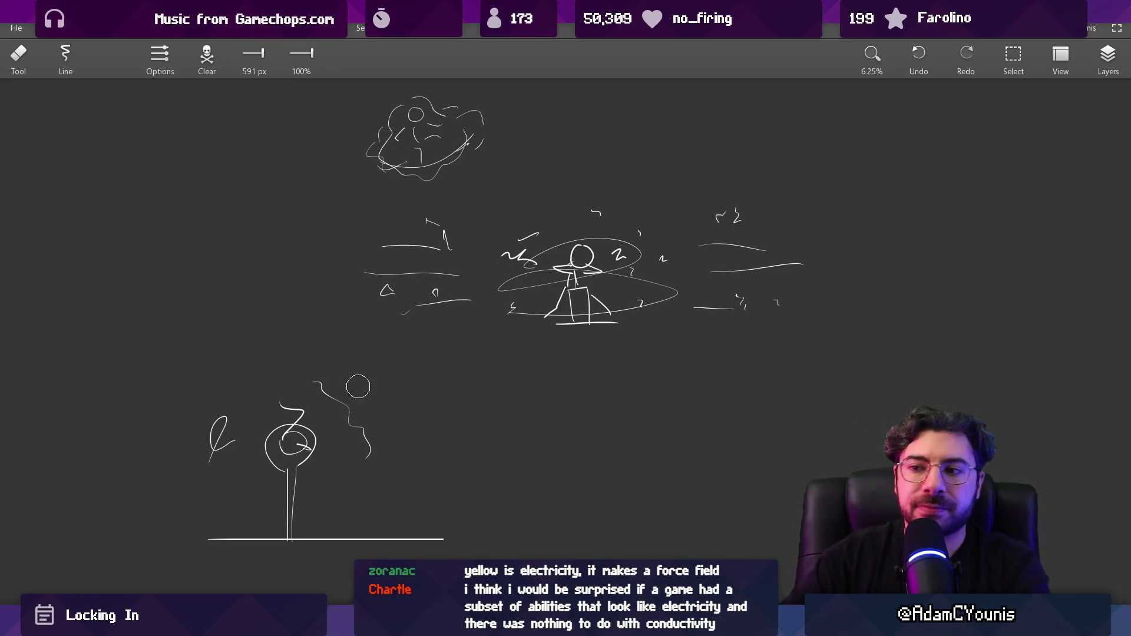
left_click_drag(383, 396, 371, 414)
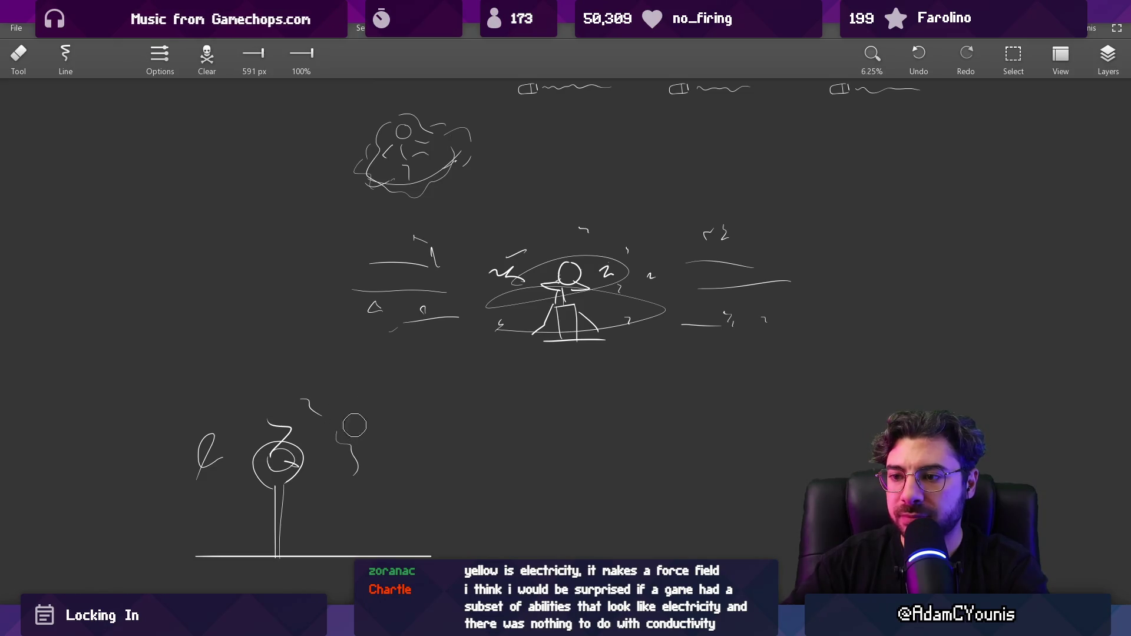
left_click_drag(305, 458, 306, 471)
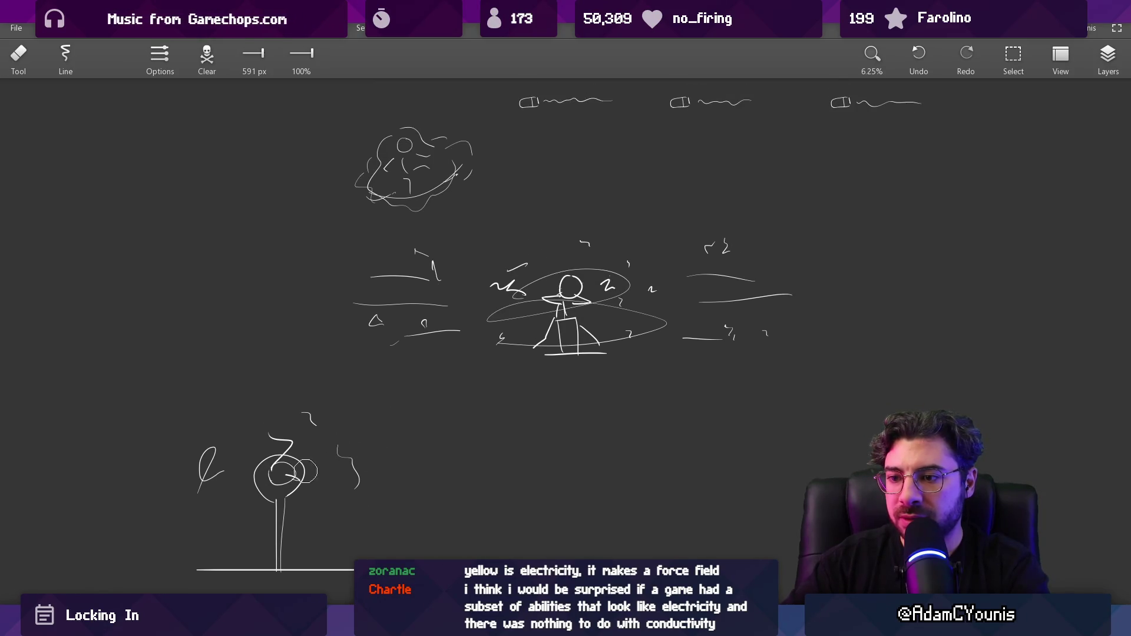
scroll(332, 483, "down", 3)
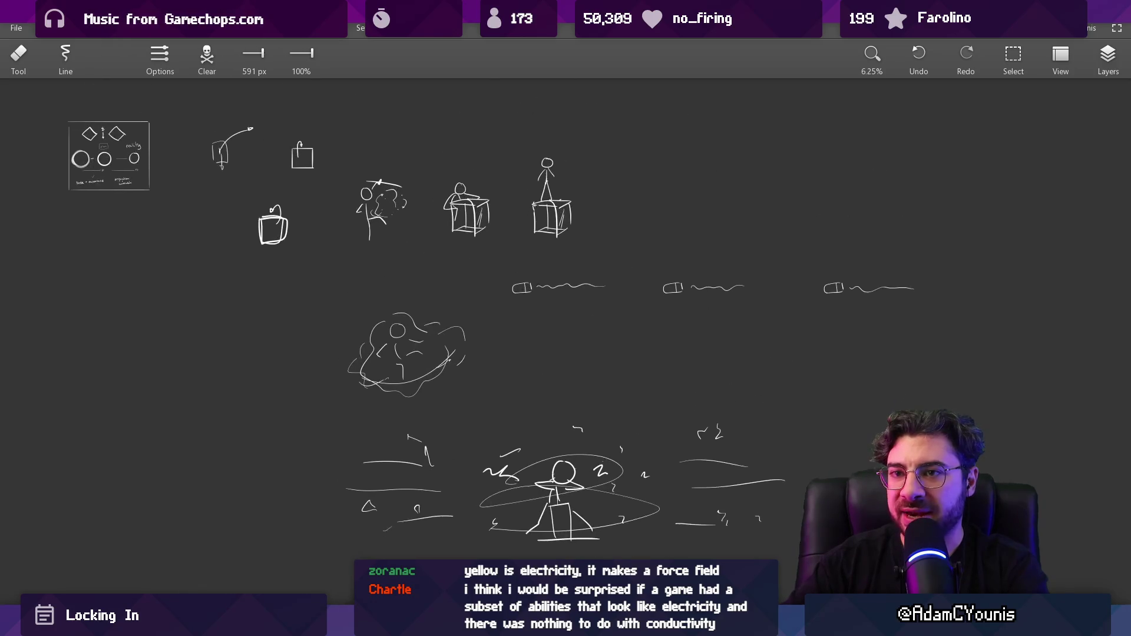
scroll(371, 396, "up", 3)
Lasso the newer sketches, scale them to about half size, and shift them right
key("l")
mouse_move(246, 325)
left_mouse_down()
mouse_move(139, 406)
mouse_move(737, 500)
mouse_move(934, 169)
mouse_move(552, 180)
mouse_move(248, 323)
left_mouse_up()
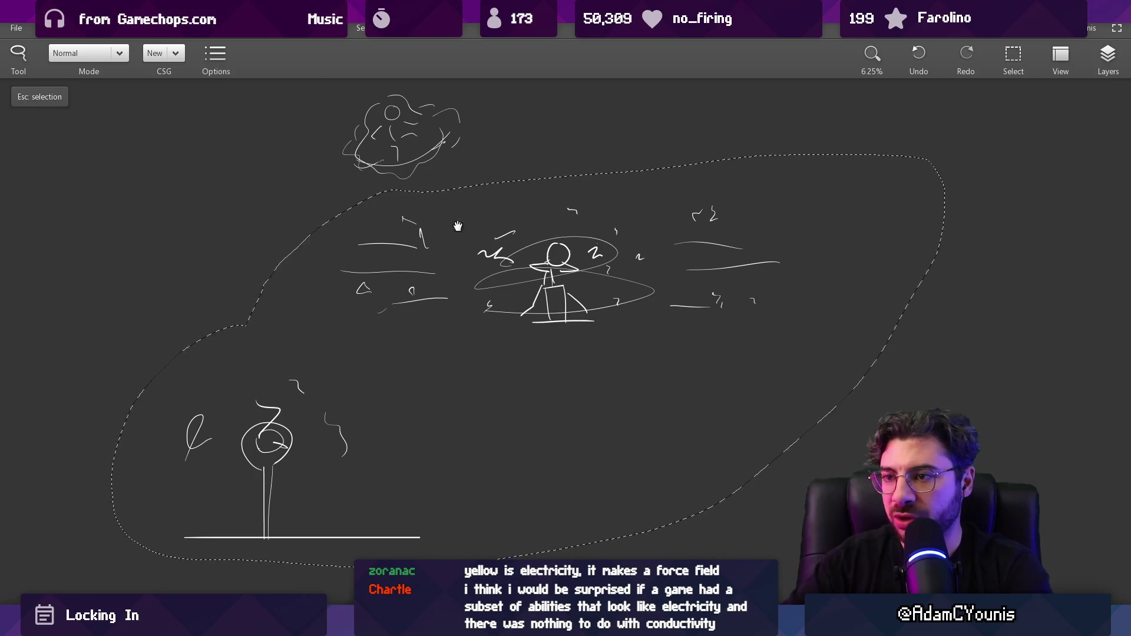
scroll(457, 227, "up", 5)
mouse_move(422, 310)
left_mouse_down()
mouse_move(439, 505)
mouse_move(959, 296)
mouse_move(444, 298)
left_mouse_up()
scroll(505, 232, "down", 4)
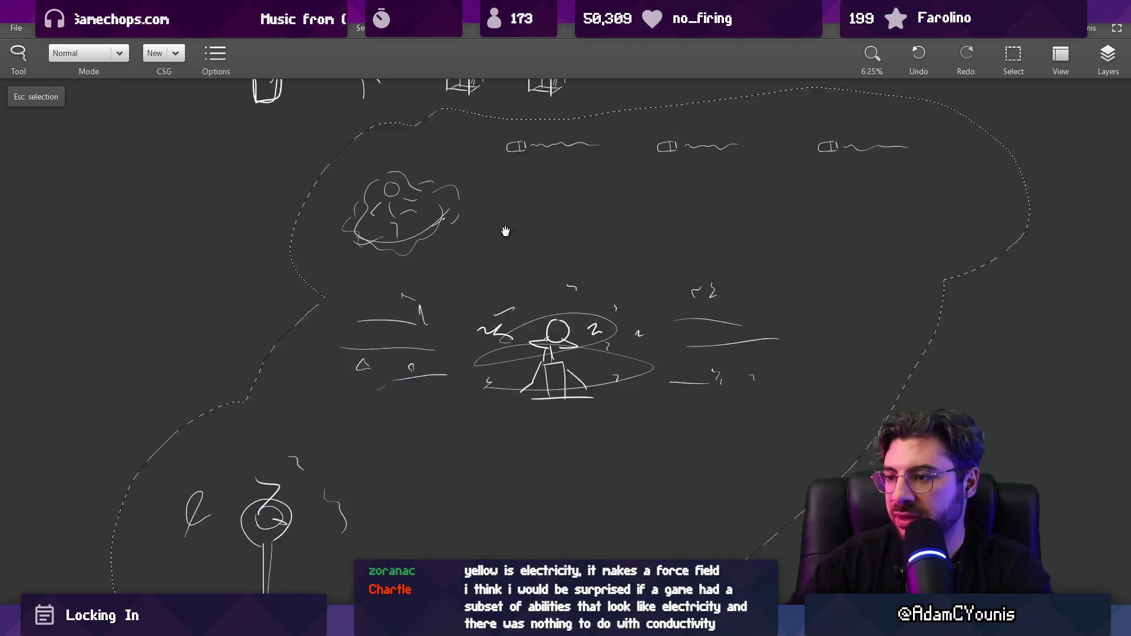
left_click_drag(954, 578, 495, 300)
left_click_drag(405, 213, 513, 215)
key("Return")
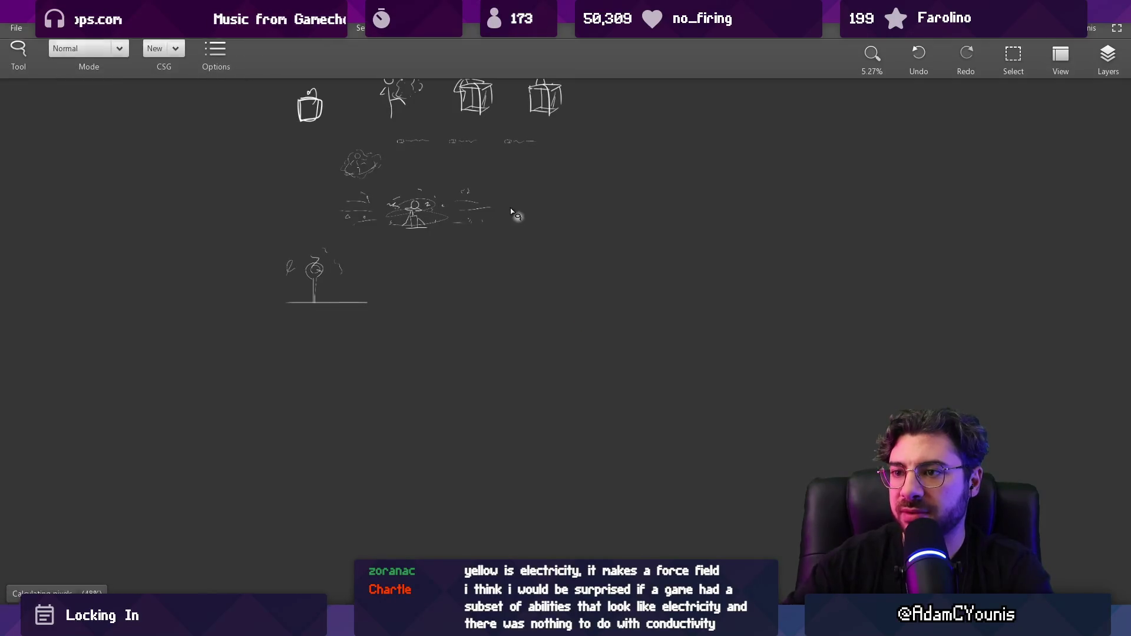
left_click_drag(442, 366, 458, 446)
Box-select the round-headed stalk sketch and move it up and to the left
key("m")
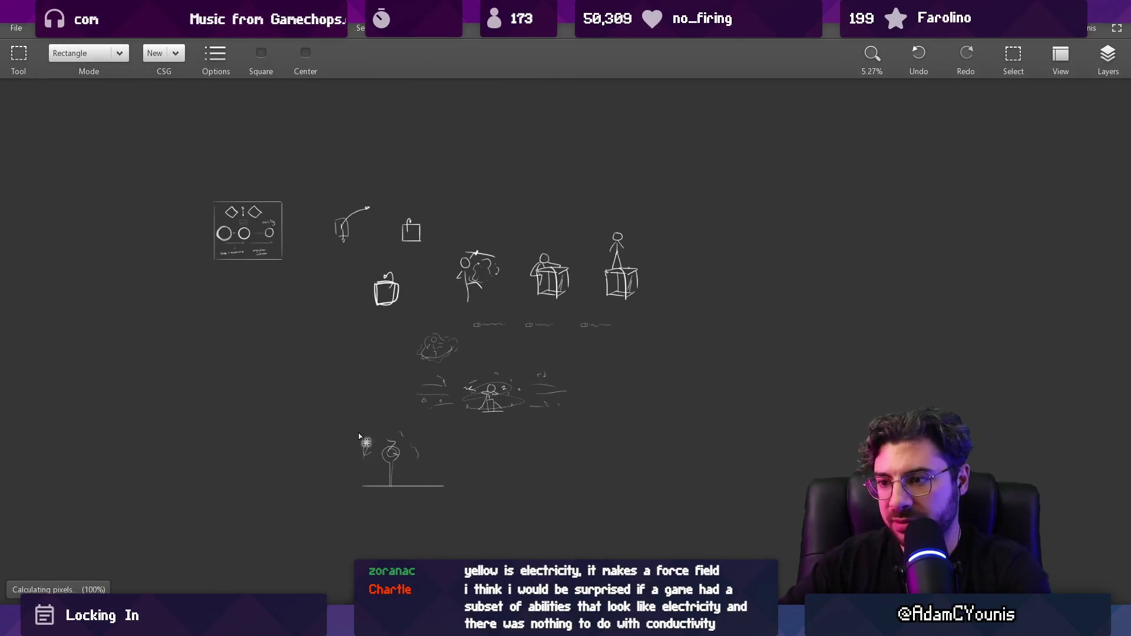
left_click_drag(345, 425, 466, 522)
left_click_drag(430, 483, 352, 390)
key("Escape")
Lasso every sketch on the canvas, shrink them together up-left, and centre the ringed figure
scroll(379, 336, "up", 2)
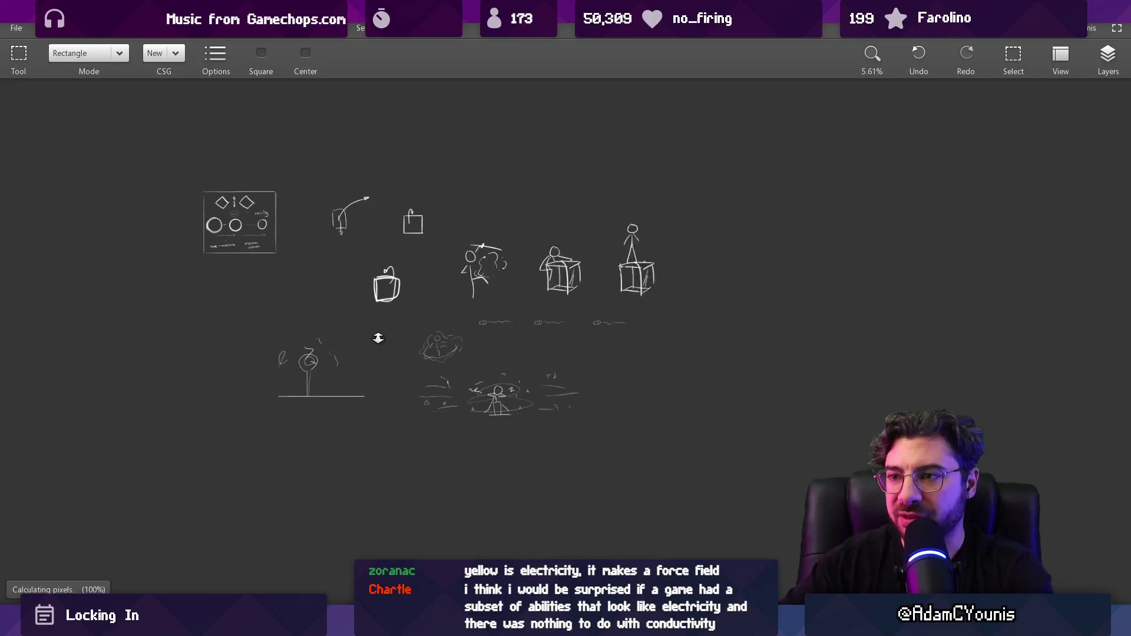
key("m")
mouse_move(315, 101)
left_mouse_down()
mouse_move(242, 316)
mouse_move(876, 202)
mouse_move(430, 106)
left_mouse_up()
mouse_move(775, 401)
left_mouse_down()
mouse_move(778, 429)
mouse_move(543, 318)
mouse_move(456, 244)
left_mouse_up()
key("Return")
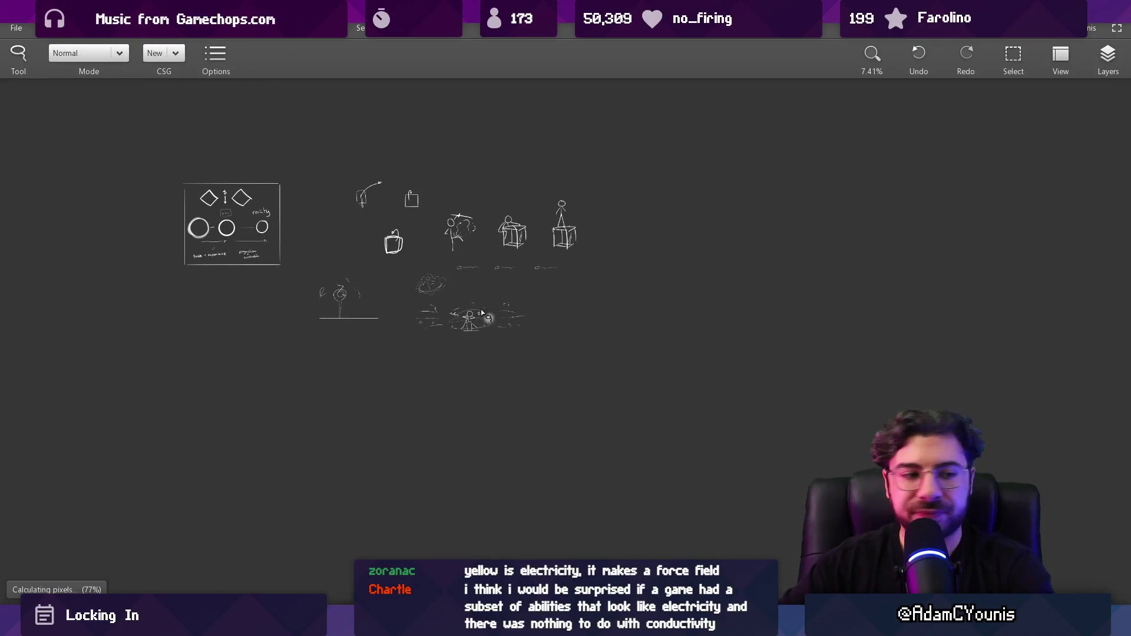
scroll(489, 327, "up", 3)
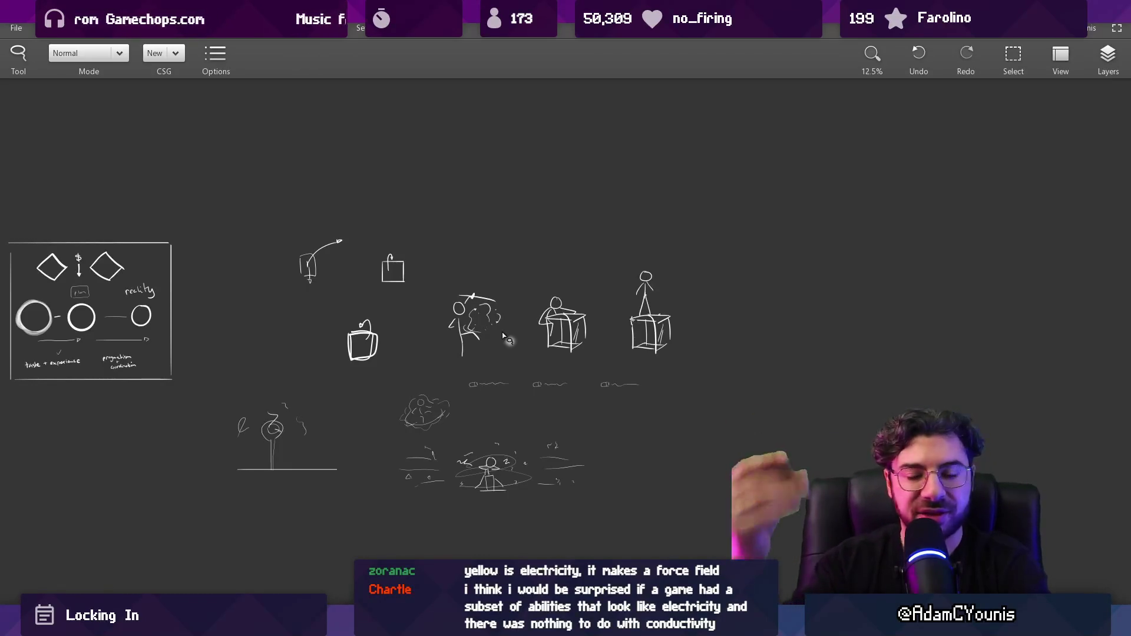
left_click_drag(499, 421, 475, 283)
scroll(483, 342, "up", 1)
scroll(435, 409, "up", 3)
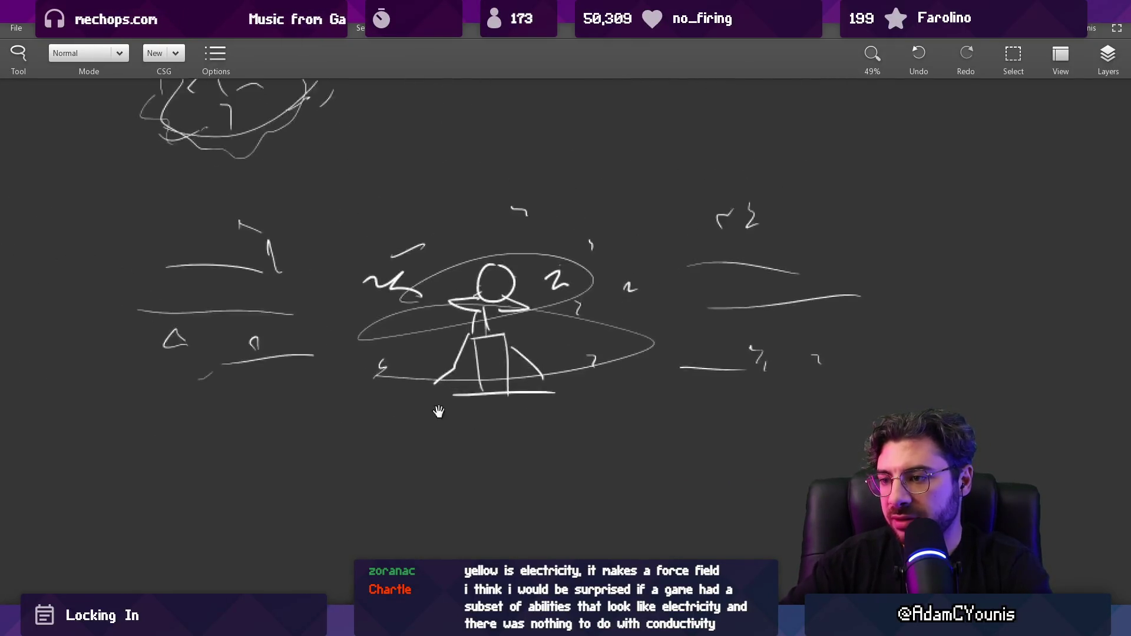
With a 17 px brush, hand-letter ELEC and PROTEC below the ringed figure
left_click_drag(434, 409, 411, 351)
key("b")
key("bracketleft")
key("bracketleft")
key("bracketleft")
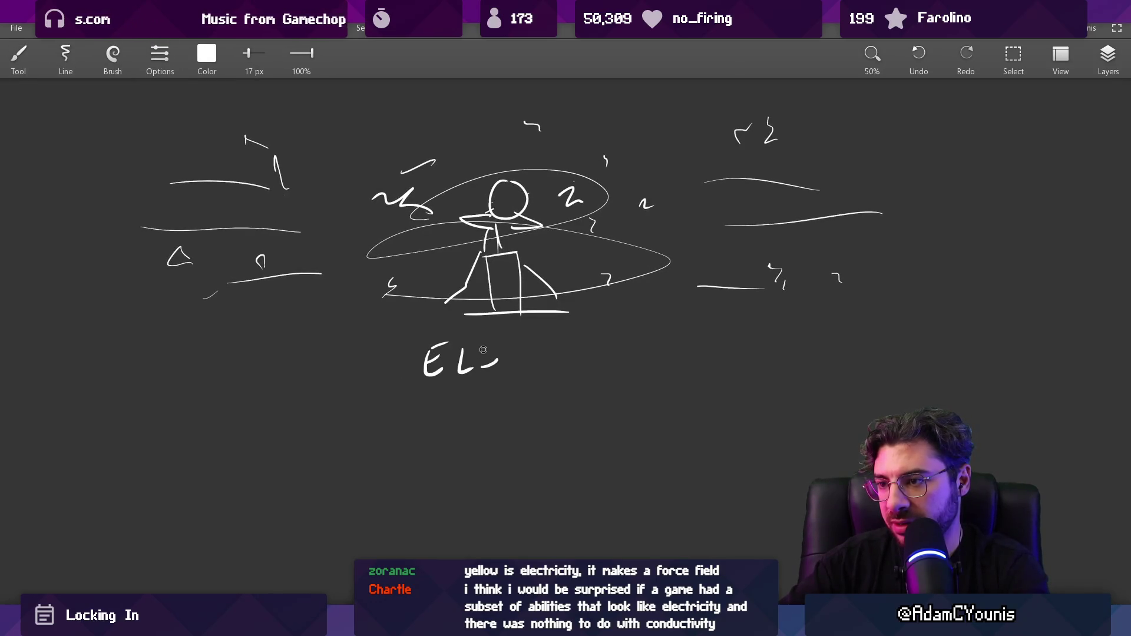
mouse_move(513, 341)
left_mouse_down()
mouse_move(539, 365)
mouse_move(529, 312)
left_mouse_up()
mouse_move(481, 393)
left_mouse_down()
mouse_move(474, 372)
mouse_move(523, 386)
left_mouse_up()
left_click_drag(537, 356, 539, 357)
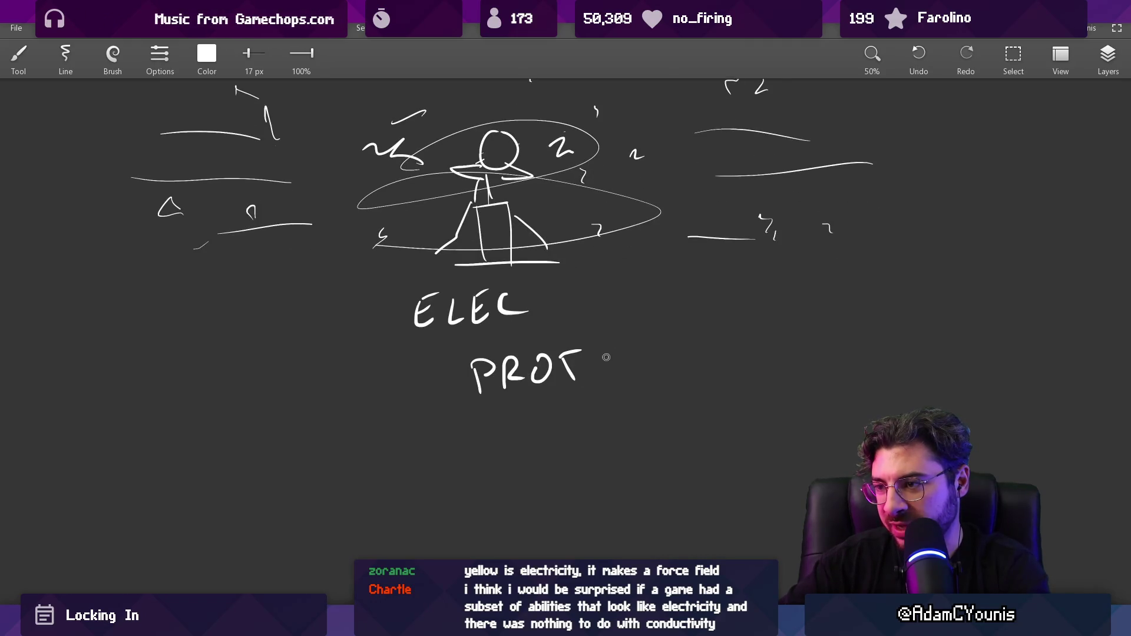
left_click_drag(653, 351, 656, 384)
scroll(589, 295, "down", 3)
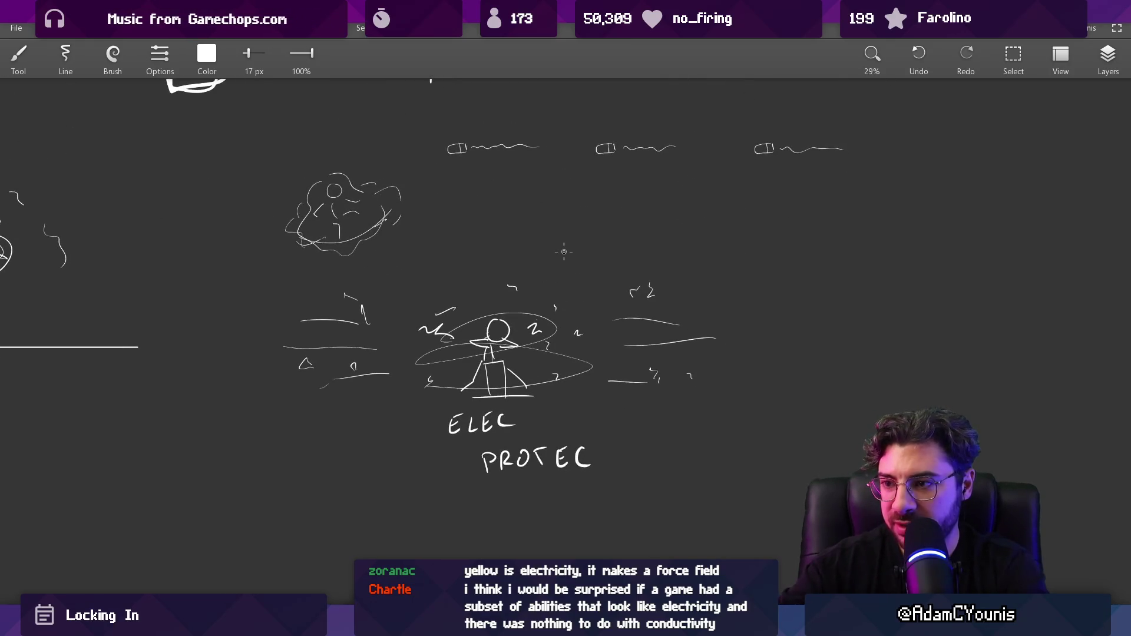
Box-select the ringed figure with its PROTEC label, then switch to the Figma document
key("s")
left_click_drag(268, 261, 745, 488)
key("Escape")
key("alt+Tab")
scroll(497, 322, "down", 10)
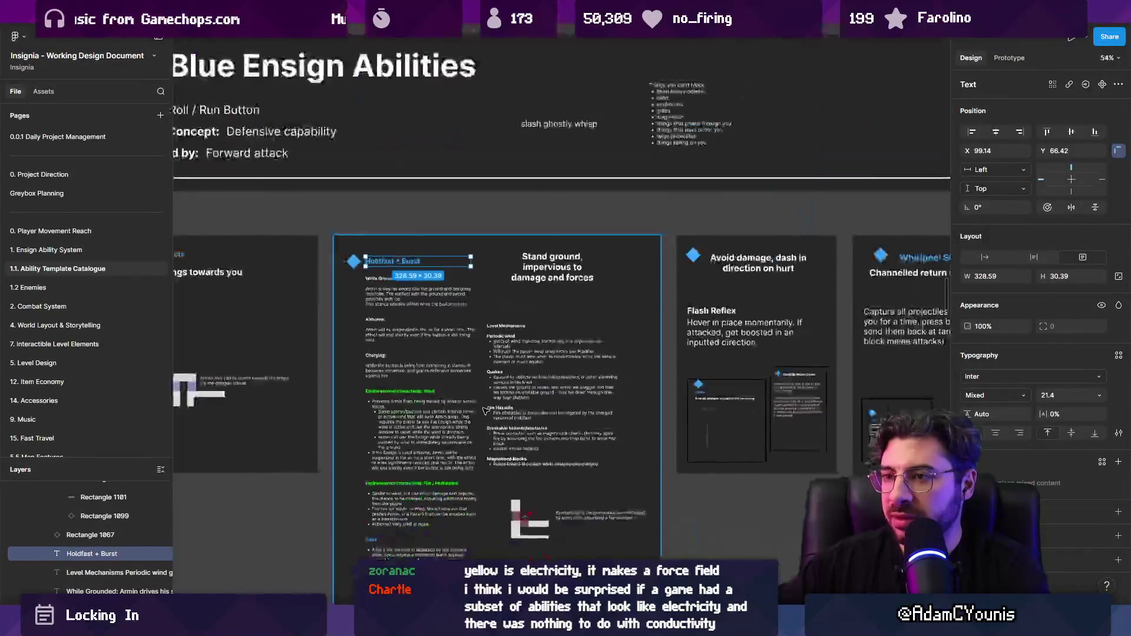
Paste the ELEC PROTEC sketch image beside the Gravity Slam card in Yellow Ensign Abilities
scroll(497, 321, "up", 10)
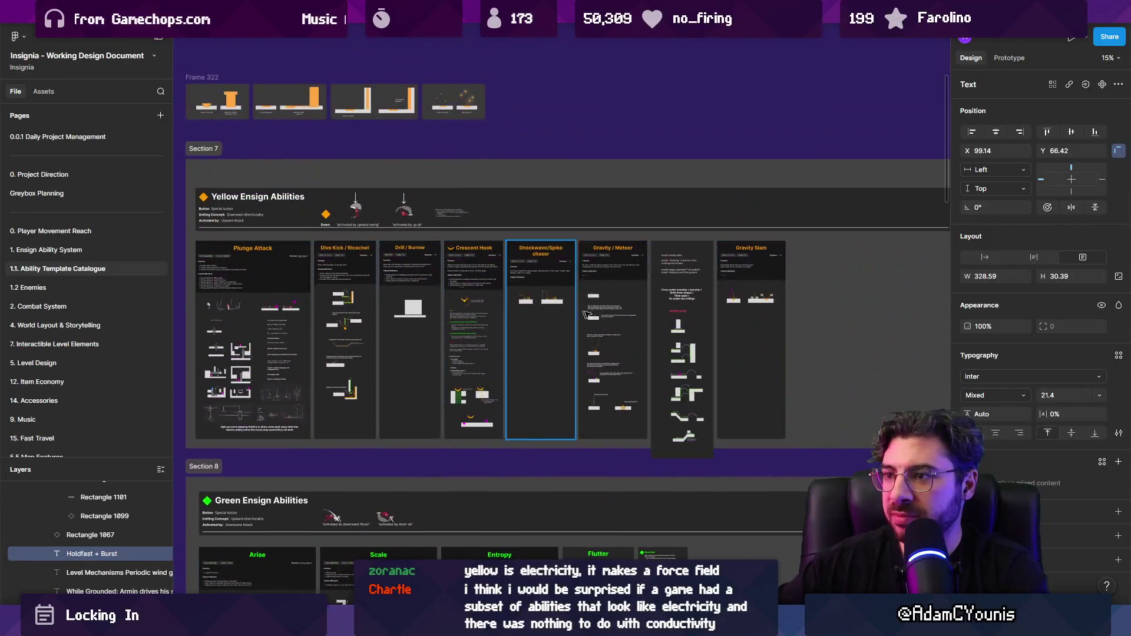
scroll(839, 320, "up", 4)
left_click(839, 320)
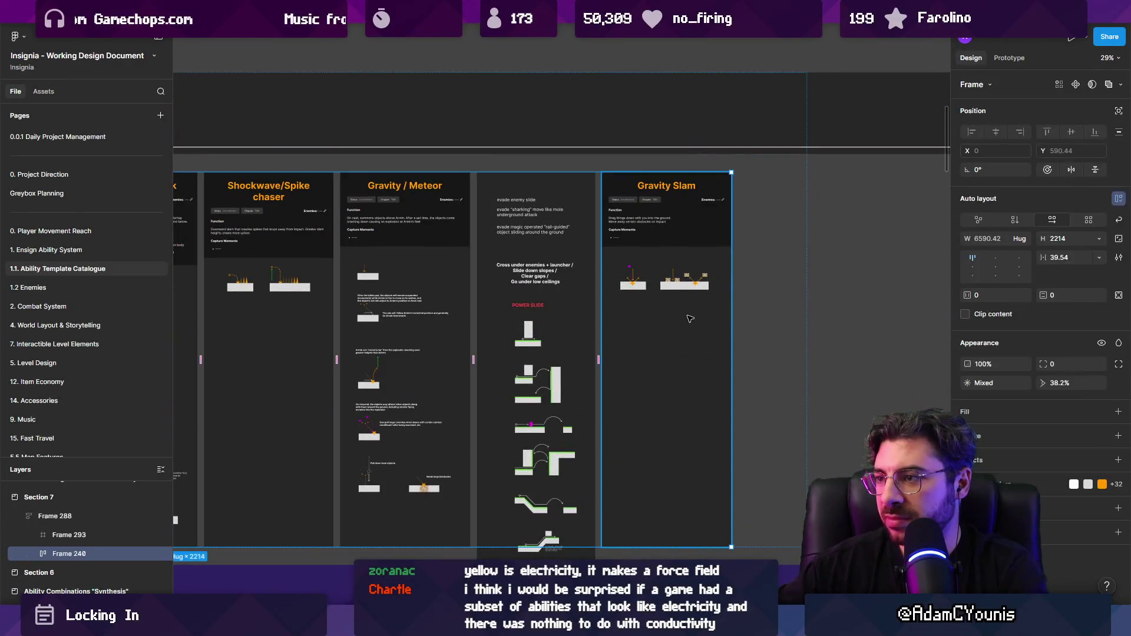
key("ctrl+v")
scroll(692, 315, "down", 3)
scroll(666, 367, "down", 5)
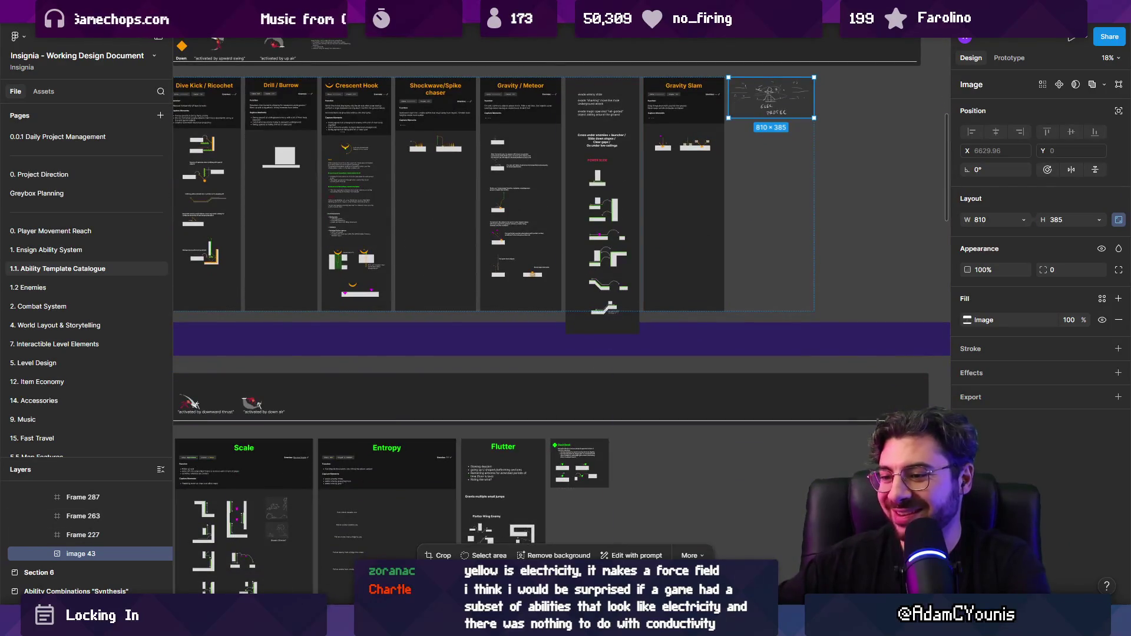
key("alt+Tab")
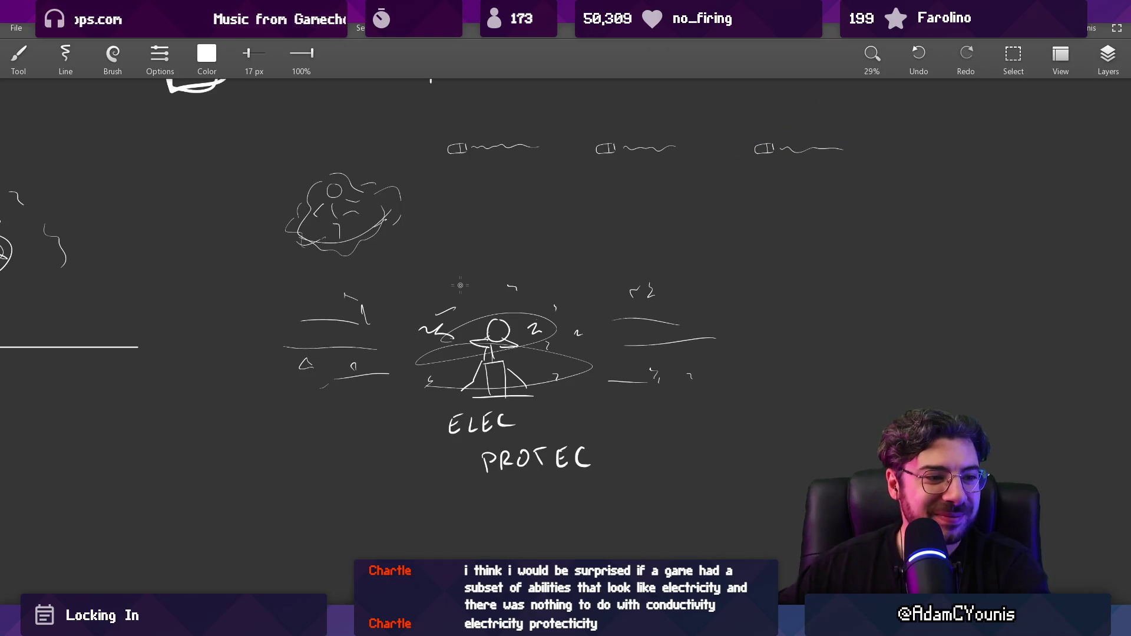
Lasso the scribbled orb sketch and zoom in on it
scroll(522, 324, "down", 3)
scroll(614, 361, "up", 5)
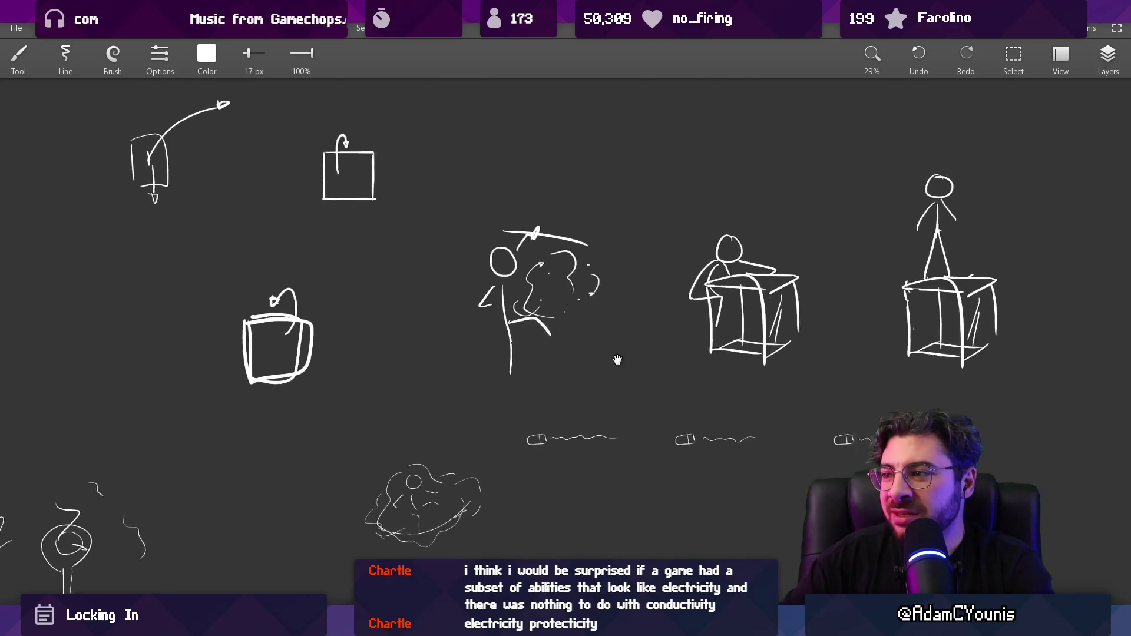
scroll(513, 354, "up", 2)
key("l")
mouse_move(454, 239)
left_mouse_down()
mouse_move(413, 319)
mouse_move(466, 242)
left_mouse_up()
left_click_drag(490, 311, 601, 182)
scroll(386, 479, "up", 5)
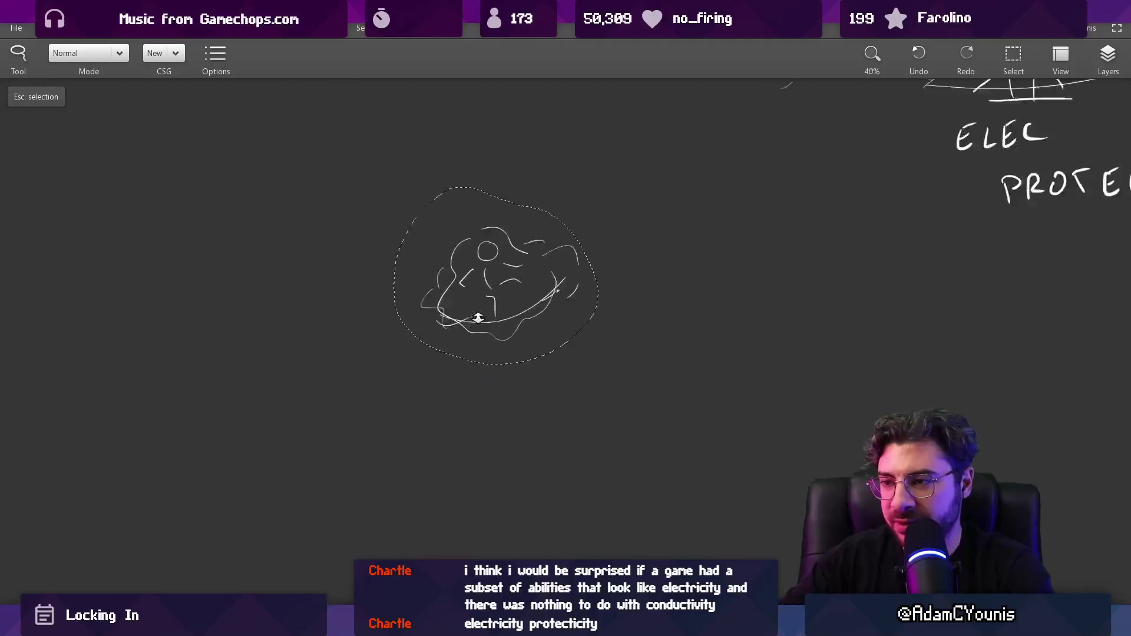
key("Escape")
Handwrite 'Absorb orb' beneath the orb, box-select the drawing with its label, and return to Figma
mouse_move(424, 380)
left_mouse_down()
mouse_move(432, 348)
mouse_move(441, 381)
left_mouse_up()
mouse_move(425, 365)
left_mouse_down()
mouse_move(499, 364)
mouse_move(525, 337)
mouse_move(551, 362)
mouse_move(521, 380)
left_mouse_up()
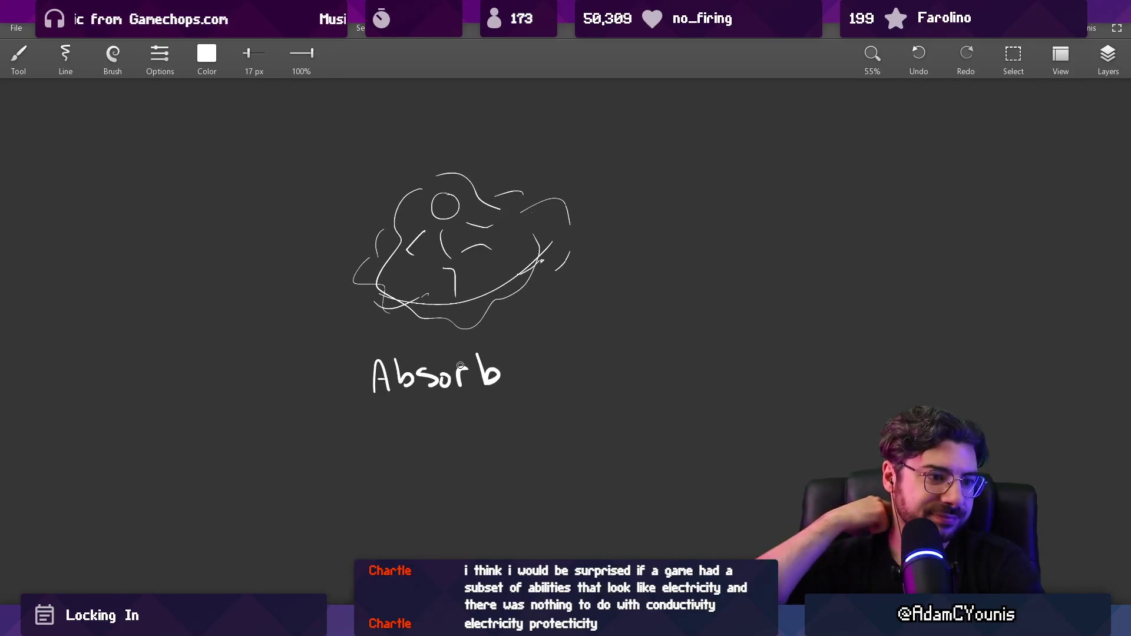
left_click_drag(541, 372, 588, 382)
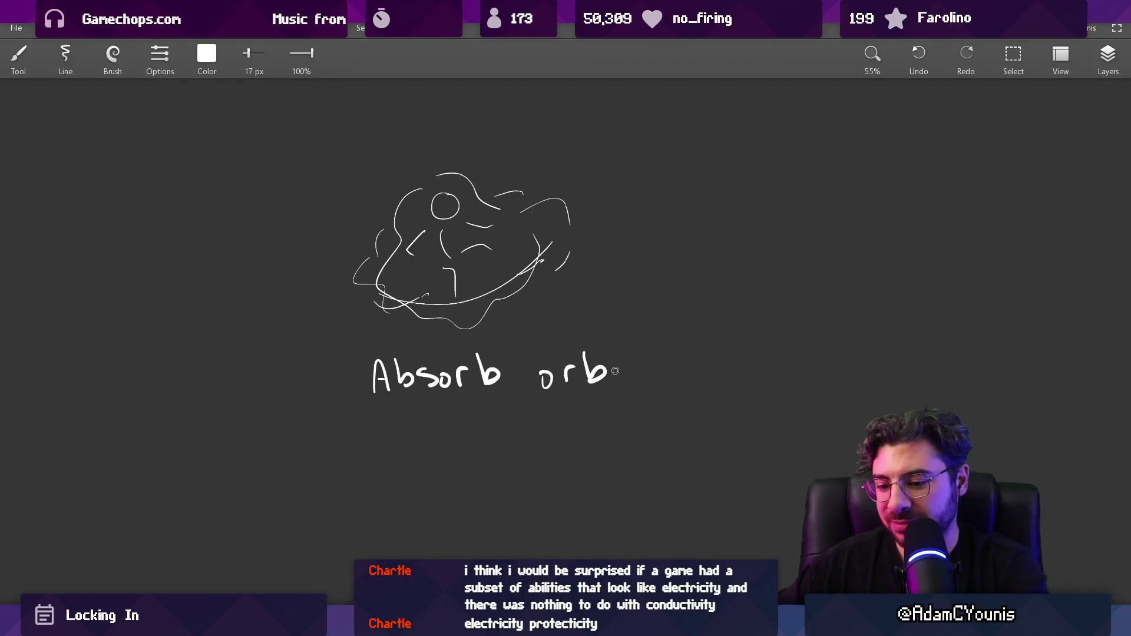
key("s")
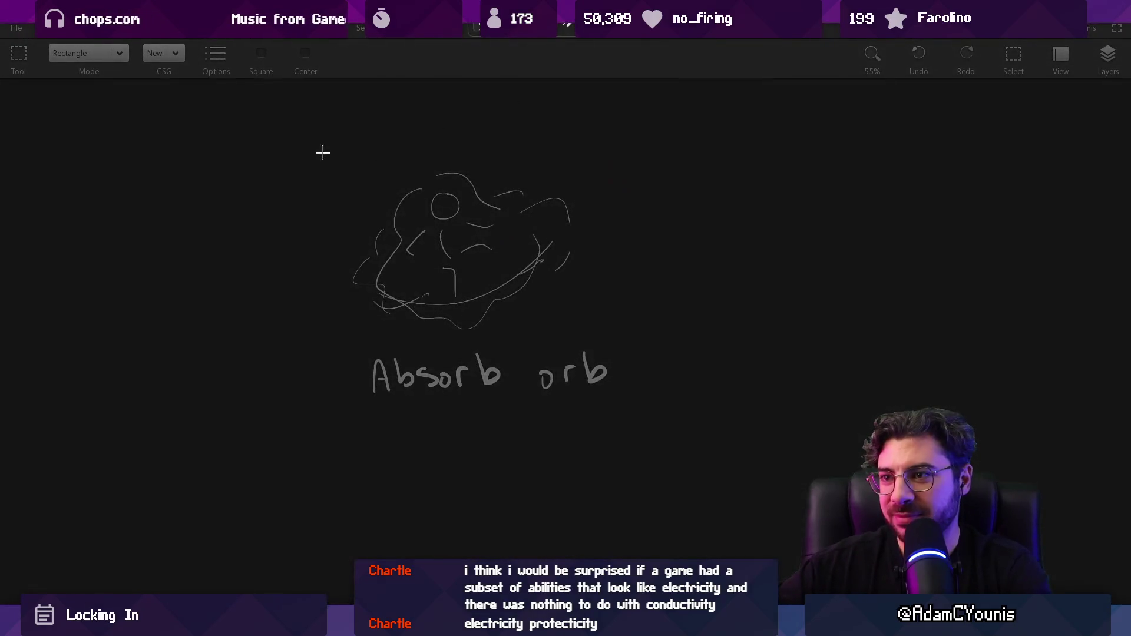
mouse_move(323, 153)
left_mouse_down()
mouse_move(602, 398)
mouse_move(637, 412)
left_mouse_up()
left_click(635, 411)
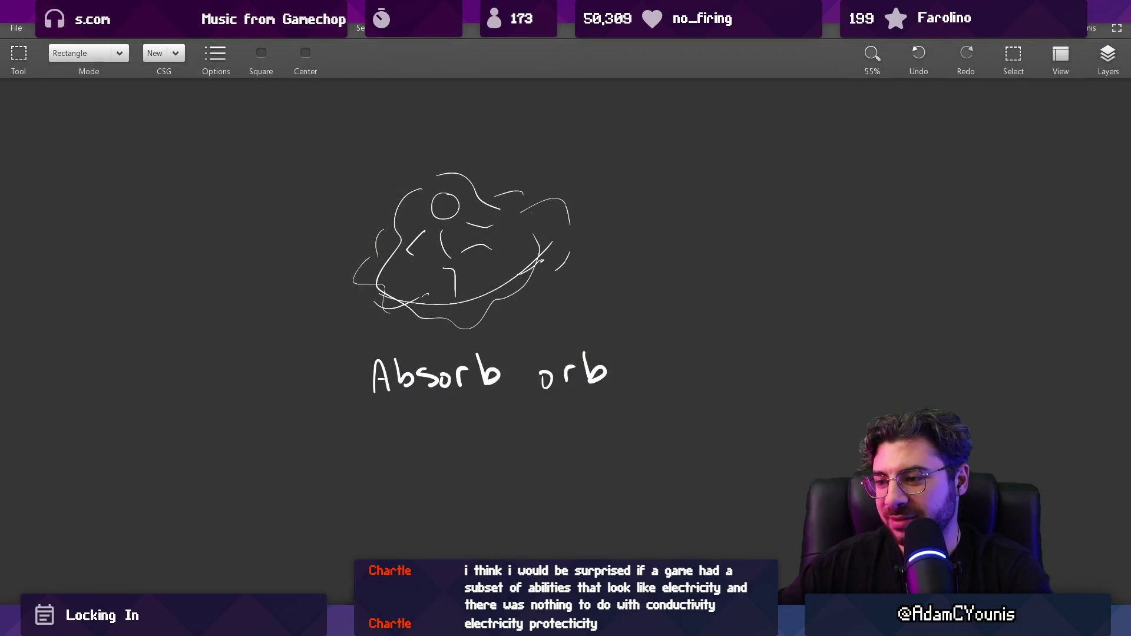
key("alt+Tab")
key("ctrl+v")
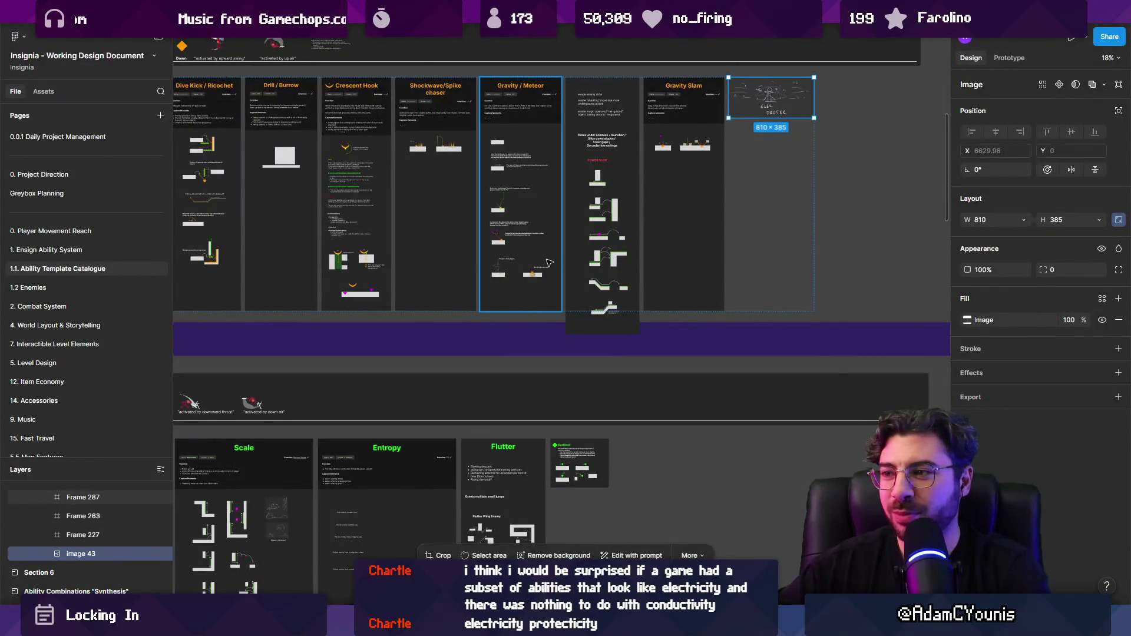
Deselect the pasted image and nudge Section 7 slightly upward
key("Escape")
scroll(616, 310, "down", 5)
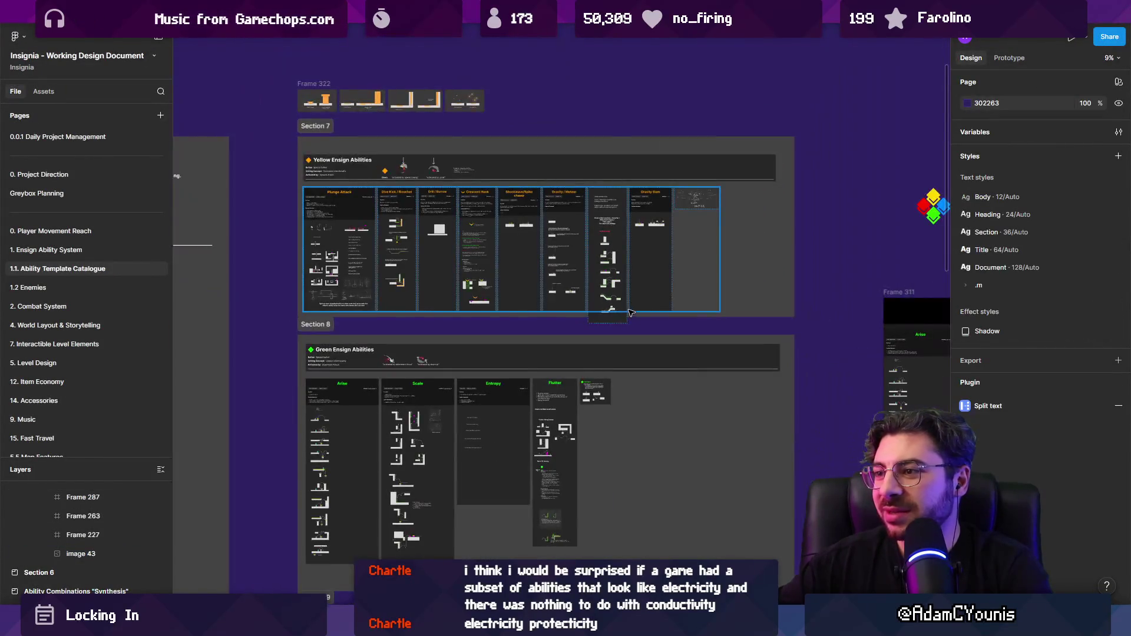
left_click(635, 315)
left_click(734, 318)
left_click(737, 321)
left_click(735, 327)
left_click_drag(315, 142, 314, 128)
scroll(533, 287, "up", 5)
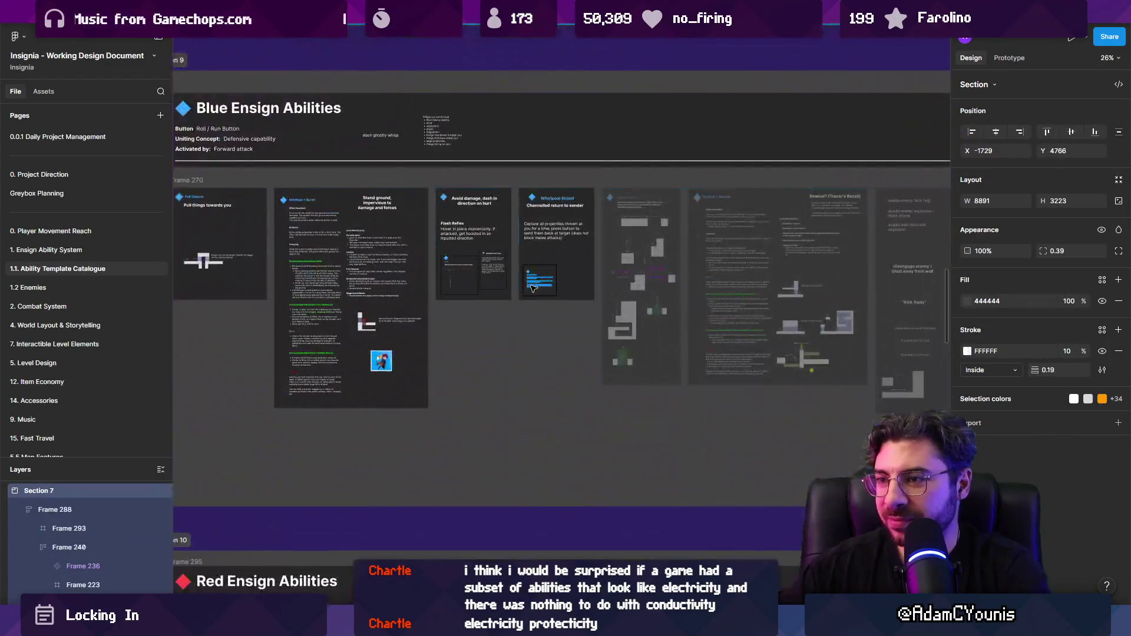
Paste the Absorb orb sketch into Whirlpool Shield and shrink it to 159×131 below the description
left_click(534, 287)
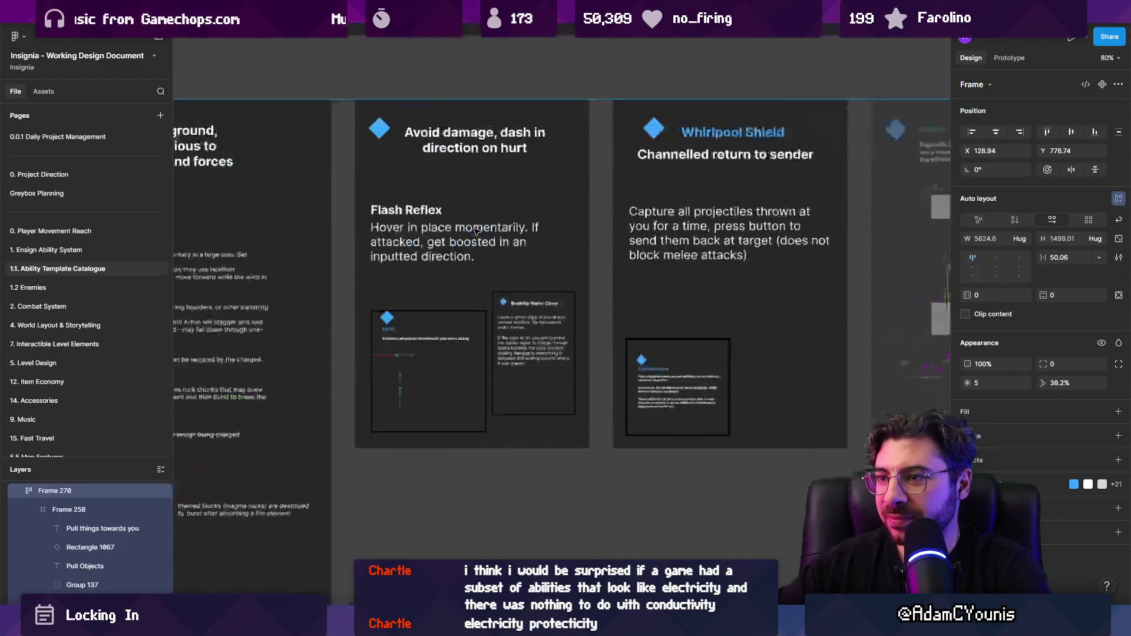
scroll(473, 230, "up", 5)
left_click(625, 230)
scroll(649, 247, "right", 3)
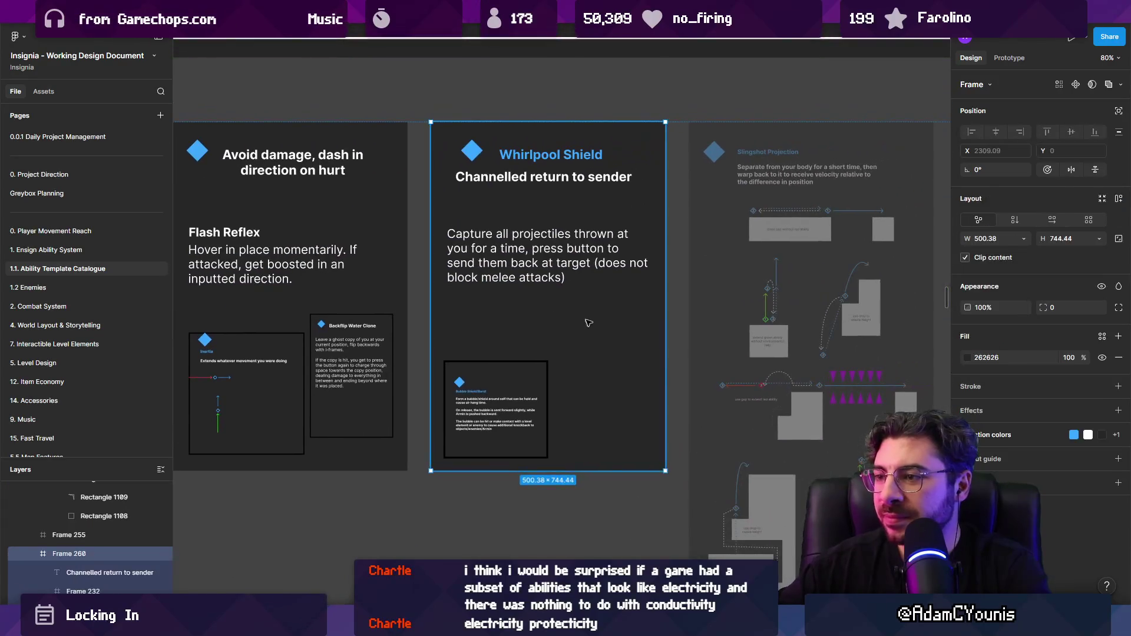
key("ctrl+v")
mouse_move(689, 215)
left_mouse_down()
mouse_move(645, 310)
mouse_move(608, 311)
left_mouse_up()
scroll(608, 312, "up", 3)
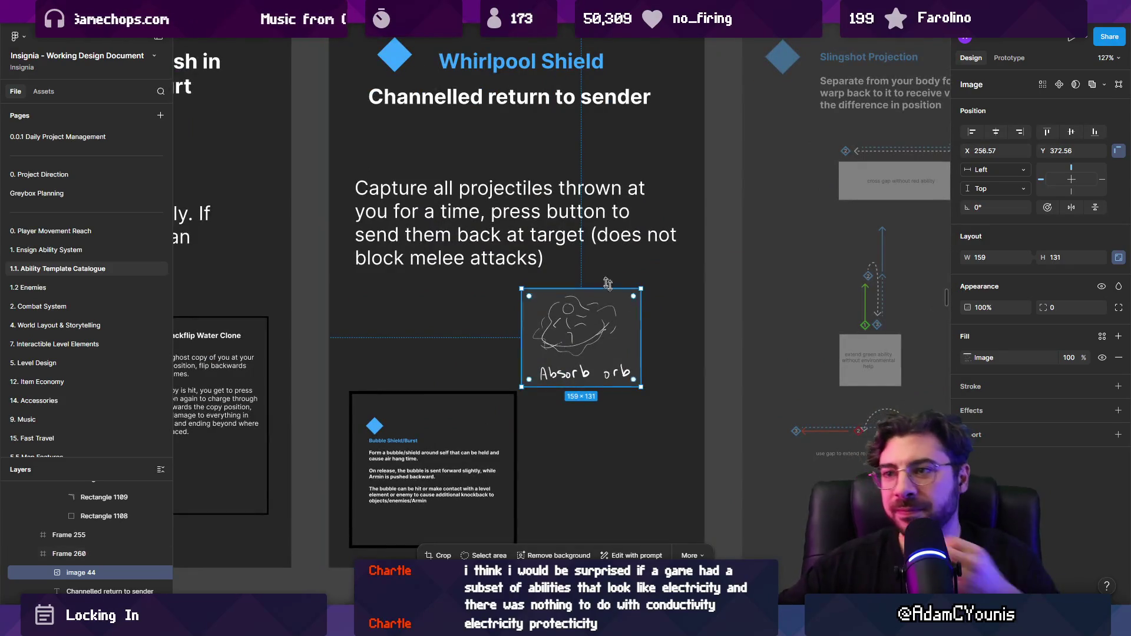
Try rewording 'projectiles' to 'damage' in the Whirlpool description, then undo it
double_click(493, 190)
type("damage")
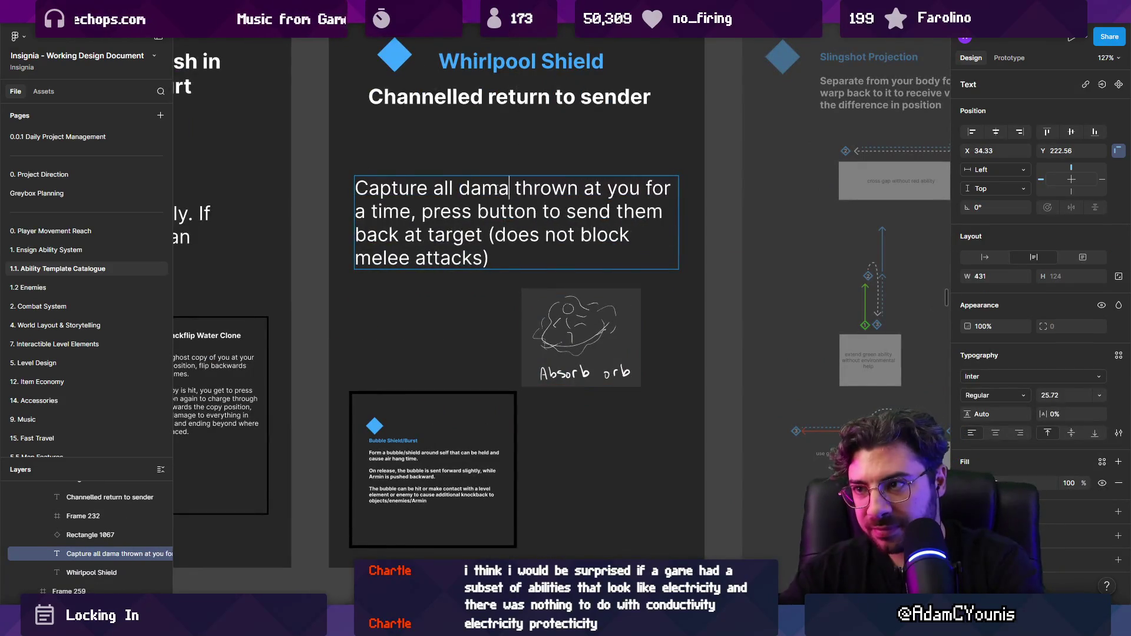
double_click(538, 188)
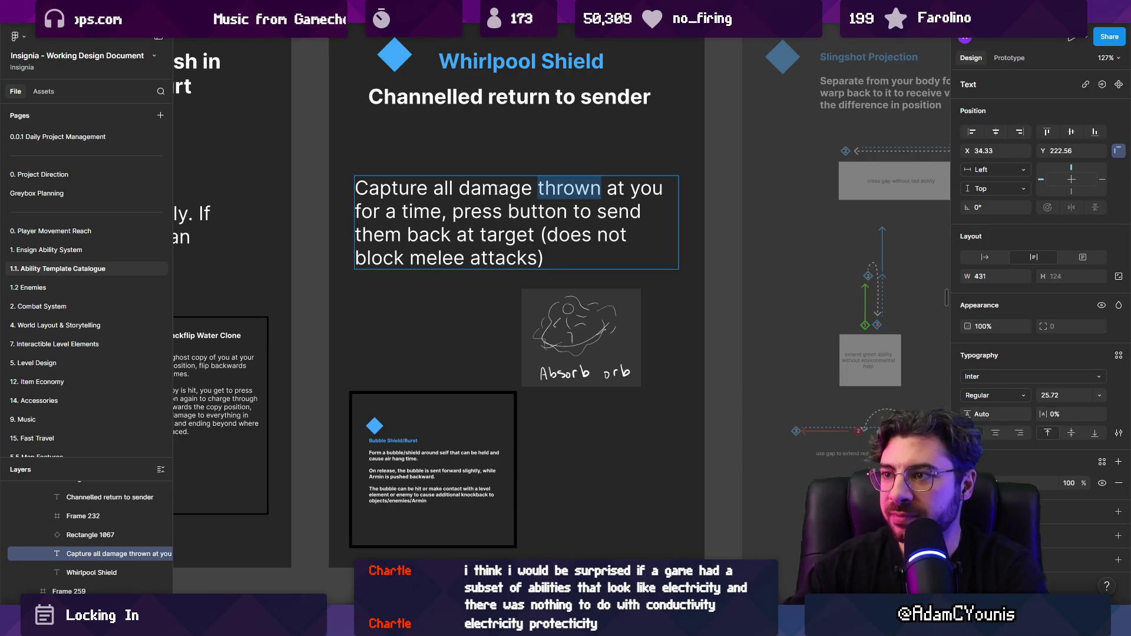
key("ctrl+z")
key("ctrl+z")
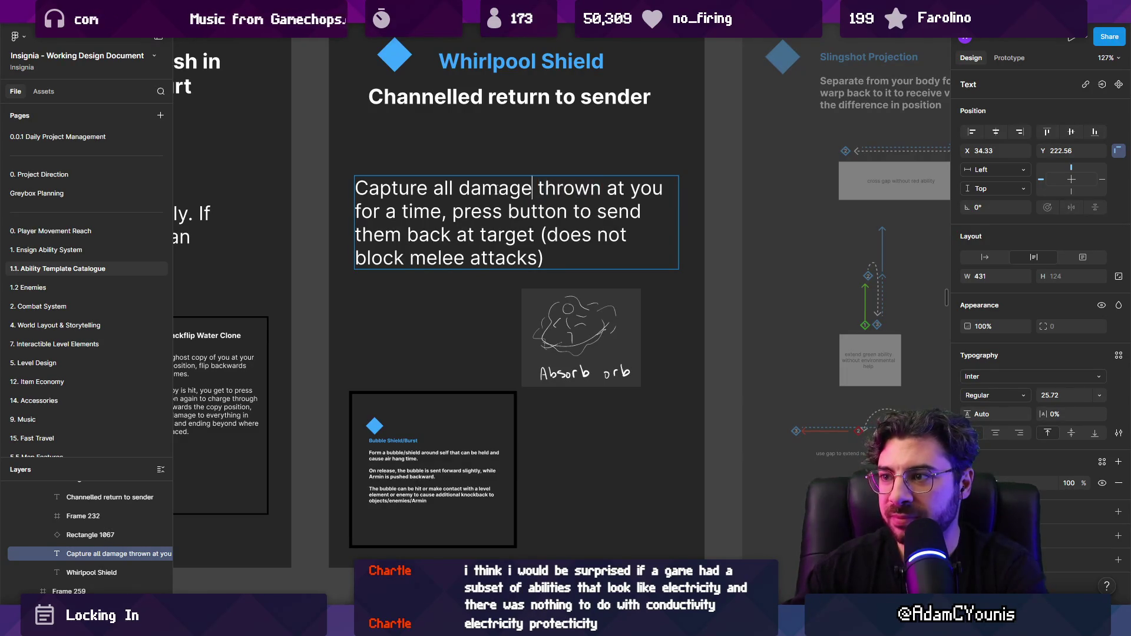
key("Escape")
Move the Absorb orb sketch into the Flash Reflex card beside its heading
scroll(559, 295, "down", 5)
mouse_move(558, 295)
left_mouse_down()
mouse_move(373, 220)
mouse_move(366, 240)
mouse_move(508, 224)
mouse_move(543, 198)
left_mouse_up()
scroll(366, 240, "up", 5)
scroll(543, 198, "up", 1)
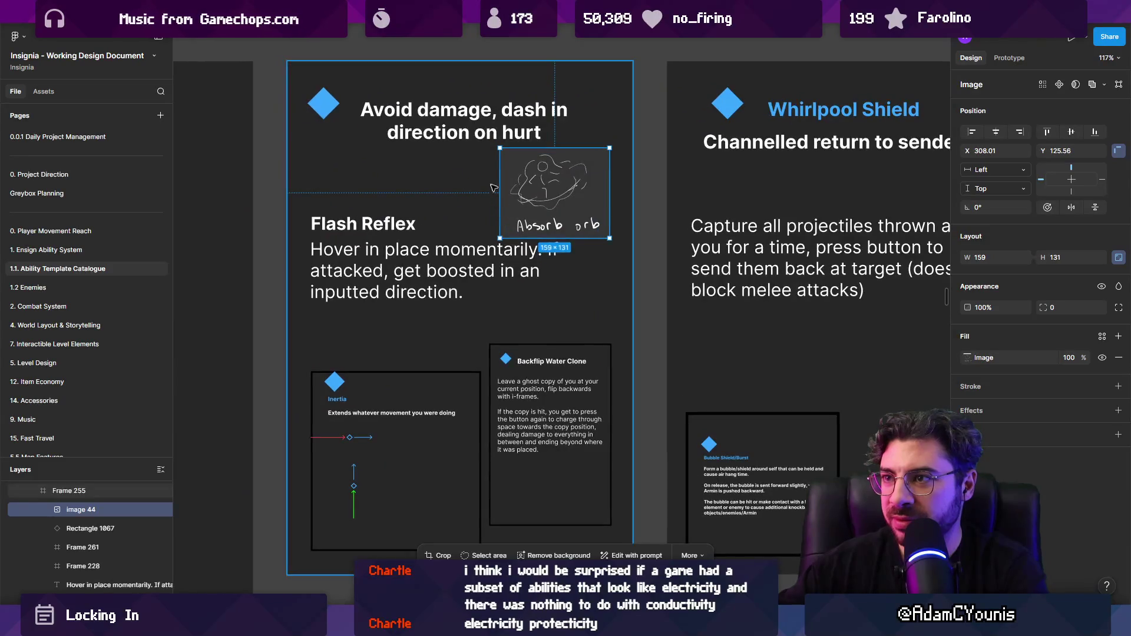
Inspect the Flash Reflex title and its 'Hover in place' description without editing them
left_click(407, 228)
triple_click(406, 229)
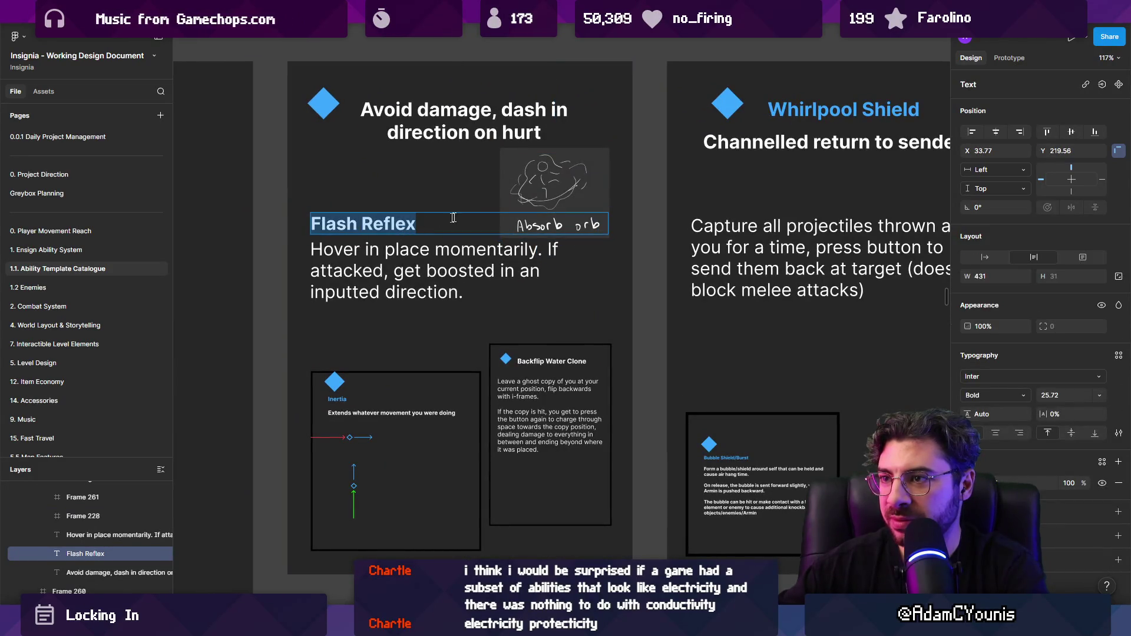
key("Escape")
key("Escape")
scroll(377, 223, "right", 5)
left_click(254, 239)
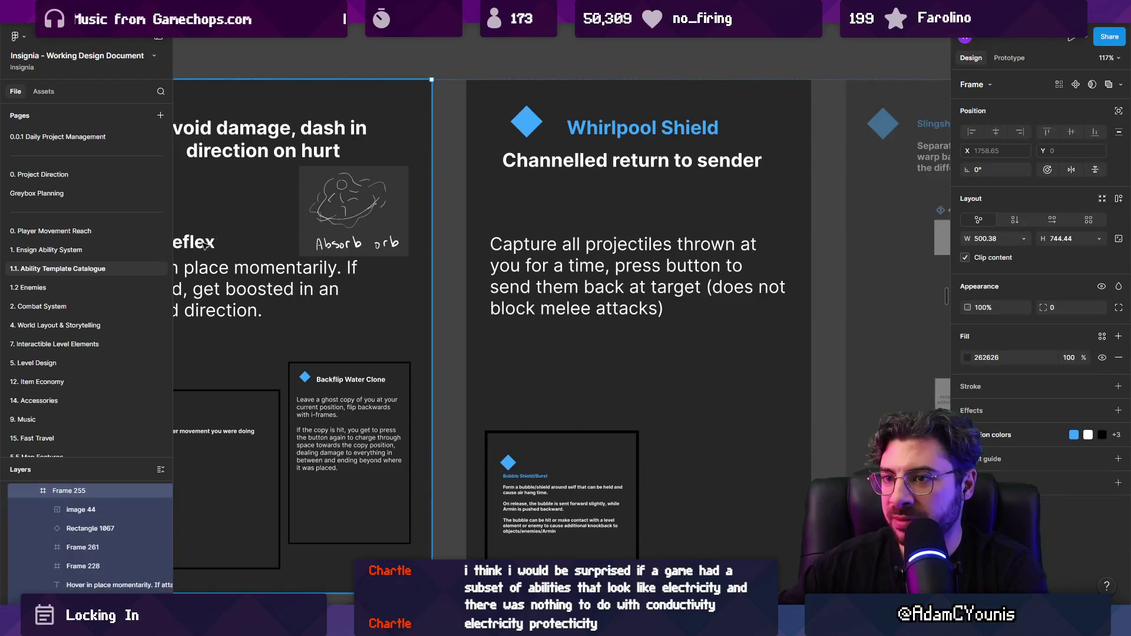
scroll(254, 240, "left", 5)
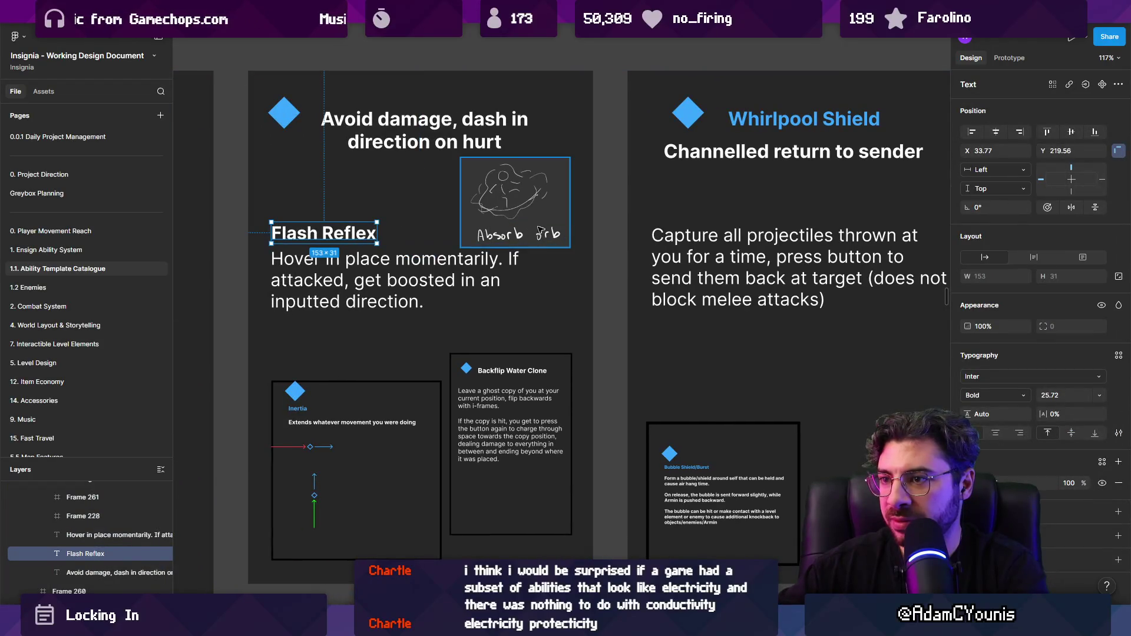
scroll(534, 274, "right", 2)
left_click(534, 274)
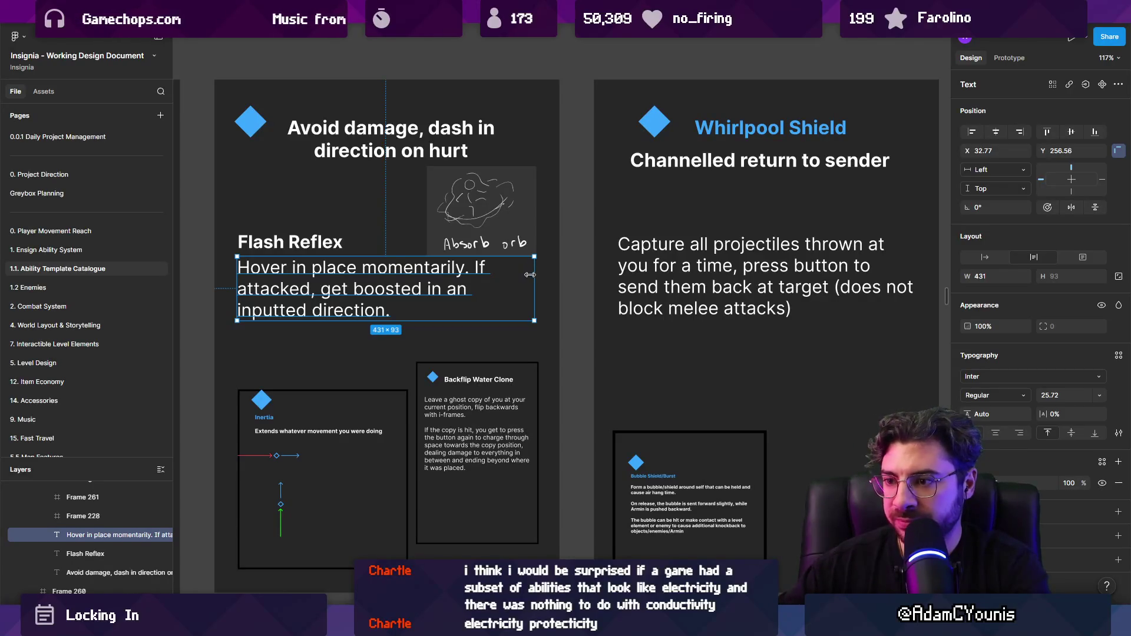
Shrink the Absorb orb sketch in Flash Reflex slightly, to about 129×107
scroll(583, 256, "down", 5)
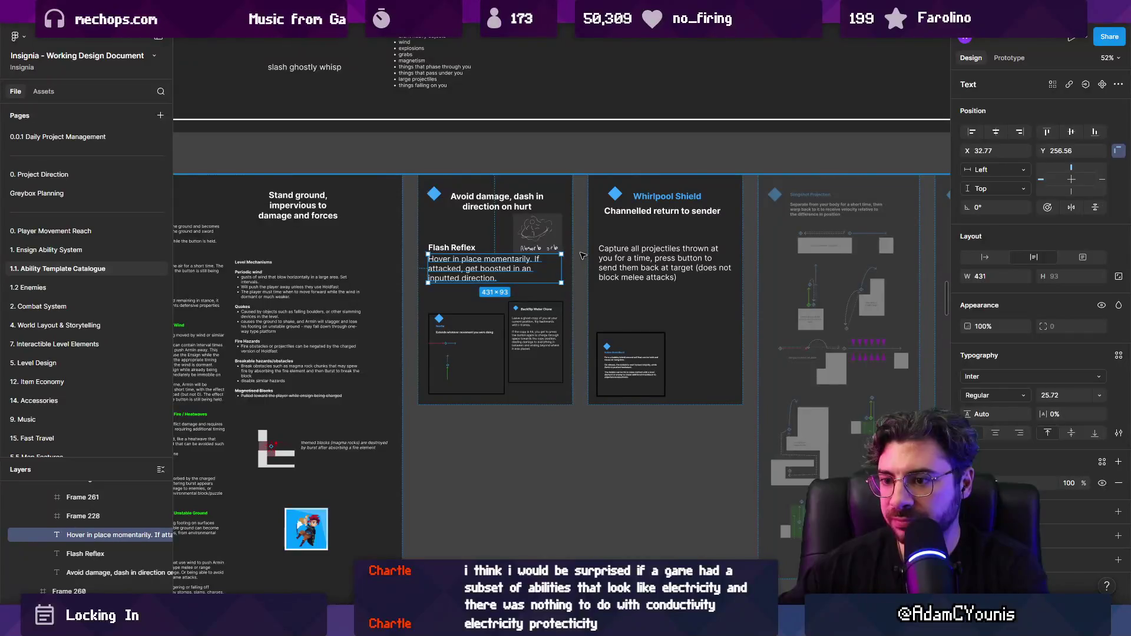
left_click(537, 231)
scroll(537, 233, "up", 3)
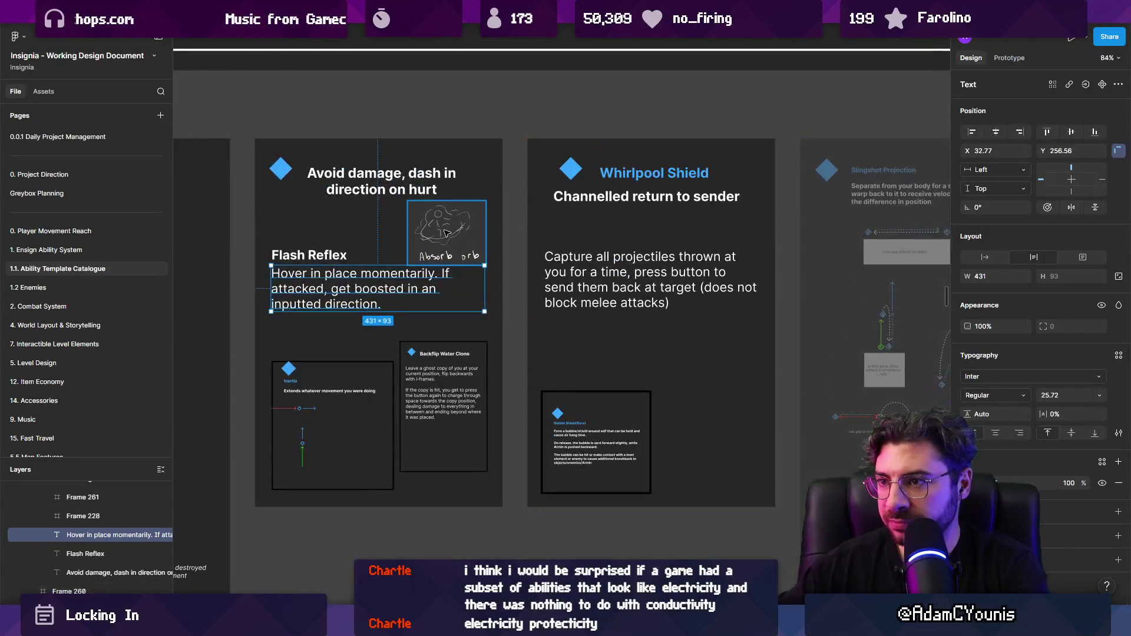
left_click_drag(488, 266, 481, 259)
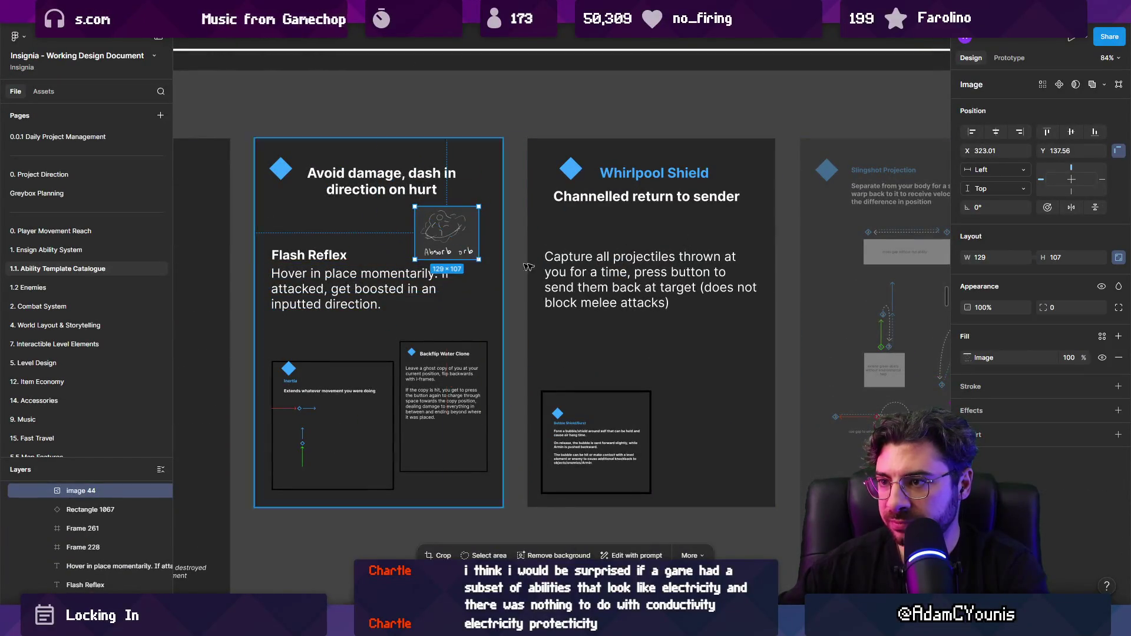
scroll(583, 275, "right", 3)
left_click(587, 274)
scroll(459, 237, "up", 2)
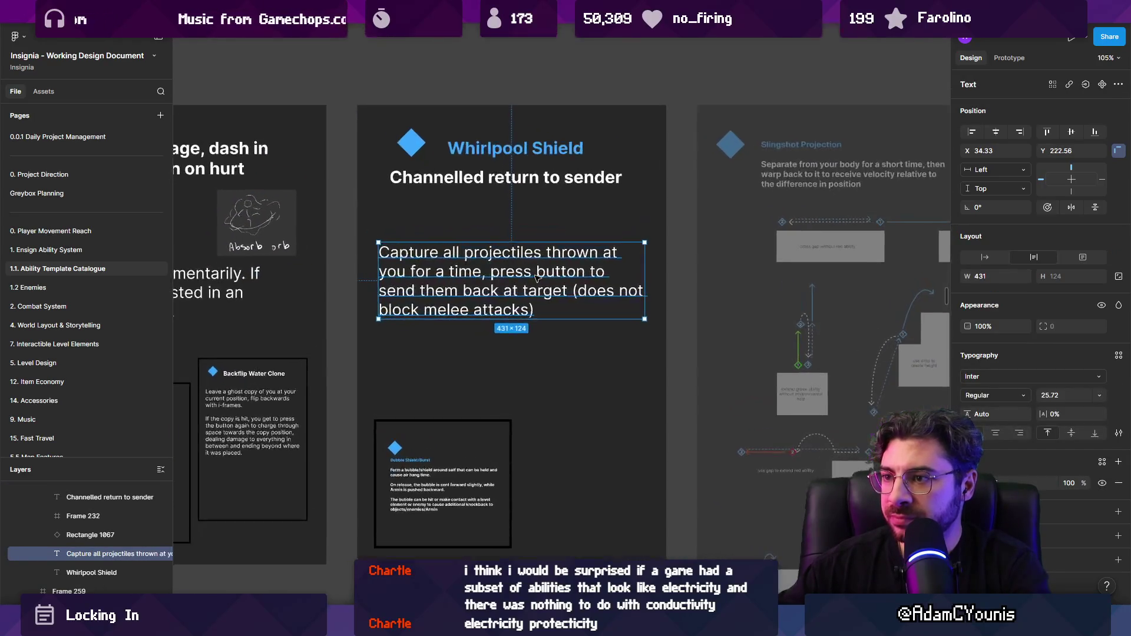
scroll(424, 188, "left", 5)
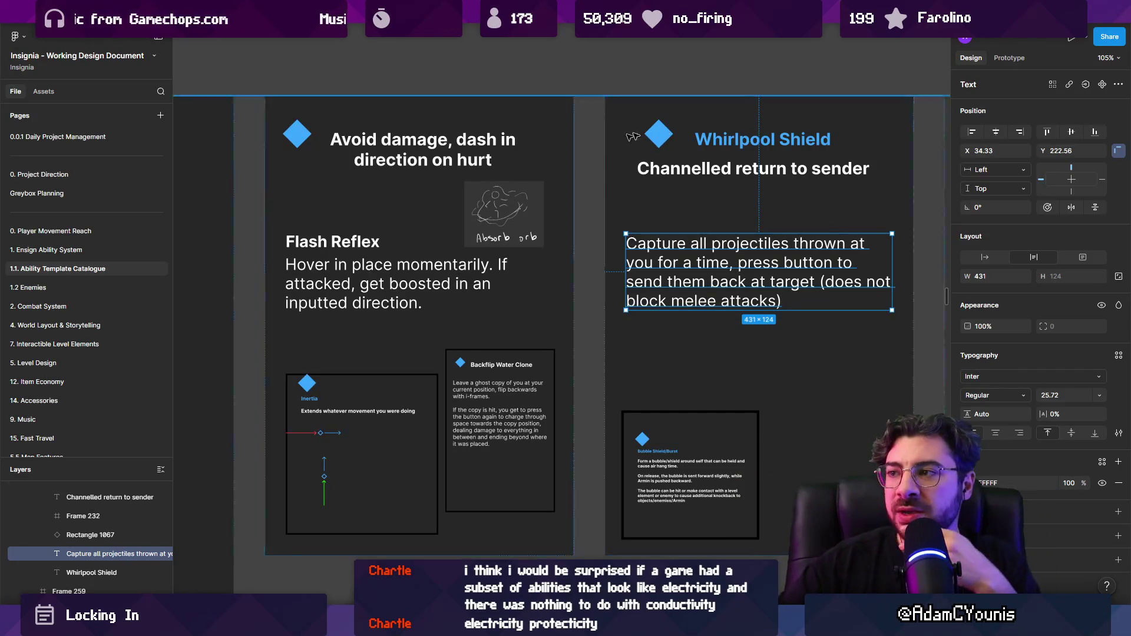
Browse the Blue Ensign Abilities frames: Holdfast + Burst, Whirlpool Shield, Flash Reflex and Stand ground
scroll(441, 171, "right", 4)
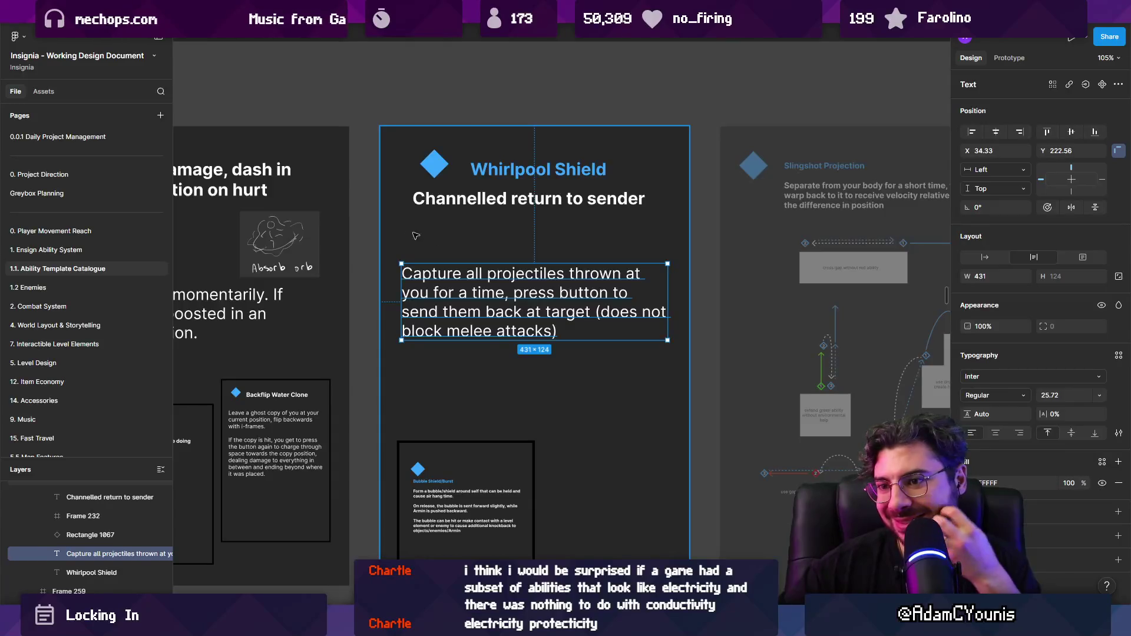
scroll(708, 226, "left", 5)
scroll(708, 226, "down", 5)
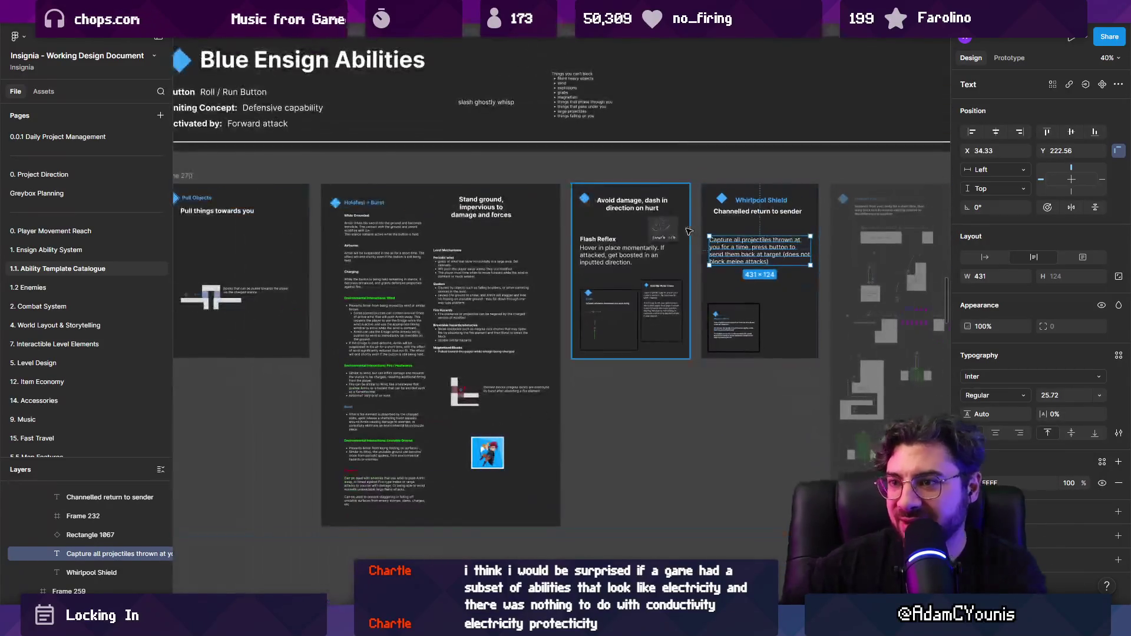
left_click(483, 230)
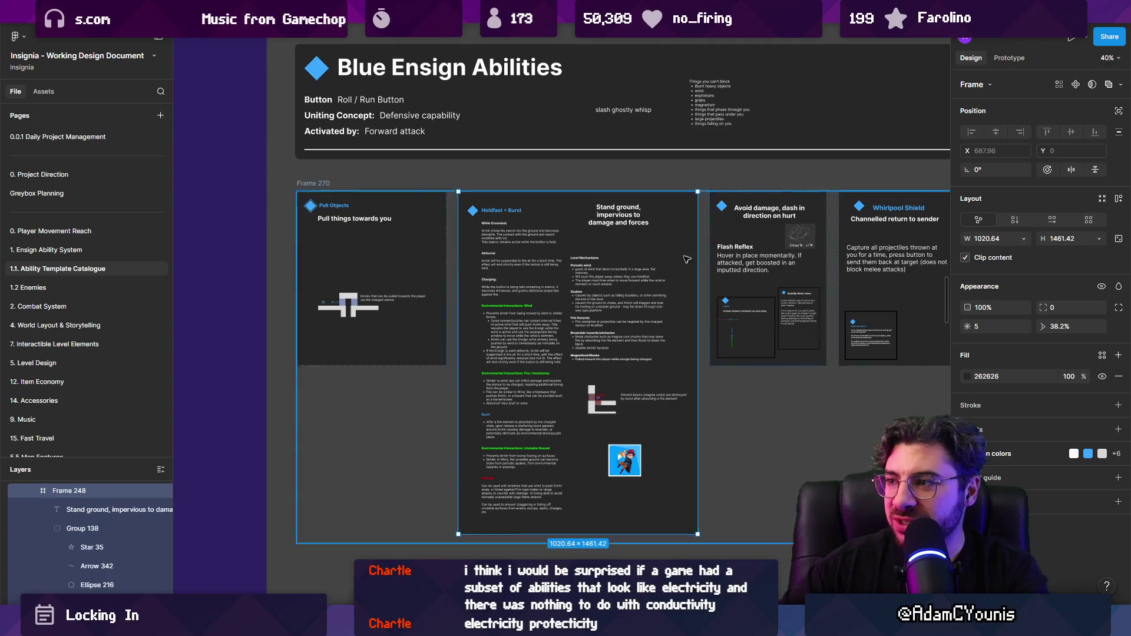
left_click(716, 250, "shift")
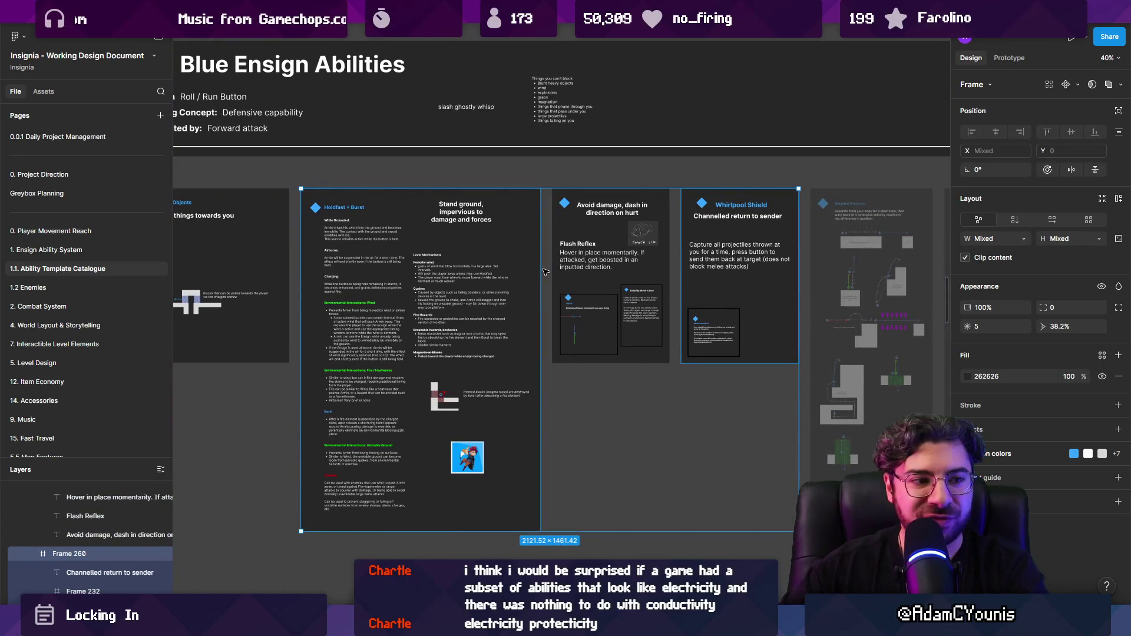
scroll(726, 230, "up", 5)
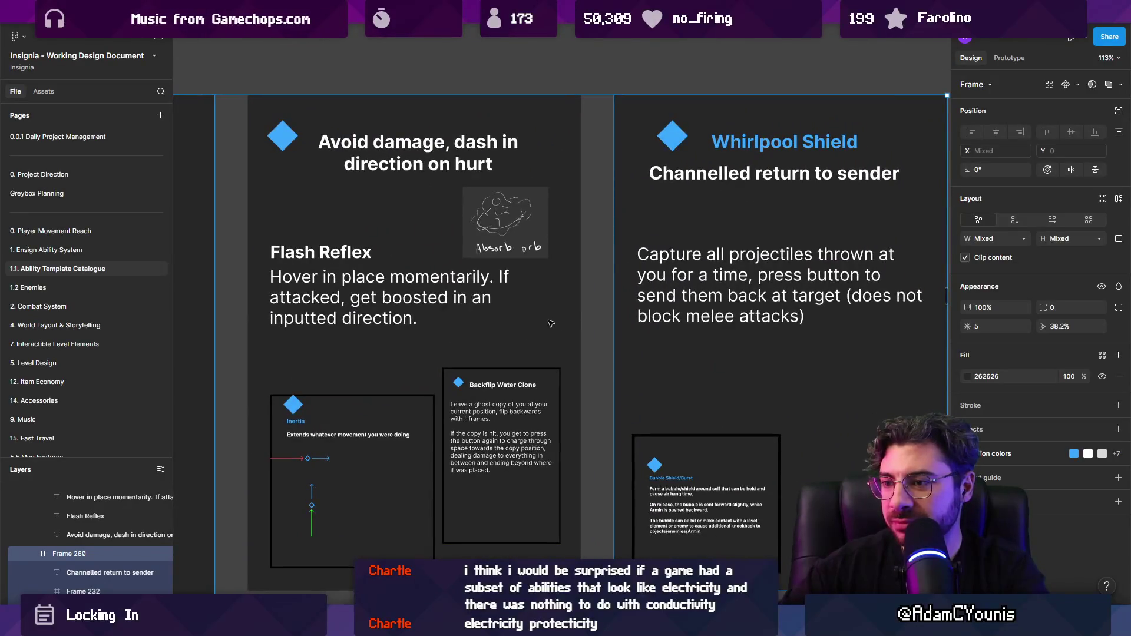
left_click(536, 323)
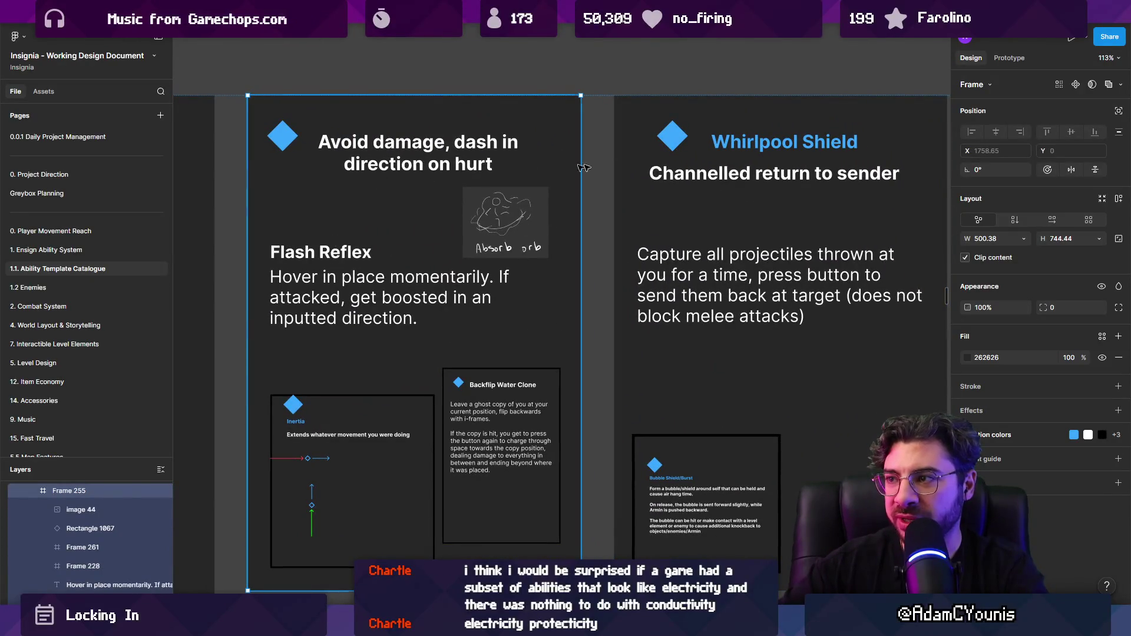
scroll(583, 168, "left", 10)
left_click(396, 215)
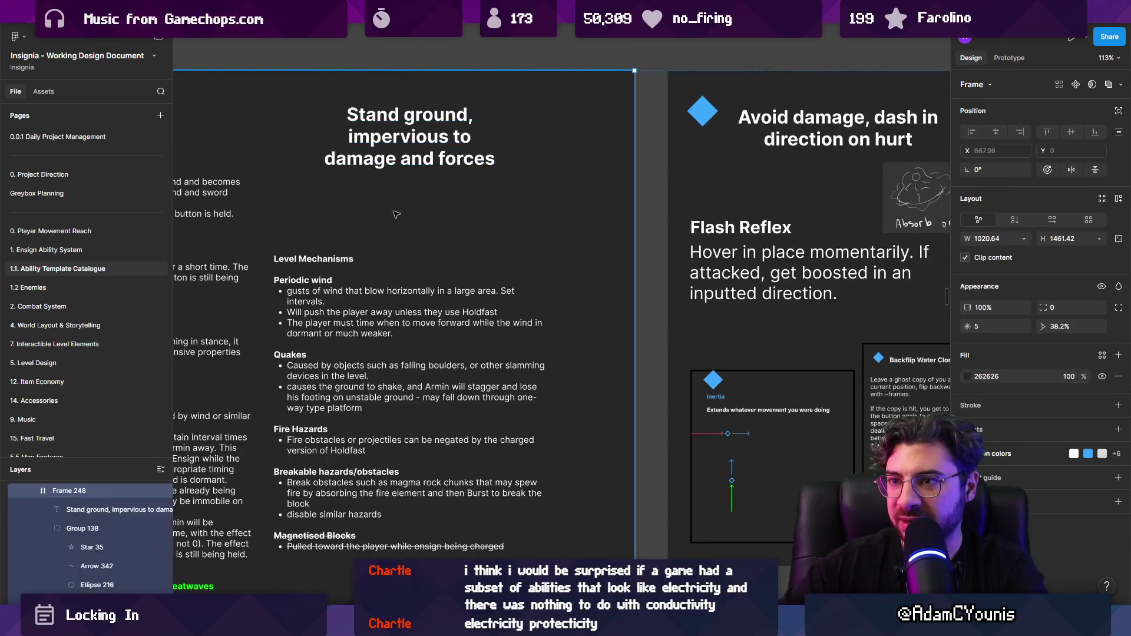
scroll(528, 263, "down", 5)
scroll(529, 265, "down", 3)
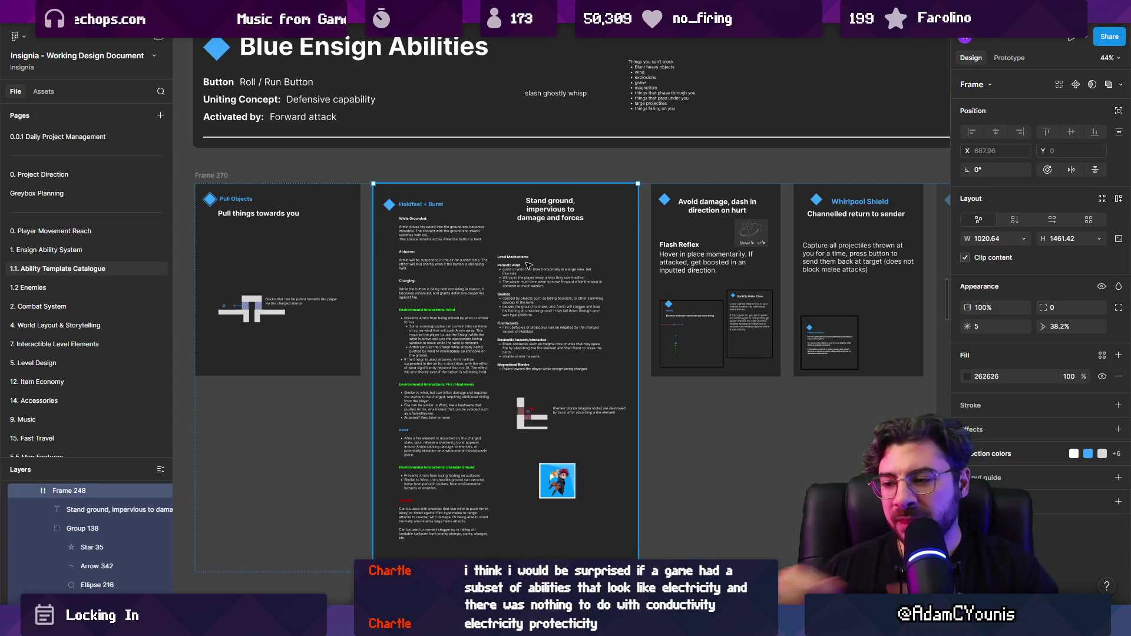
Alt-drag a copy of the three figure-and-cube sketches below and right of the originals
mouse_move(681, 540)
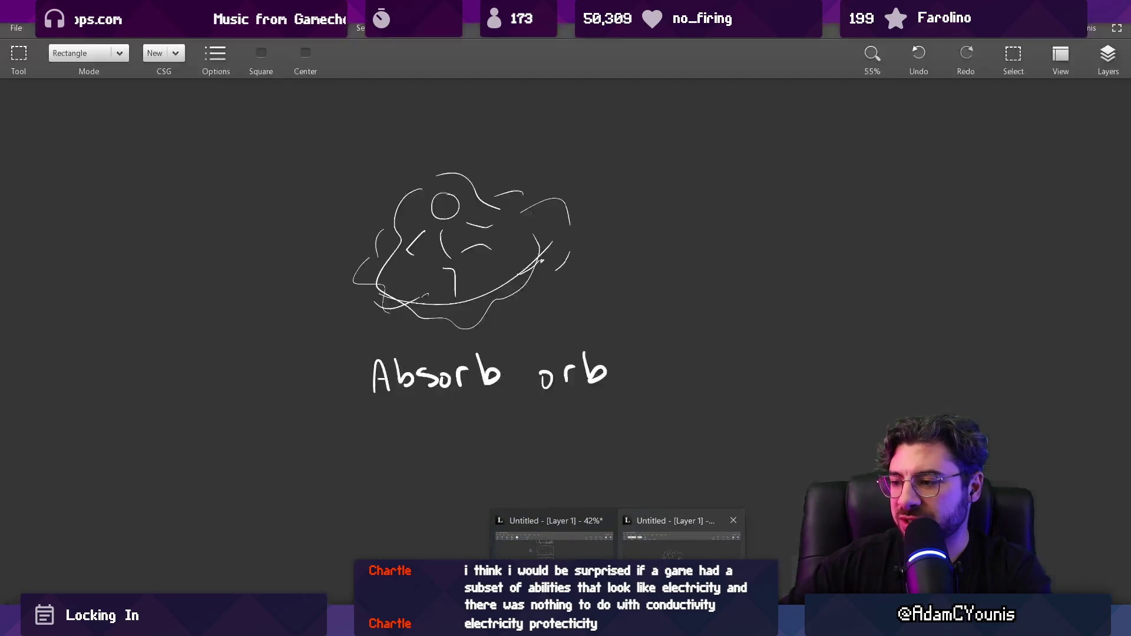
scroll(499, 380, "down", 5)
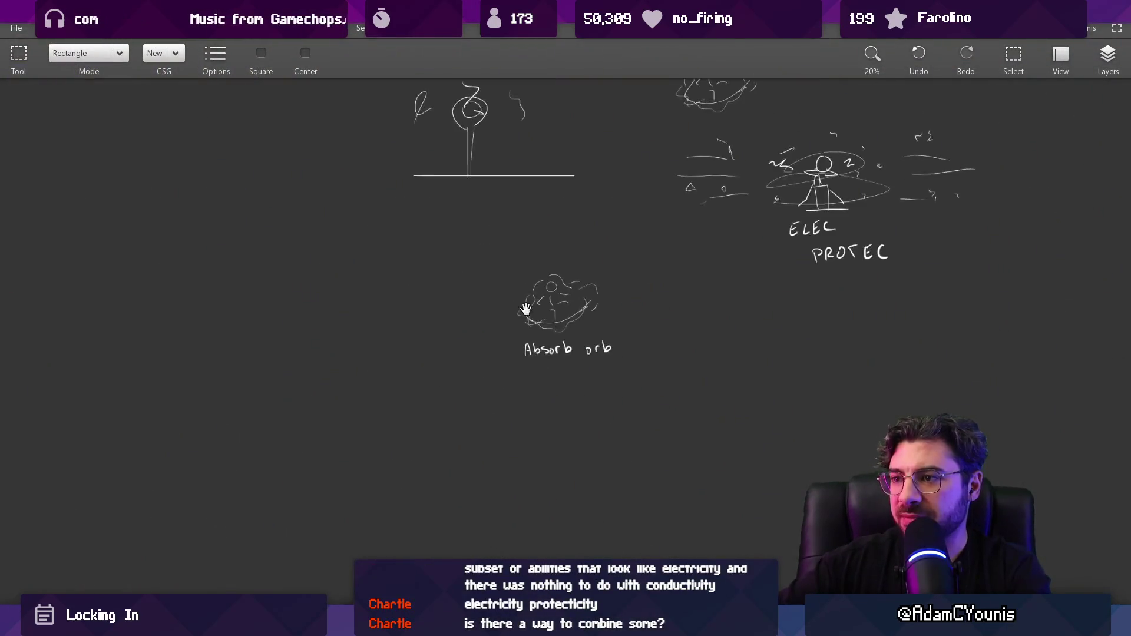
scroll(499, 381, "right", 5)
scroll(499, 380, "up", 3)
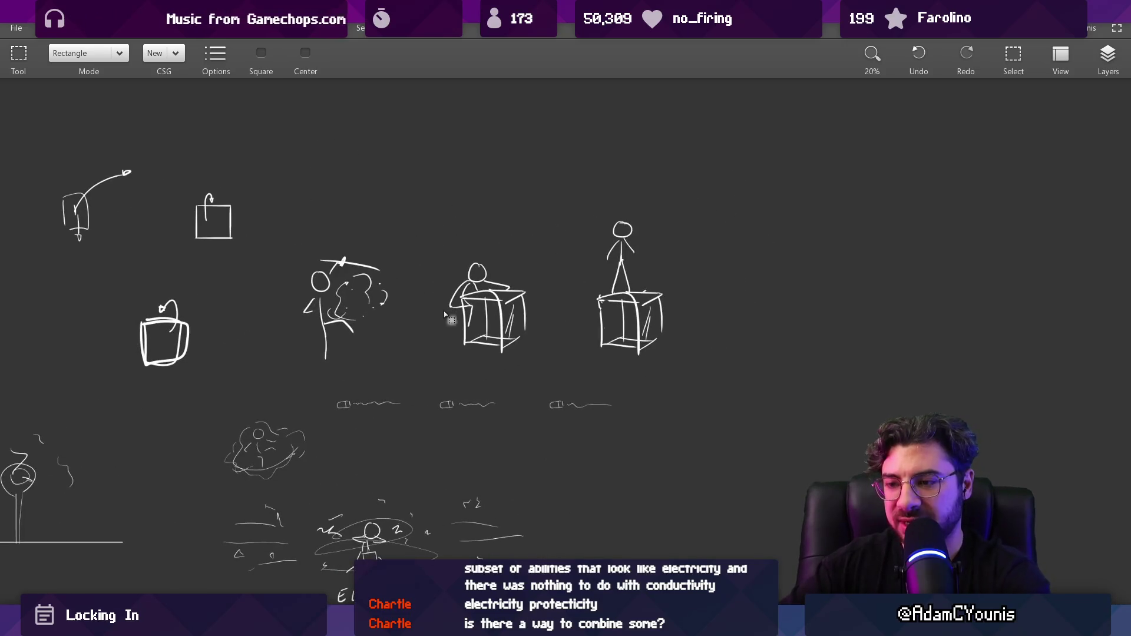
left_click_drag(288, 202, 720, 383)
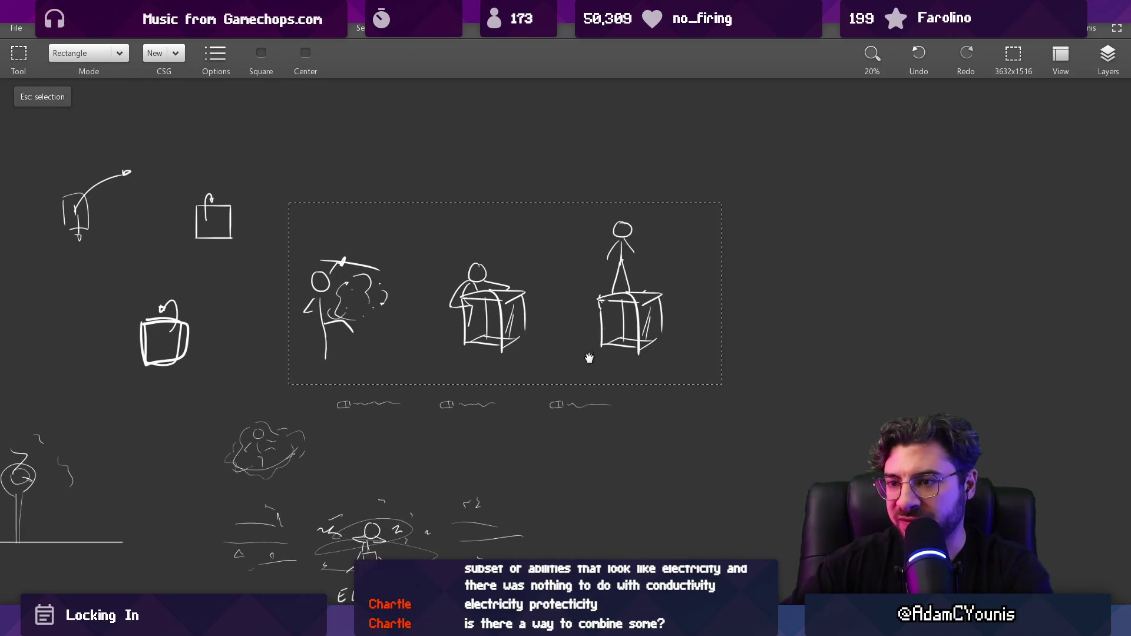
scroll(589, 359, "right", 3)
scroll(589, 358, "down", 1)
left_click_drag(433, 295, 731, 448)
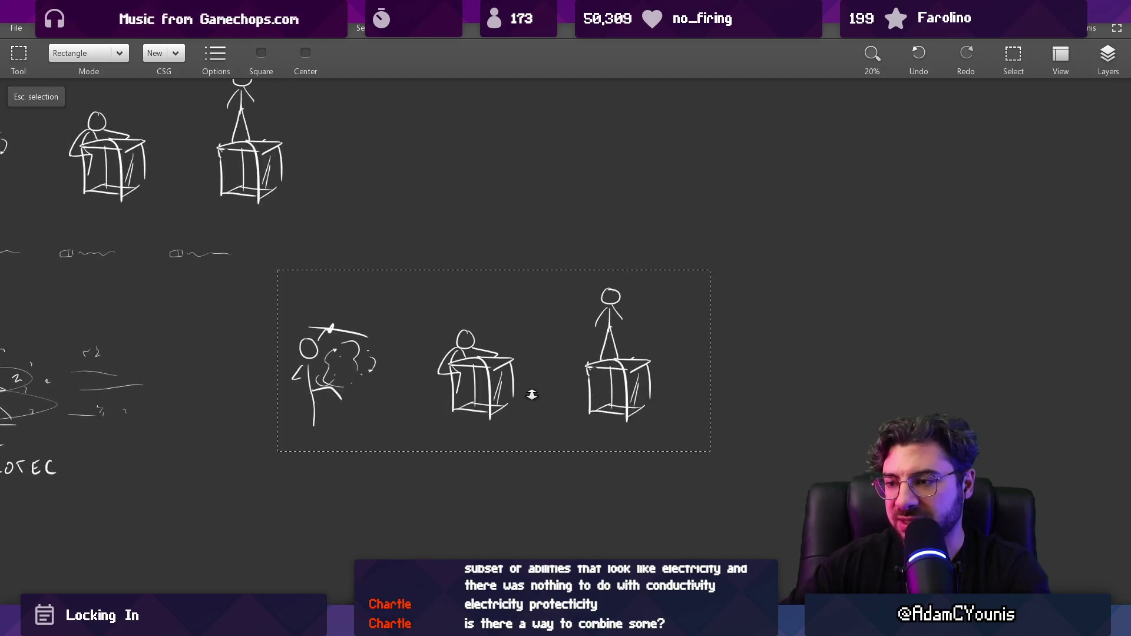
scroll(533, 354, "up", 3)
key("Escape")
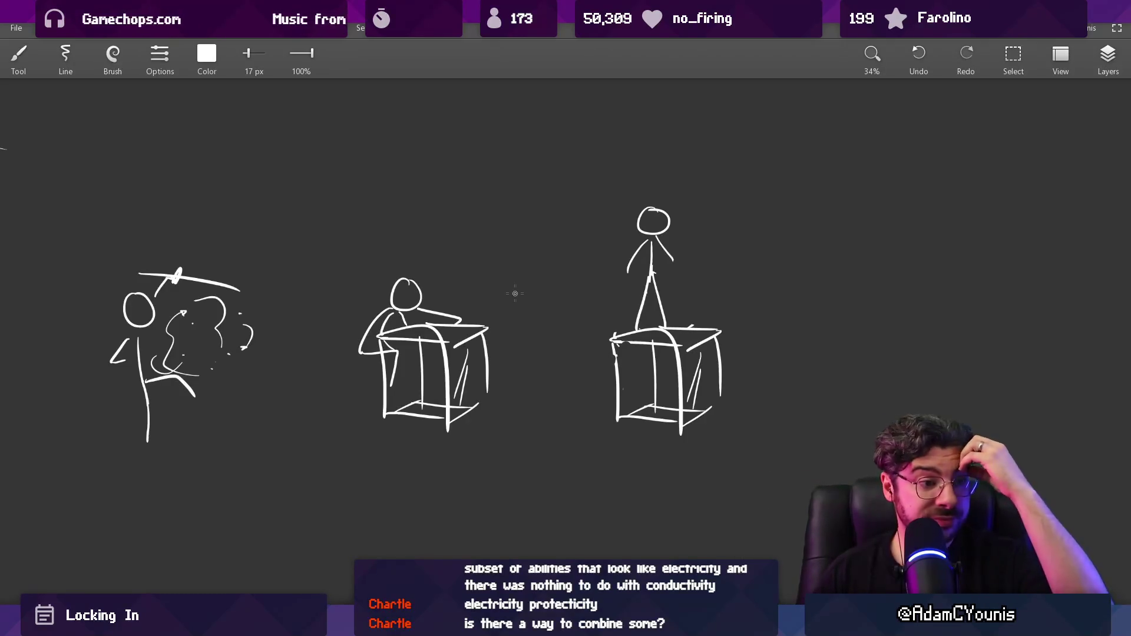
Draw the leaping stick figure's body, head and bent leg, redoing a misplaced stroke
mouse_move(575, 374)
left_mouse_down()
mouse_move(391, 329)
mouse_move(376, 336)
left_mouse_up()
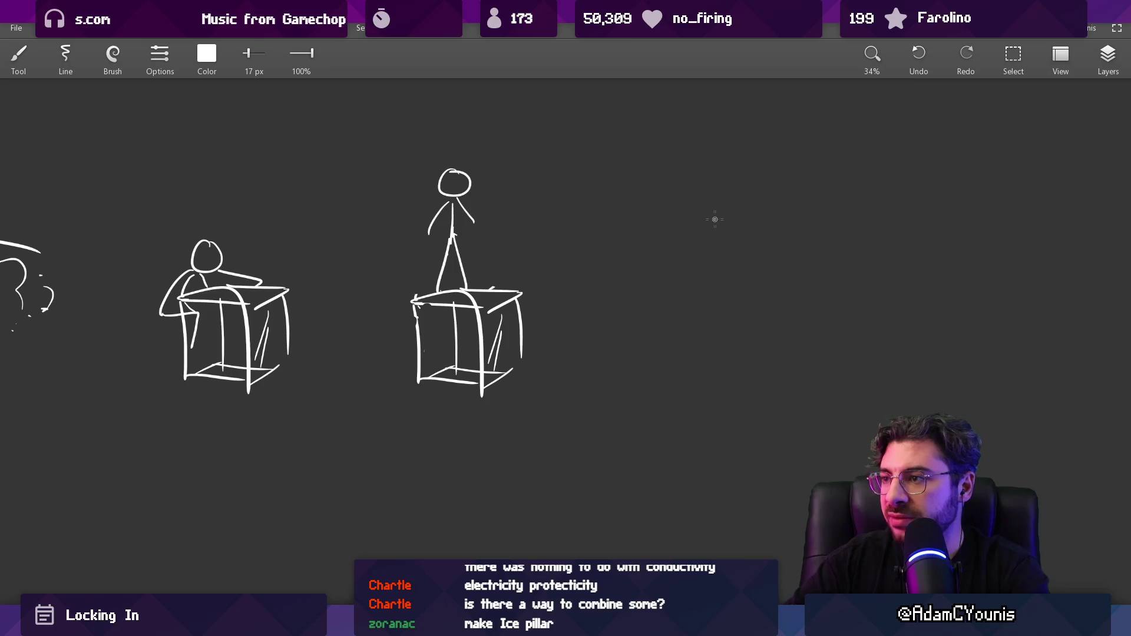
left_click_drag(733, 189, 755, 105)
mouse_move(710, 275)
left_mouse_down()
mouse_move(692, 252)
mouse_move(654, 385)
left_mouse_up()
key("ctrl+z")
left_click_drag(643, 326, 708, 268)
Draw the block's edges beneath the figure, a ground line and the shattered fragments
left_click_drag(708, 229, 750, 234)
left_click_drag(720, 272, 718, 321)
mouse_move(762, 247)
left_mouse_down()
mouse_move(761, 298)
mouse_move(728, 319)
mouse_move(707, 282)
mouse_move(692, 301)
left_mouse_up()
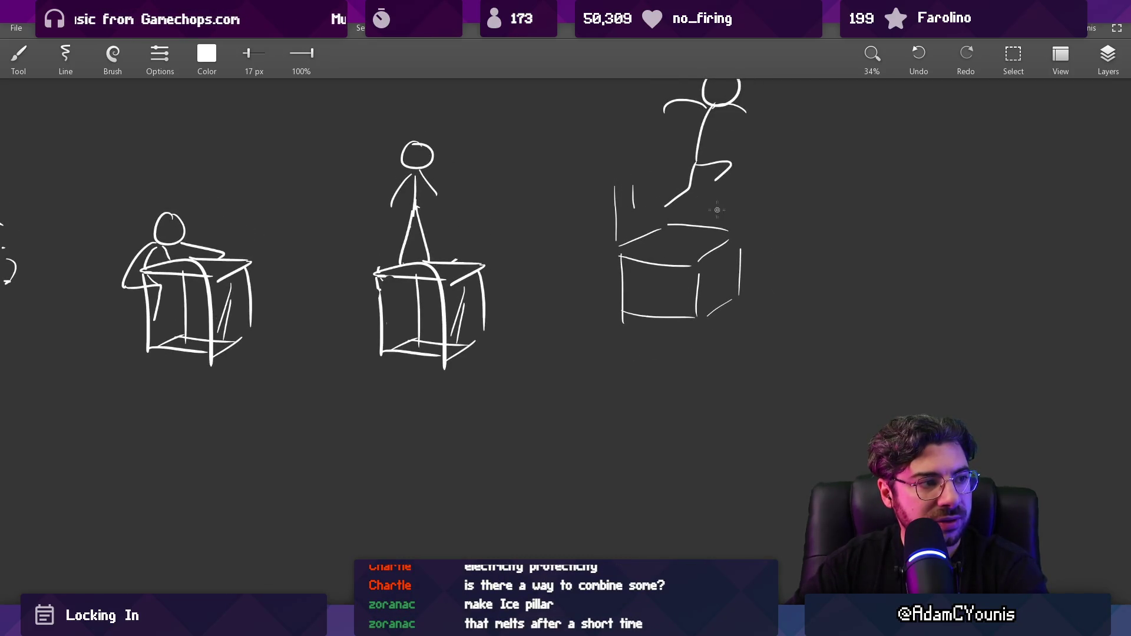
scroll(752, 177, "down", 2)
left_click_drag(617, 387, 734, 389)
mouse_move(722, 333)
left_mouse_down()
mouse_move(747, 364)
mouse_move(730, 340)
left_mouse_up()
key("ctrl+z")
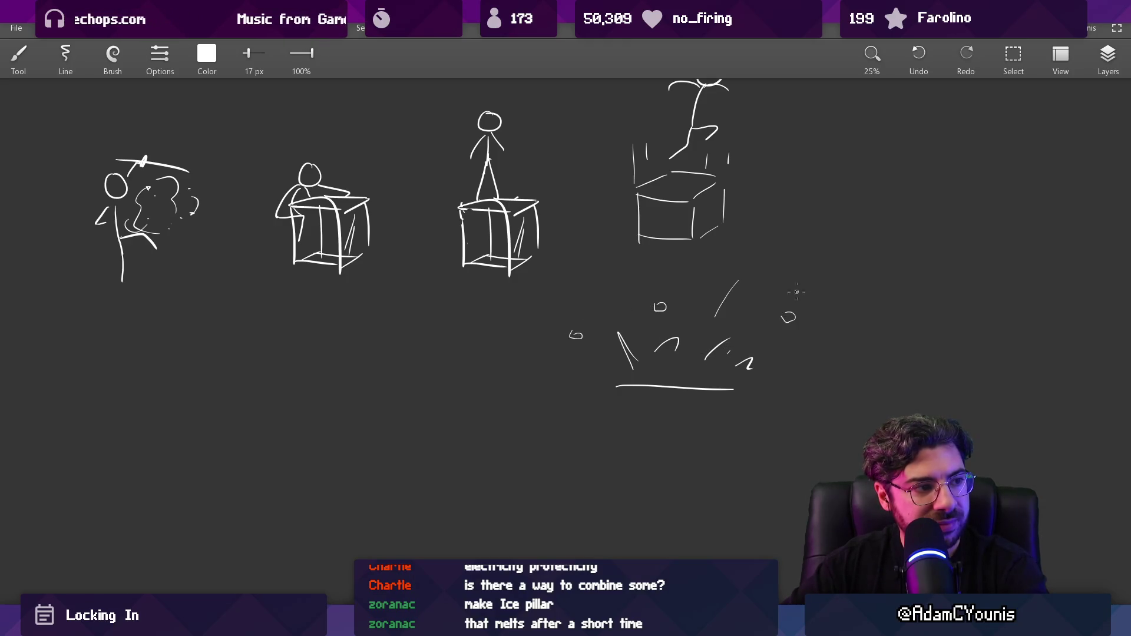
scroll(582, 358, "down", 1)
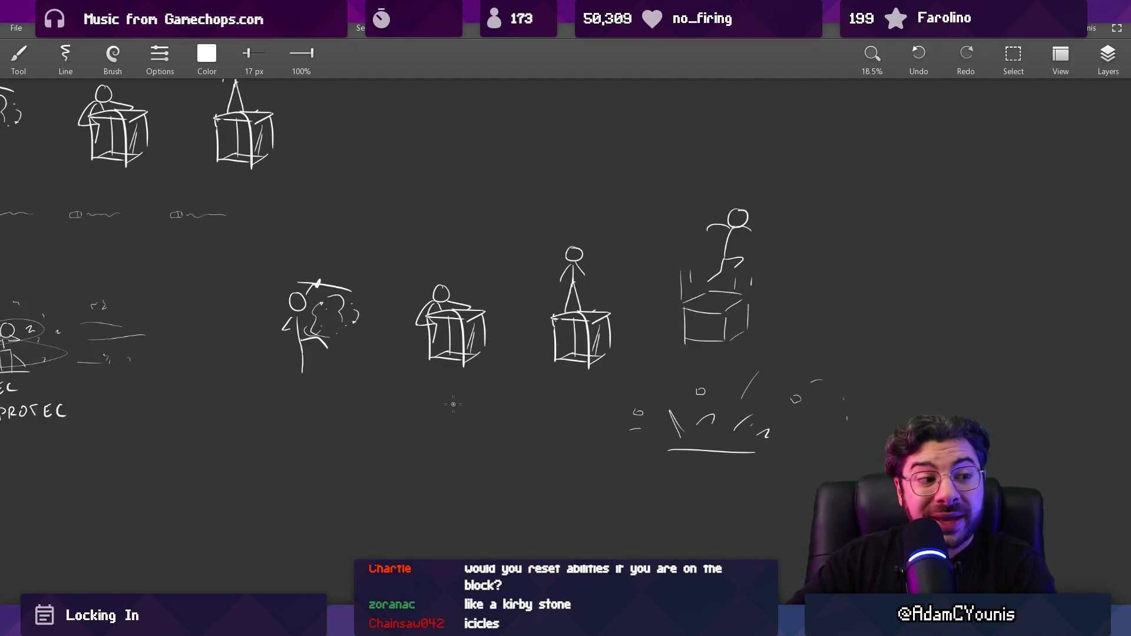
left_click_drag(446, 445, 444, 347)
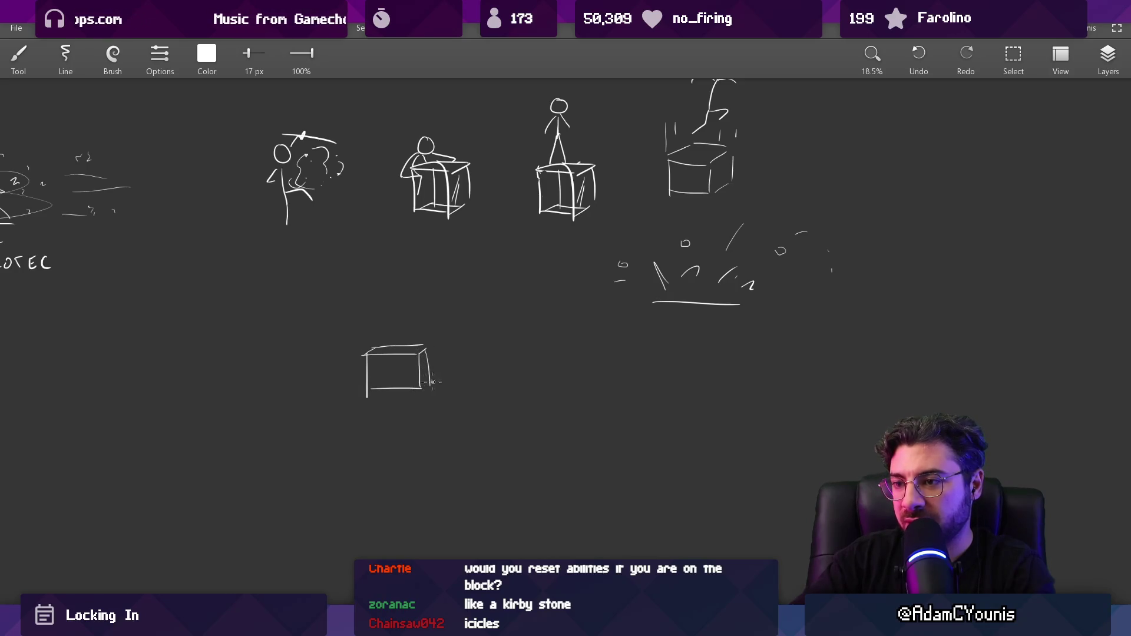
Trim the ice-block sketch's strokes with a smaller eraser
scroll(404, 395, "up", 2)
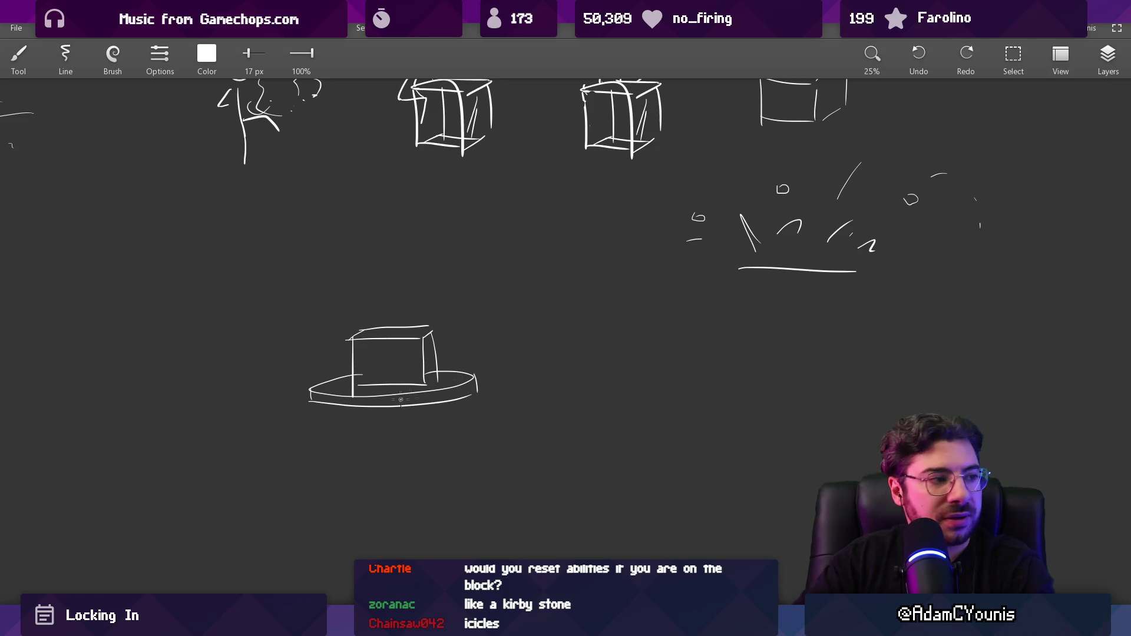
scroll(453, 329, "down", 2)
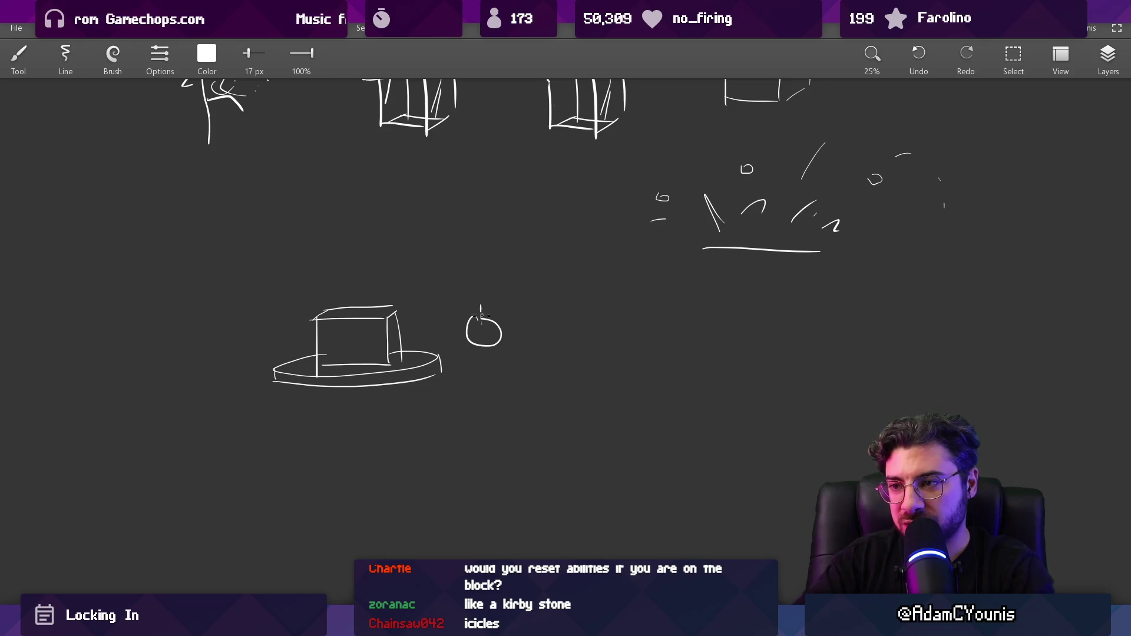
scroll(506, 309, "down", 1)
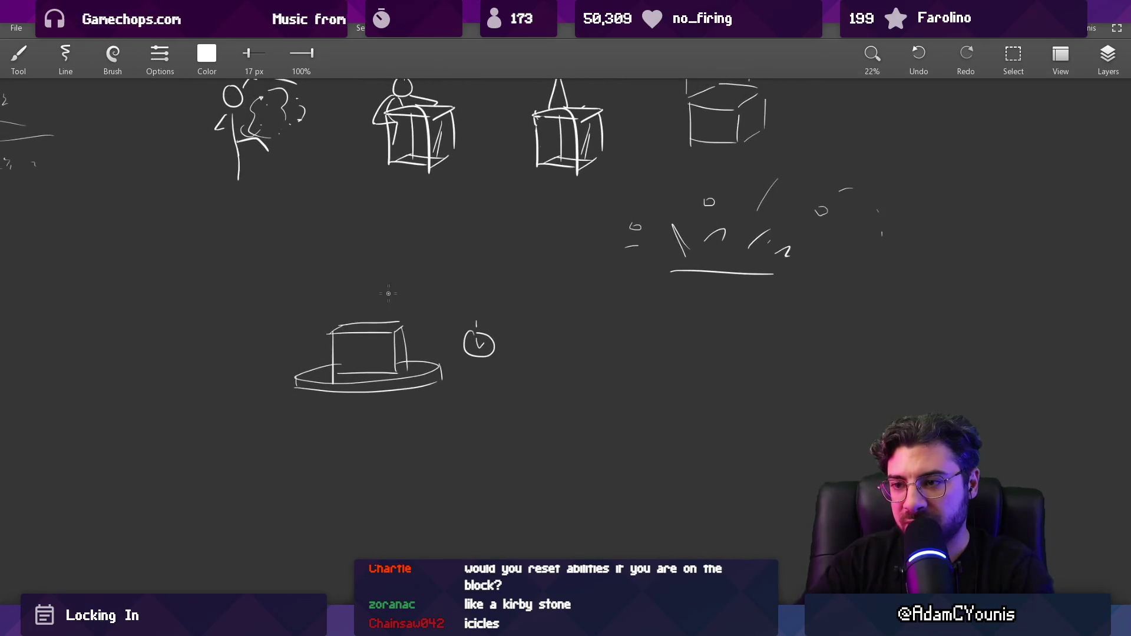
scroll(404, 297, "down", 1)
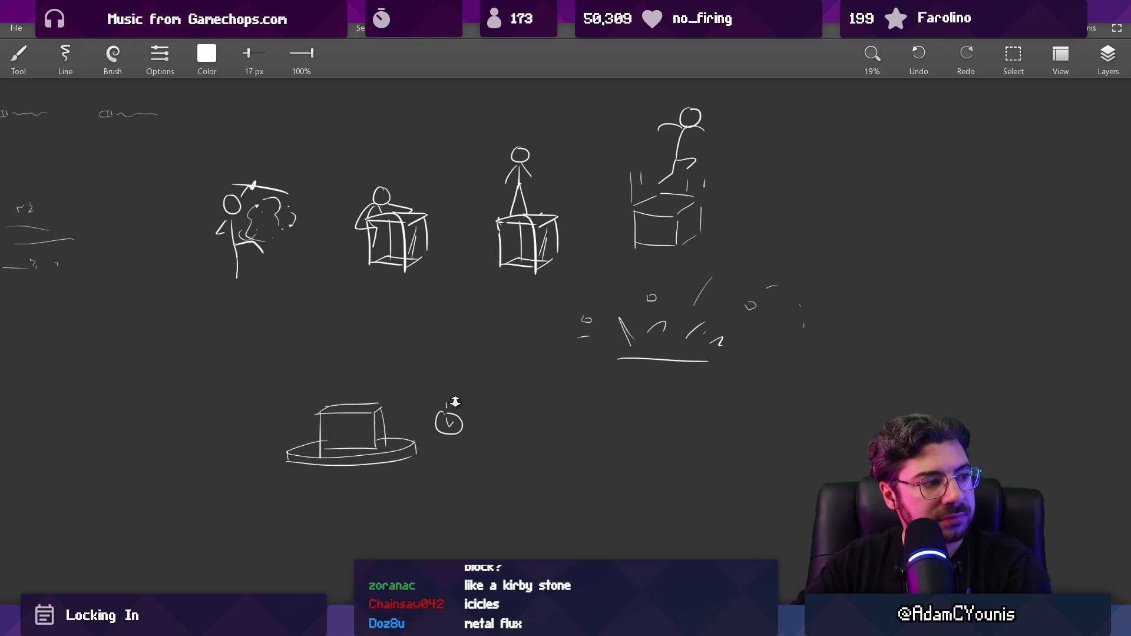
scroll(455, 401, "up", 5)
key("e")
key("bracketleft")
key("bracketleft")
key("bracketleft")
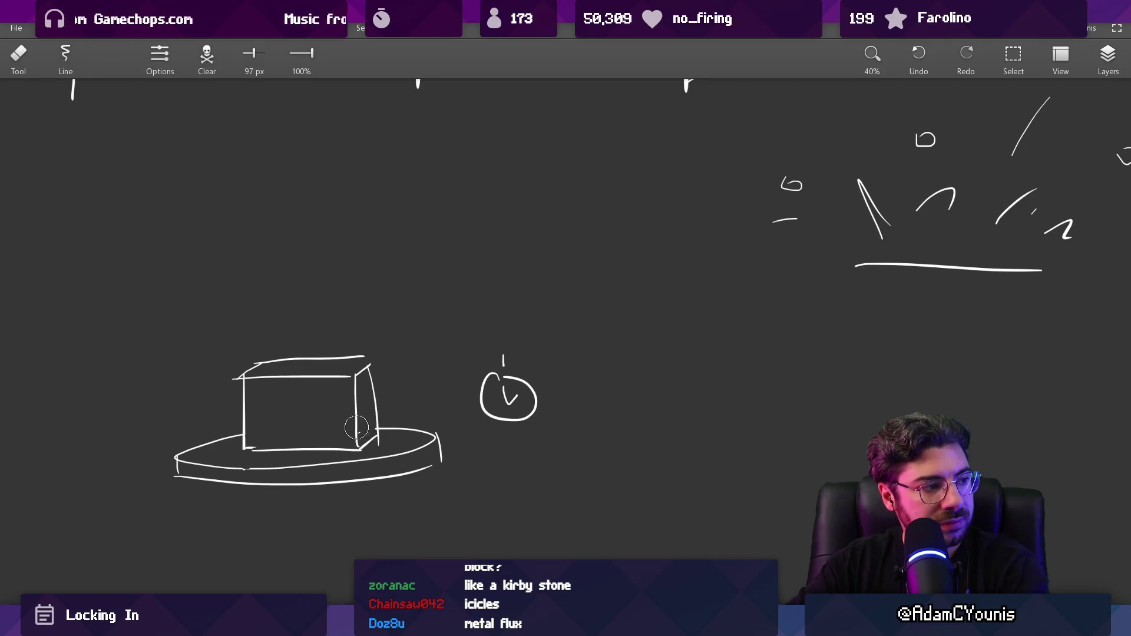
Draw a third steam squiggle rising above the ice block
key("b")
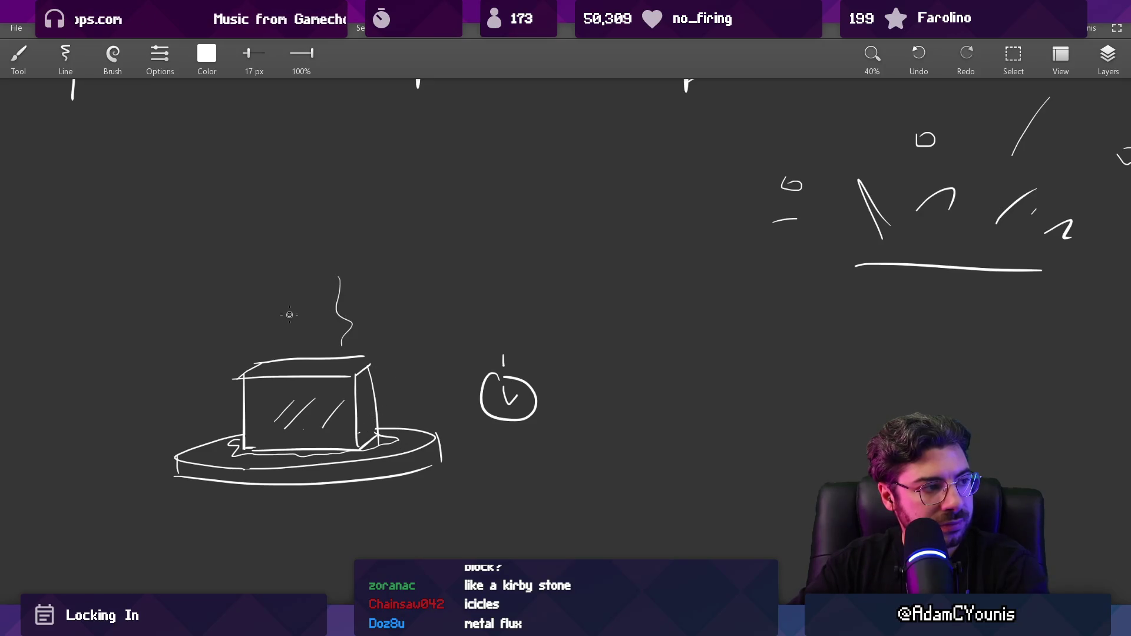
left_click_drag(360, 250, 358, 286)
scroll(410, 361, "down", 3)
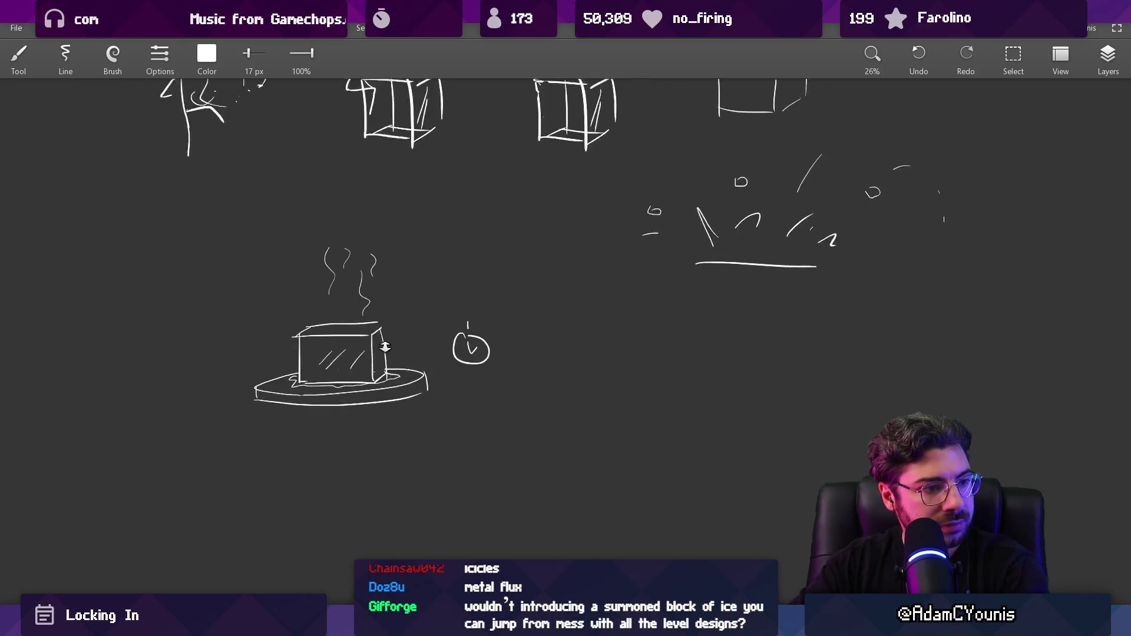
scroll(374, 408, "down", 1)
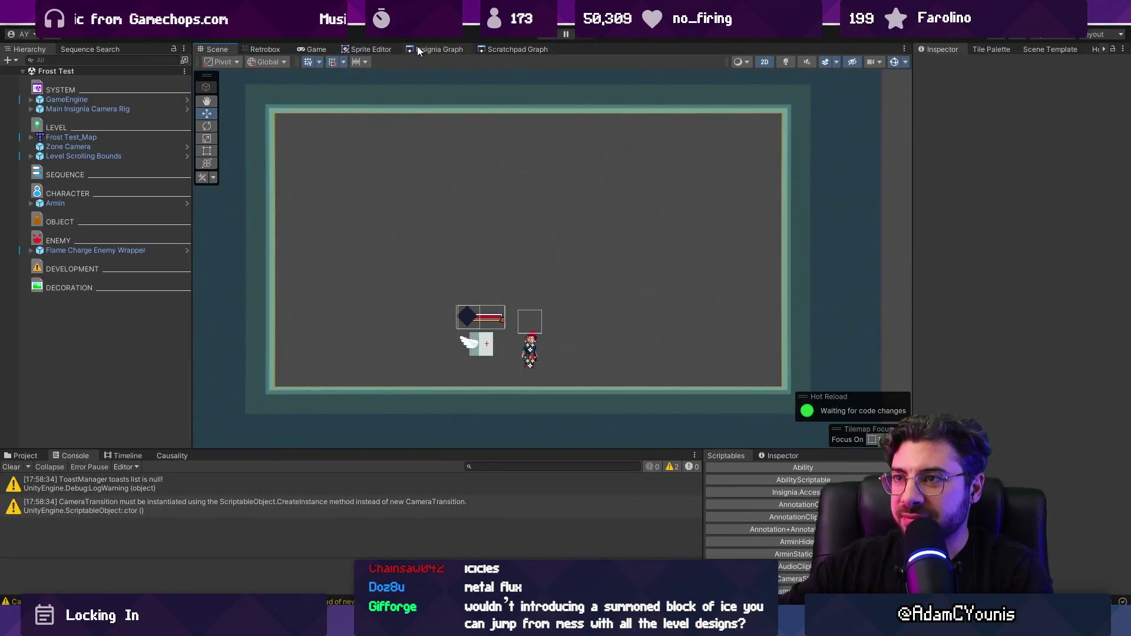
Open the Ohrenstead Golden Path level from its node in the Insignia Graph
left_click(436, 49)
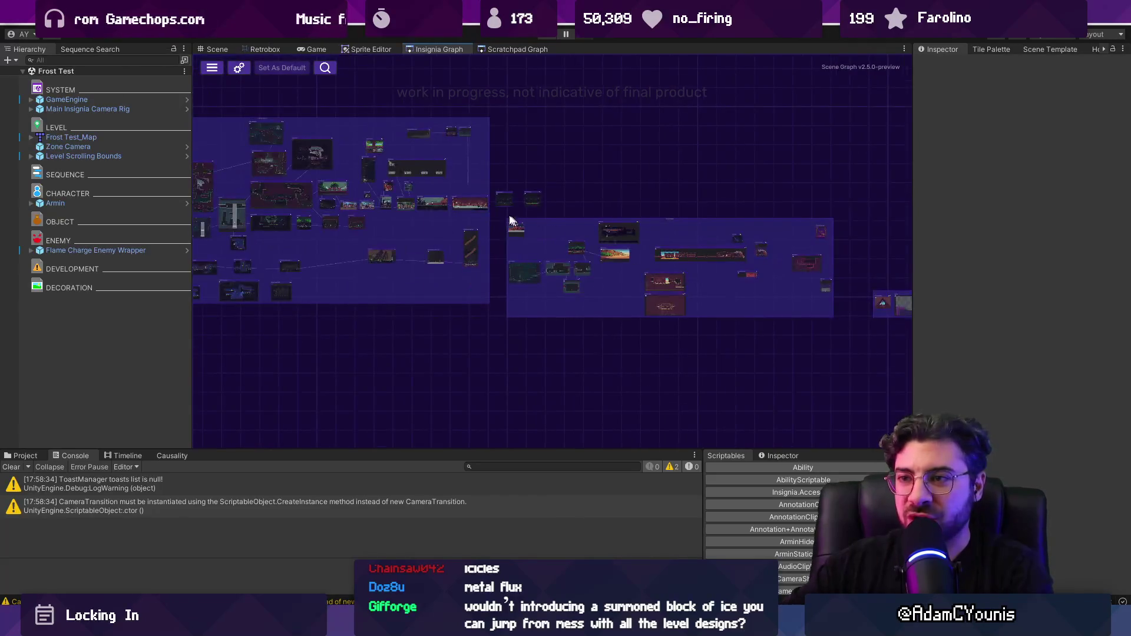
scroll(462, 235, "up", 3)
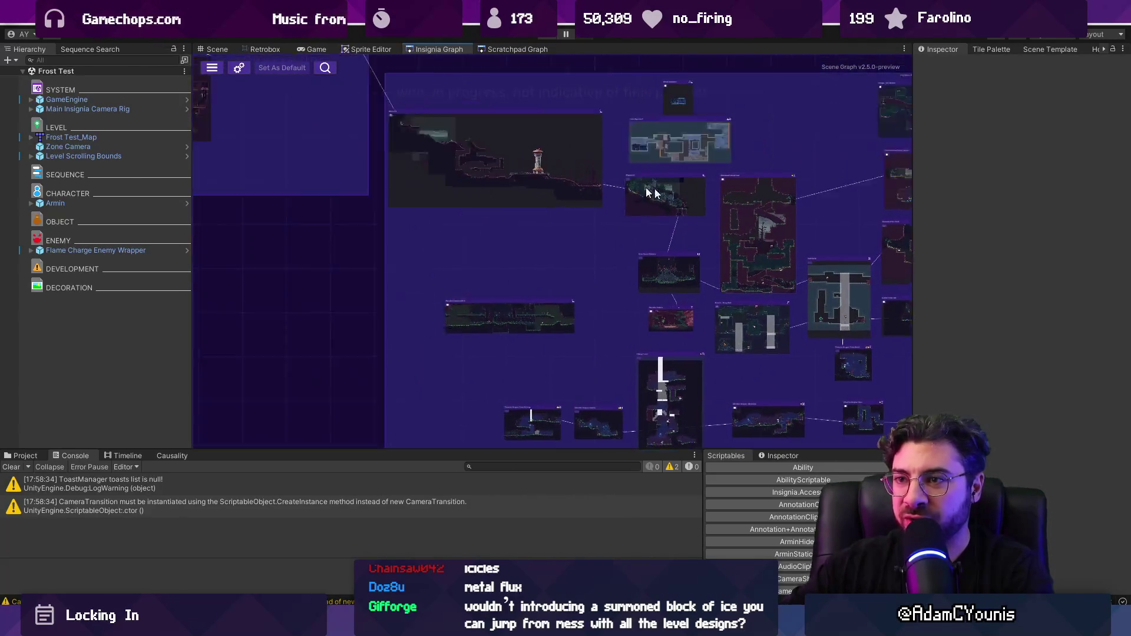
scroll(550, 197, "down", 3)
scroll(469, 281, "up", 5)
double_click(451, 343)
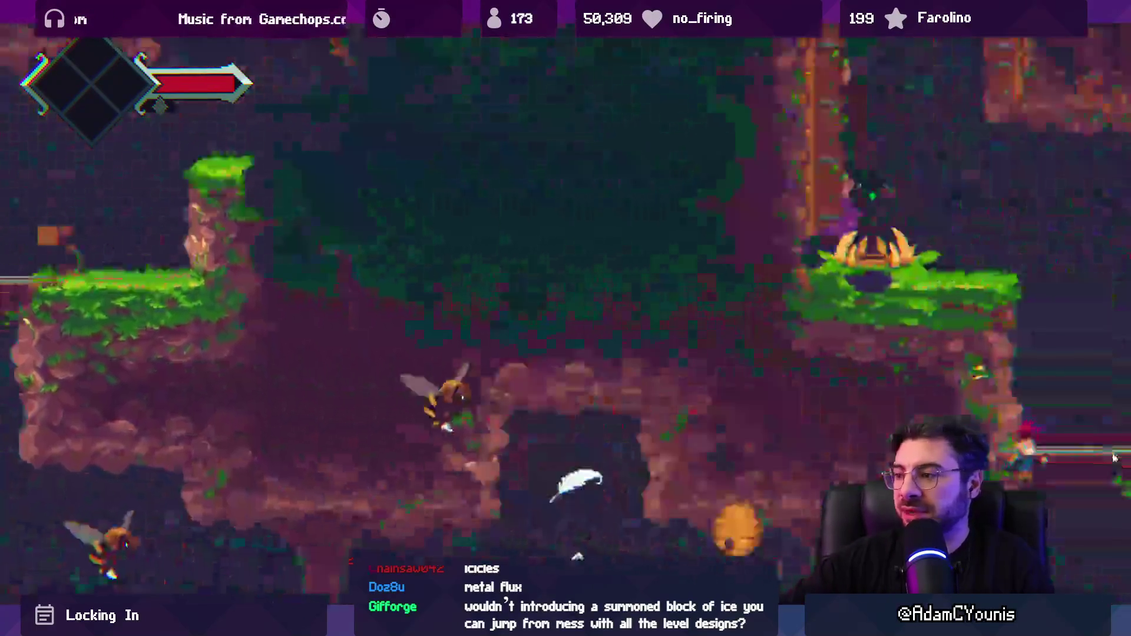
Defeat the hedgehog in the cave room and collect its coins
key("Left")
key("Right")
key("x")
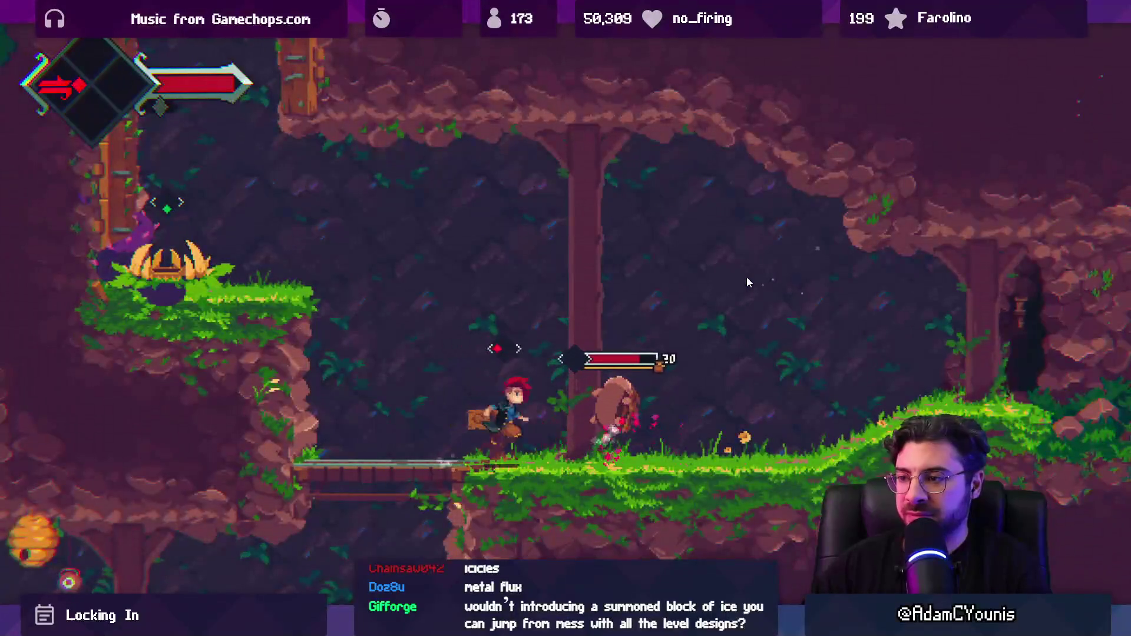
key("x")
key("z")
key("x")
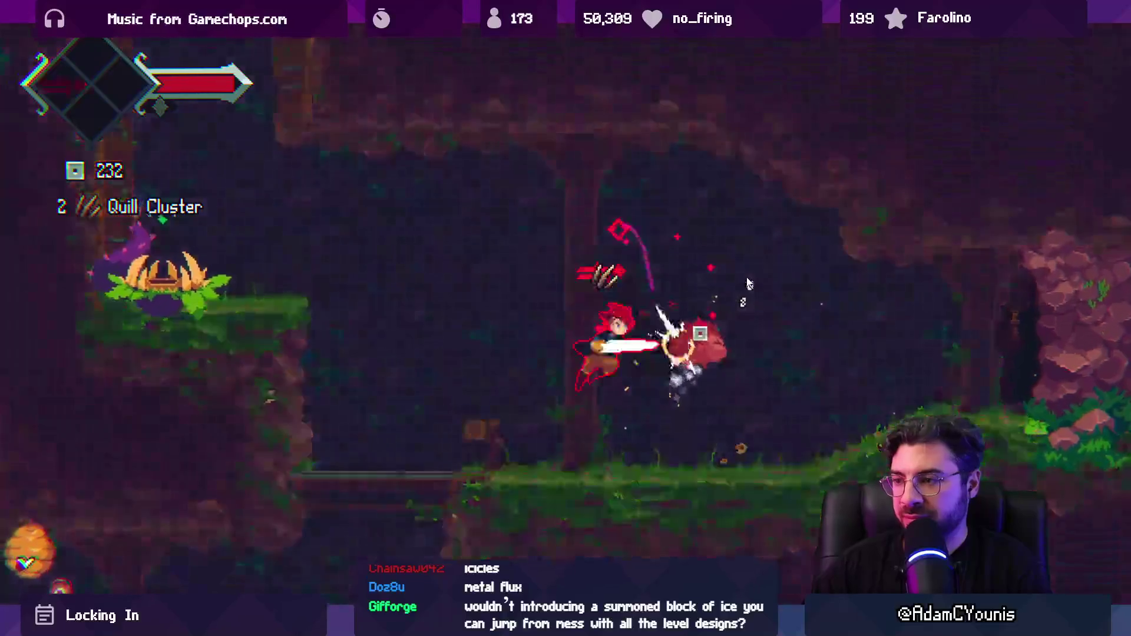
key("x")
key("z")
key("x")
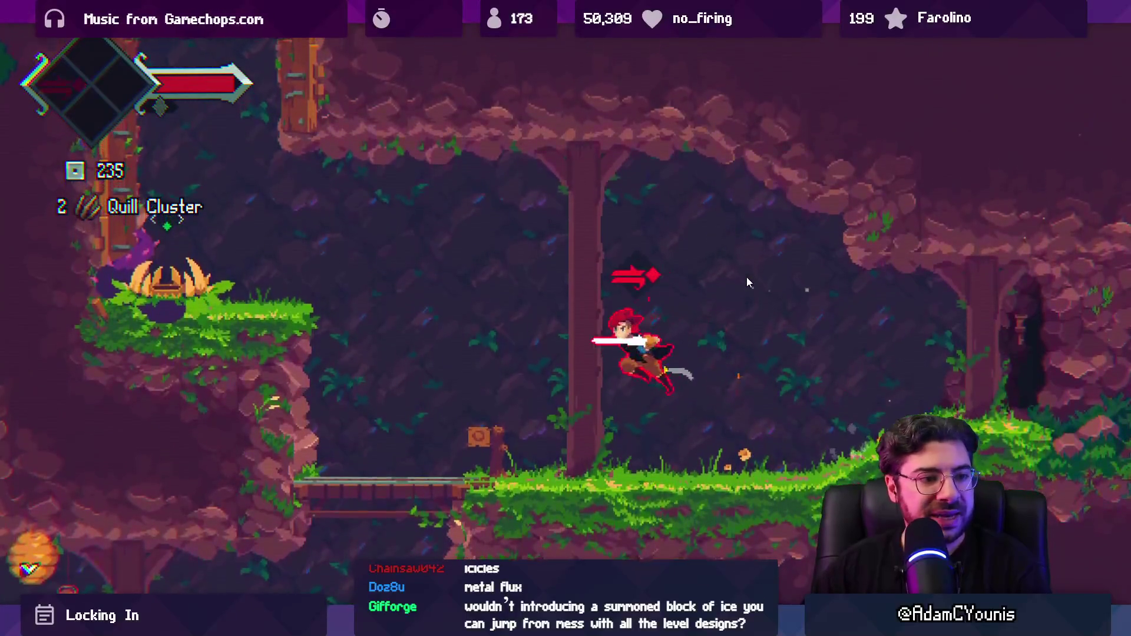
Slash the plant enemy on the grassy ledge and climb the shaft into the mountain area
key("Left")
key("c")
key("z")
key("x")
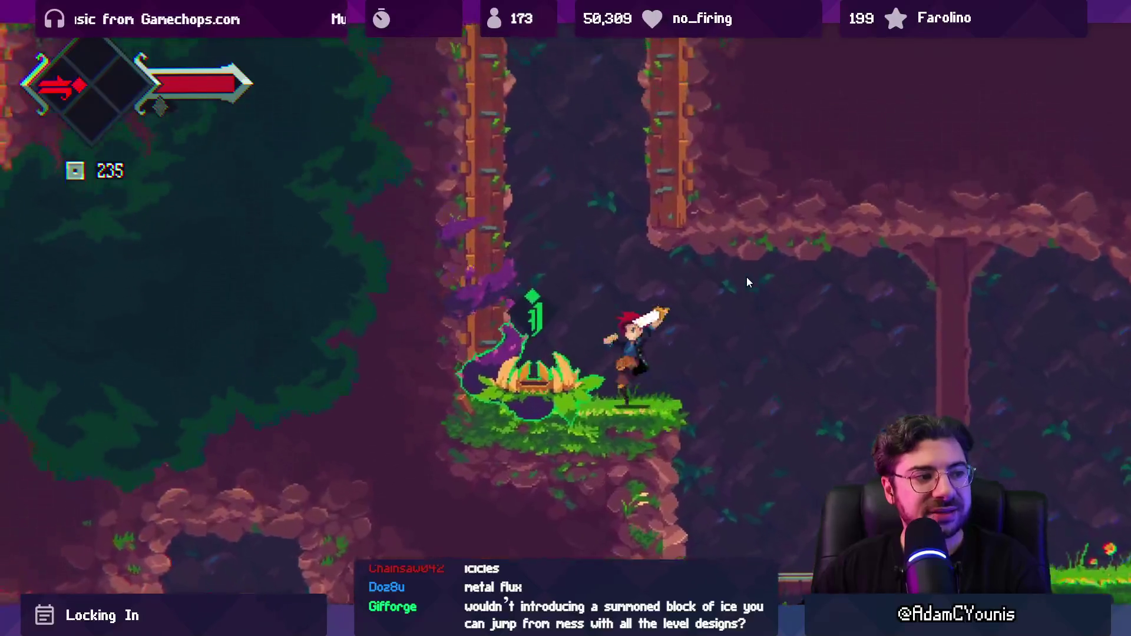
key("x")
key("z")
key("x")
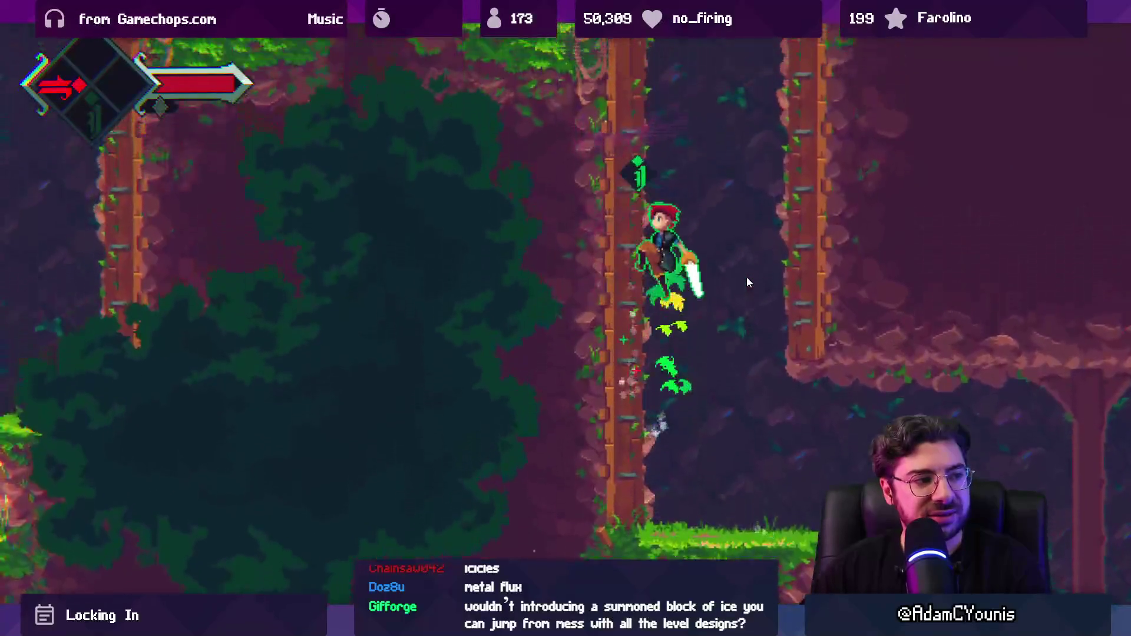
key("z")
key("Right")
key("z")
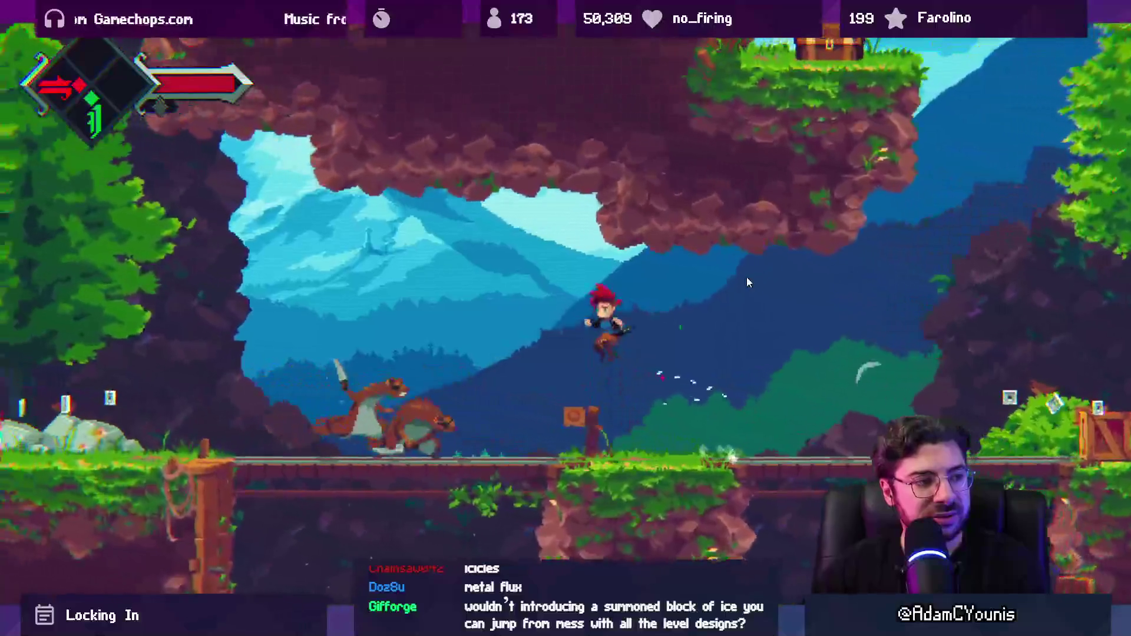
Fight across the bridge and platforms, climb the wall and open the treasure chest
key("Left")
key("x")
key("x")
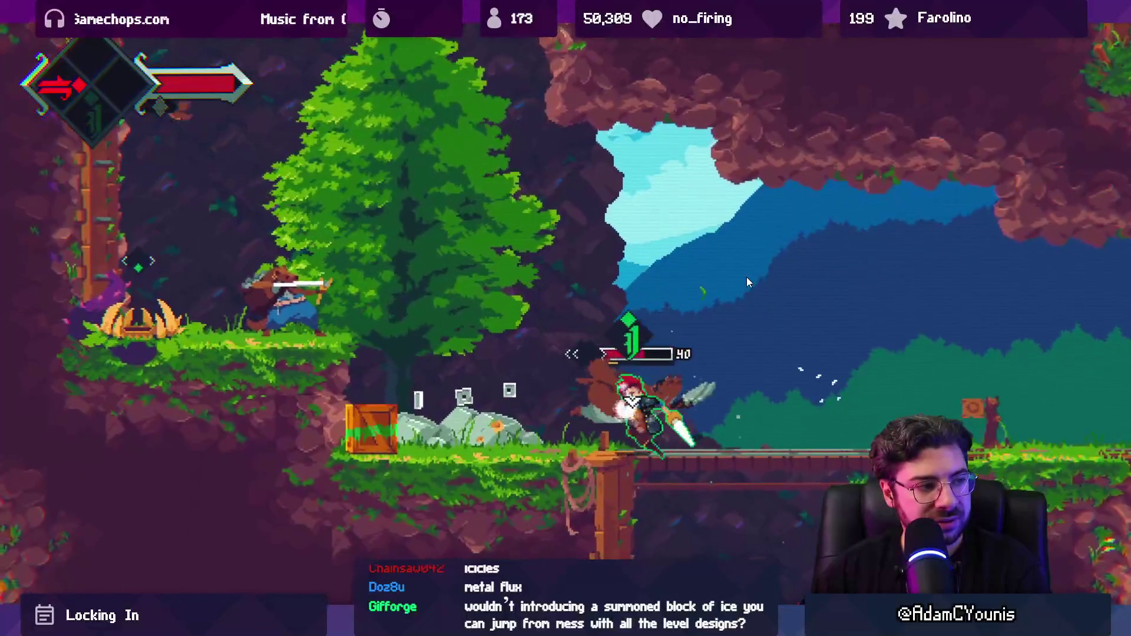
key("x")
key("Left")
key("x")
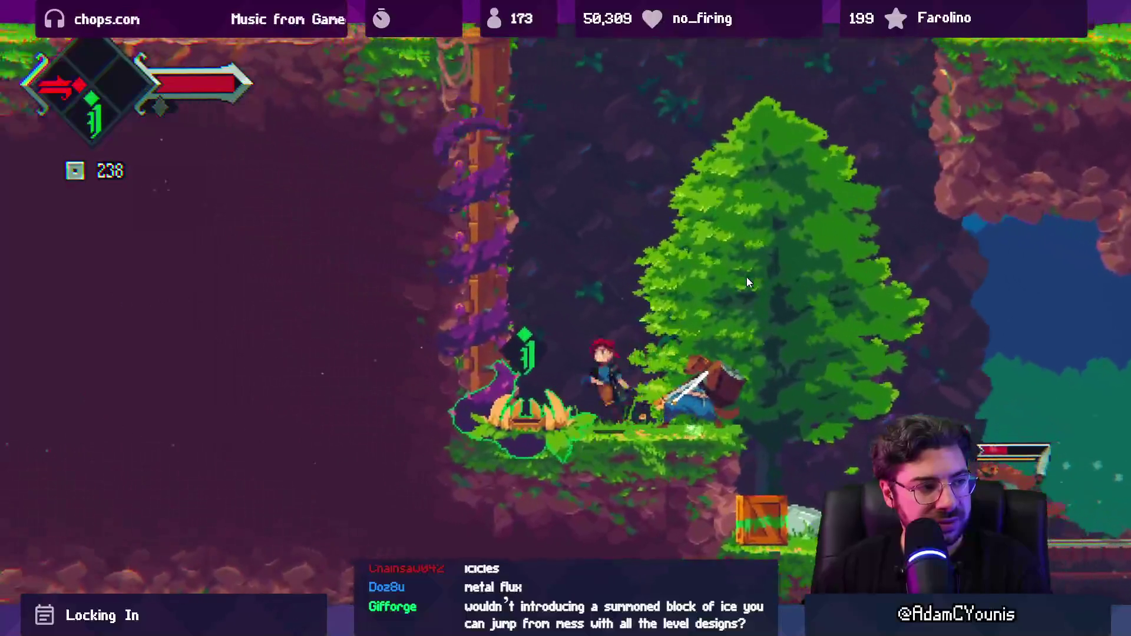
key("z")
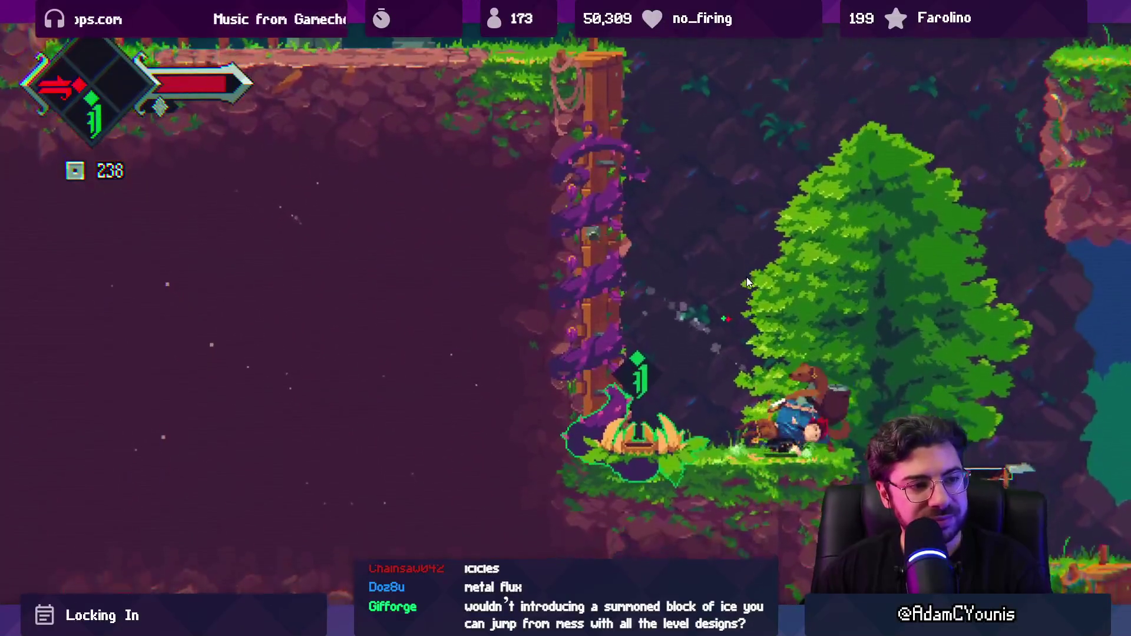
key("x")
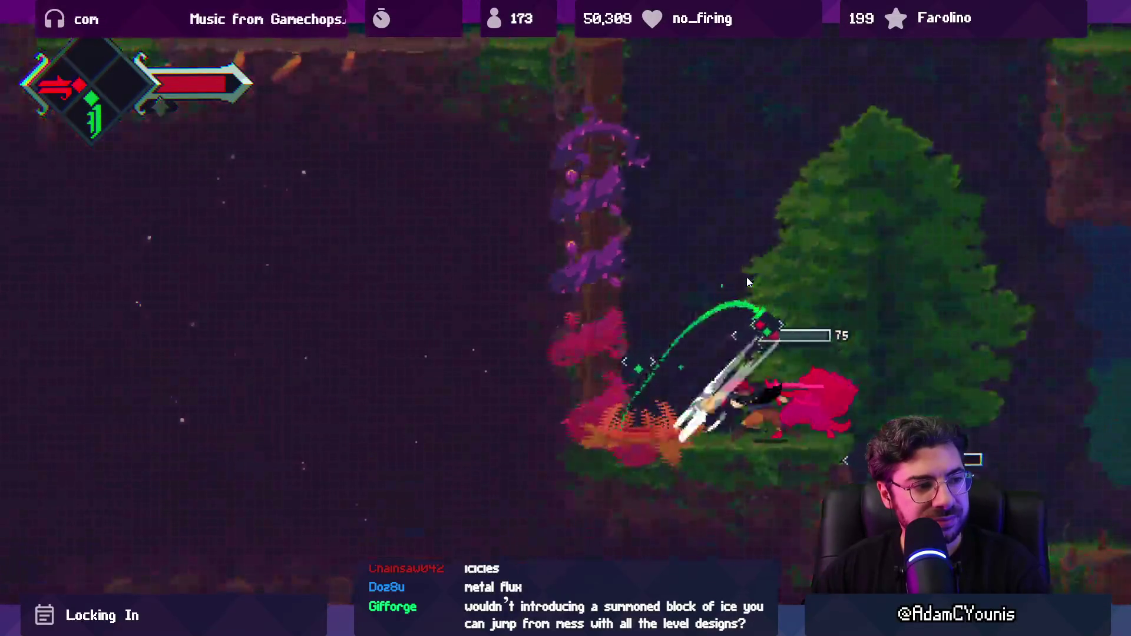
key("Left")
key("z")
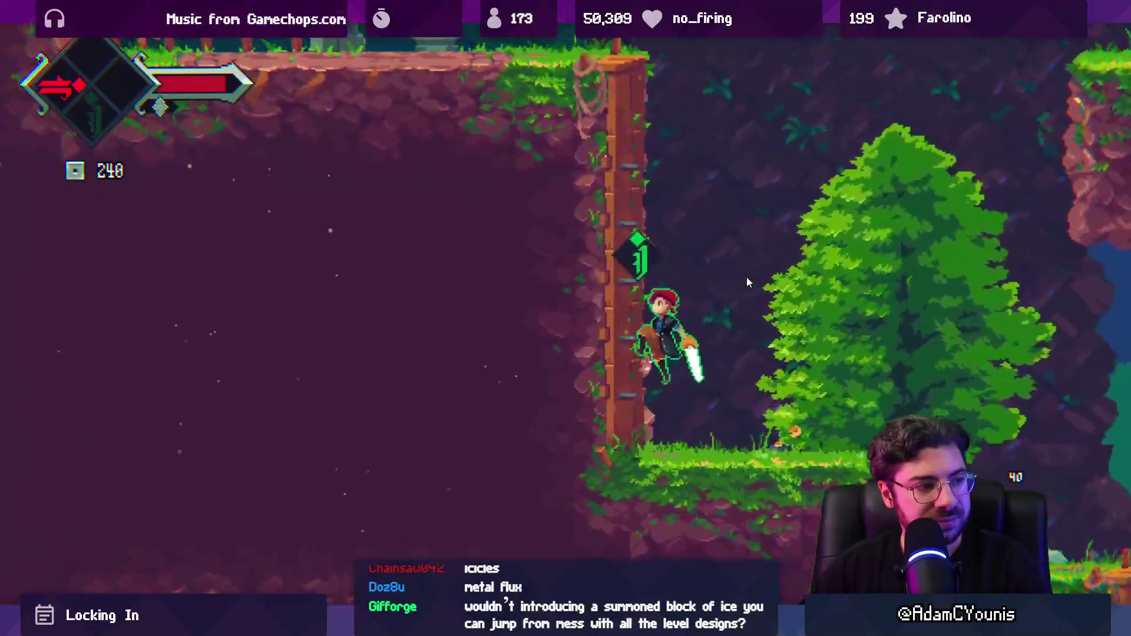
key("Up")
key("Right")
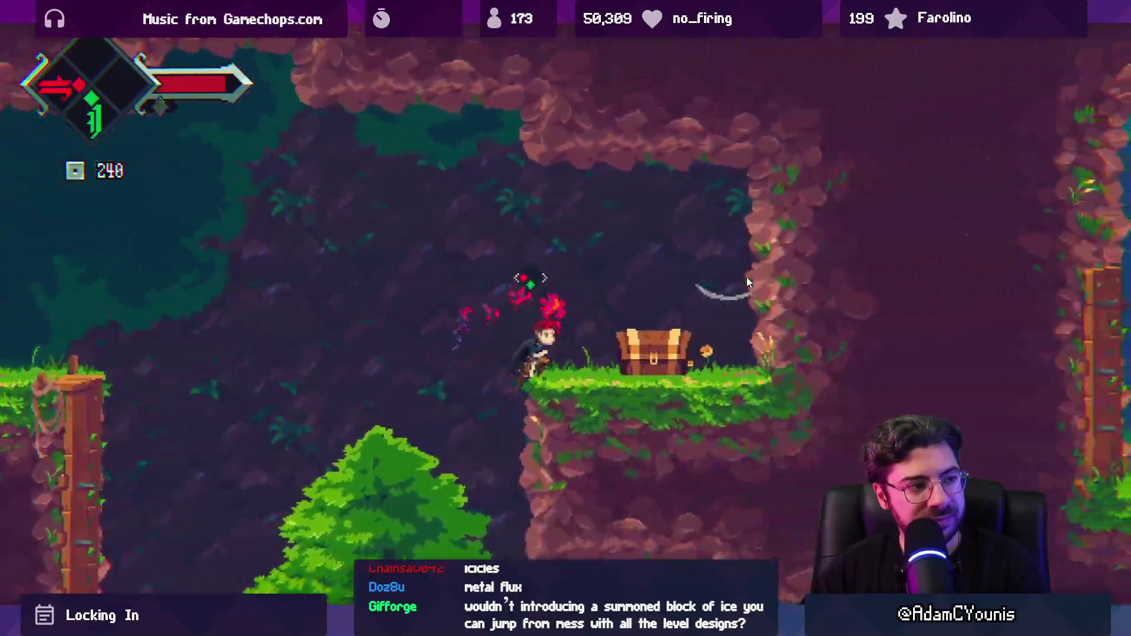
key("Up")
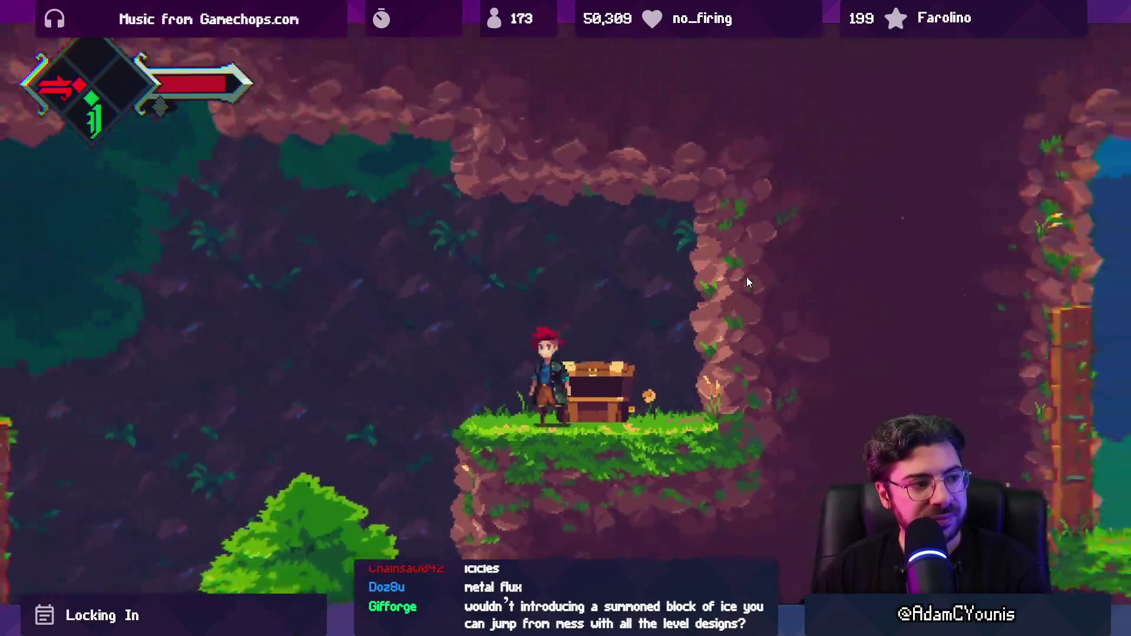
Drop to the lower ledge and break the crates along the bridge for coins
key("Left")
key("z")
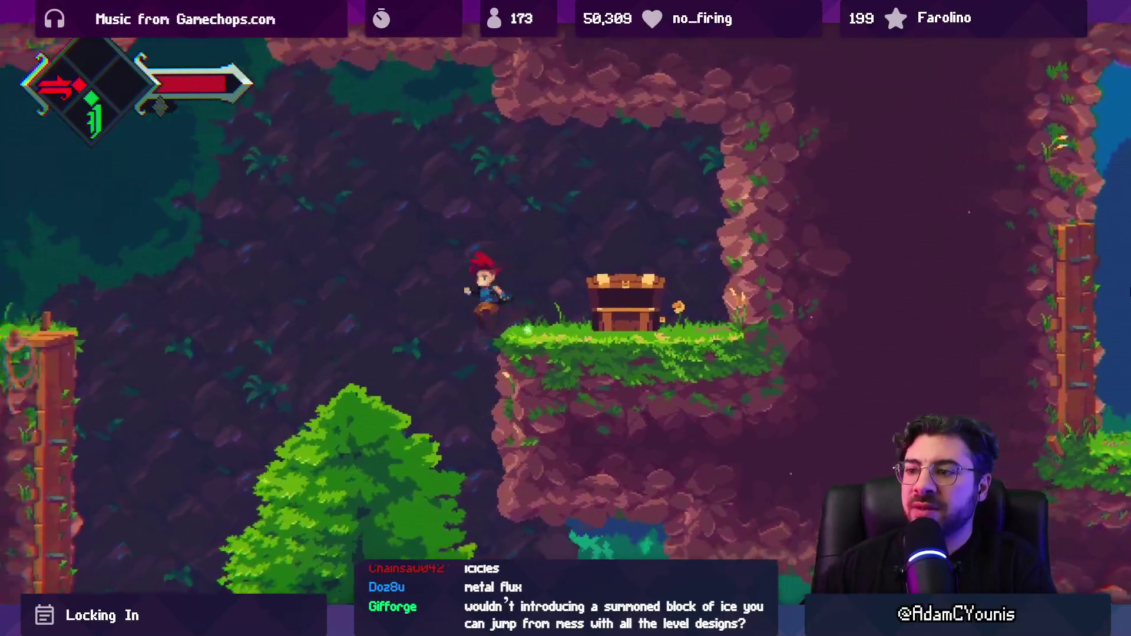
key("Right")
key("x")
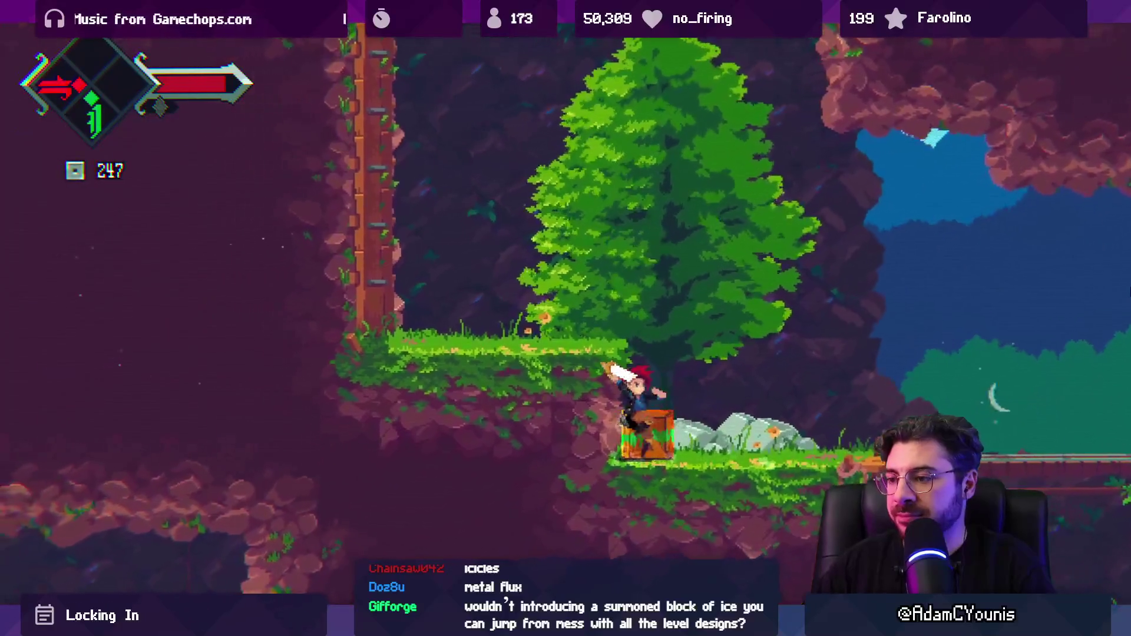
key("Right")
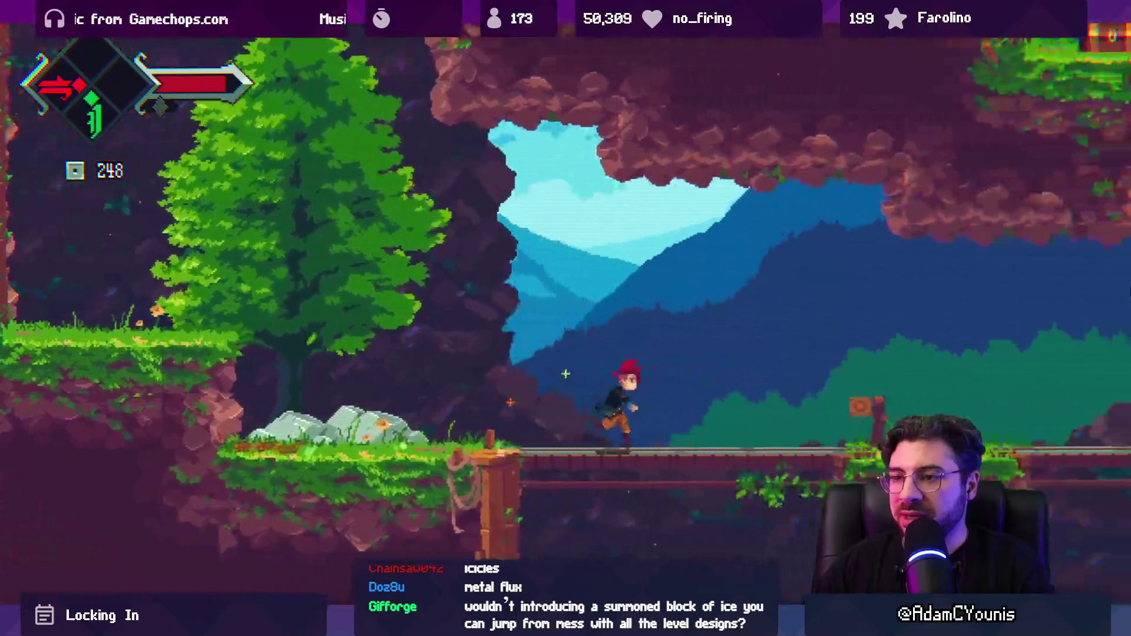
key("Right")
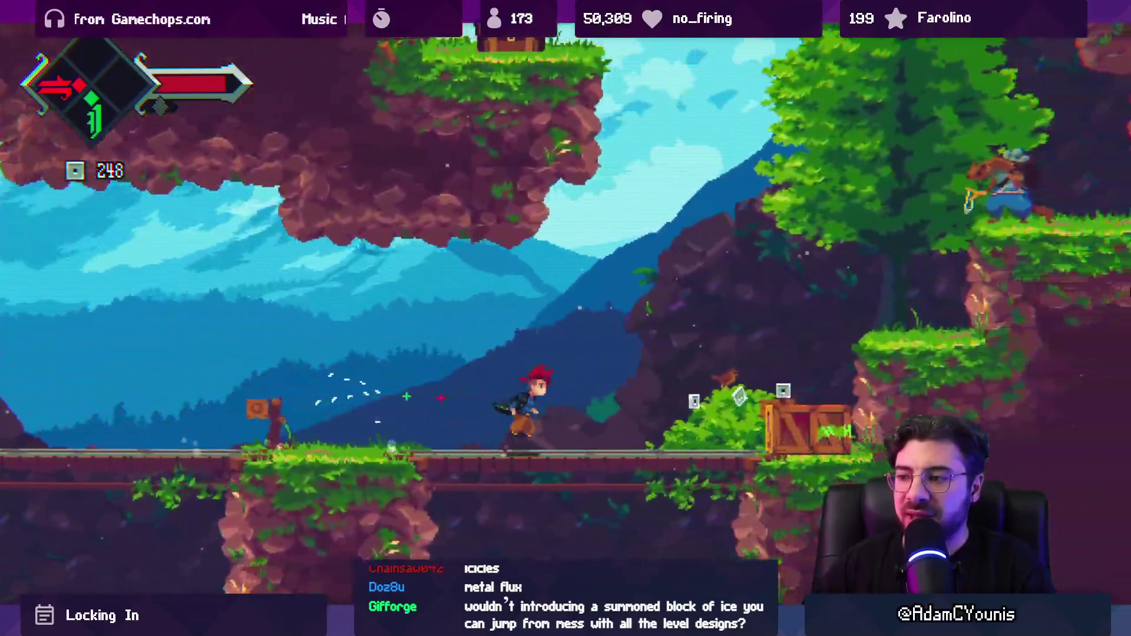
key("x")
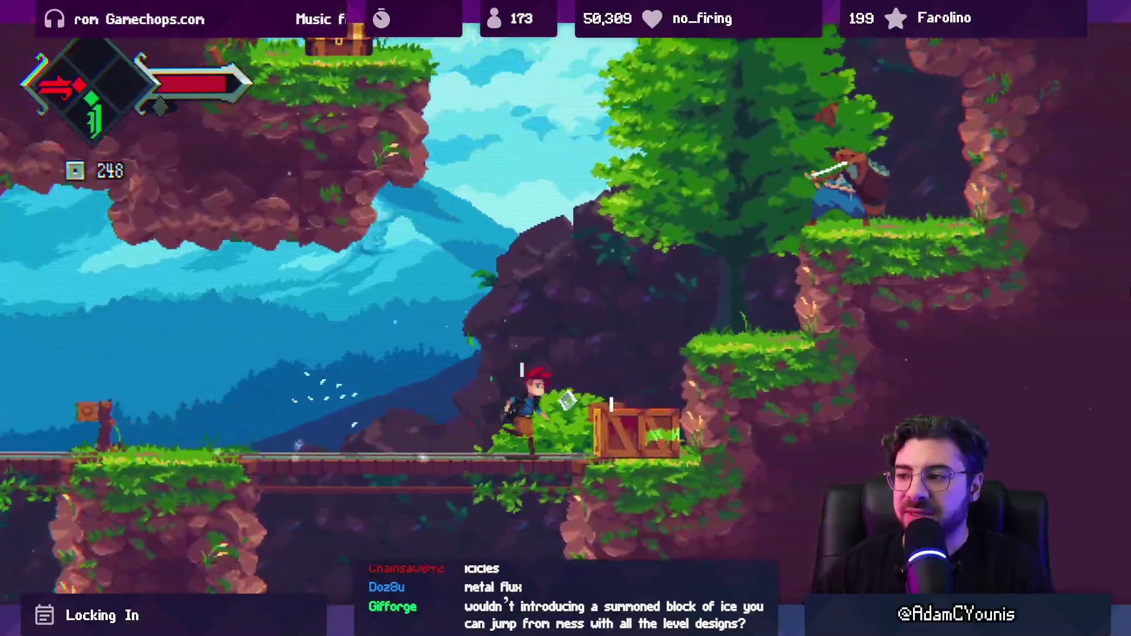
key("x")
key("x")
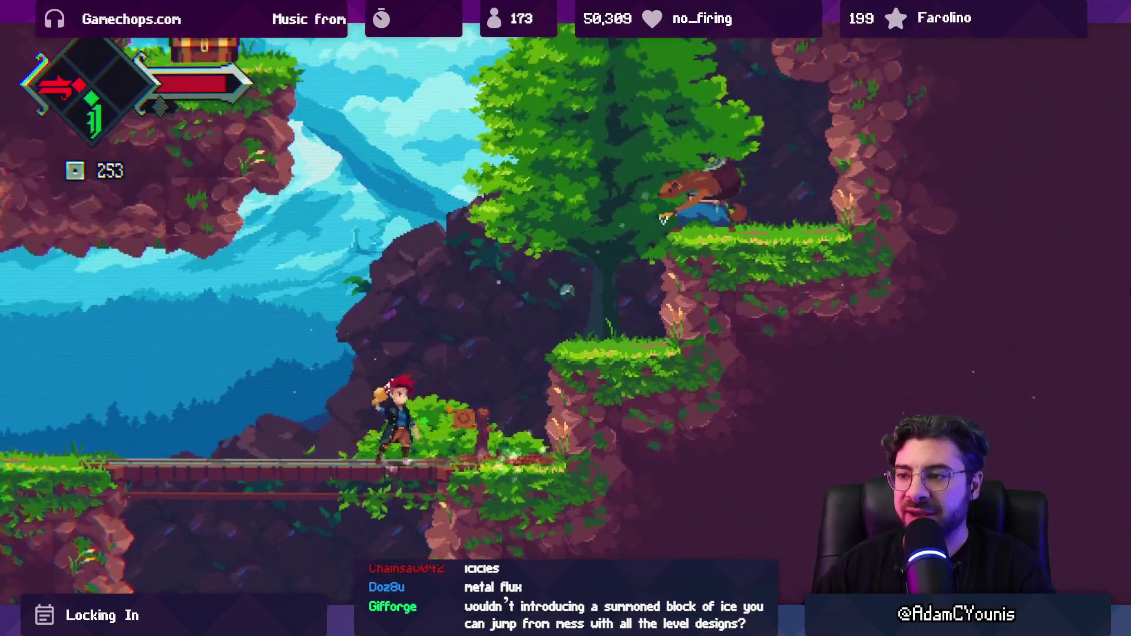
key("x")
key("Right")
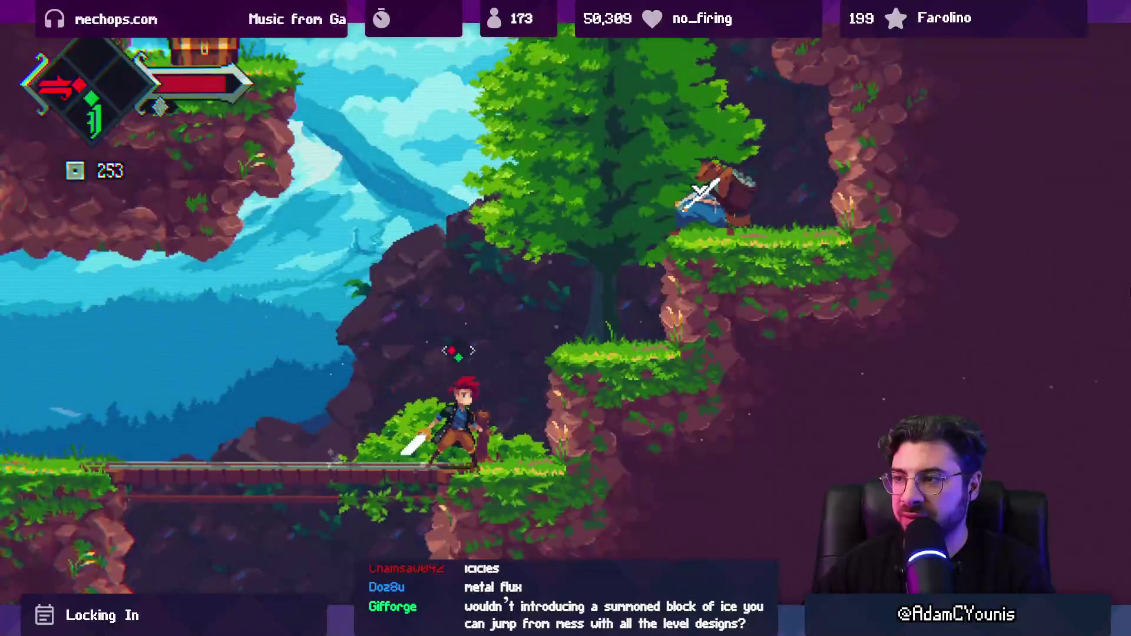
Climb to the upper ledge by the tree and open the second treasure chest
key("x")
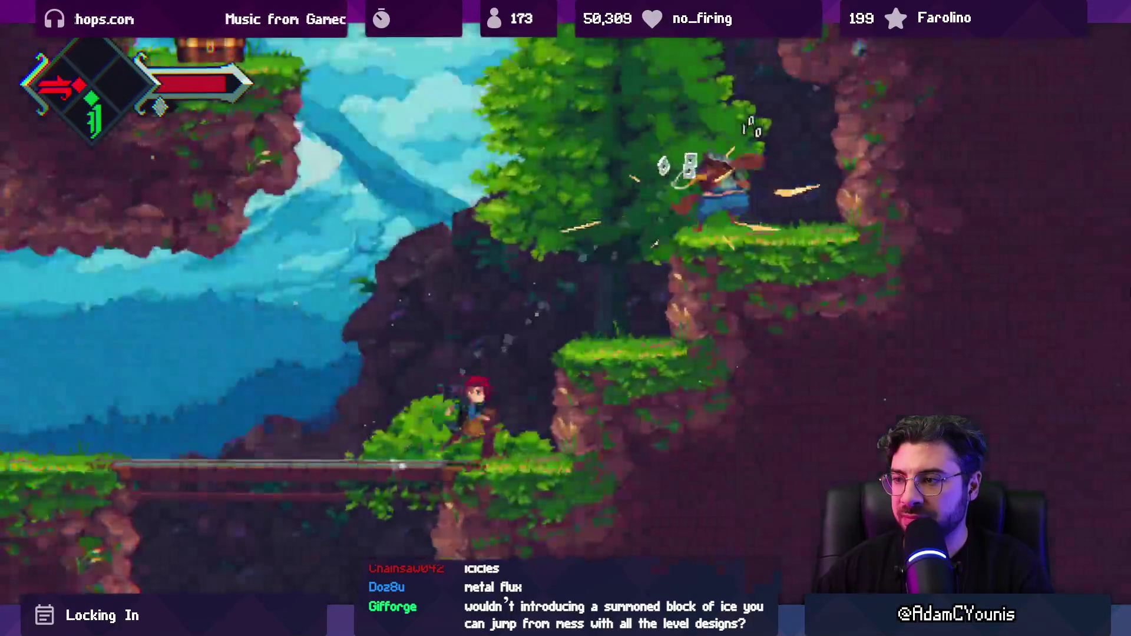
key("z")
key("x")
key("z")
key("x")
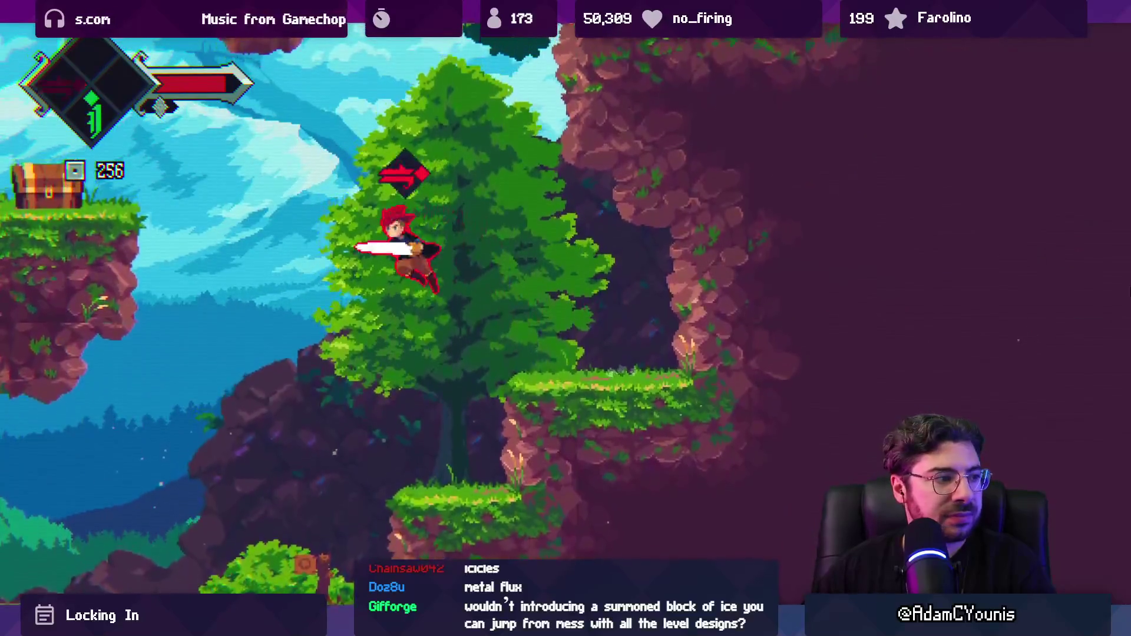
key("Left")
key("x")
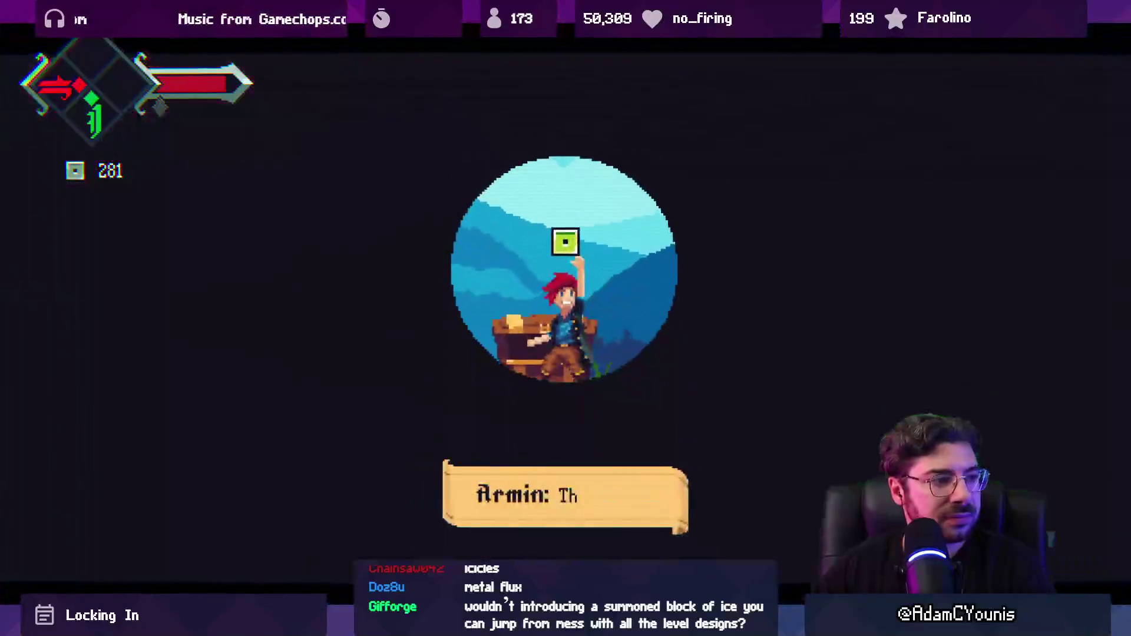
Defeat the weasel on the bridge, then restore the editor layout with the game running
key("z")
key("x")
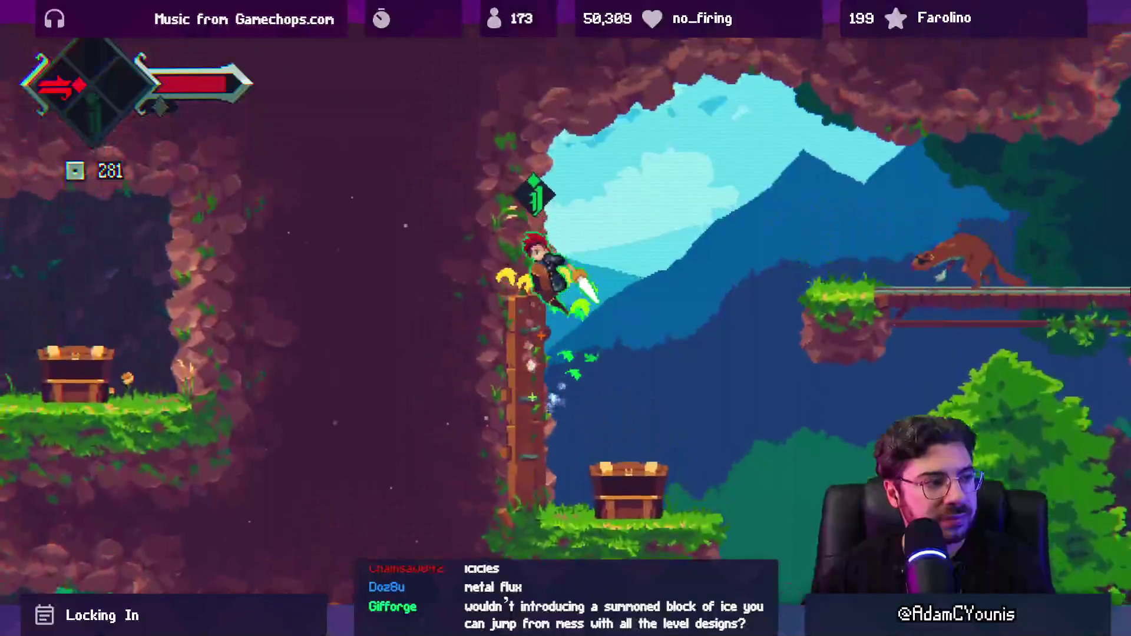
key("Right")
key("x")
key("Left")
key("x")
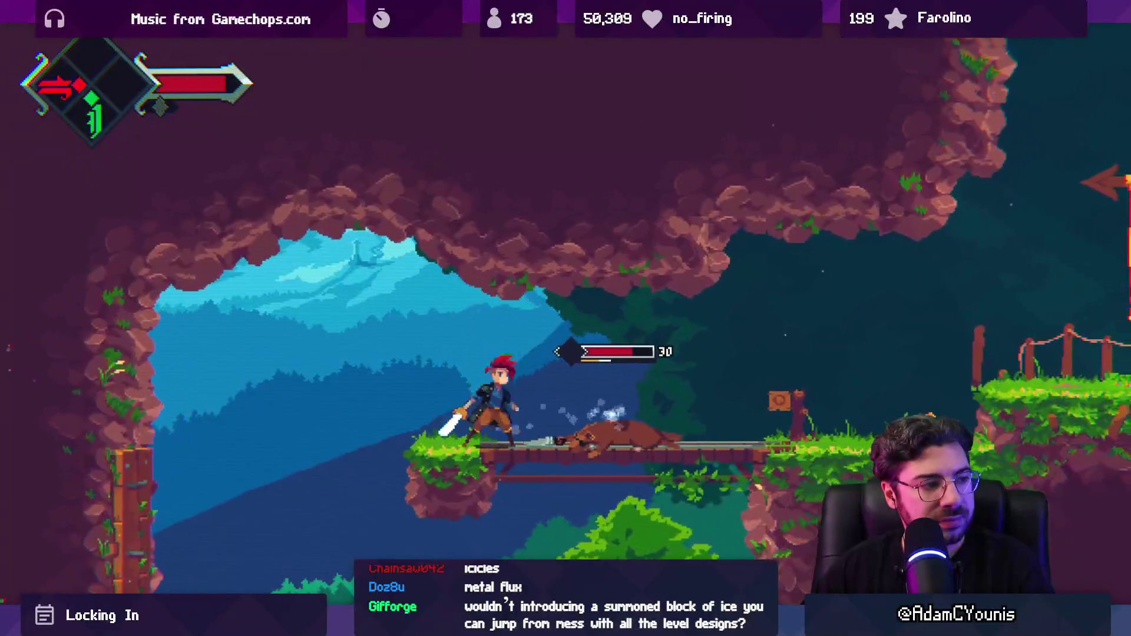
key("Right")
key("x")
key("x")
key("x")
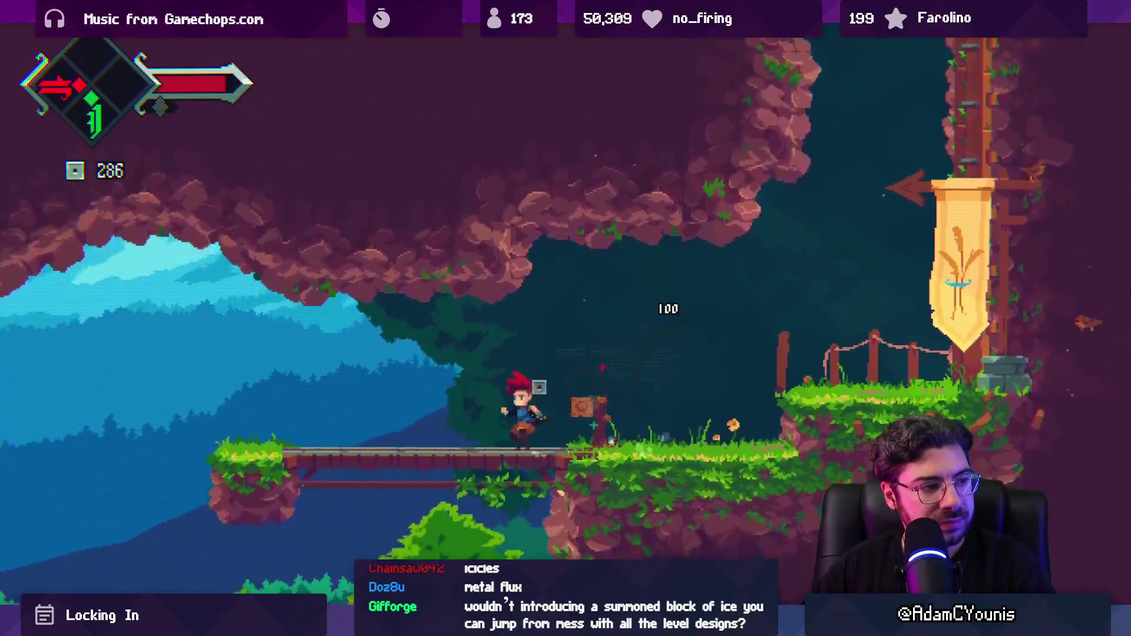
key("Left")
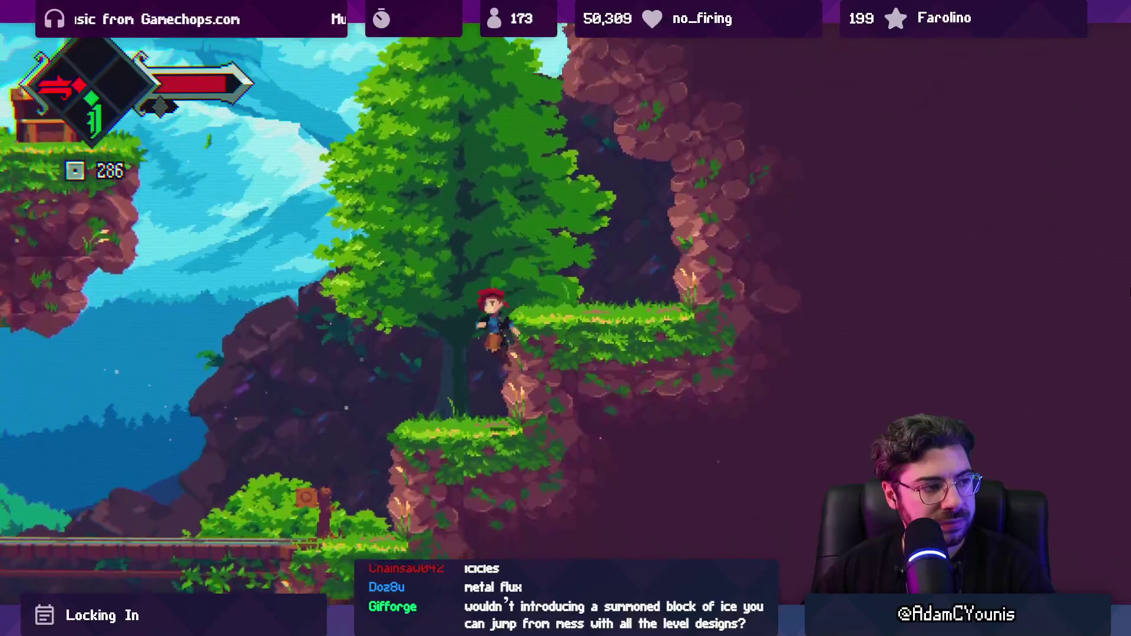
key("Left")
key("x")
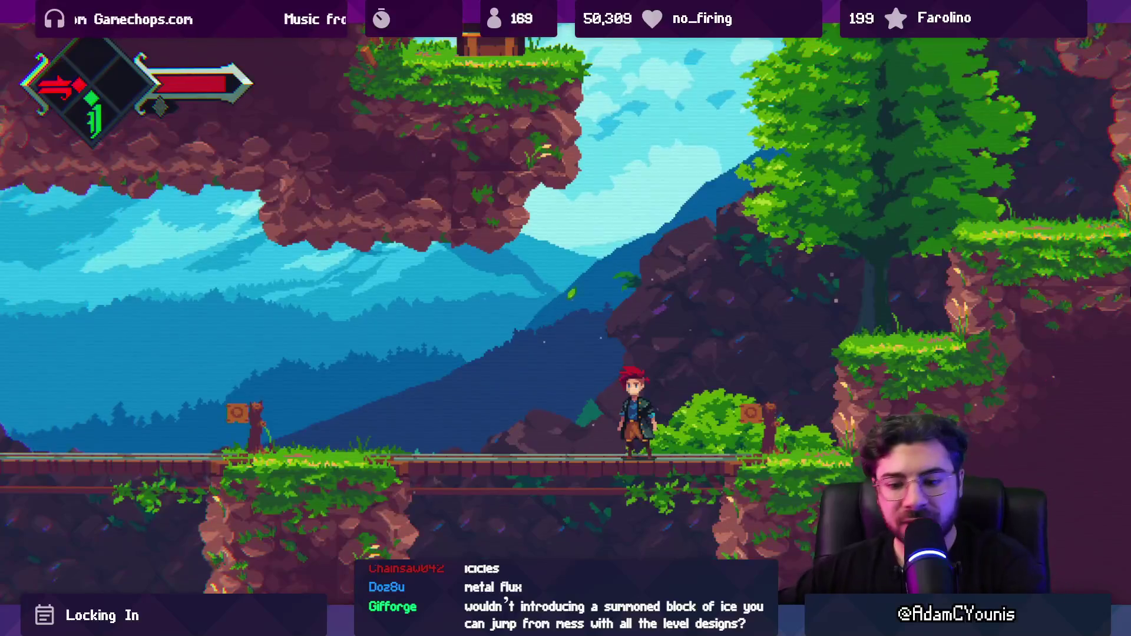
key("shift+space")
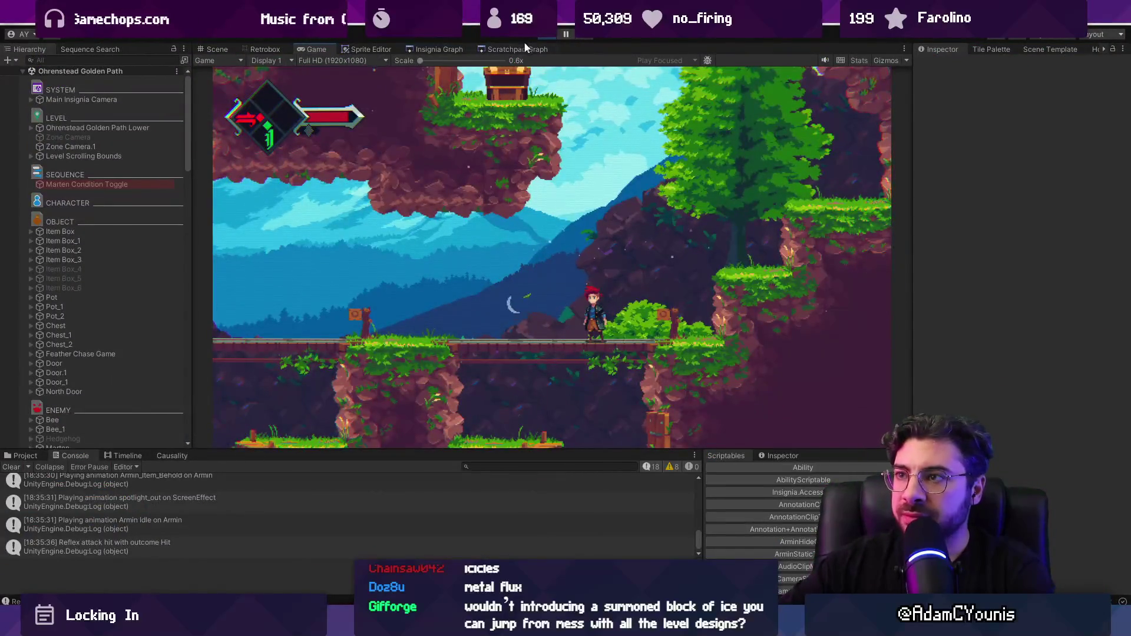
Stop the play test, clear the console, and switch to the sketch app
key("ctrl+p")
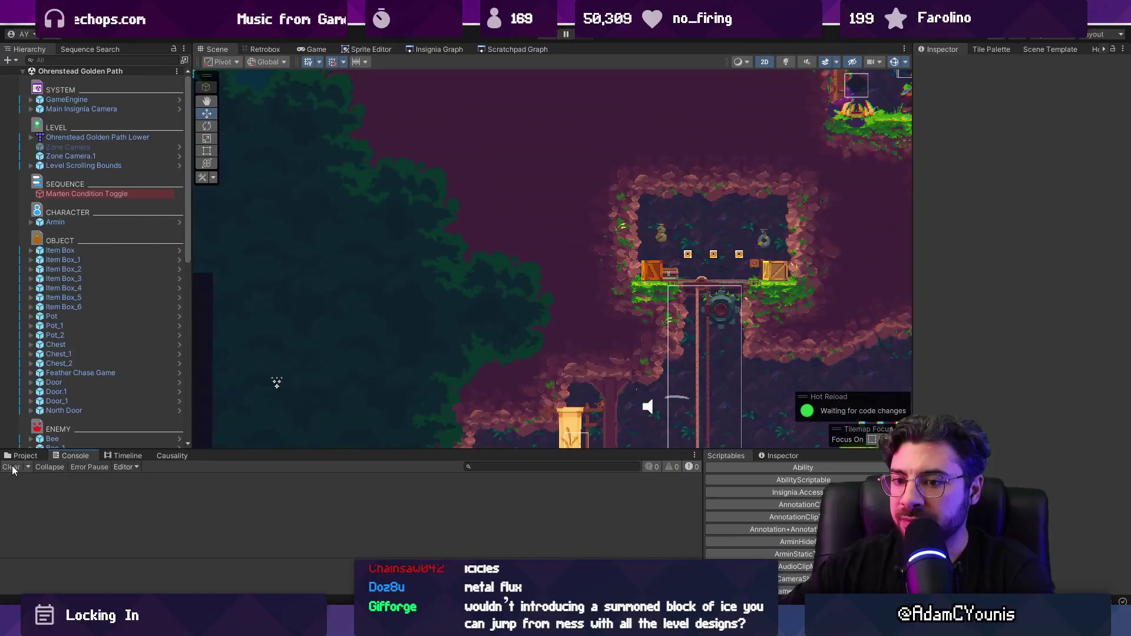
left_click(23, 456)
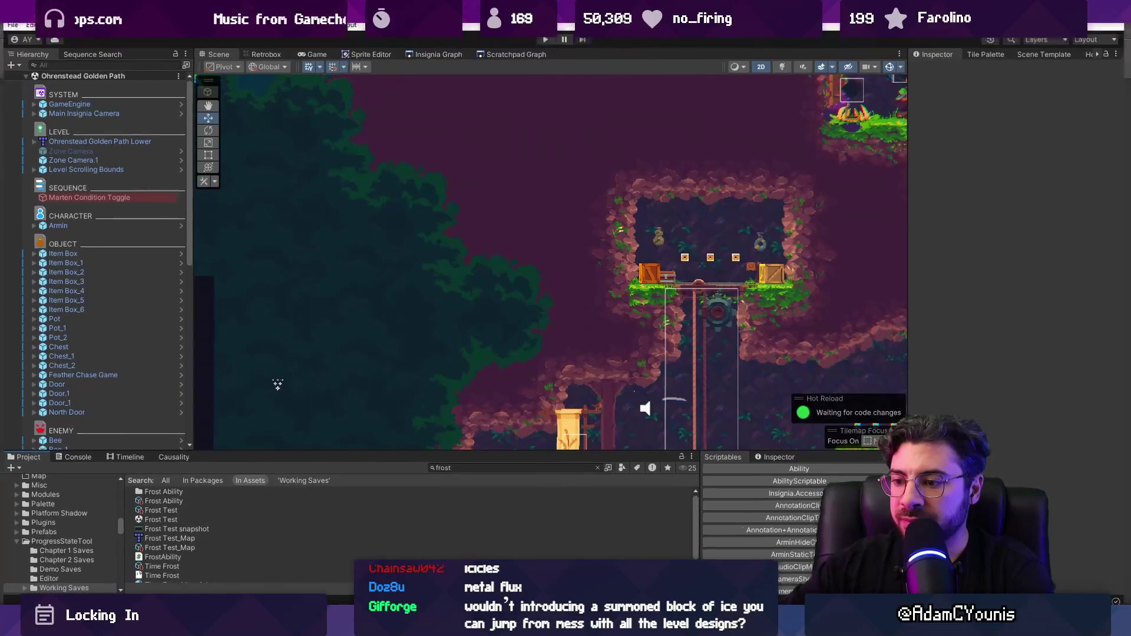
key("alt+Tab")
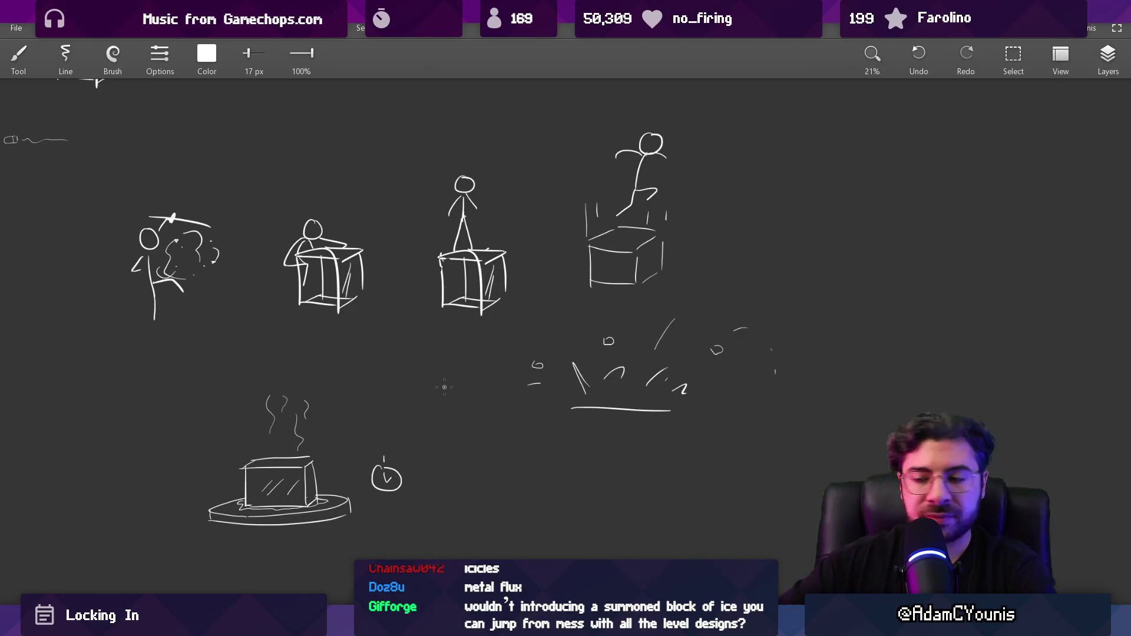
Marquee-select and copy the two figure-at-box sketches, then switch to Figma
scroll(495, 389, "up", 2)
key("s")
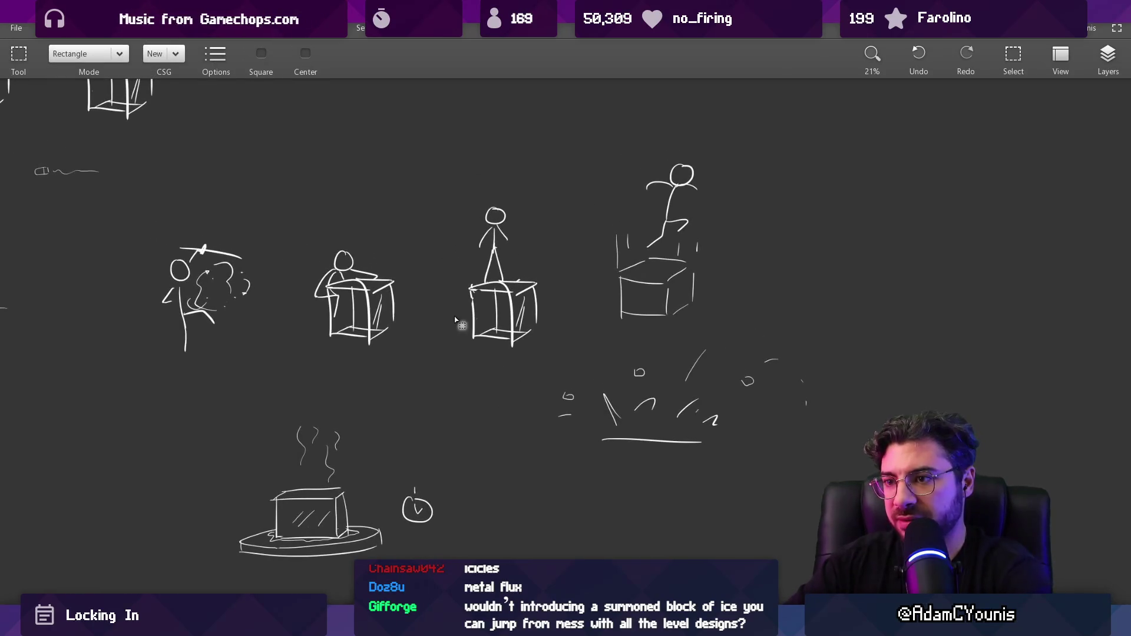
mouse_move(313, 129)
left_mouse_down()
mouse_move(665, 317)
mouse_move(661, 348)
mouse_move(564, 351)
mouse_move(554, 366)
left_mouse_up()
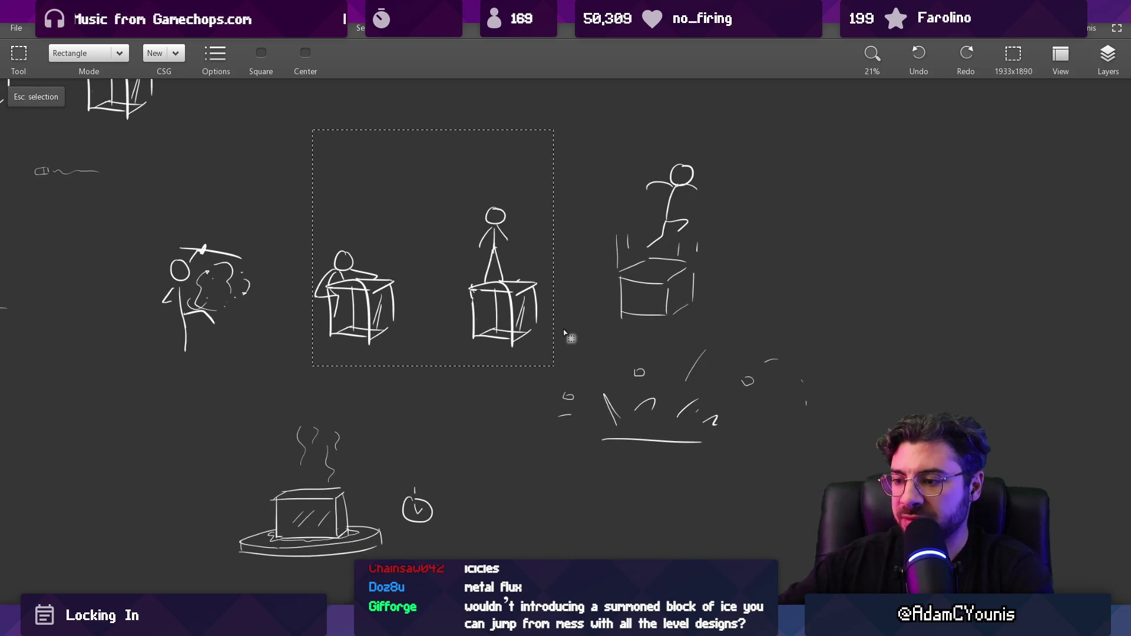
key("alt+Tab")
scroll(531, 388, "up", 3)
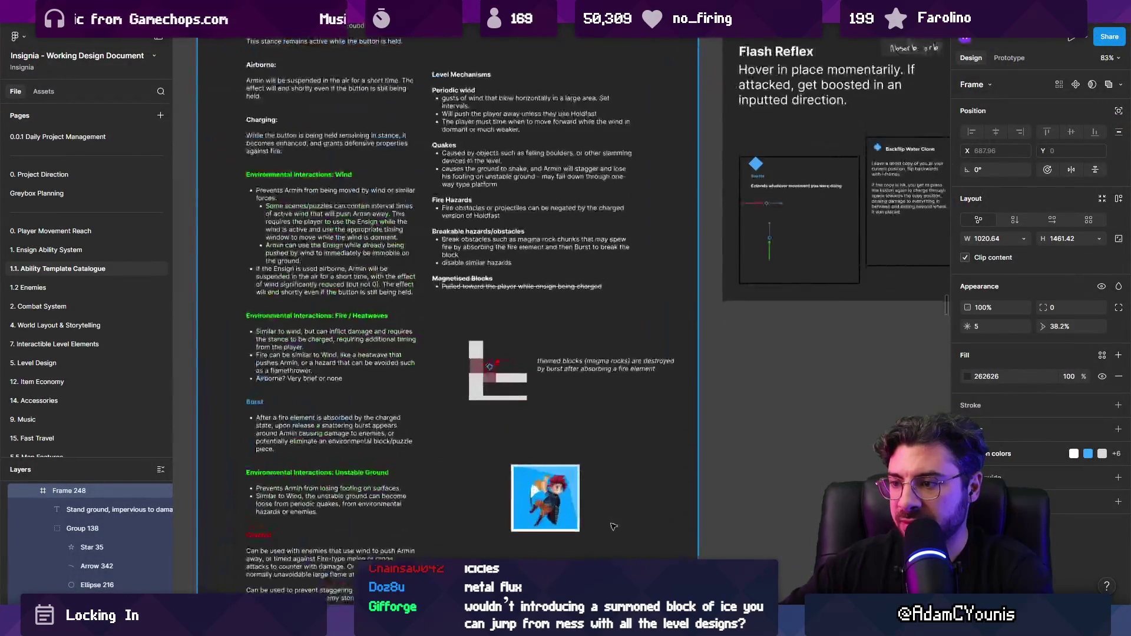
Paste the box sketches into Frame 248 and shrink the image drastically
key("ctrl+v")
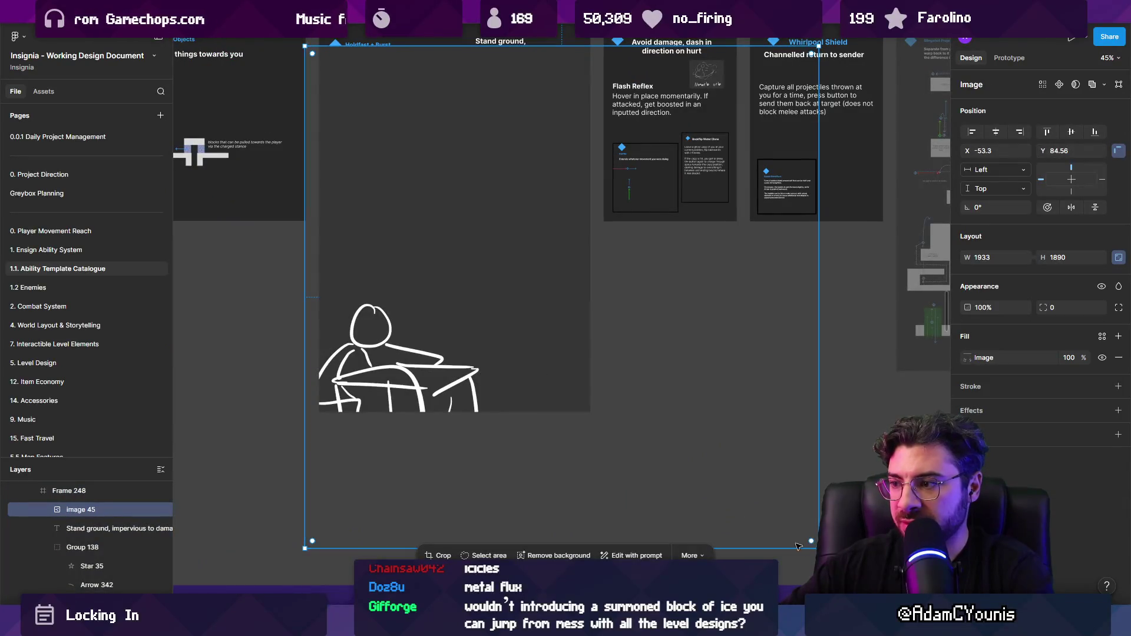
mouse_move(812, 541)
left_mouse_down()
mouse_move(607, 342)
mouse_move(538, 346)
mouse_move(592, 268)
mouse_move(529, 365)
left_mouse_up()
scroll(529, 365, "up", 5)
mouse_move(599, 430)
left_mouse_down()
mouse_move(528, 384)
mouse_move(596, 434)
mouse_move(598, 417)
mouse_move(598, 427)
mouse_move(619, 430)
mouse_move(530, 309)
left_mouse_up()
Resize the sketch to about 141×138 to match the character sprite, then return to Unity
left_click(487, 299)
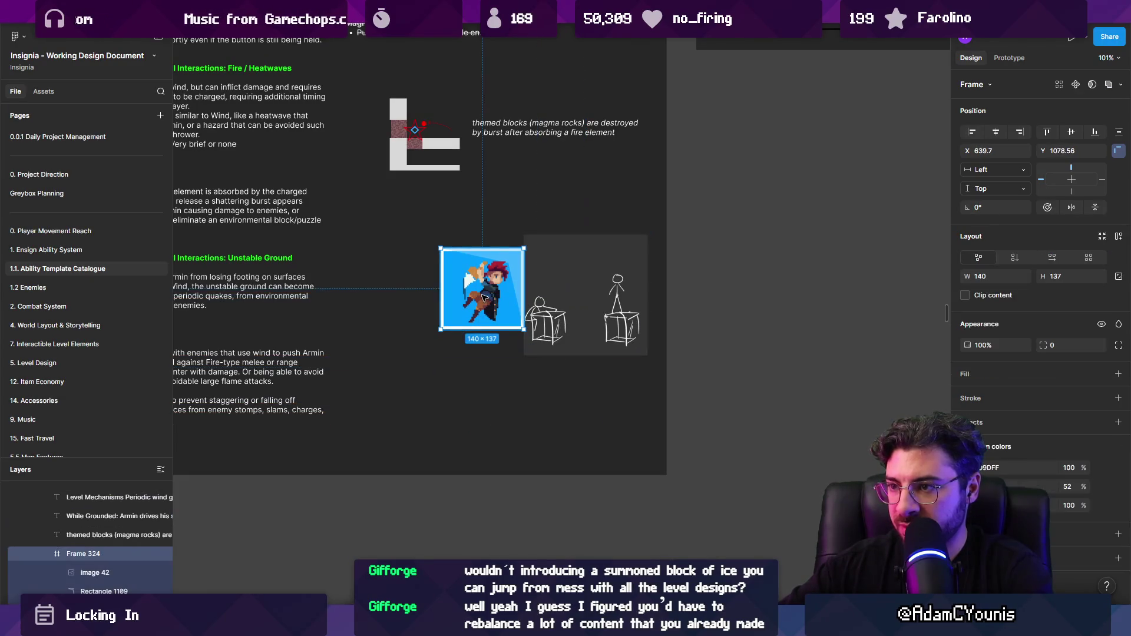
left_click(586, 304)
scroll(573, 363, "up", 2)
scroll(573, 362, "up", 2)
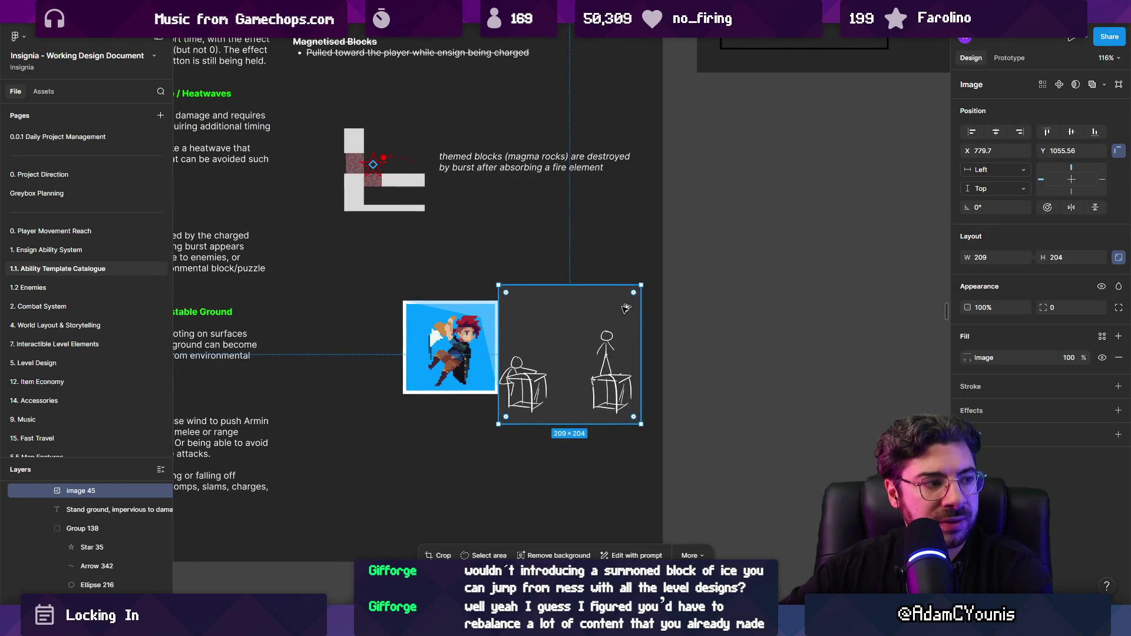
left_click_drag(640, 285, 621, 300)
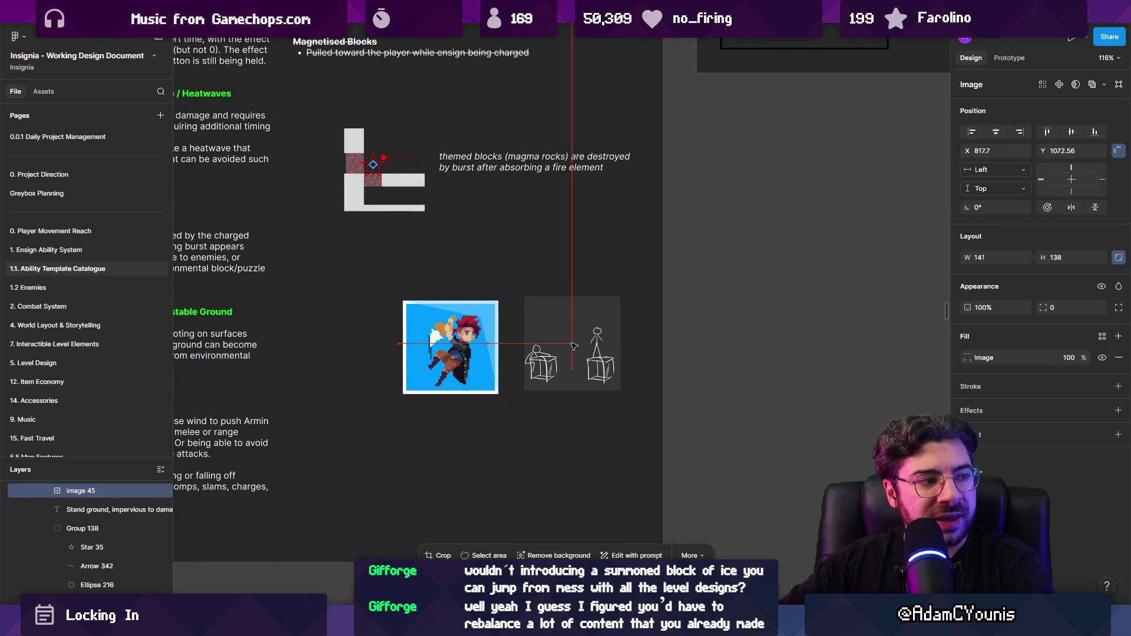
left_click(758, 359)
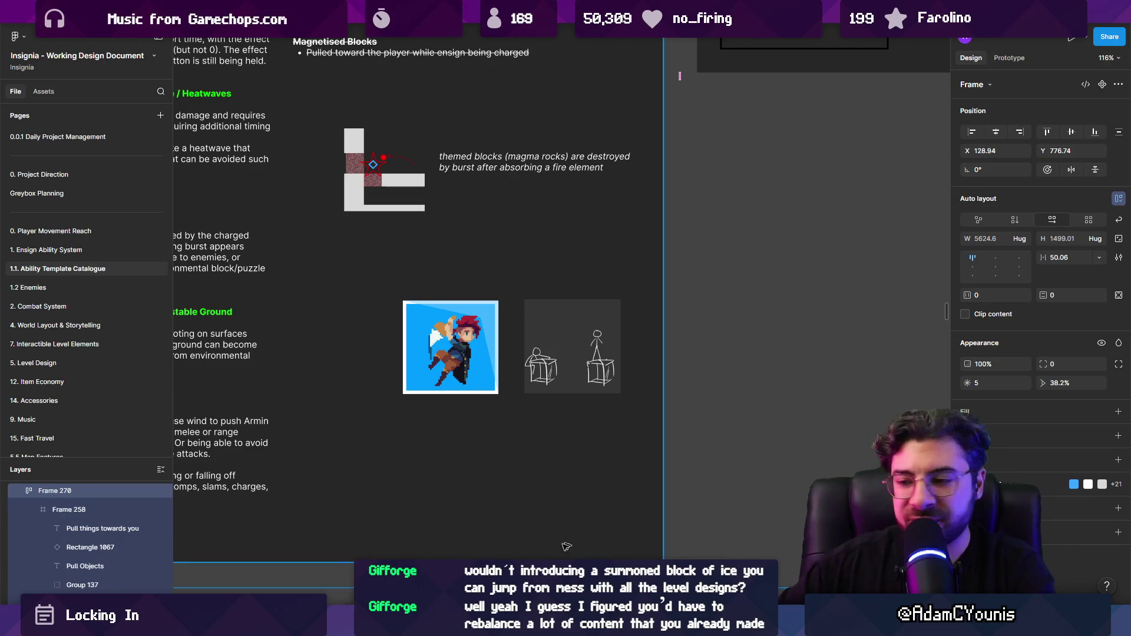
key("alt+Tab")
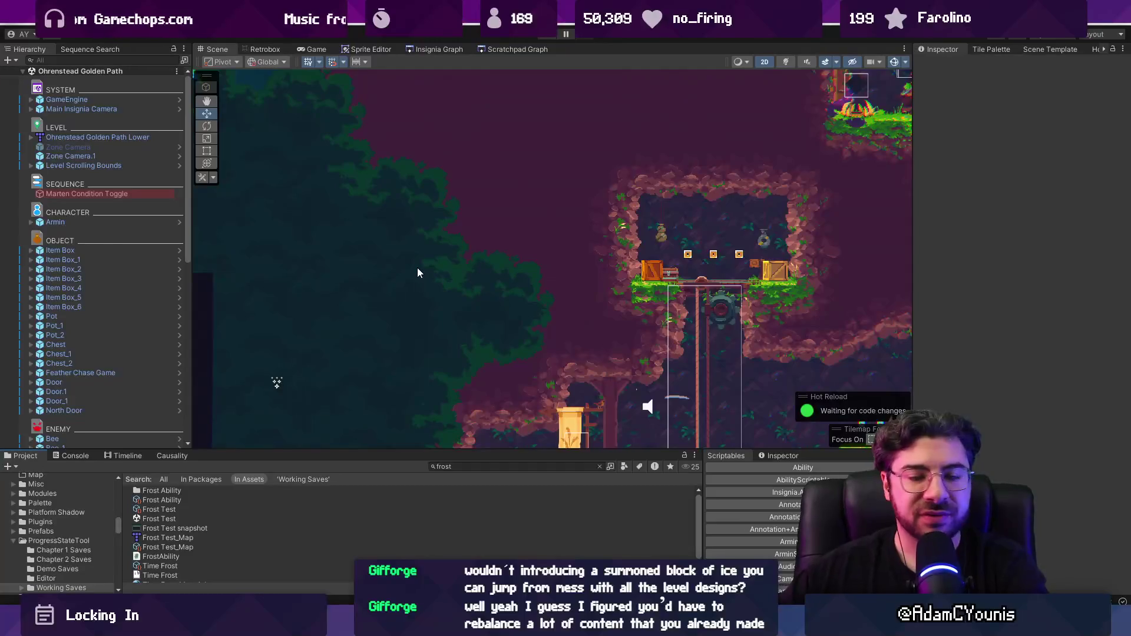
Zoom around the Insignia Graph's Ohrenstead nodes, such as Excavation Entrance and Under Tower
left_click(412, 47)
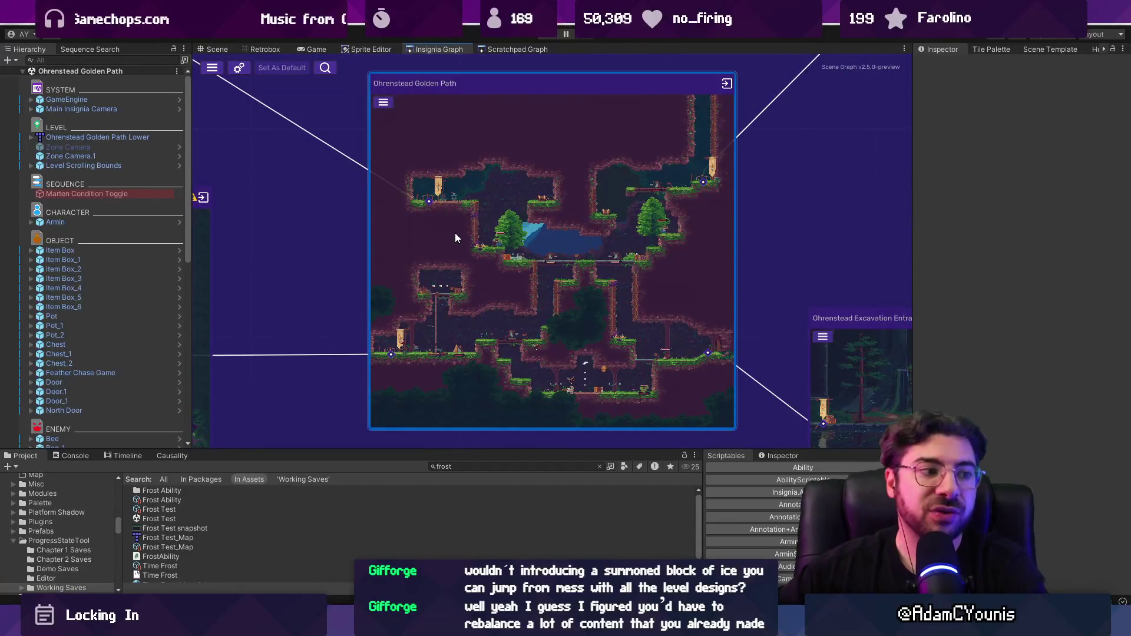
scroll(501, 295, "down", 3)
scroll(556, 310, "up", 5)
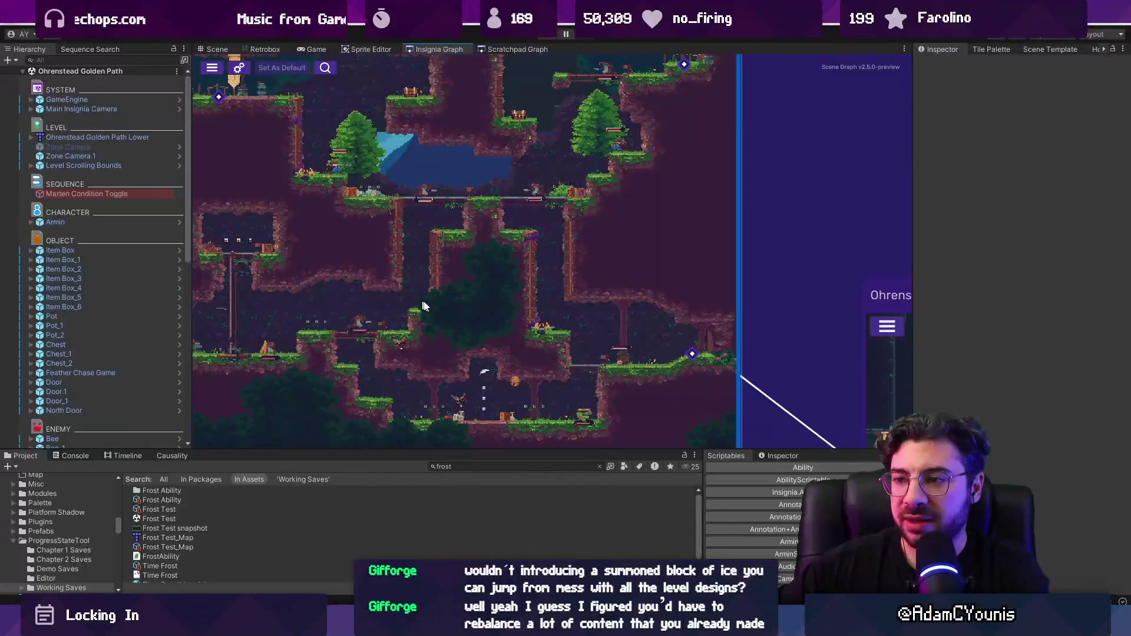
scroll(492, 303, "down", 5)
scroll(466, 317, "up", 5)
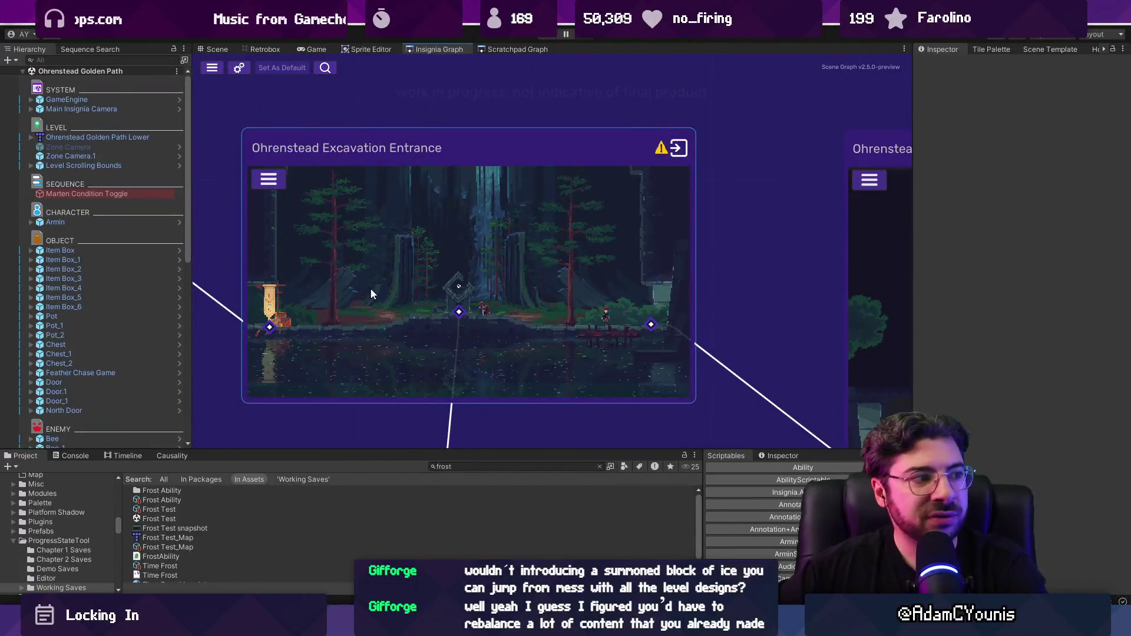
scroll(461, 253, "down", 5)
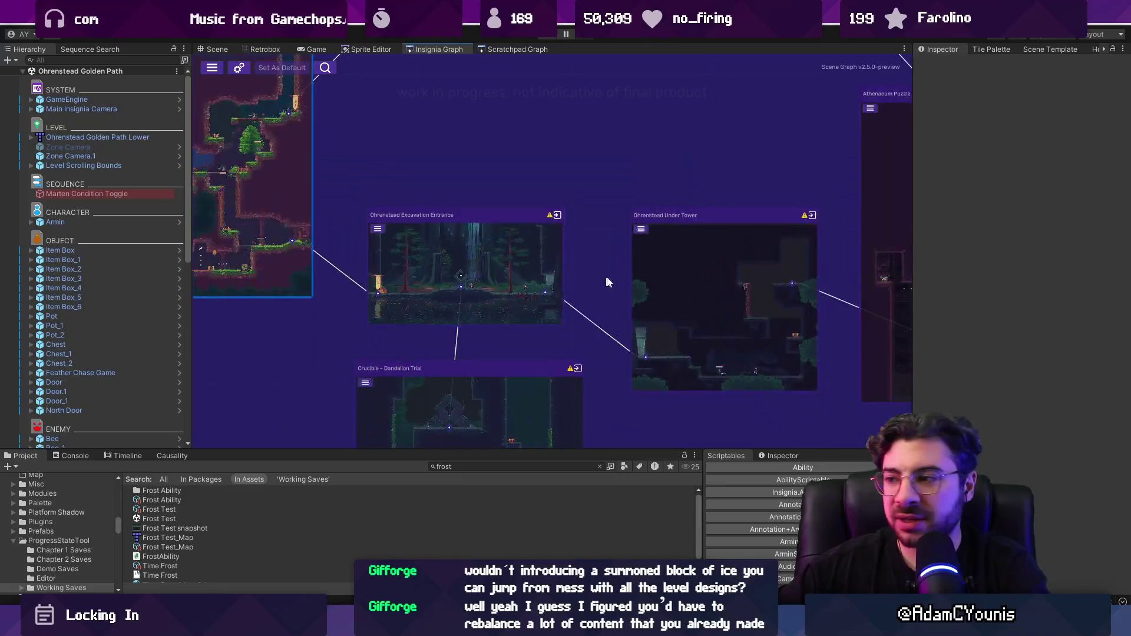
scroll(529, 258, "down", 2)
scroll(501, 283, "up", 5)
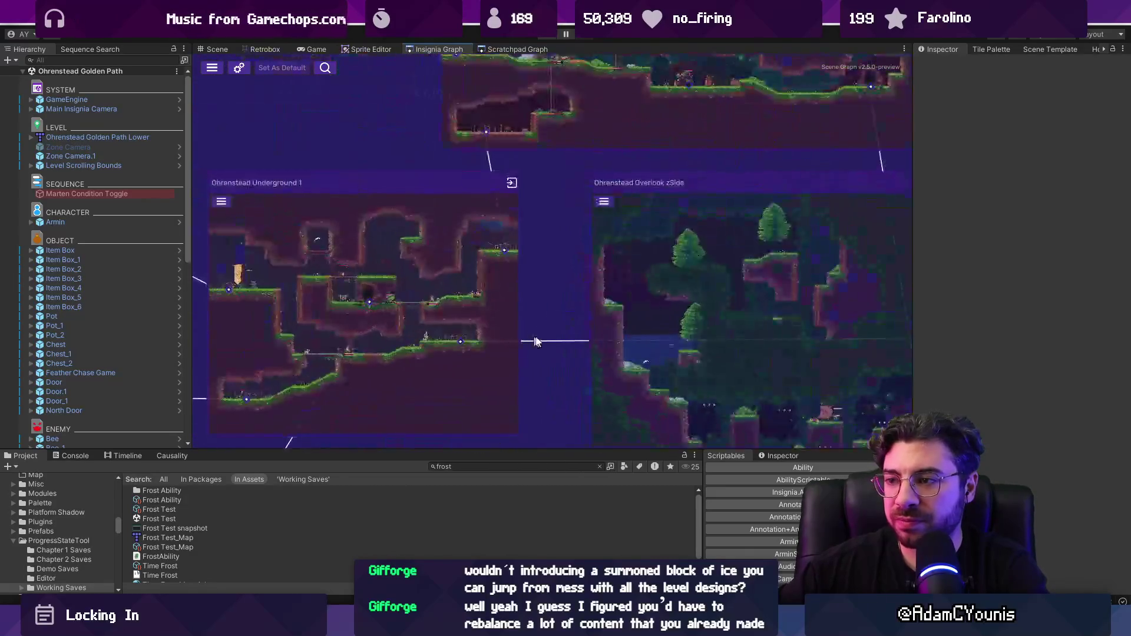
scroll(589, 321, "up", 2)
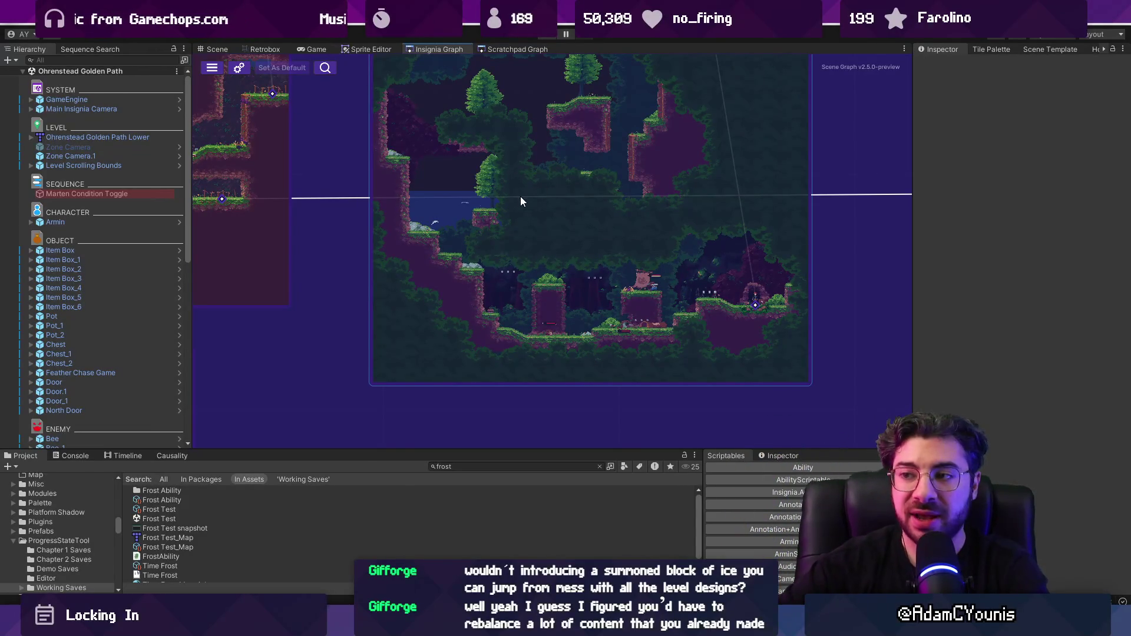
scroll(483, 235, "down", 10)
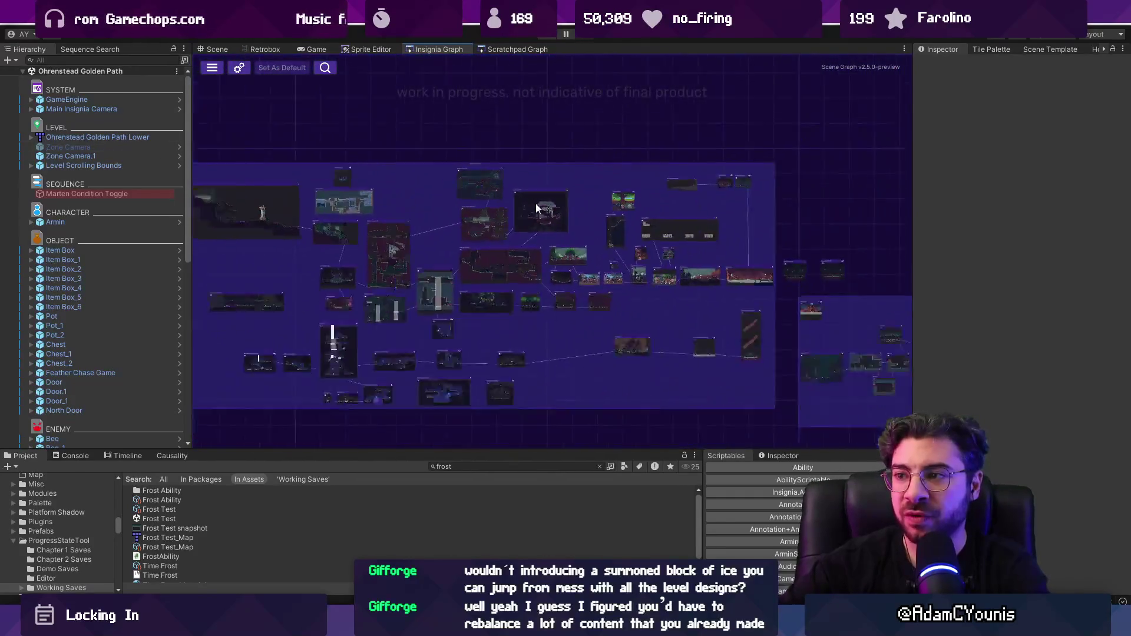
Zoom into the Ustan Region cluster of the level graph and back out
scroll(712, 243, "down", 1)
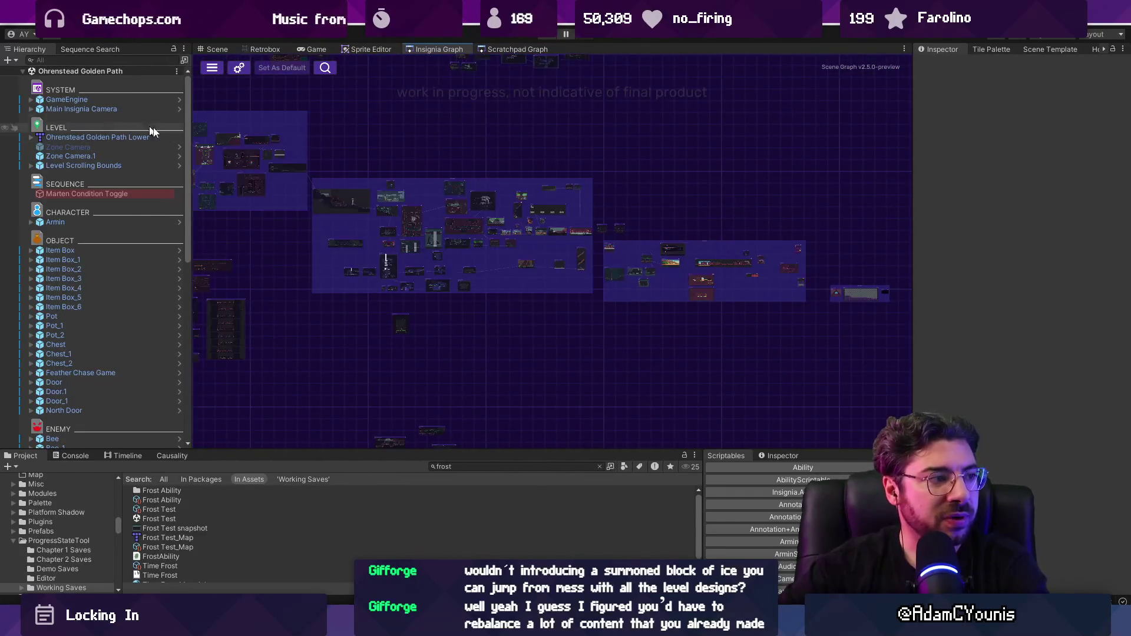
scroll(669, 285, "down", 1)
double_click(670, 285)
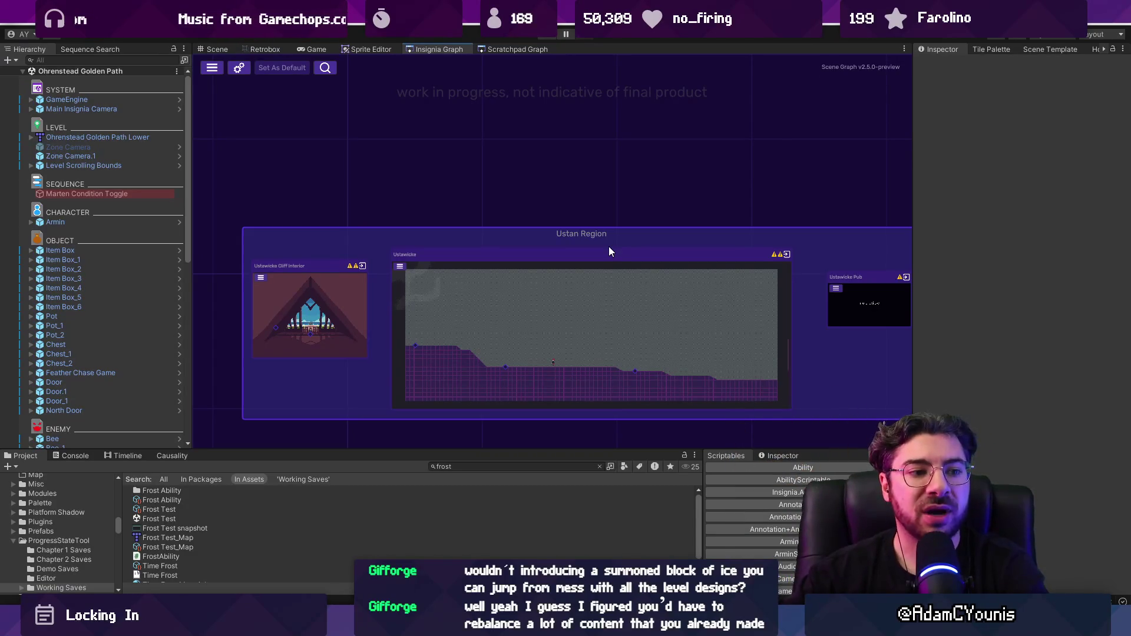
scroll(511, 238, "down", 3)
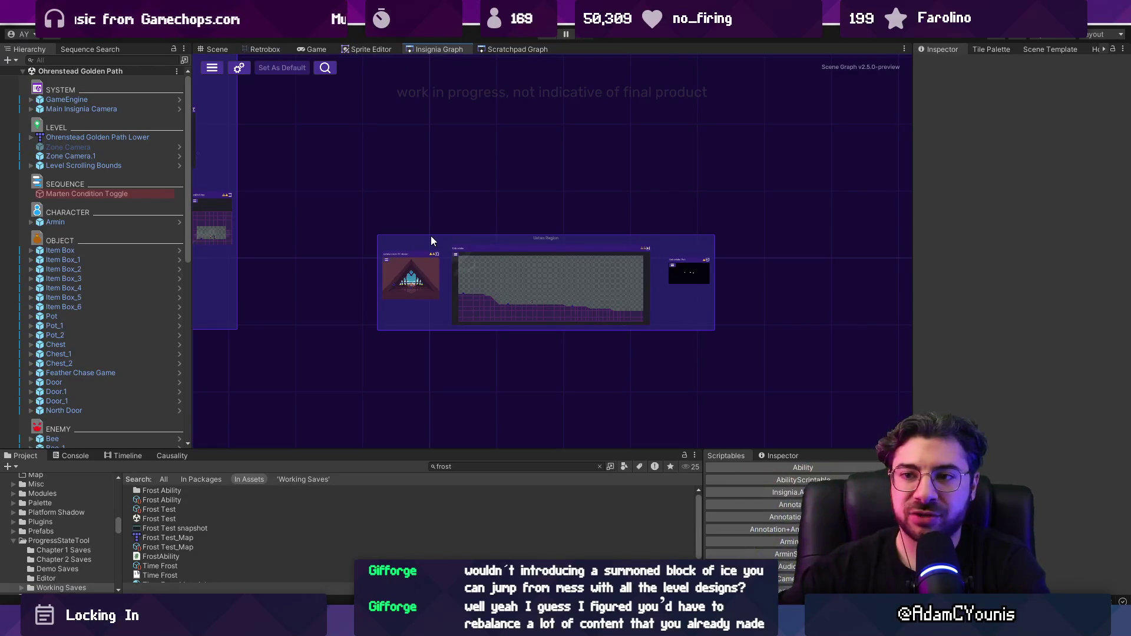
Pan across the other regions' level nodes, then return to the Figma design document
left_click_drag(300, 230, 724, 295)
left_click_drag(395, 259, 856, 375)
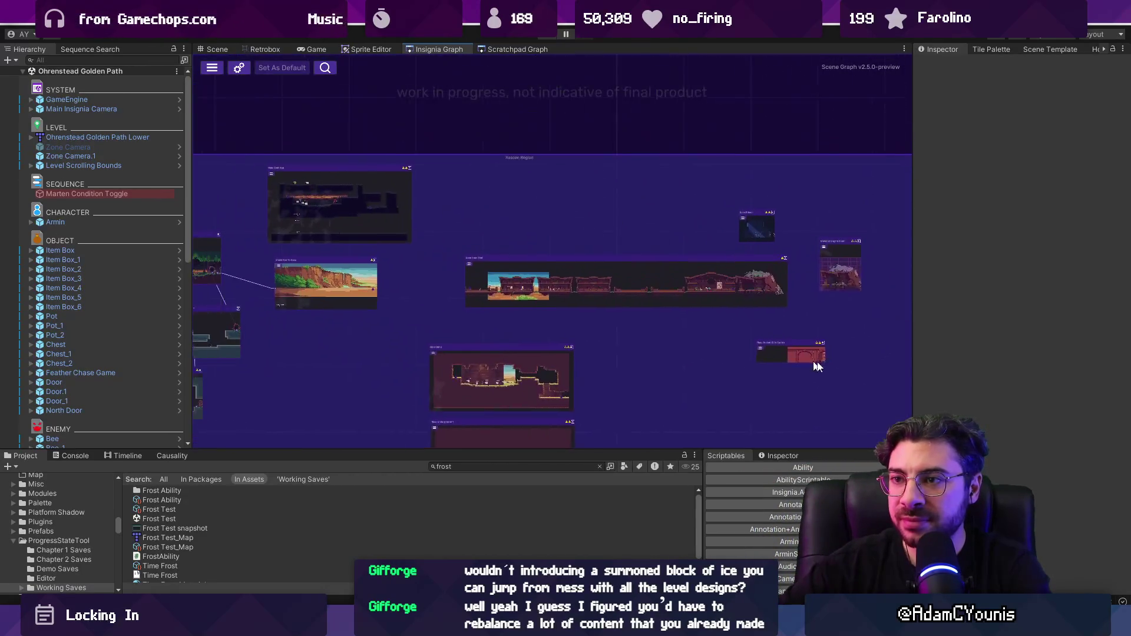
mouse_move(301, 330)
left_mouse_down()
mouse_move(517, 356)
mouse_move(645, 346)
left_mouse_up()
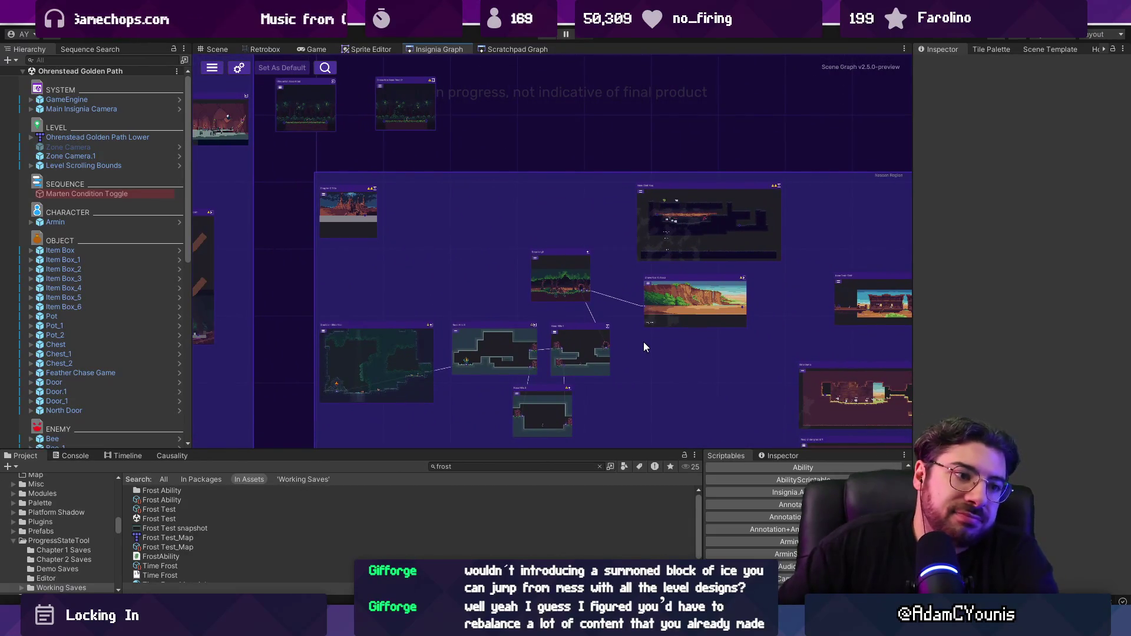
scroll(620, 329, "down", 5)
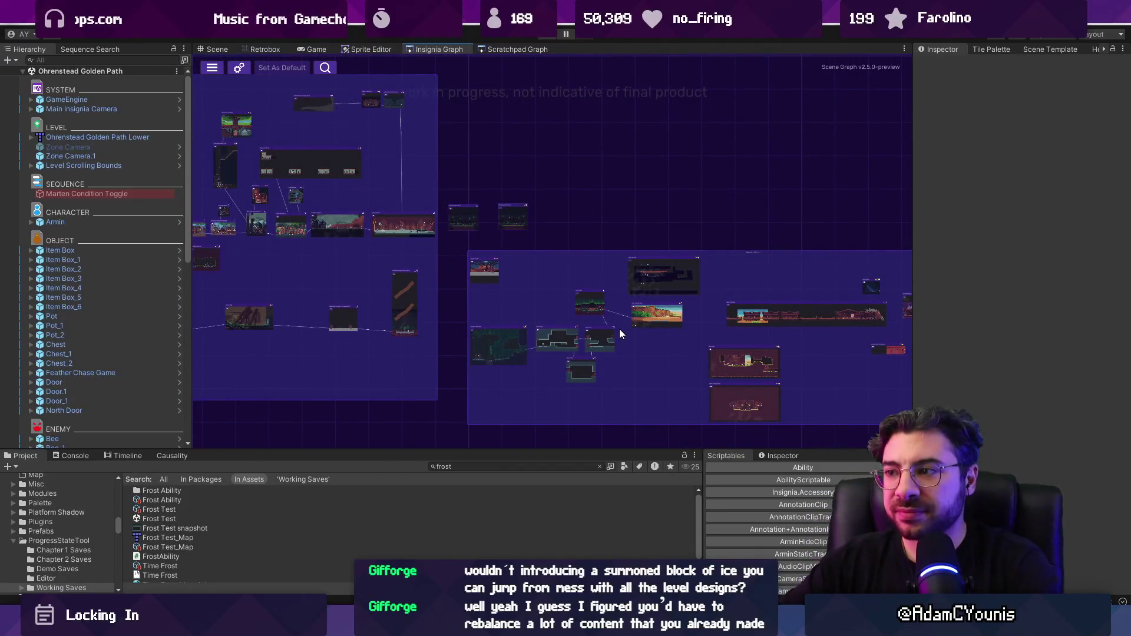
scroll(600, 321, "down", 3)
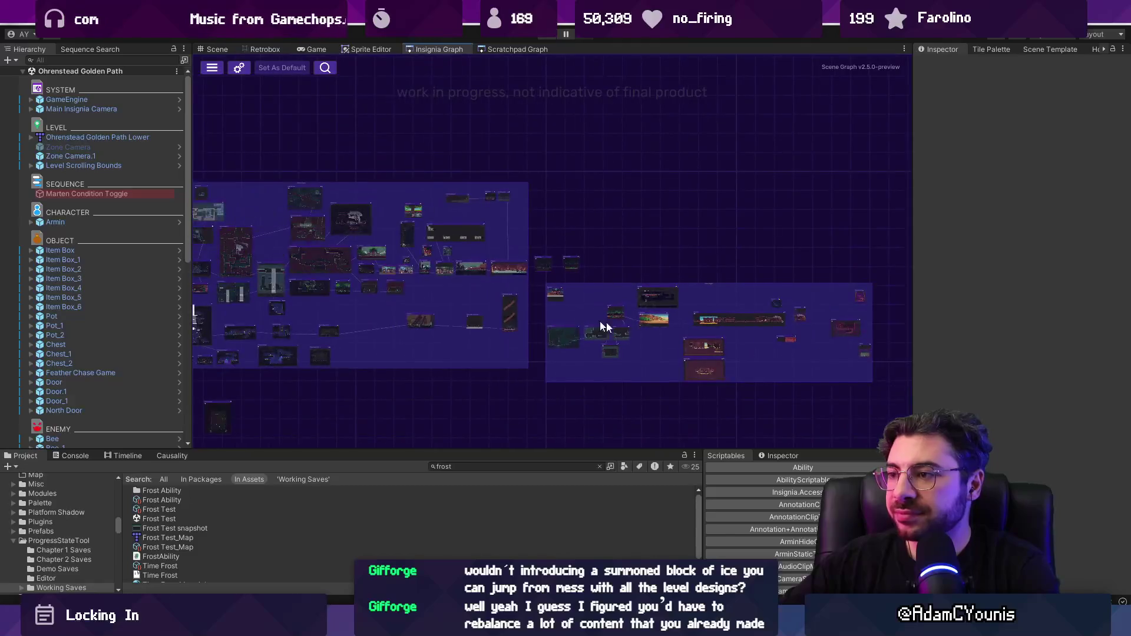
scroll(530, 312, "up", 5)
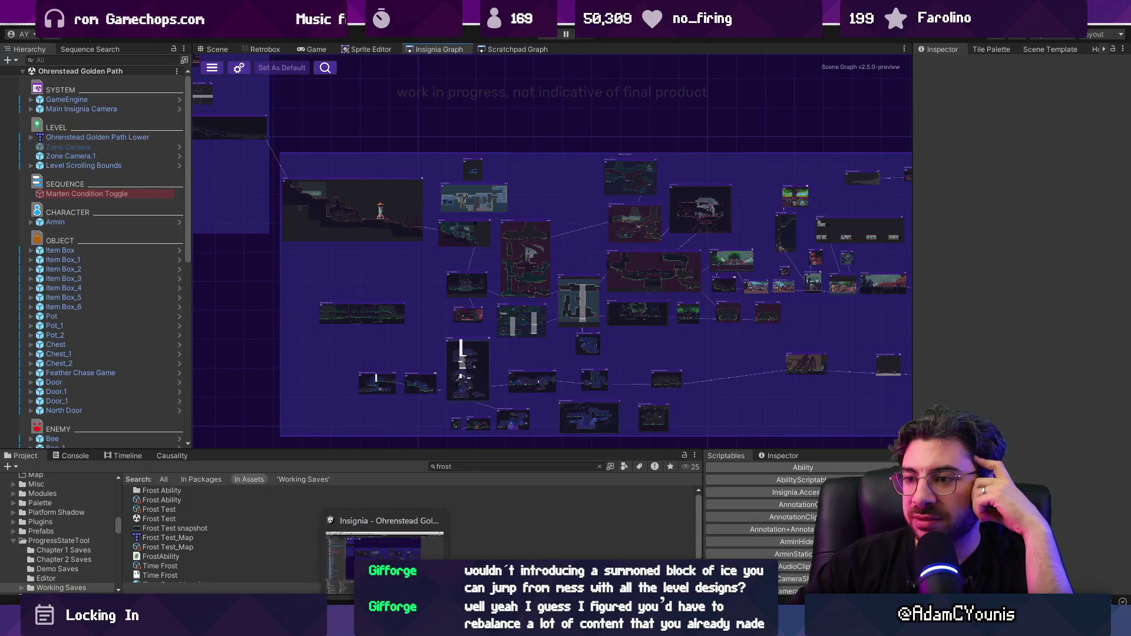
key("alt+Tab")
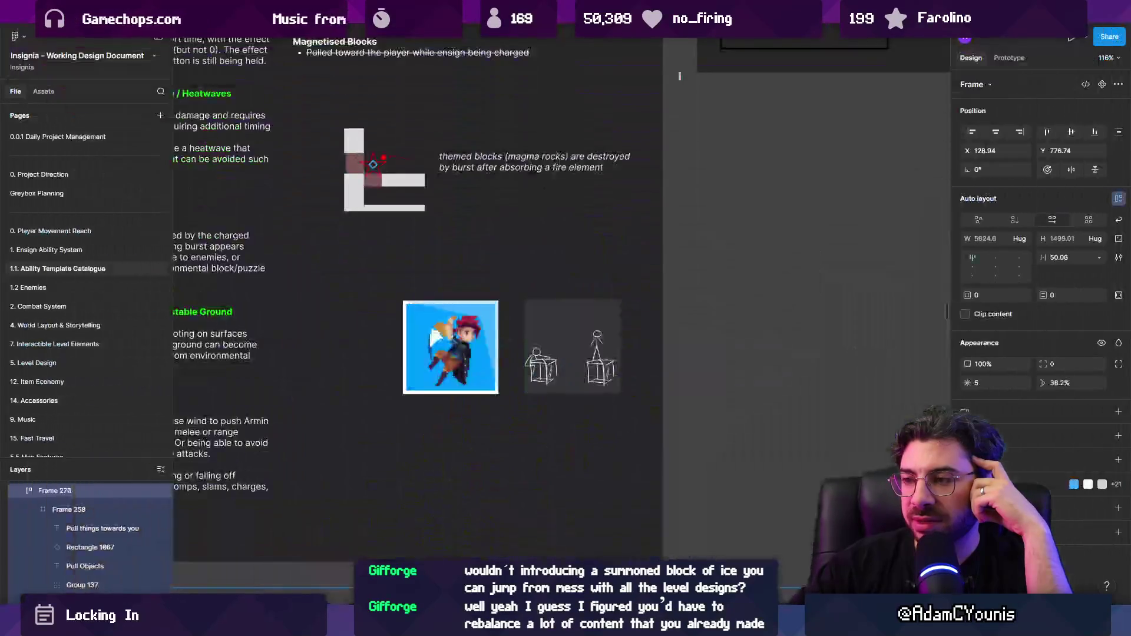
Select the placed box sketch beside the sprite, then bring the Unity level graph back up
left_click(537, 339)
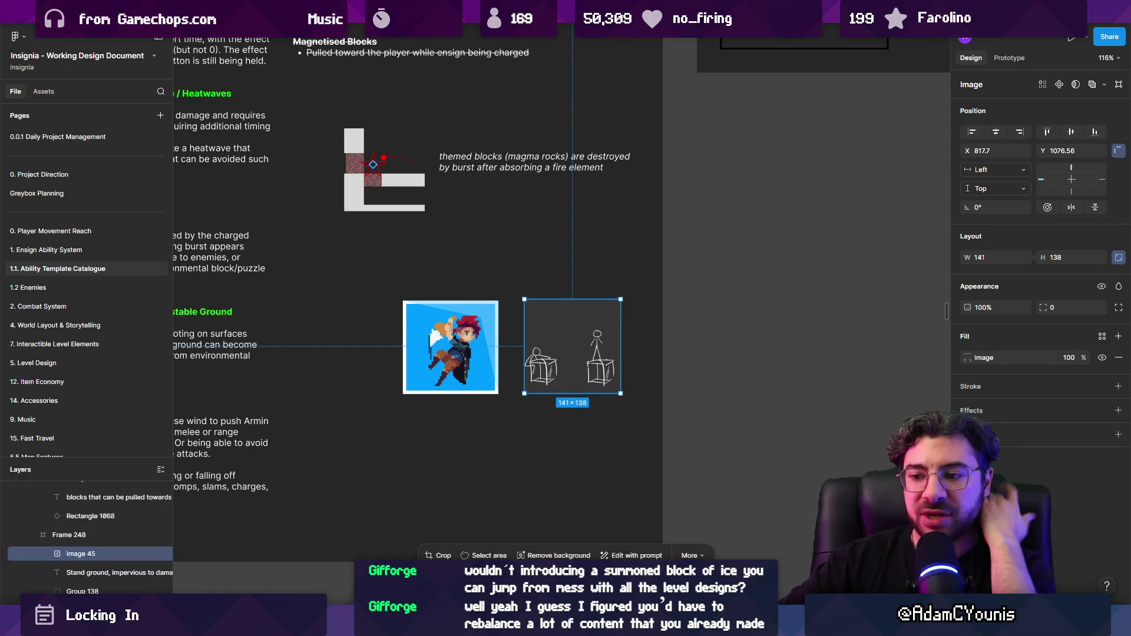
mouse_move(384, 624)
left_click(384, 560)
scroll(543, 397, "down", 5)
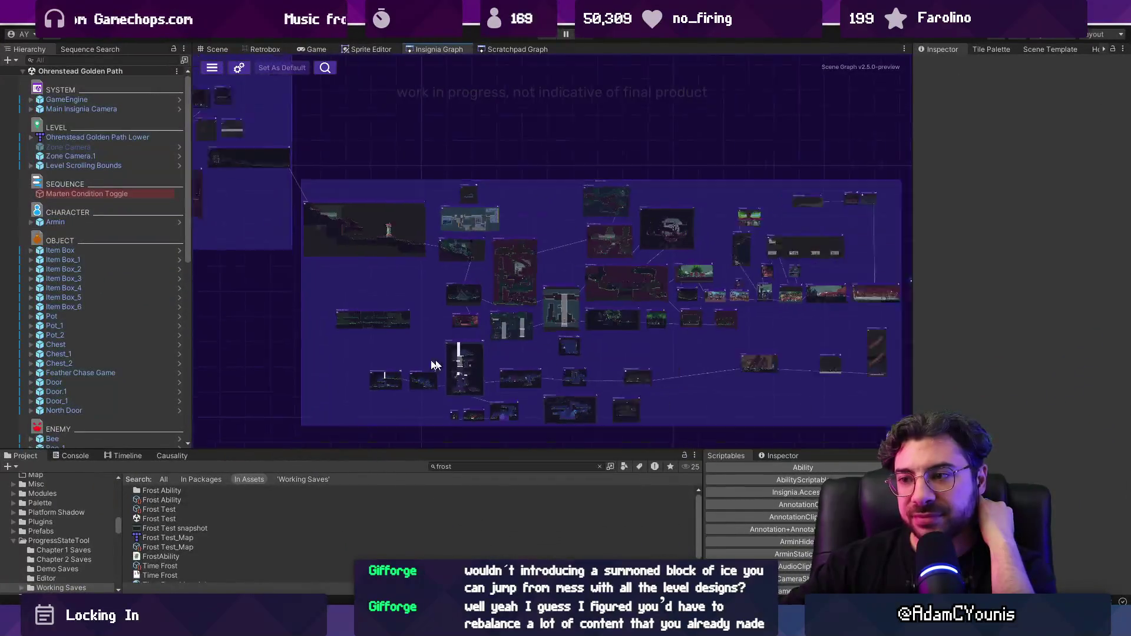
left_click_drag(562, 413, 558, 407)
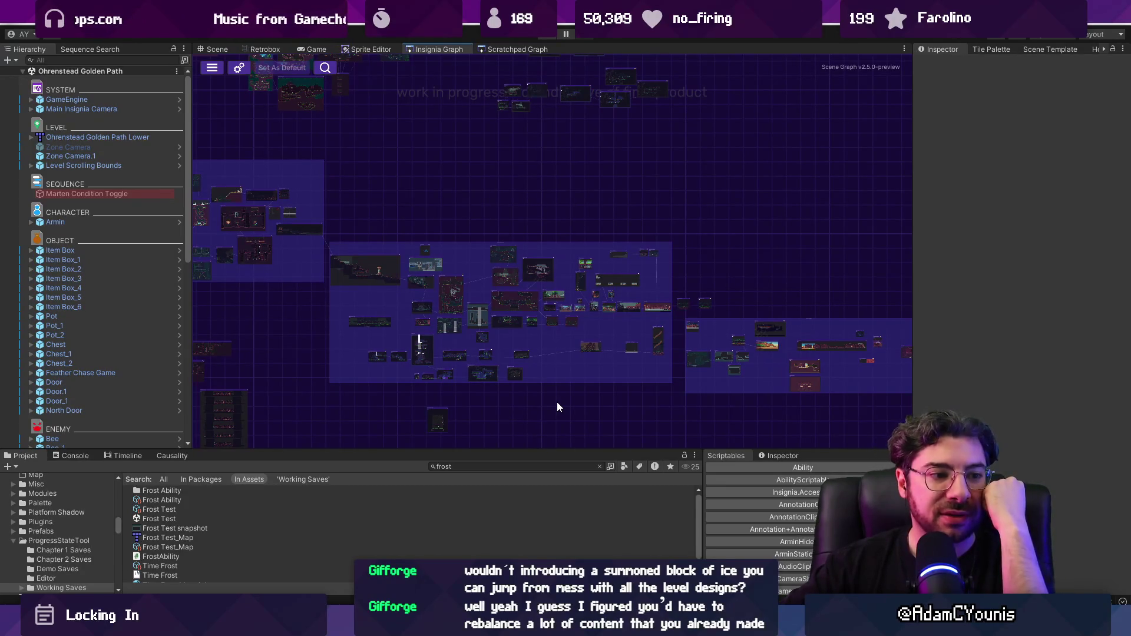
left_click_drag(680, 399, 588, 384)
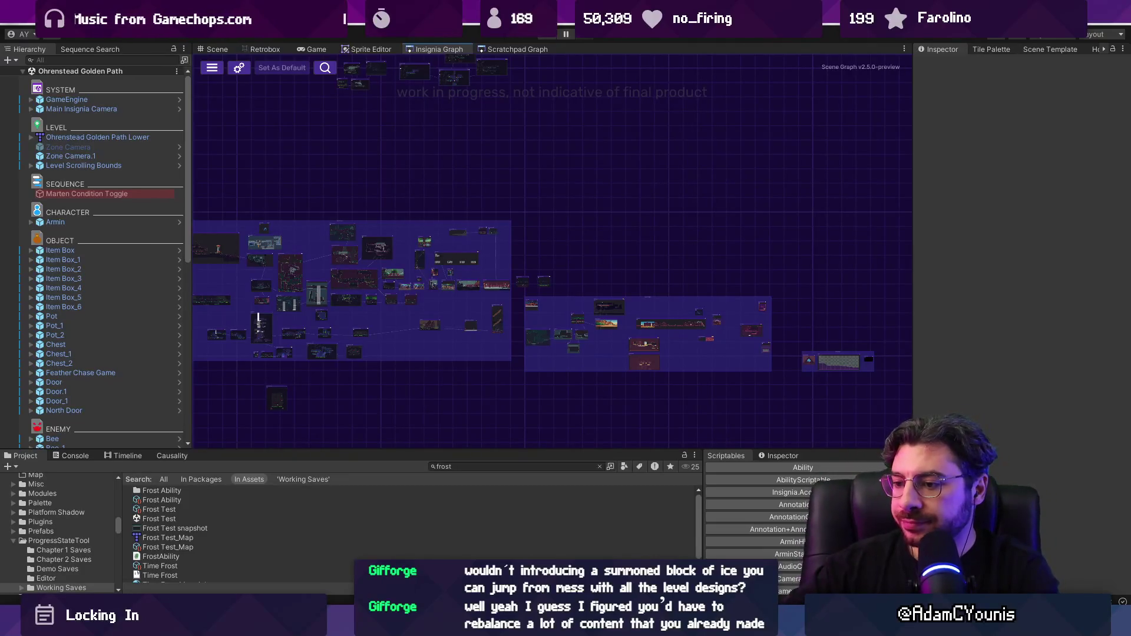
key("alt+Tab")
Glance at the Unity scene graph and come back to the Blue Ensign Abilities board
scroll(460, 224, "down", 3)
scroll(460, 224, "up", 4)
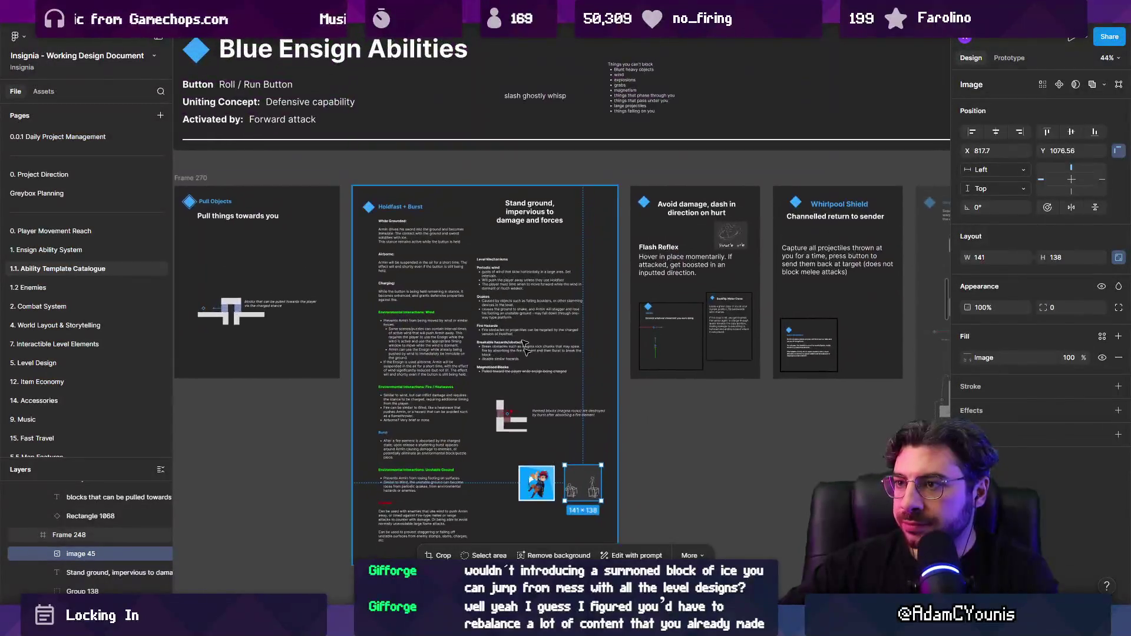
scroll(460, 224, "down", 3)
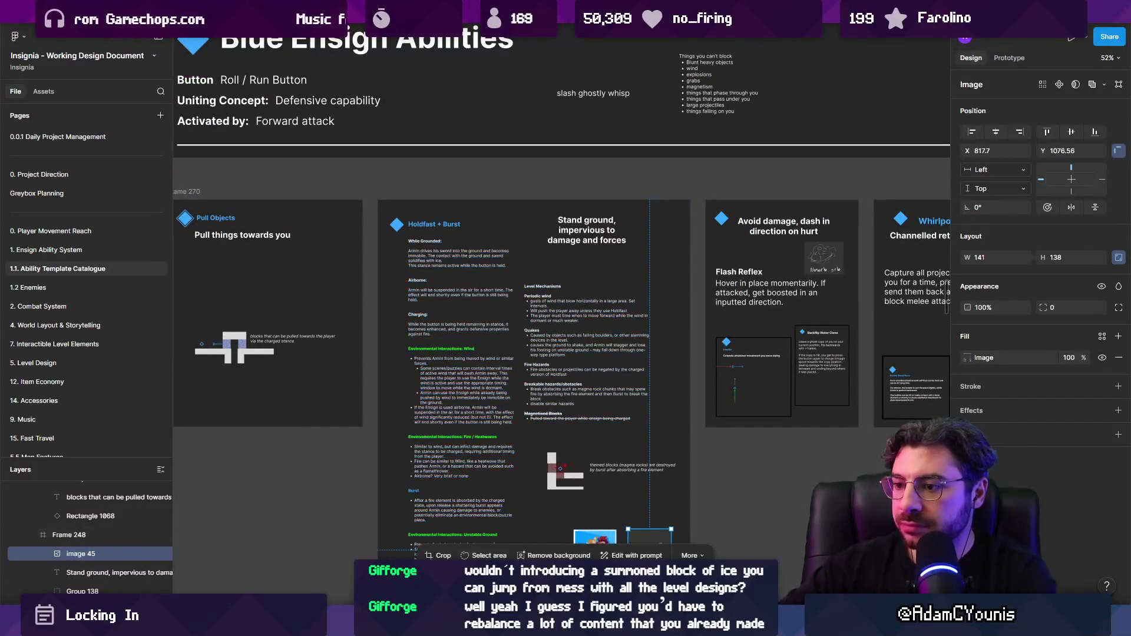
key("alt+Tab")
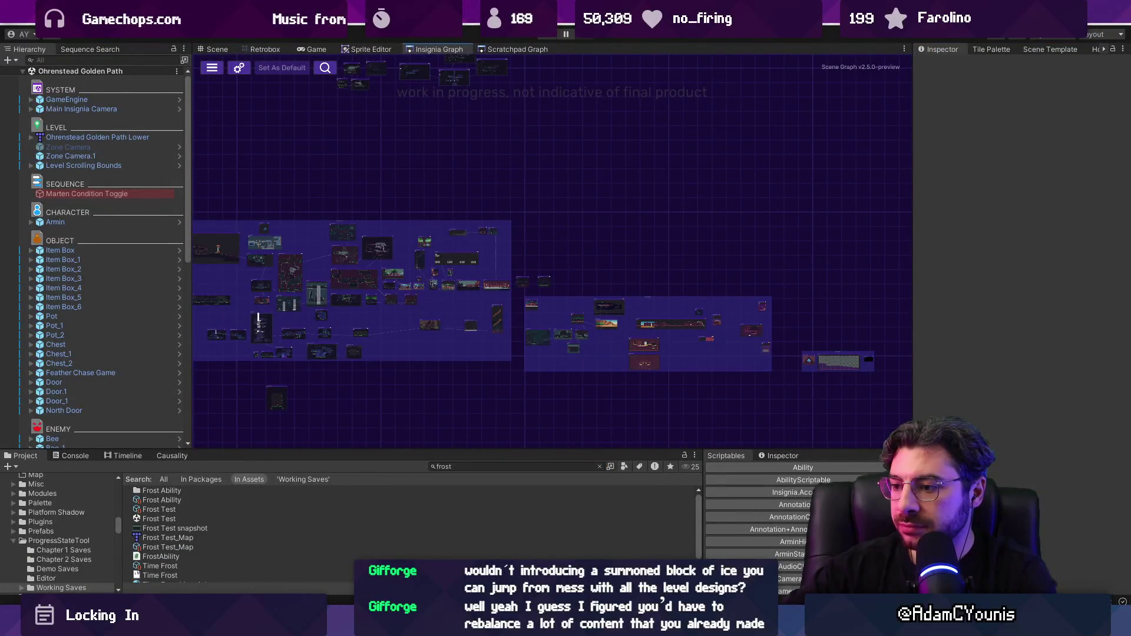
key("alt+Tab")
scroll(460, 224, "up", 2)
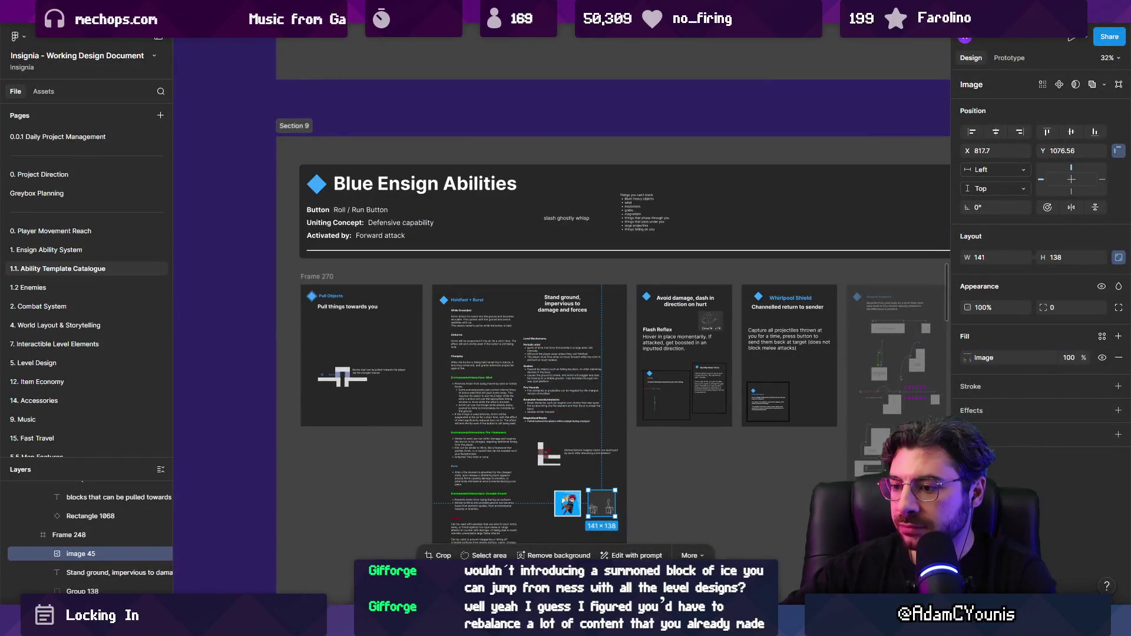
Discard all five unstaged changes in the git client, then return to Figma
key("alt+Tab")
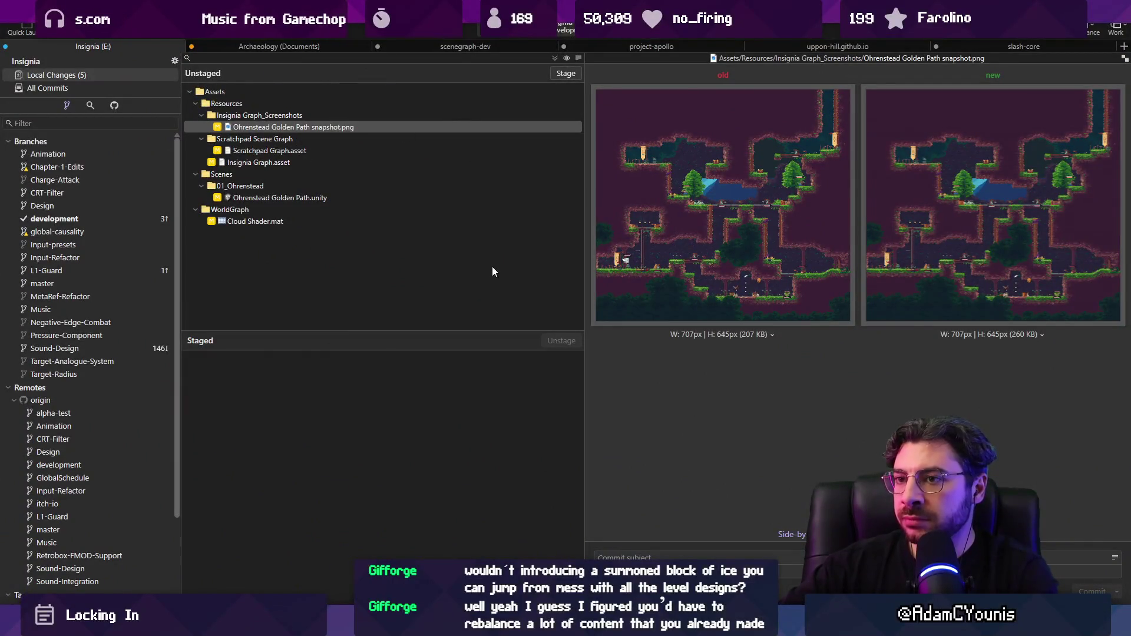
left_click(399, 222)
left_click(351, 98, "shift")
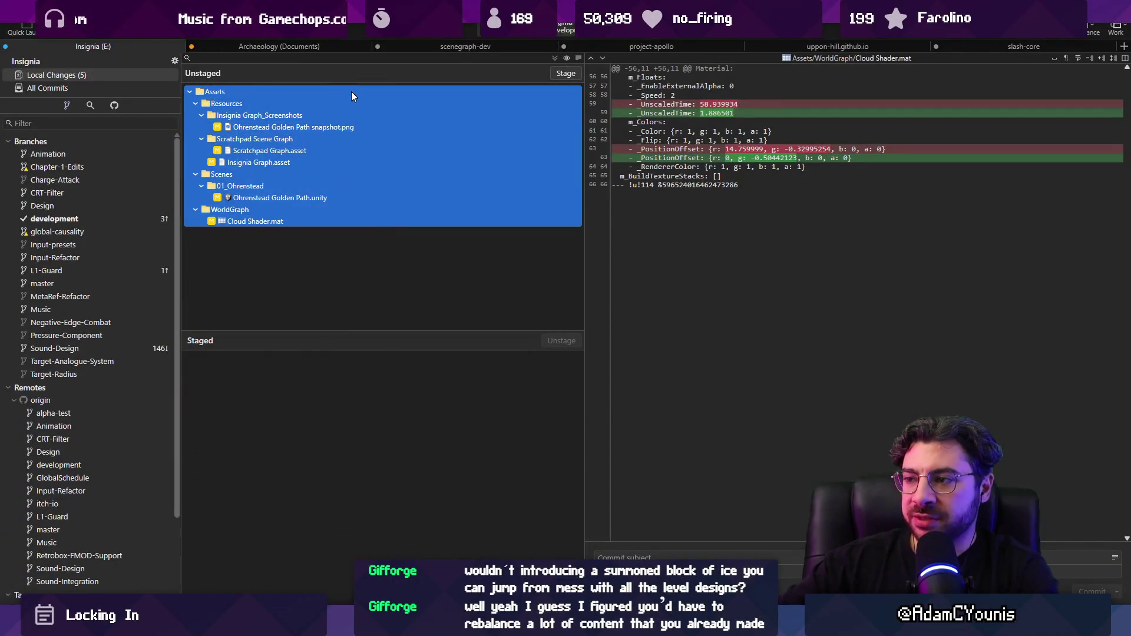
left_click(351, 91, "shift")
key("Delete")
key("Return")
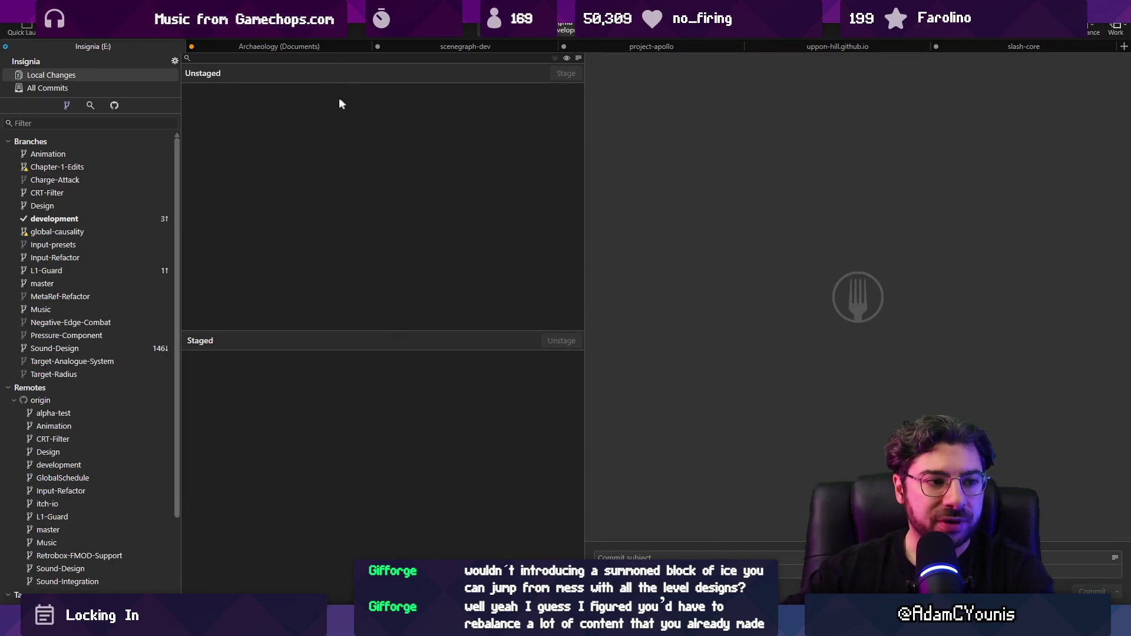
left_click(431, 533)
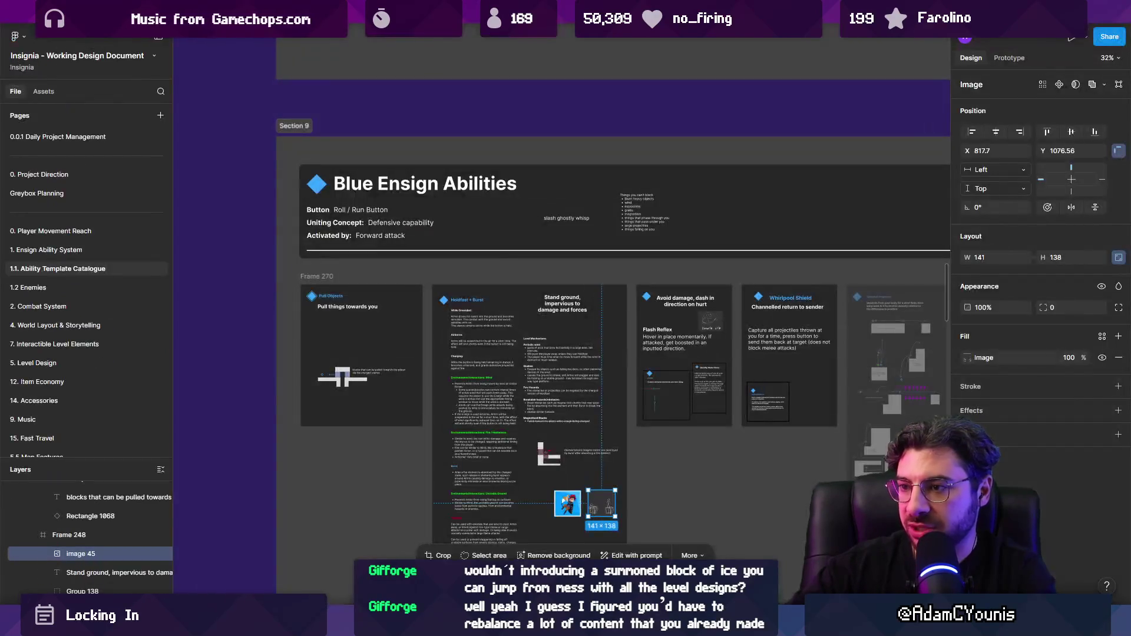
Retype the Avoid damage card title as 'Absorb damage, use to dash in a direction'
scroll(556, 287, "up", 10)
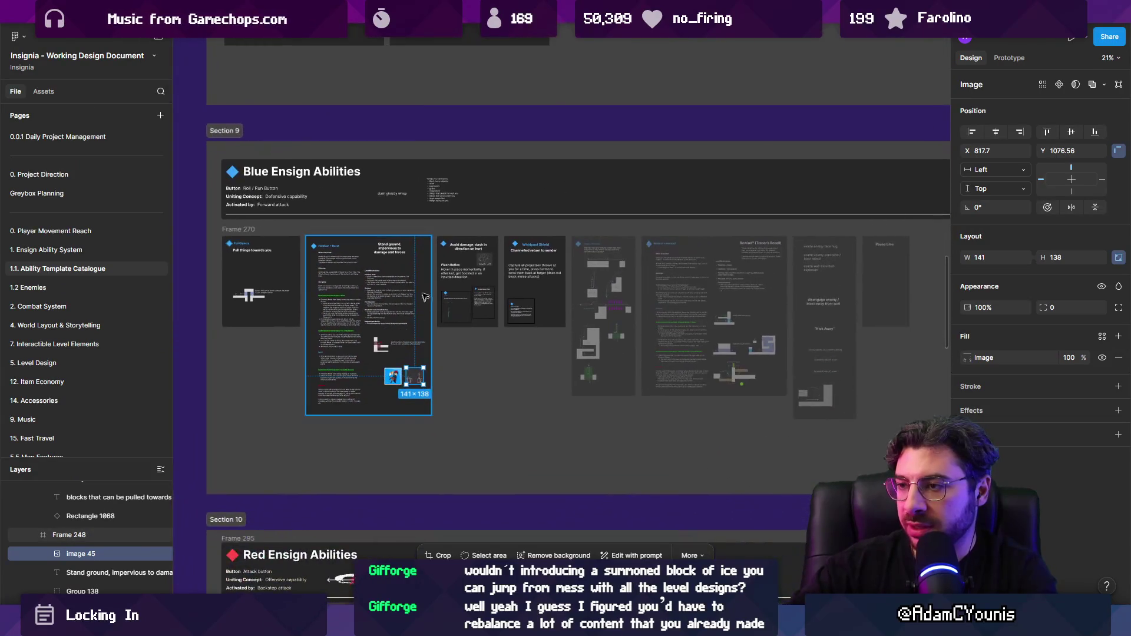
scroll(528, 230, "up", 2)
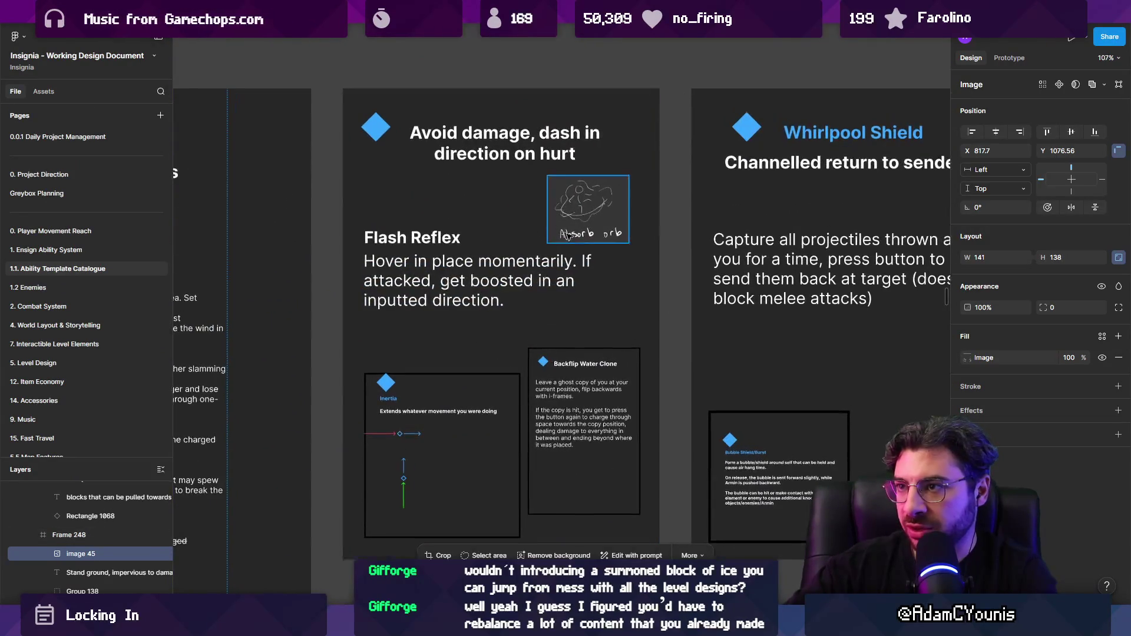
double_click(465, 153)
scroll(333, 171, "right", 3)
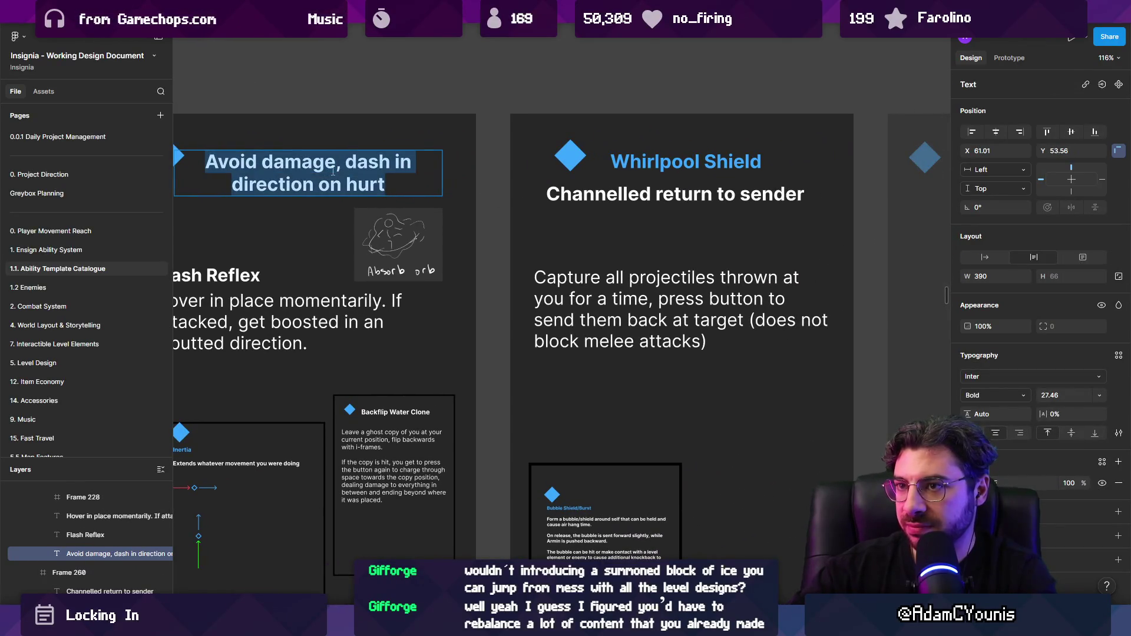
type("Abrosb")
key("BackSpace")
key("BackSpace")
key("BackSpace")
type("sorb damage, use to dash in an")
key("BackSpace")
key("BackSpace")
type("a direction")
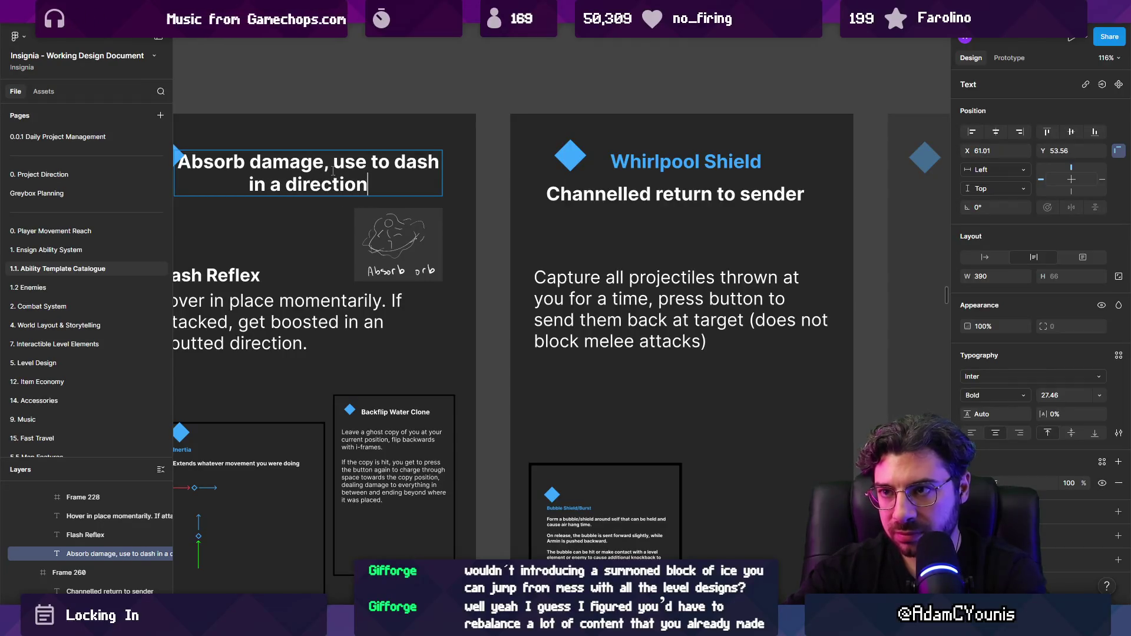
Finish the title edit, deselect it, and switch to the Aseprite sprite editor
key("Escape")
scroll(623, 208, "down", 3)
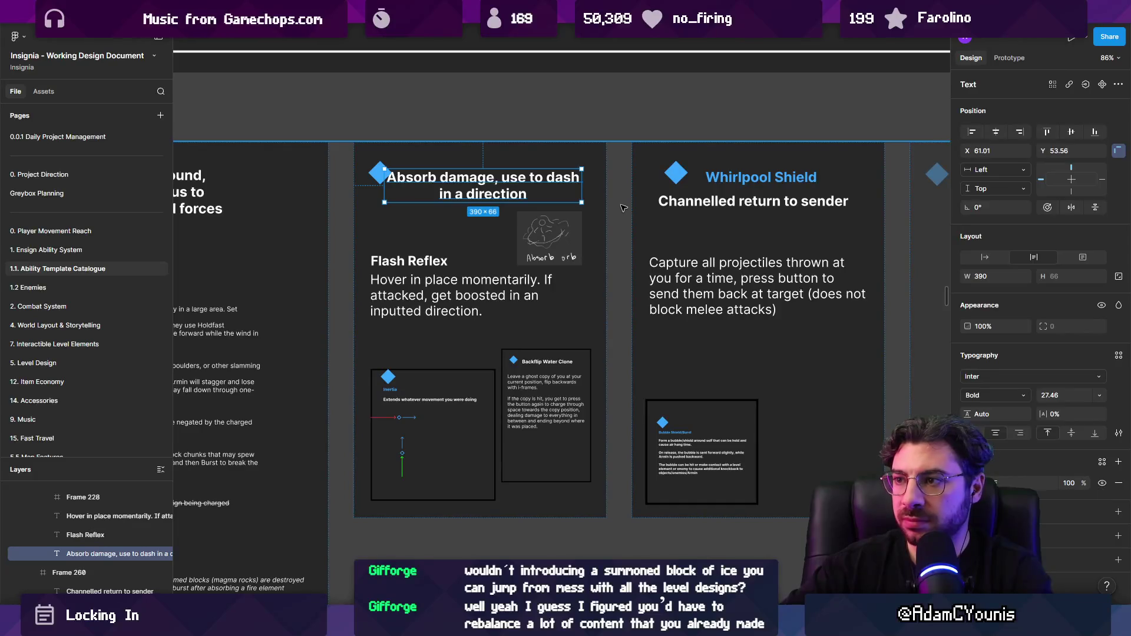
key("Escape")
key("Escape")
scroll(493, 225, "down", 1)
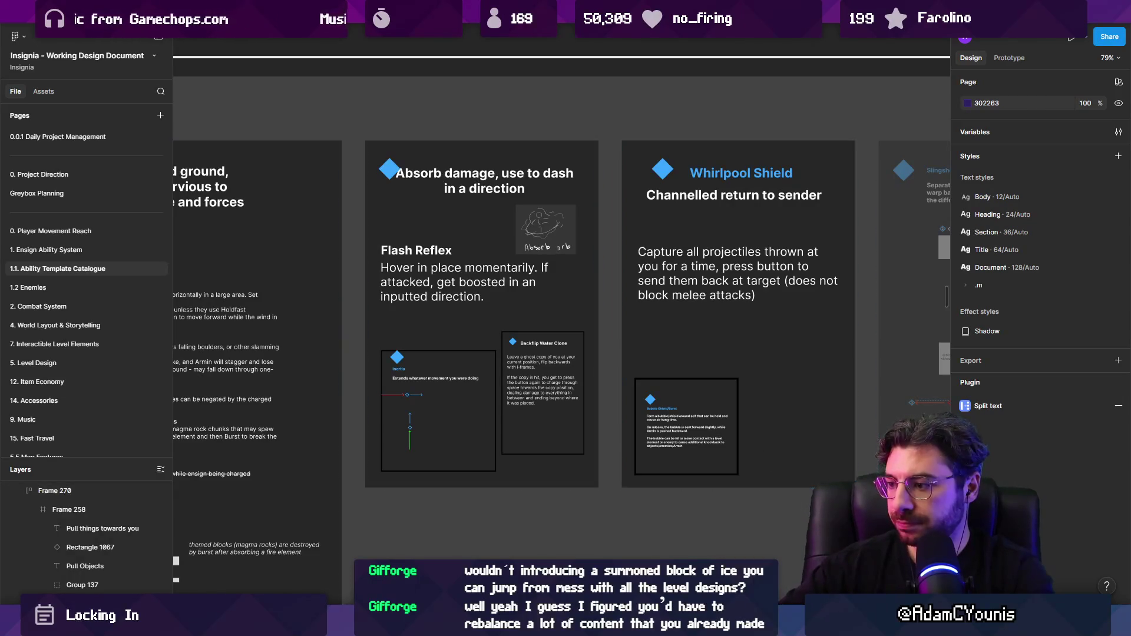
key("alt+Tab")
key("alt+Tab")
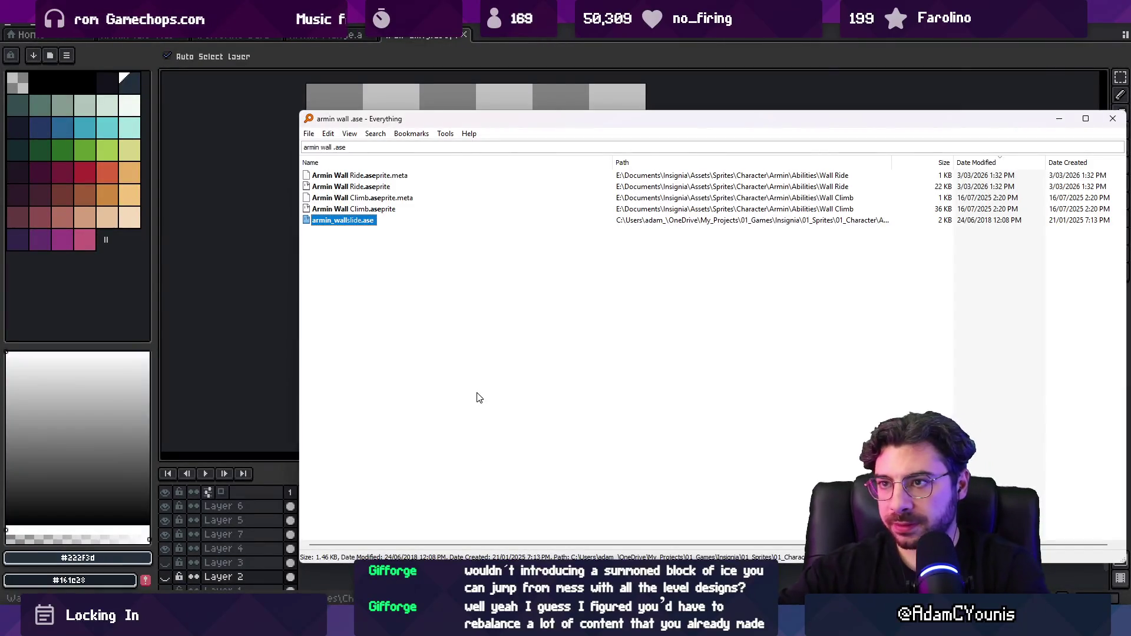
key("ctrl+f")
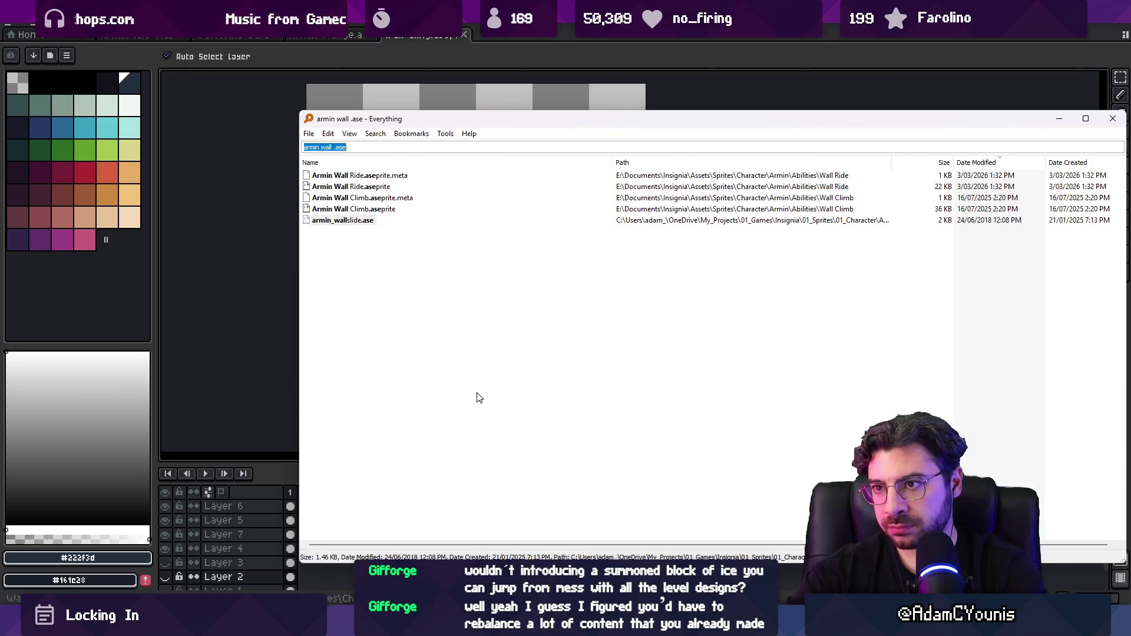
type("armin air")
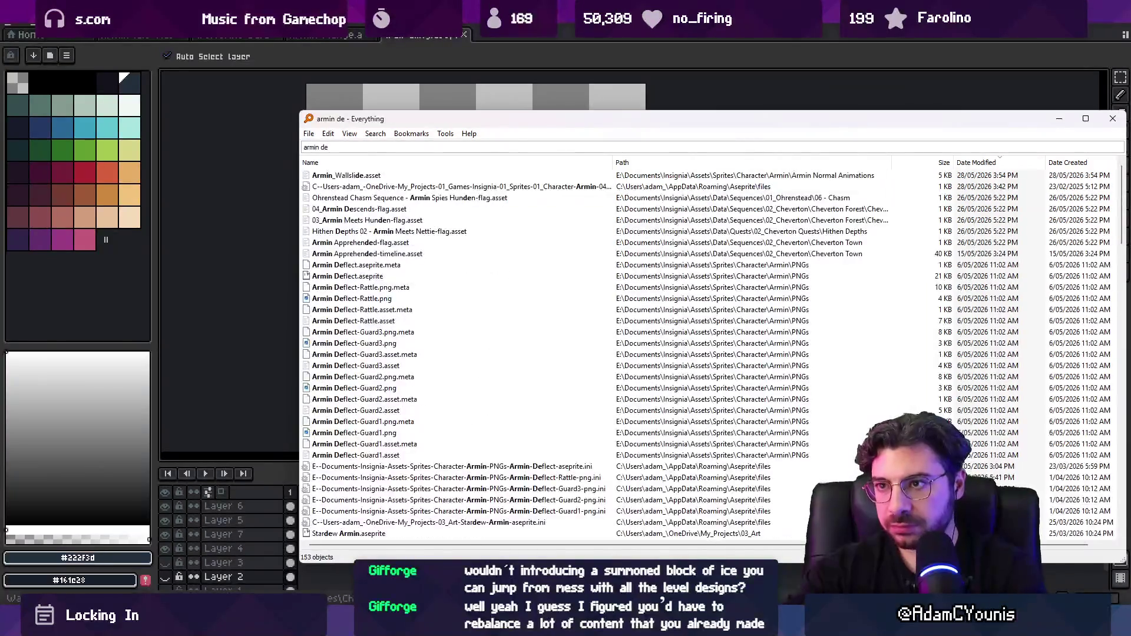
type(" .ase")
key("Down")
key("Down")
key("Down")
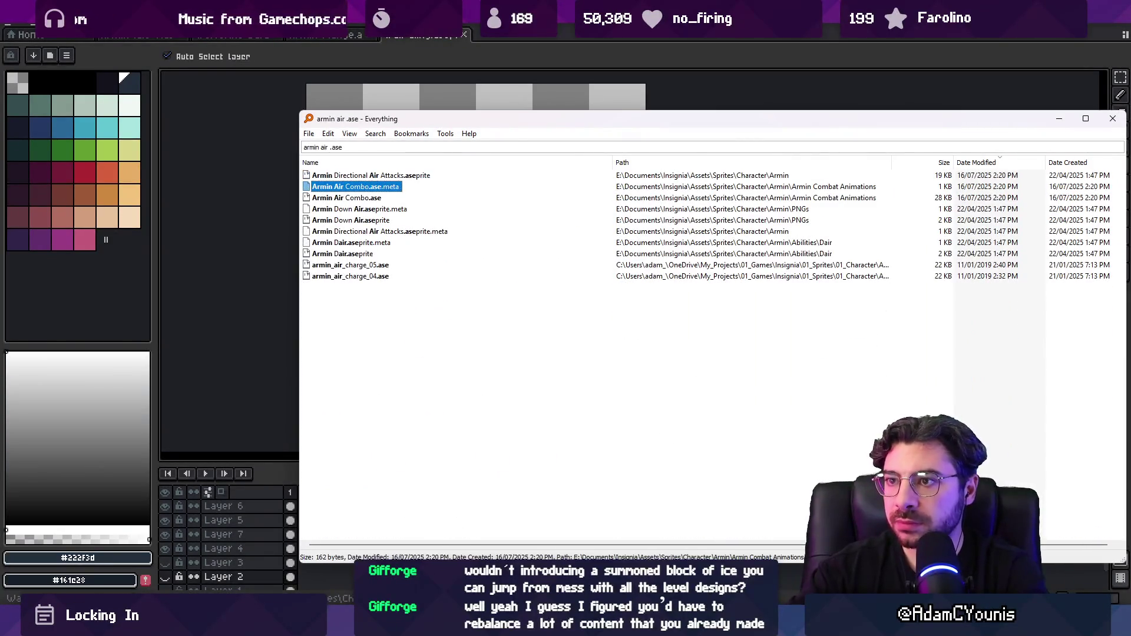
key("Return")
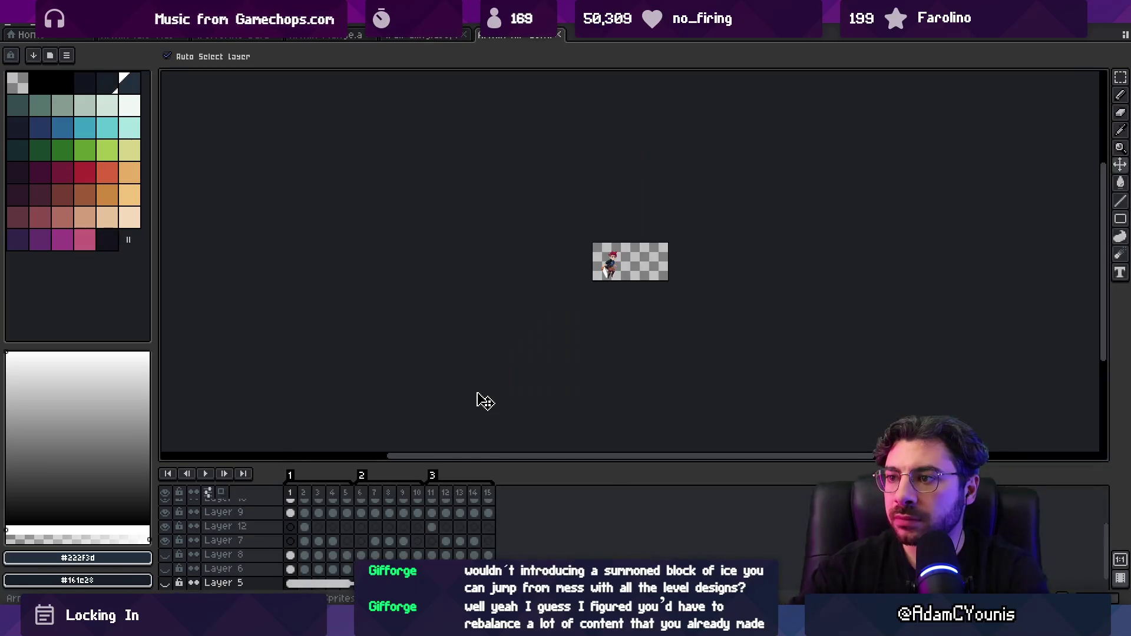
left_click(333, 493)
left_click_drag(341, 494, 490, 492)
left_click(558, 34)
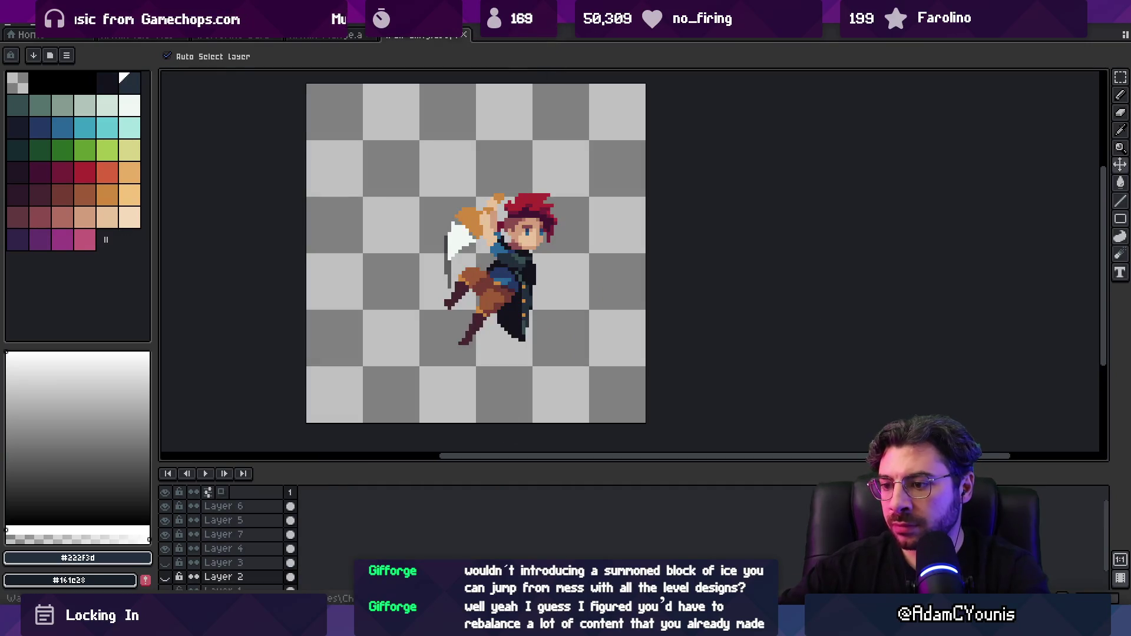
key("alt+Tab")
left_click(352, 276)
double_click(362, 265)
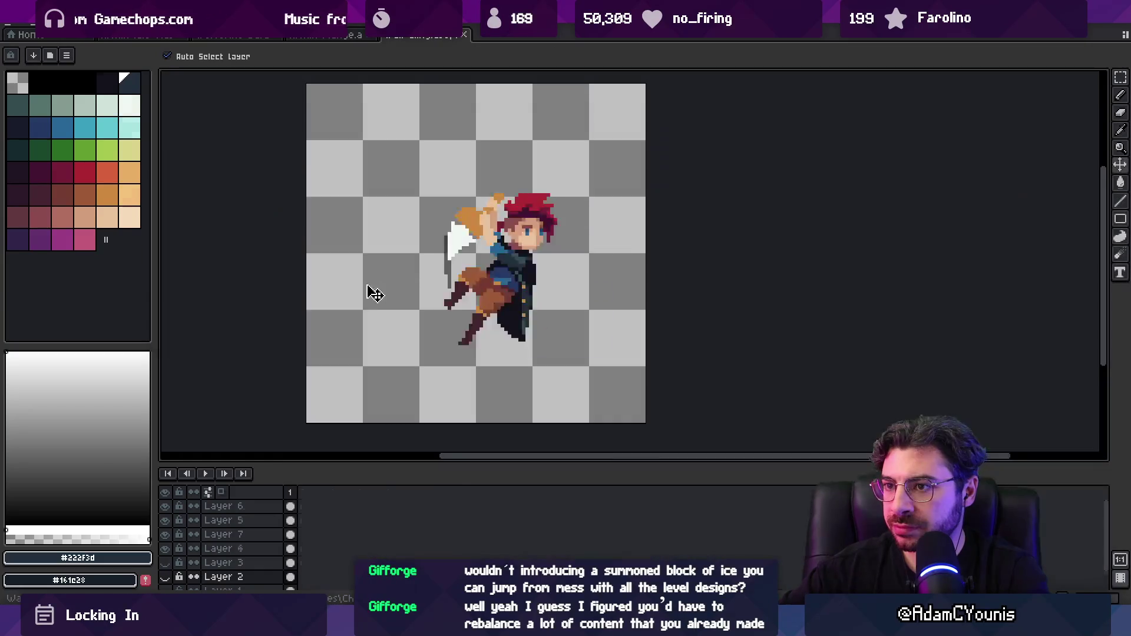
key("Return")
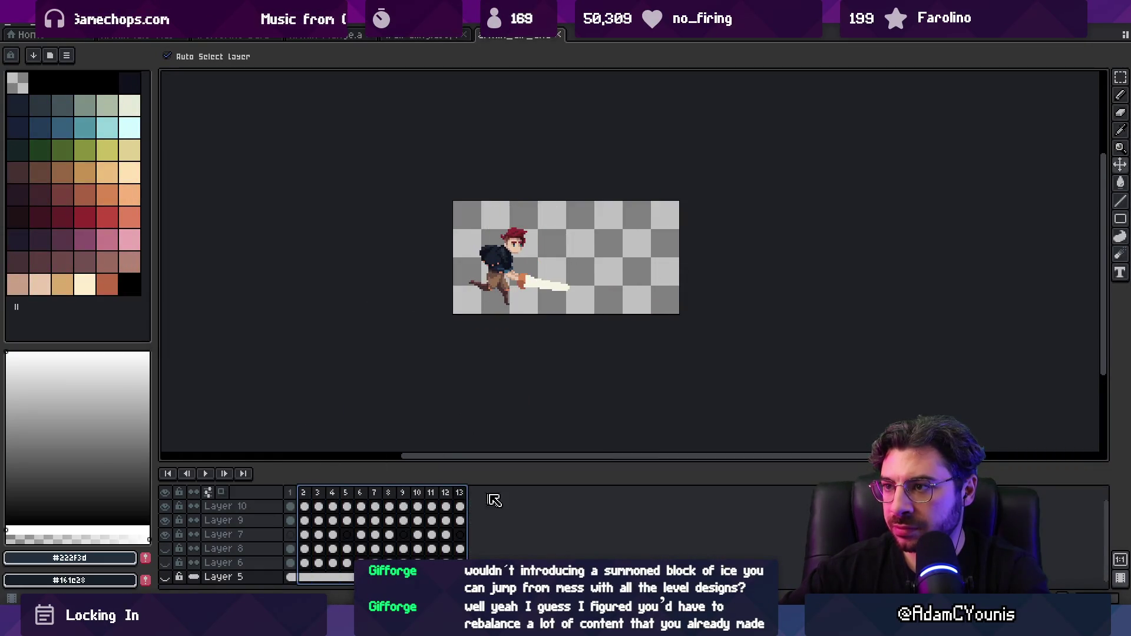
key("w")
key("ctrl+shift+Tab")
key("alt+Tab")
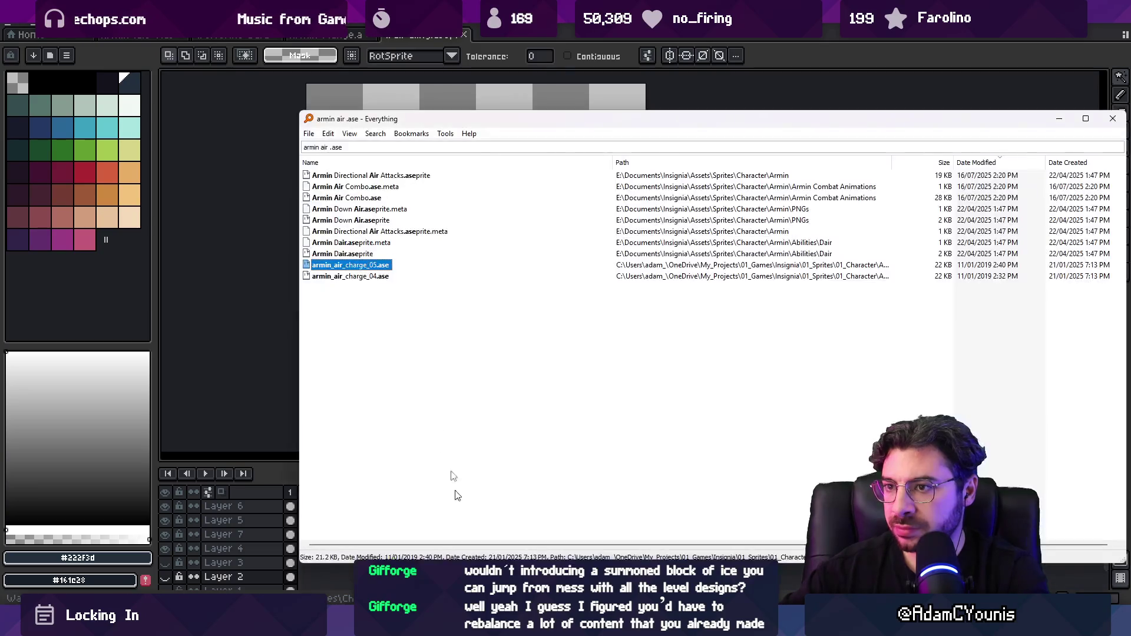
double_click(371, 254)
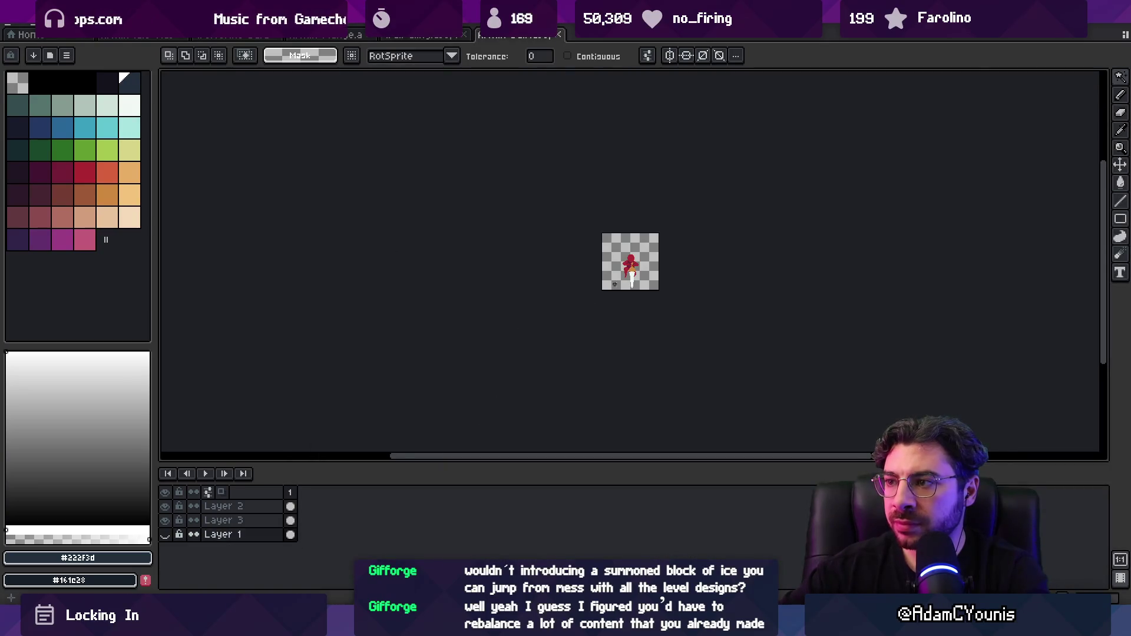
scroll(614, 285, "up", 3)
key("ctrl+w")
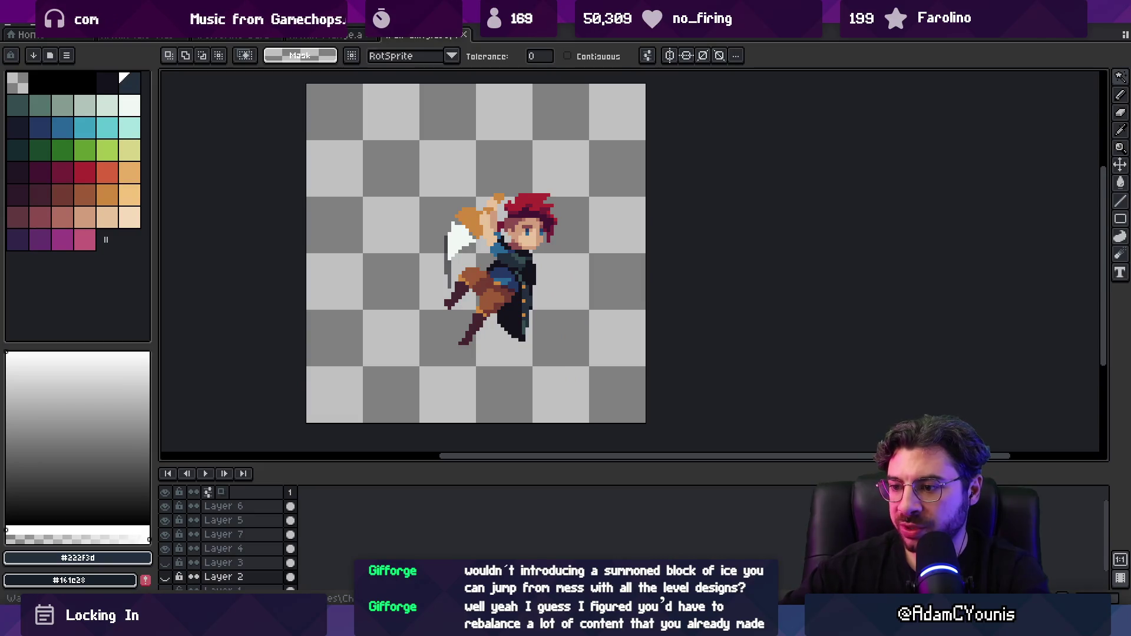
key("alt+Tab")
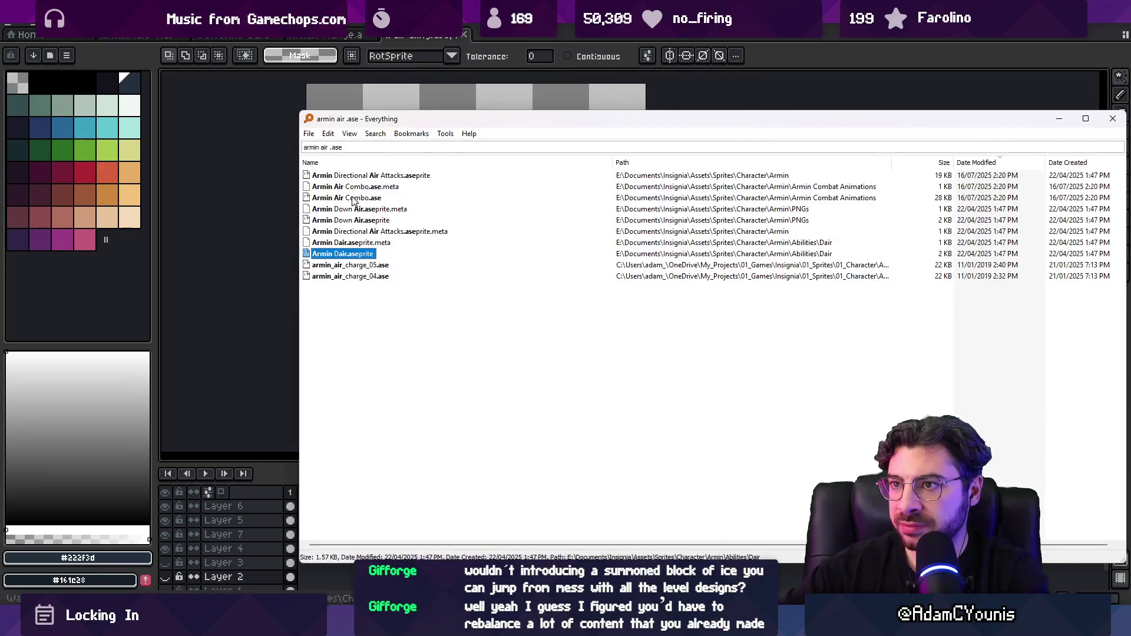
double_click(371, 176)
left_click_drag(303, 501, 559, 498)
key("ctrl+w")
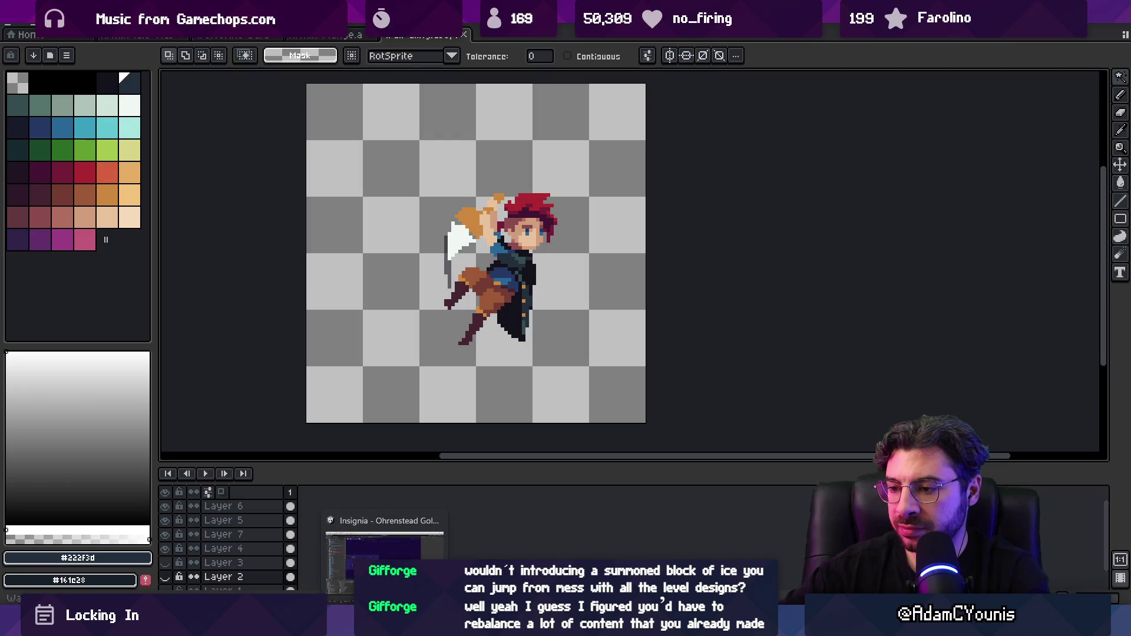
Search Everything for the defend sprite, trying 'armin defen .ase' and then 'defend .png'
left_click(383, 625)
type("ar")
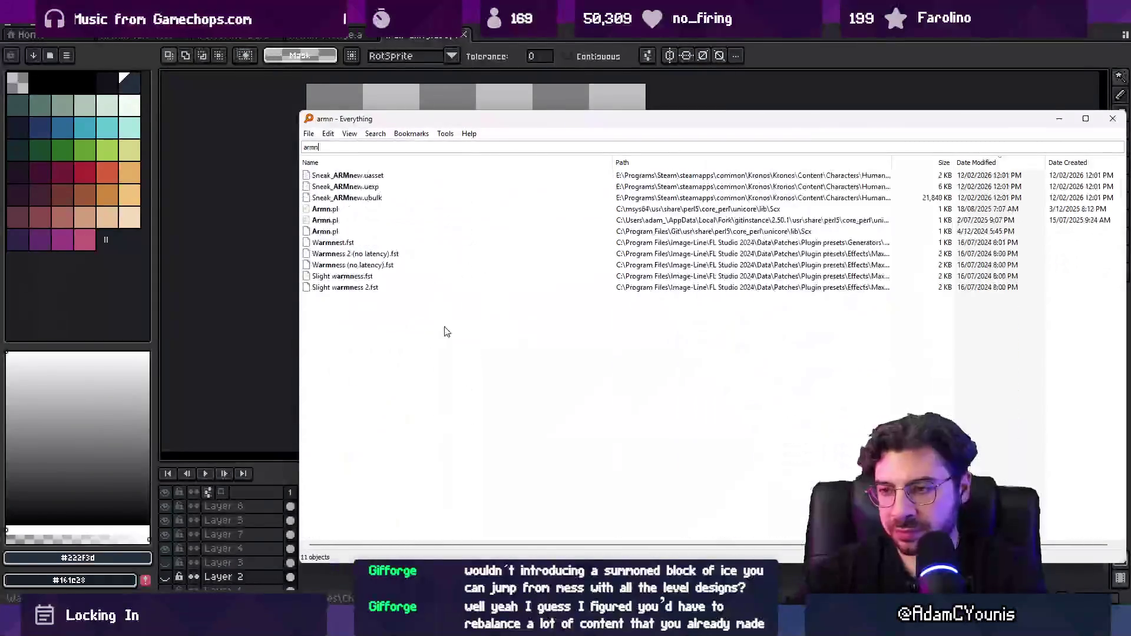
type("min defen")
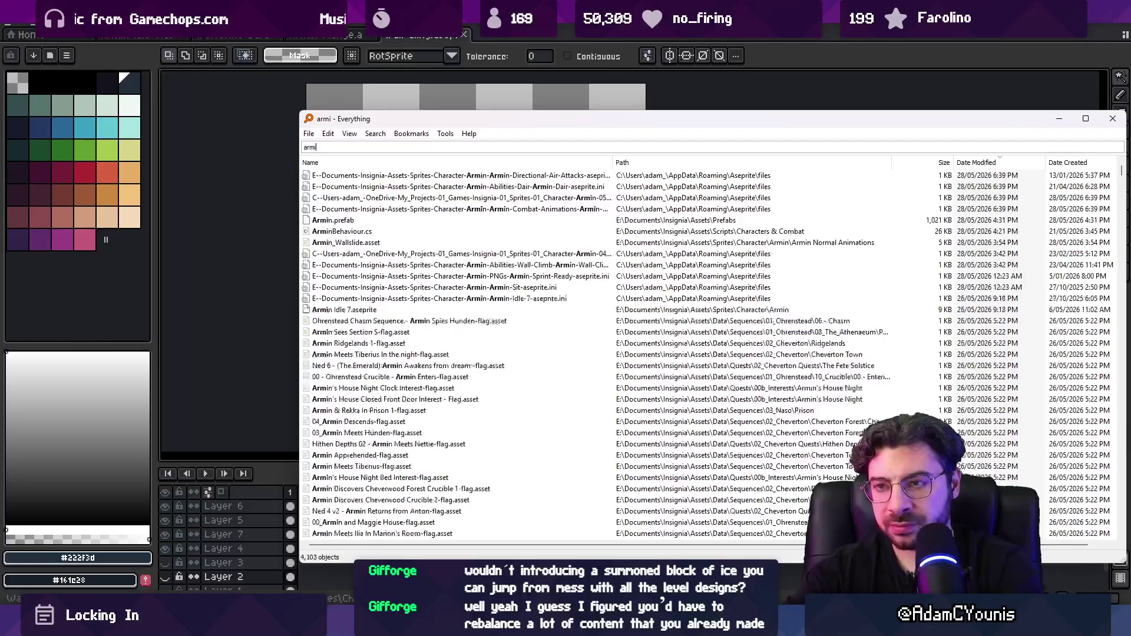
type(".ase")
key("Home")
key("ctrl+Delete")
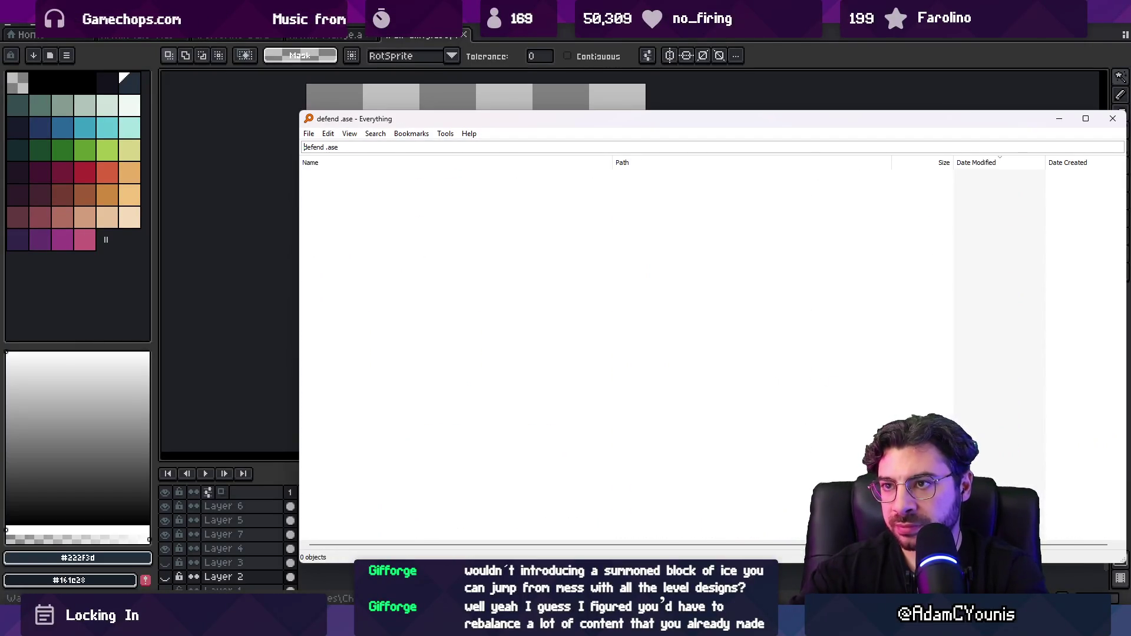
key("BackSpace")
key("BackSpace")
key("BackSpace")
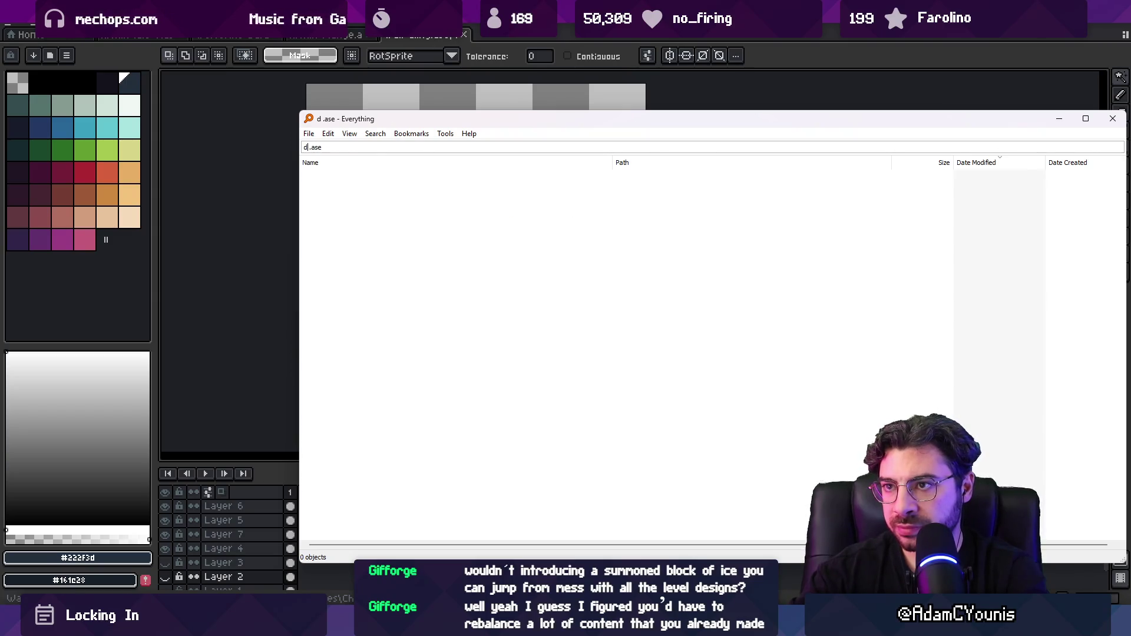
type("defe")
key("BackSpace")
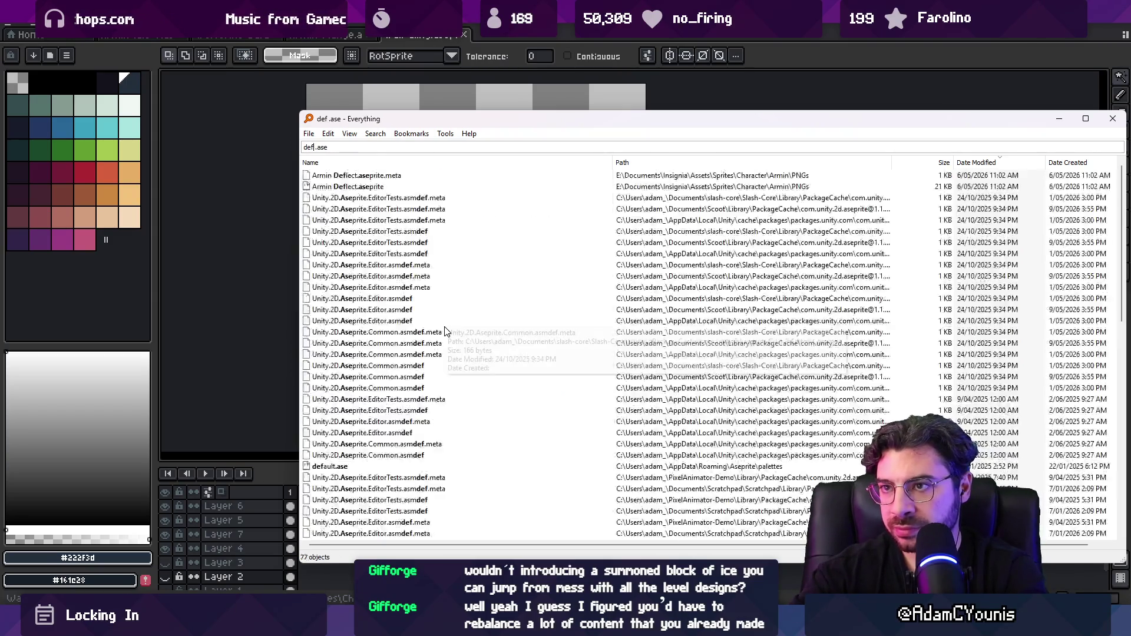
type("e")
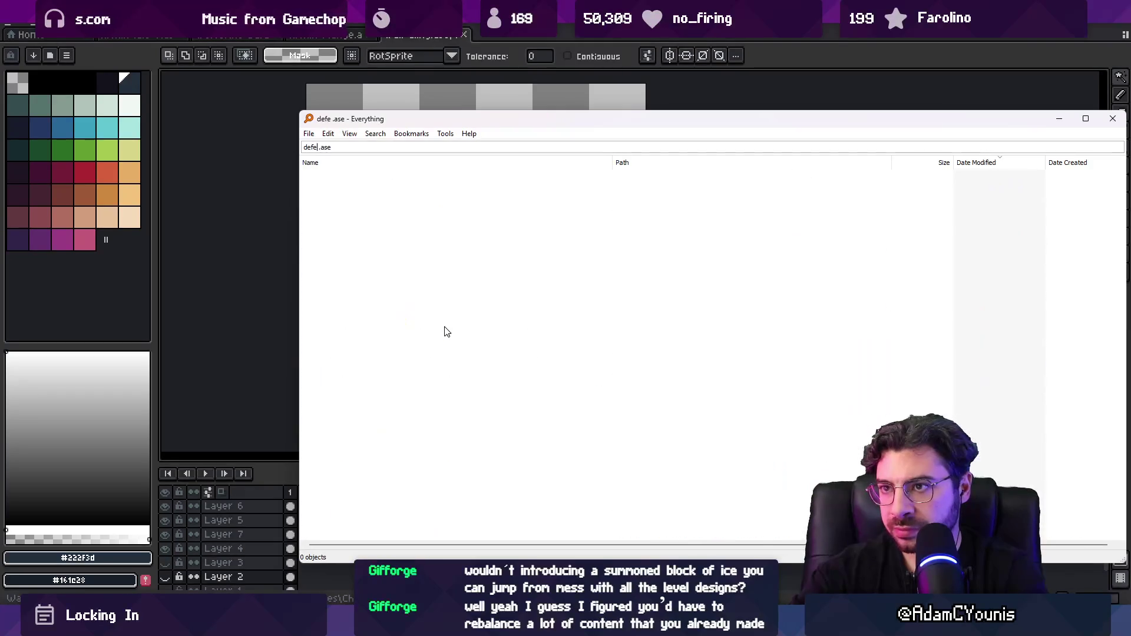
key("ctrl+a")
type("da")
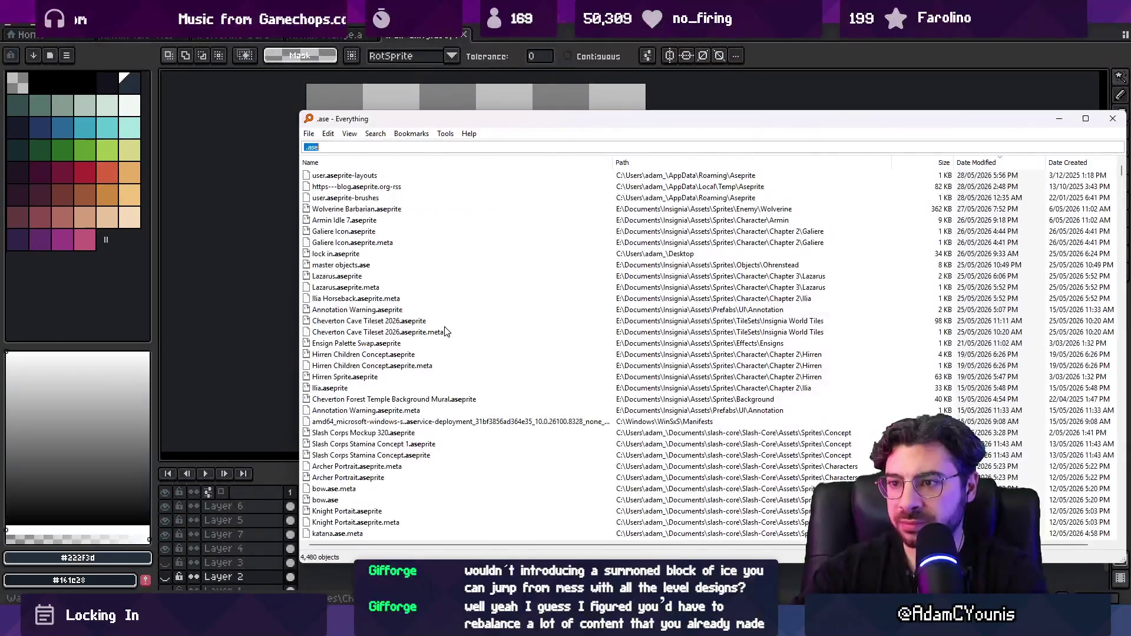
key("ctrl+a")
key("BackSpace")
type("defend")
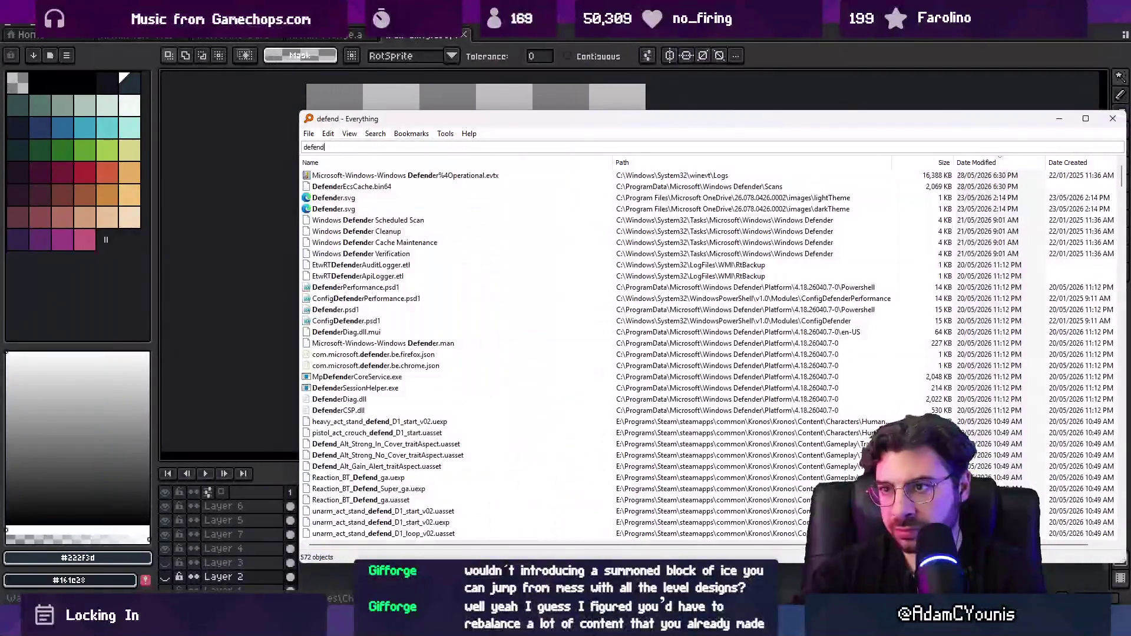
type(" .png")
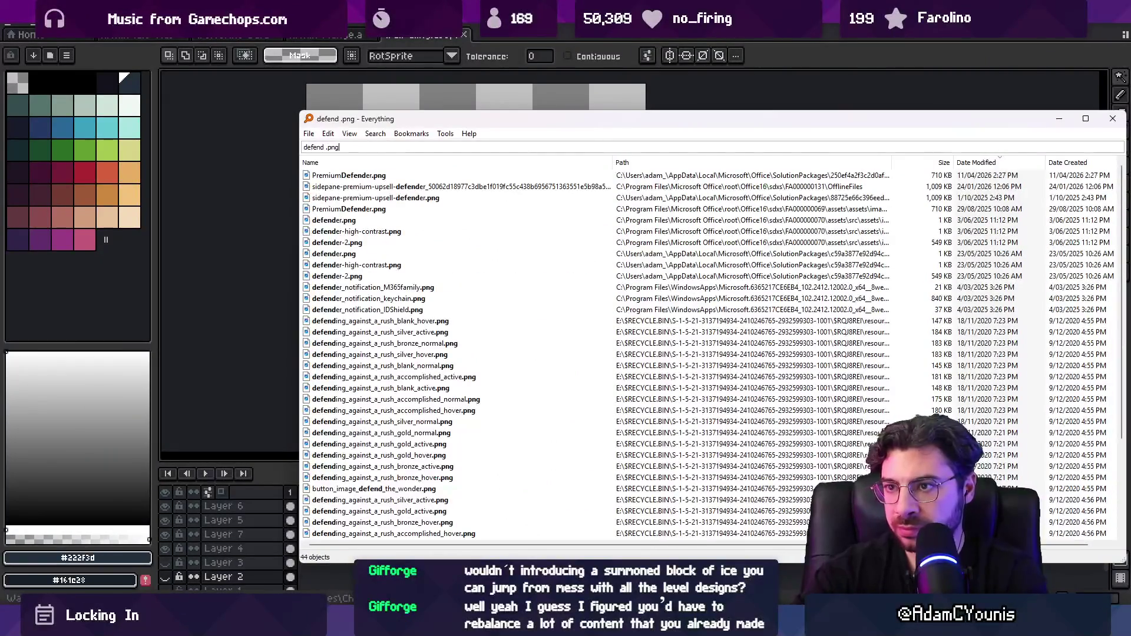
Change the query to 'guard .ase' and open the top guard sprite result in Aseprite
key("Home")
type("armin")
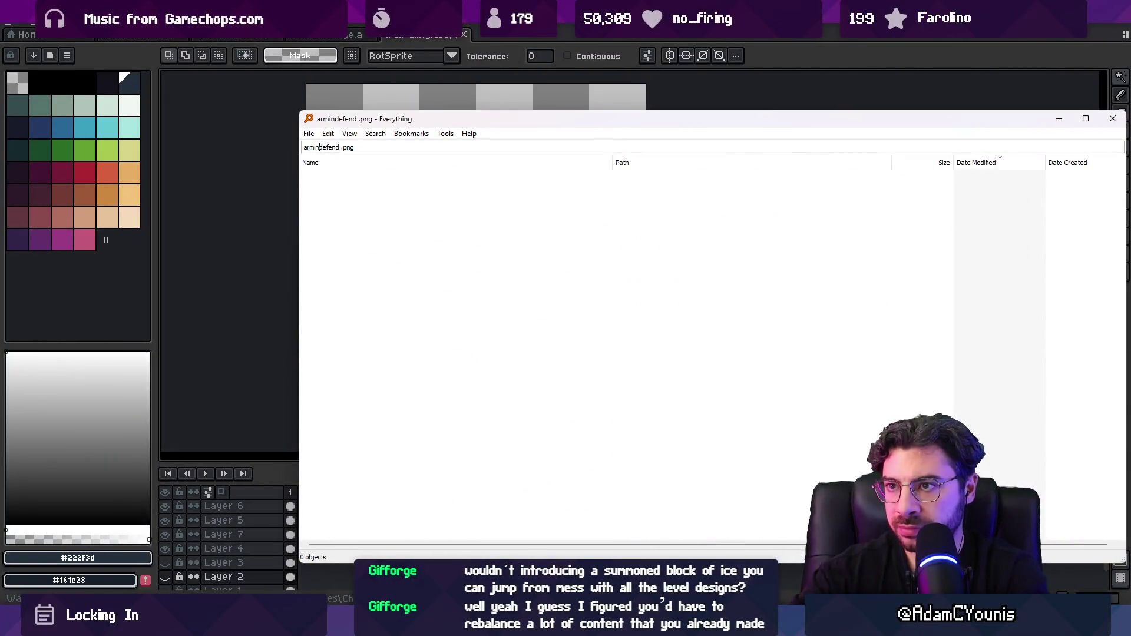
key("shift+Home")
key("BackSpace")
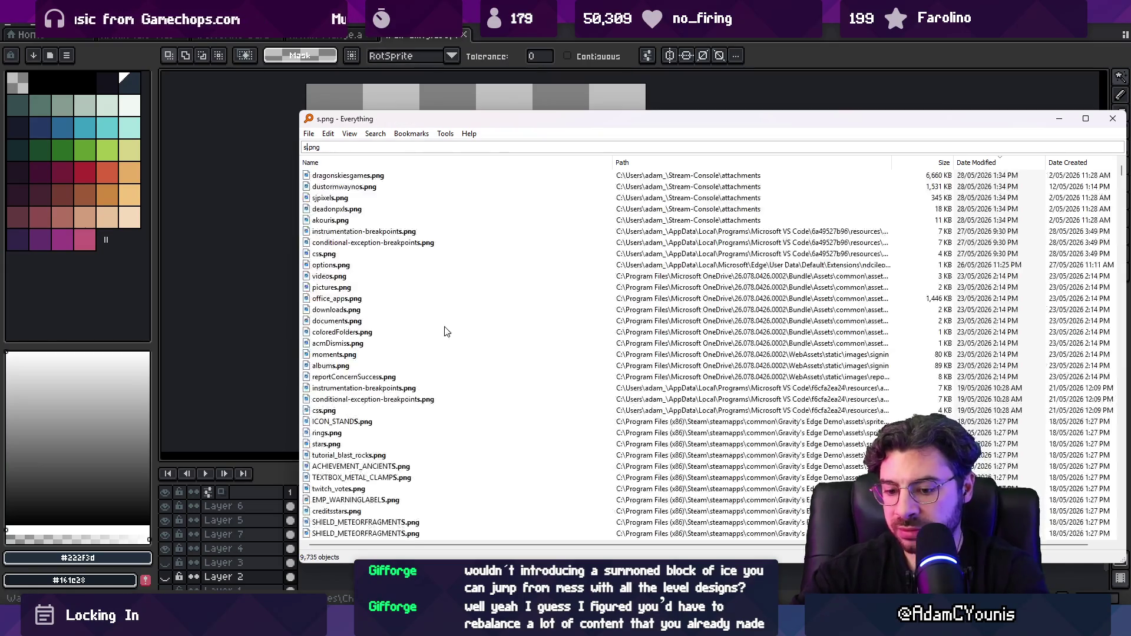
type("guard ")
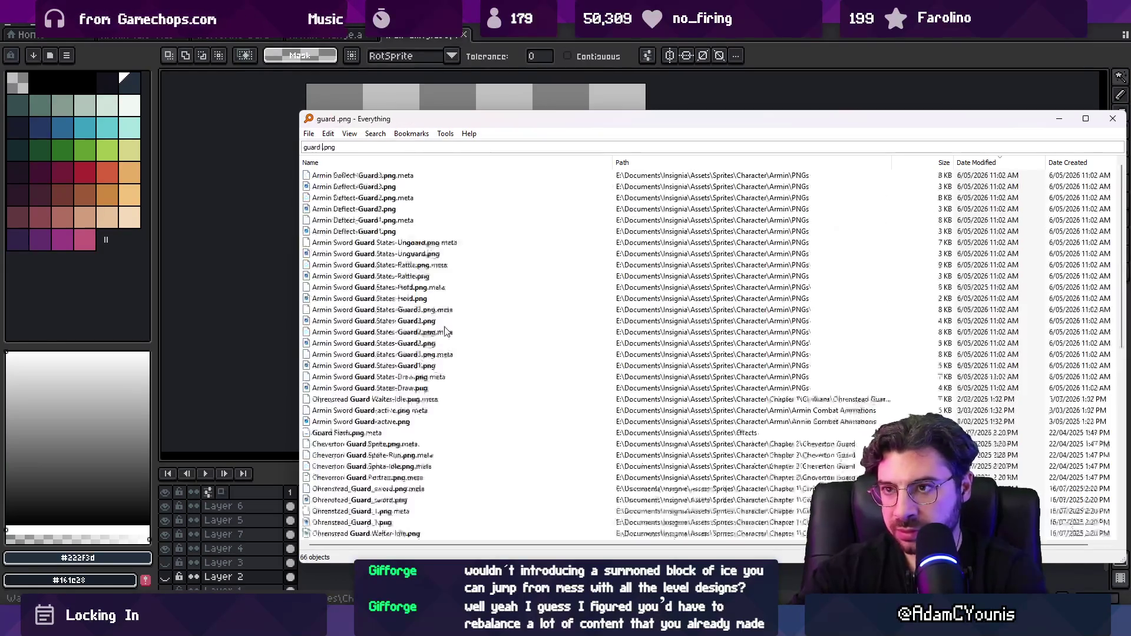
type(".ase")
key("shift+End")
key("BackSpace")
key("Down")
key("Down")
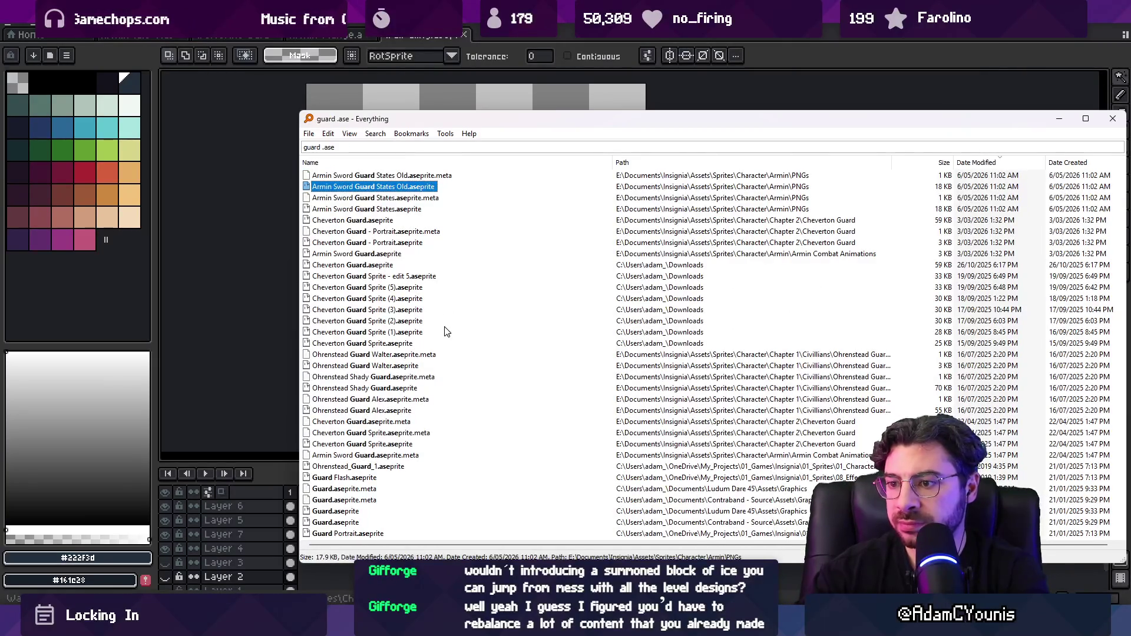
key("Return")
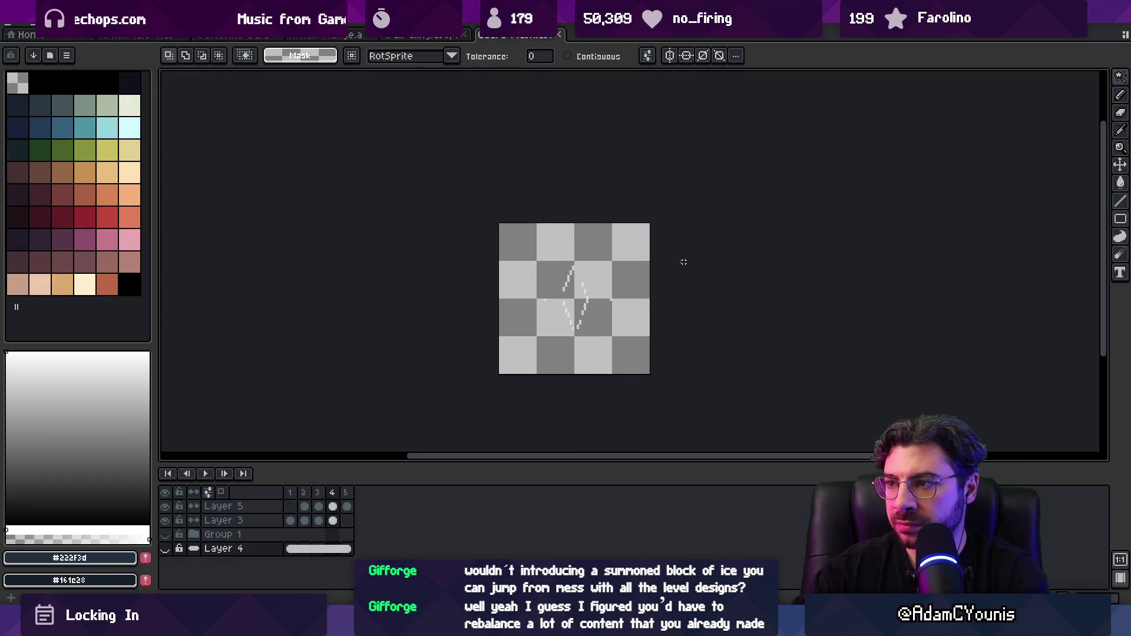
Open another Guard sprite from the results, then bring the file search back
key("ctrl+shift+Tab")
key("alt+Tab")
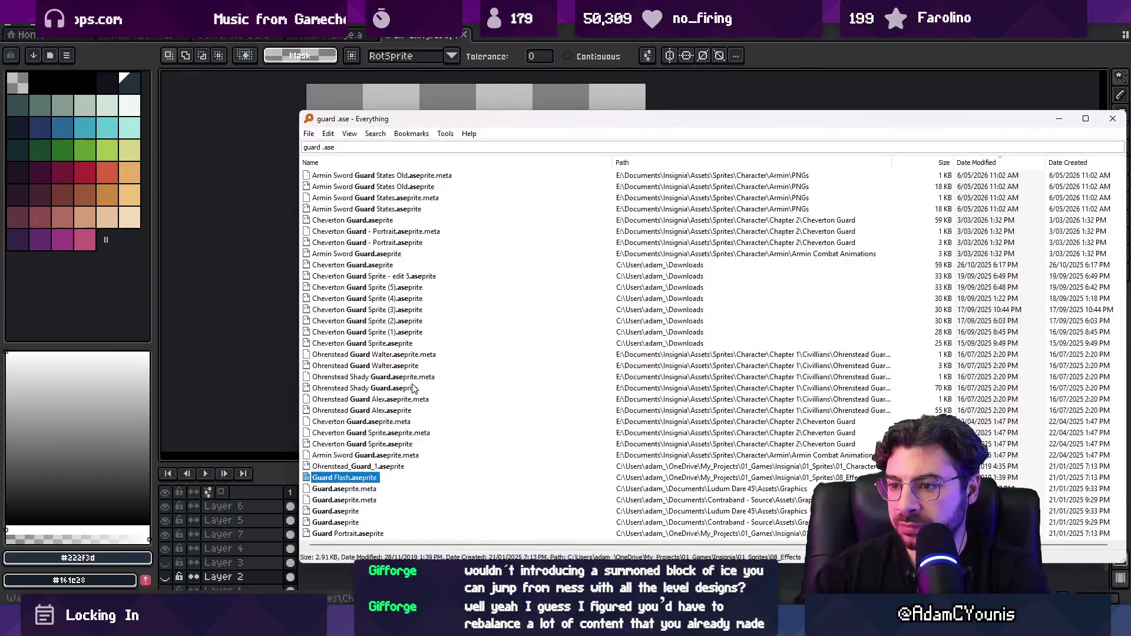
left_click(369, 516)
double_click(370, 516)
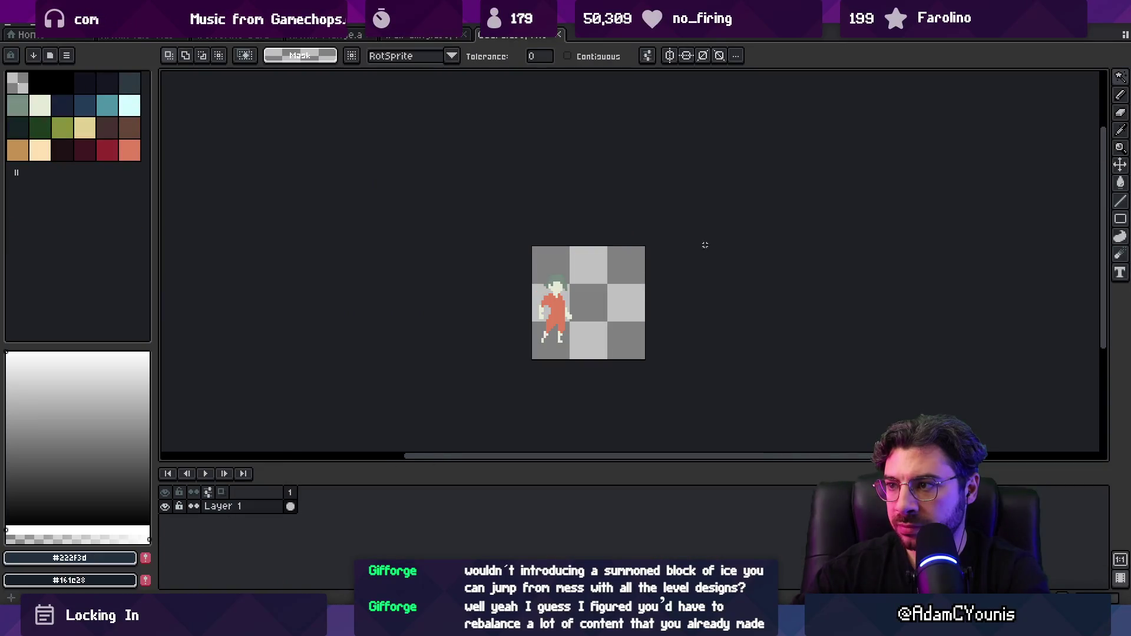
key("ctrl+shift+Tab")
key("alt+Tab")
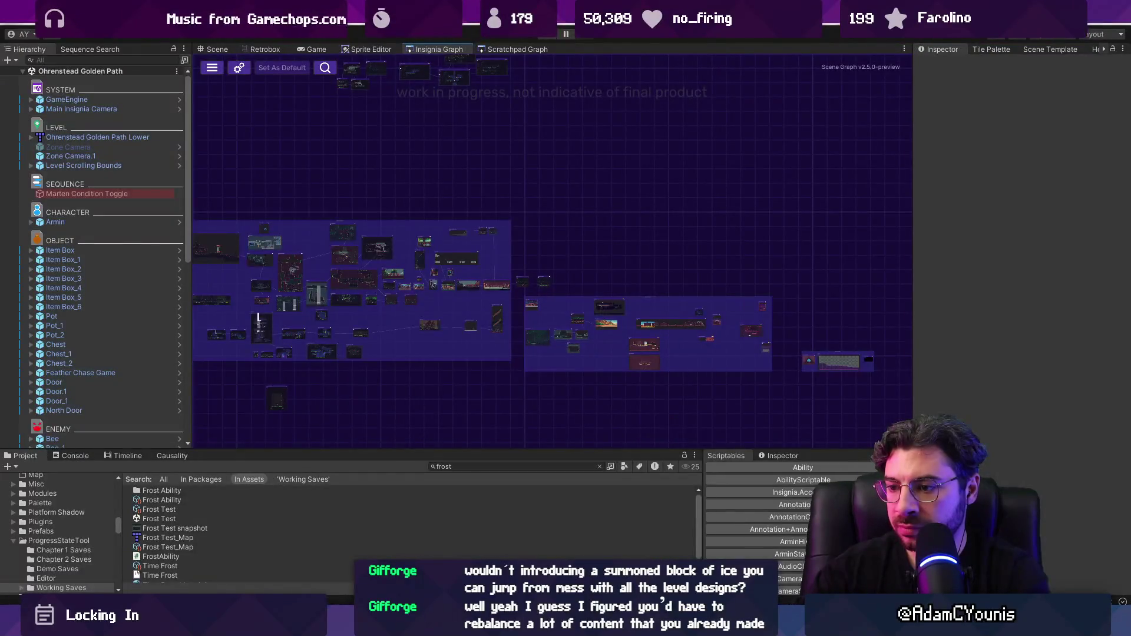
key("alt+Tab")
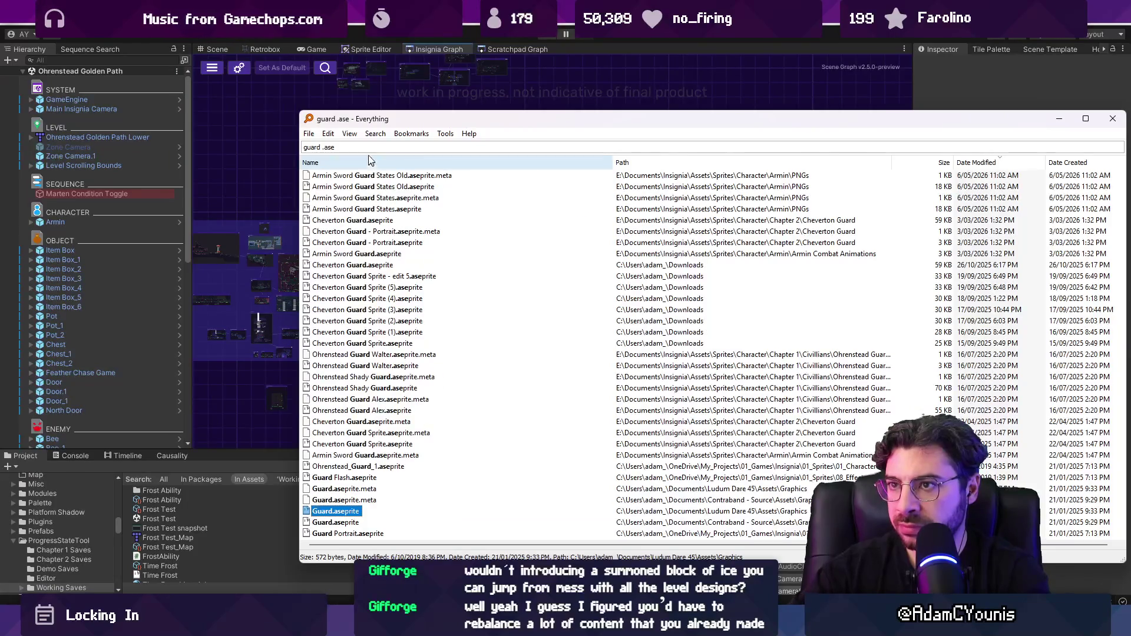
Add 'armin' to the query and open Armin Sword Guard.aseprite
key("Home")
type("armi n")
key("Down")
key("Down")
key("Down")
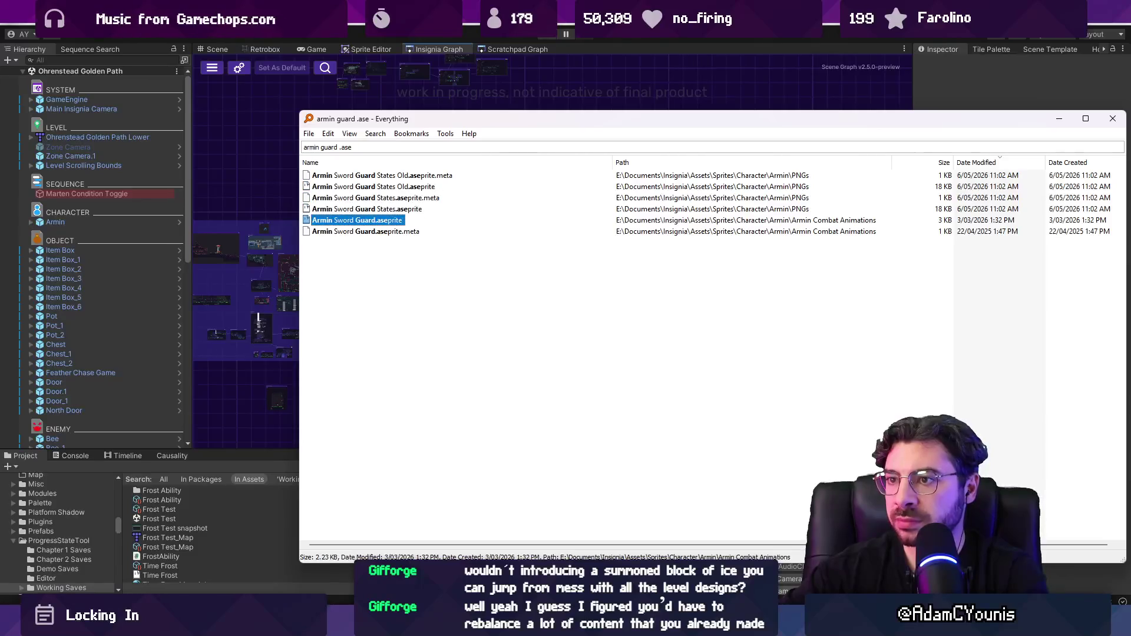
key("Return")
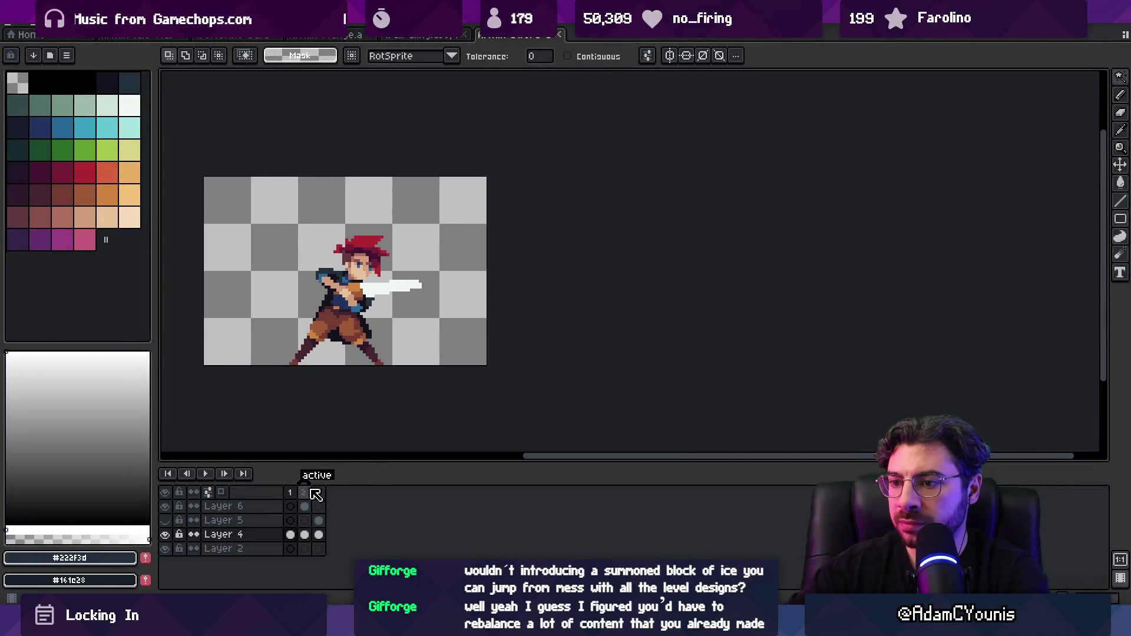
Preview the Armin Sword Guard animation from frame 2, pick the Move tool, then return to the sketch app
left_click(304, 493)
key("Return")
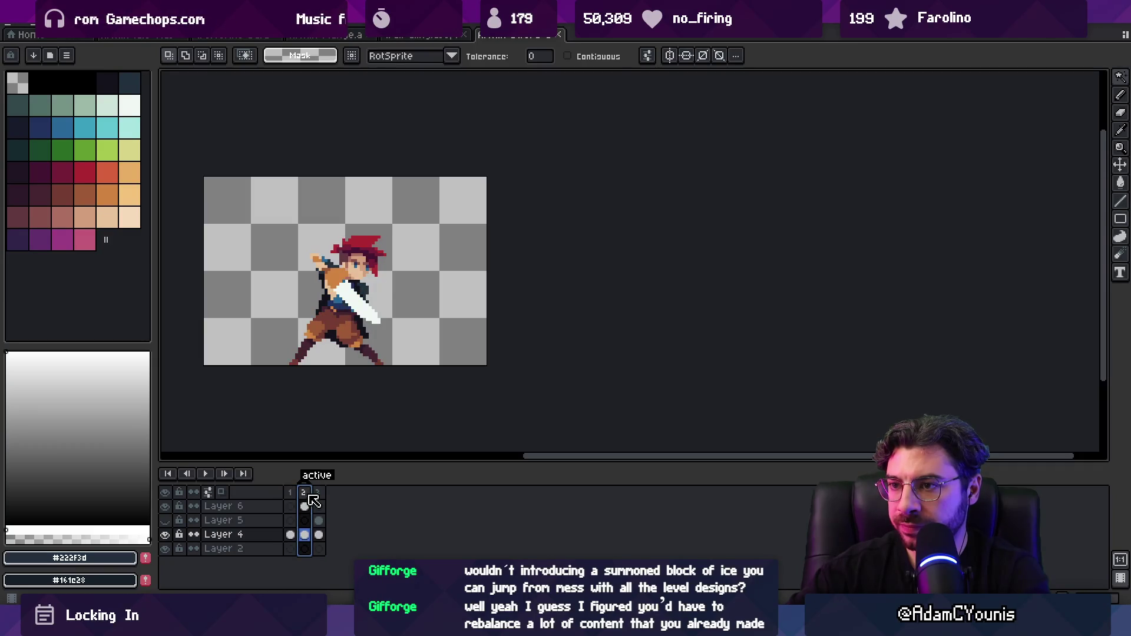
key("v")
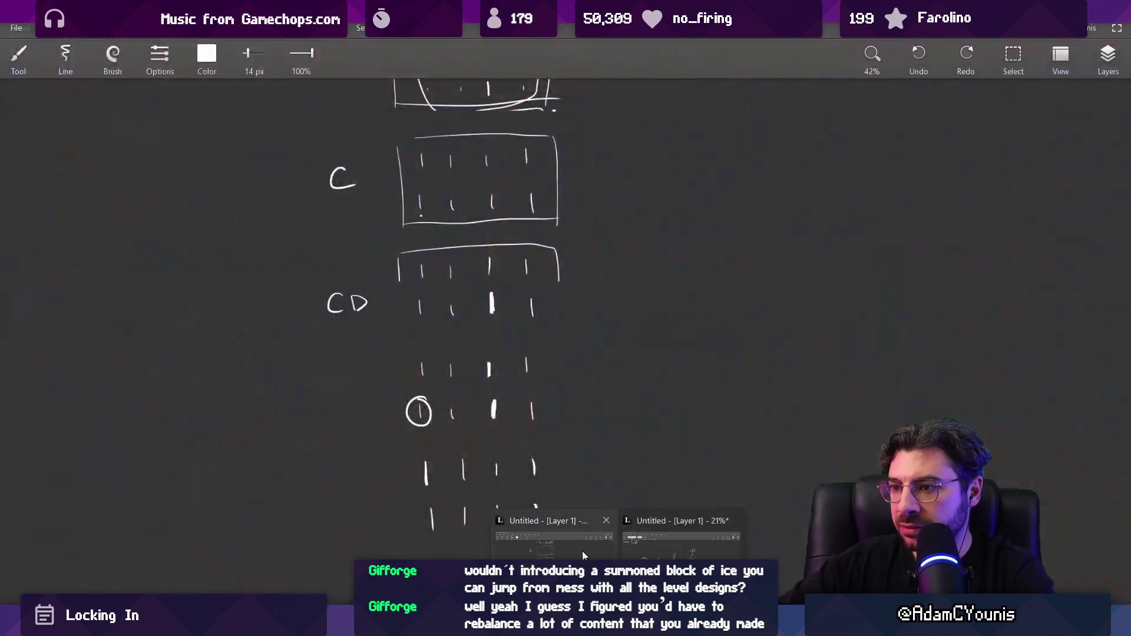
left_click(654, 548)
Pan to empty canvas and draw the round ice-block outline with the Brush
key("Escape")
mouse_move(404, 379)
left_mouse_down()
mouse_move(558, 434)
mouse_move(607, 387)
left_mouse_up()
mouse_move(492, 349)
left_mouse_down()
mouse_move(605, 334)
mouse_move(662, 310)
mouse_move(515, 319)
mouse_move(391, 285)
left_mouse_up()
key("b")
scroll(437, 386, "up", 3)
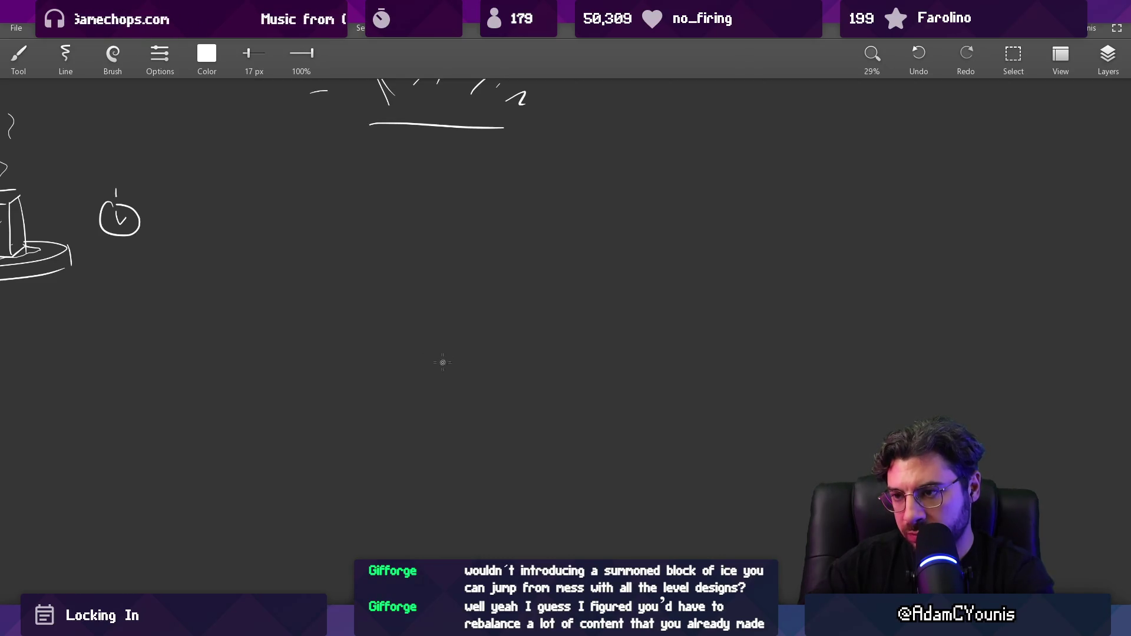
mouse_move(392, 360)
left_mouse_down()
mouse_move(497, 335)
mouse_move(372, 350)
left_mouse_up()
key("ctrl+z")
mouse_move(451, 291)
left_mouse_down()
mouse_move(513, 350)
mouse_move(463, 282)
left_mouse_up()
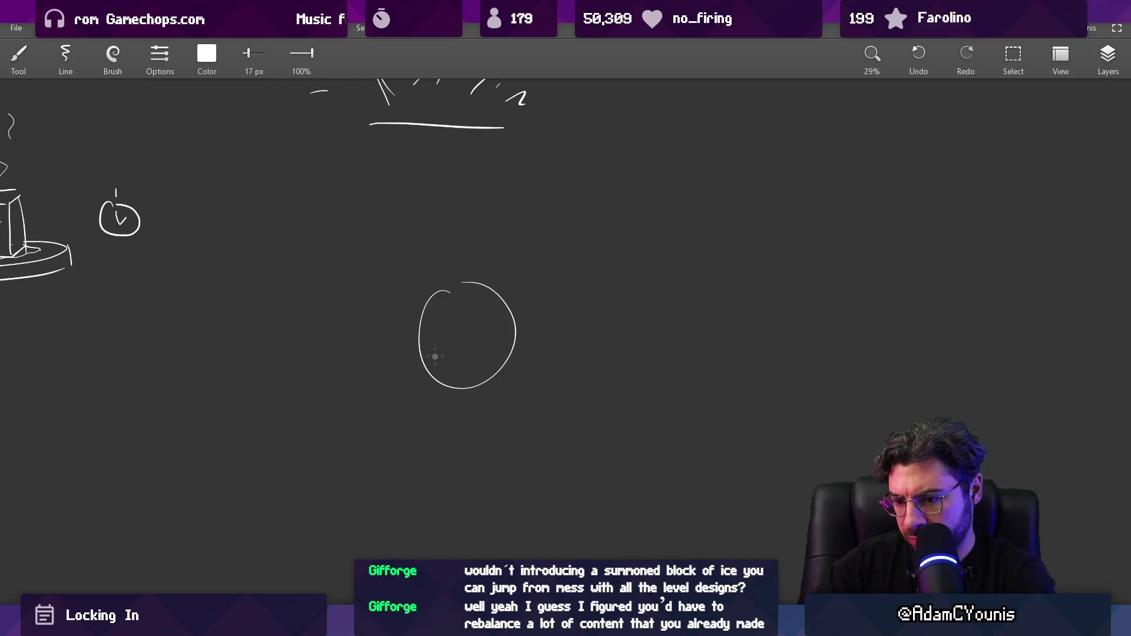
Add a small circle on top and curved shading strokes inside the block
left_click_drag(475, 366, 422, 369)
left_click_drag(365, 328, 396, 336)
mouse_move(457, 295)
left_mouse_down()
mouse_move(454, 313)
mouse_move(419, 288)
left_mouse_up()
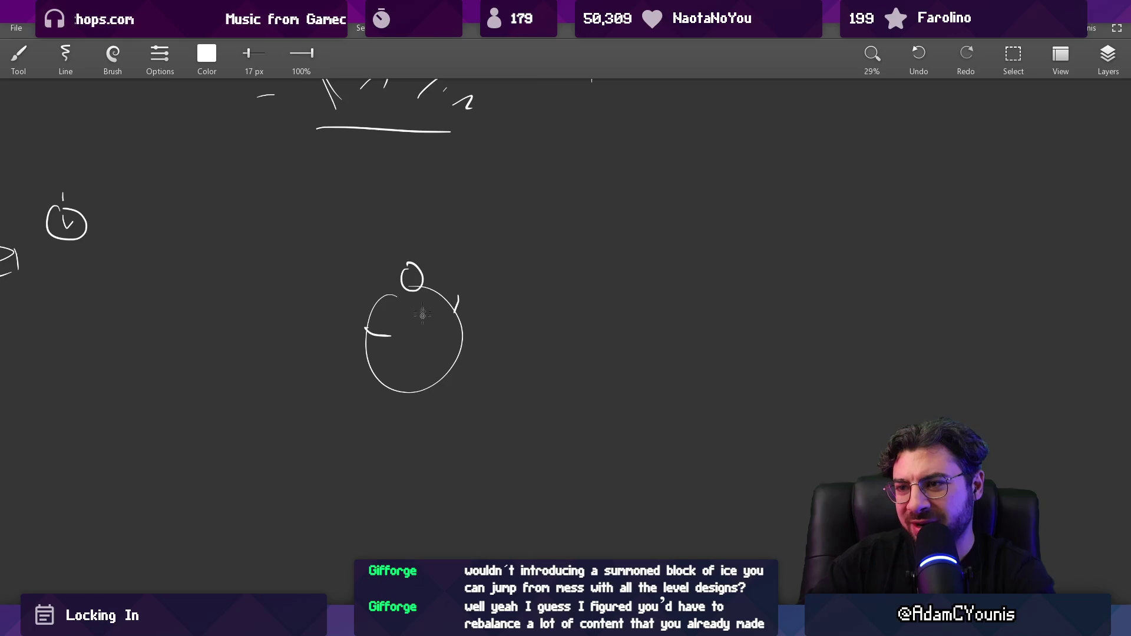
left_click_drag(376, 372, 395, 381)
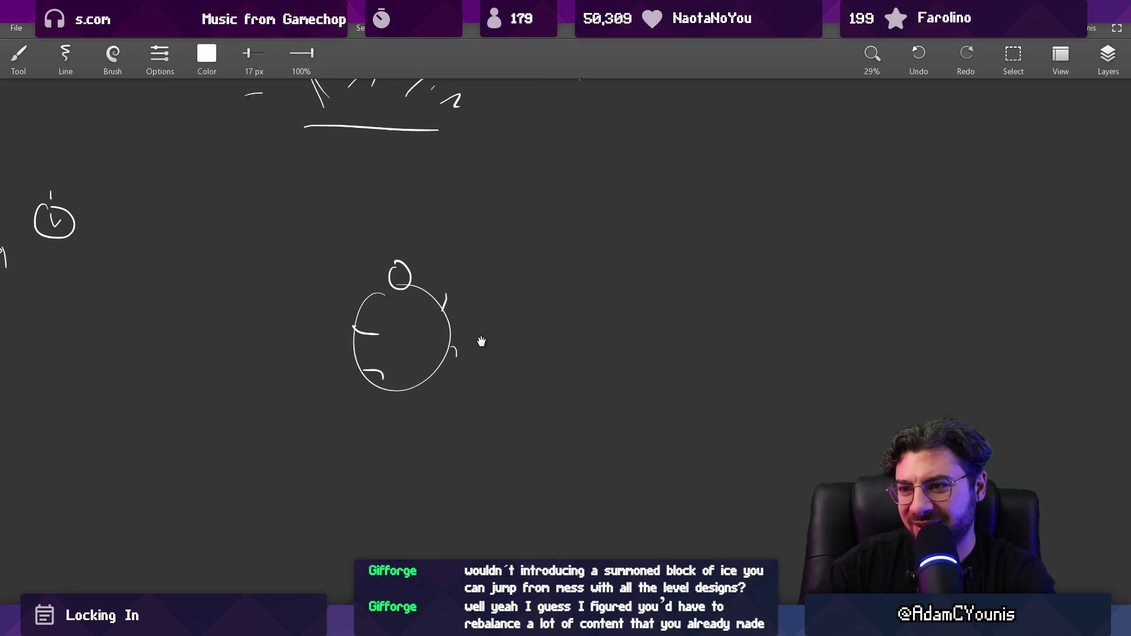
left_click_drag(446, 340, 429, 351)
left_click_drag(368, 316, 400, 301)
left_click_drag(375, 342, 420, 325)
mouse_move(392, 366)
left_mouse_down()
mouse_move(426, 357)
mouse_move(413, 368)
left_mouse_up()
left_click_drag(516, 334, 432, 346)
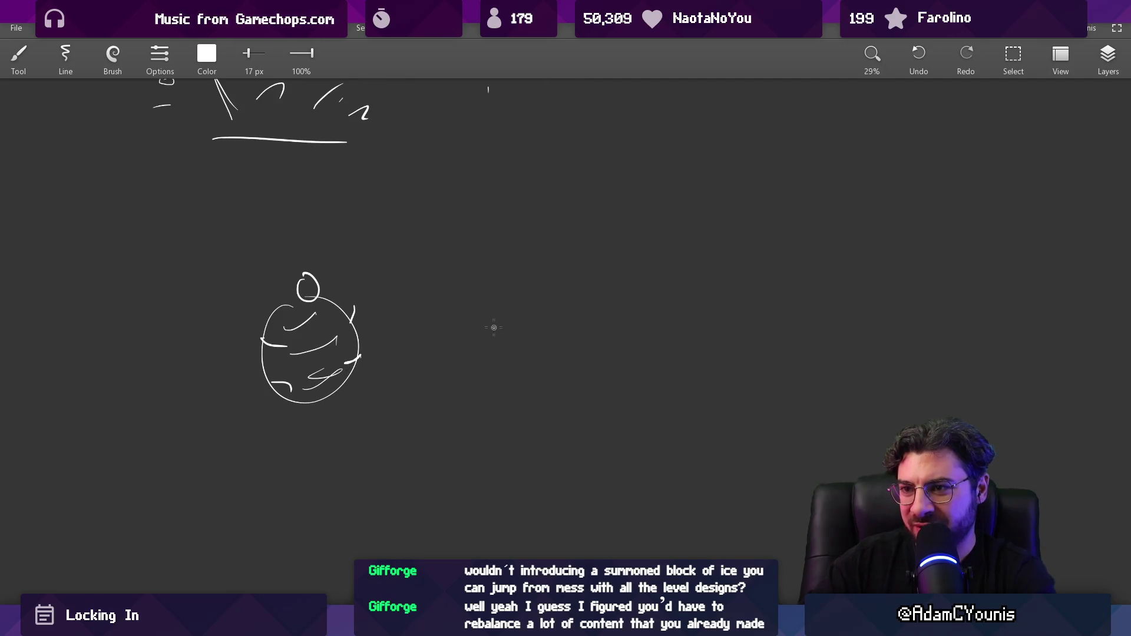
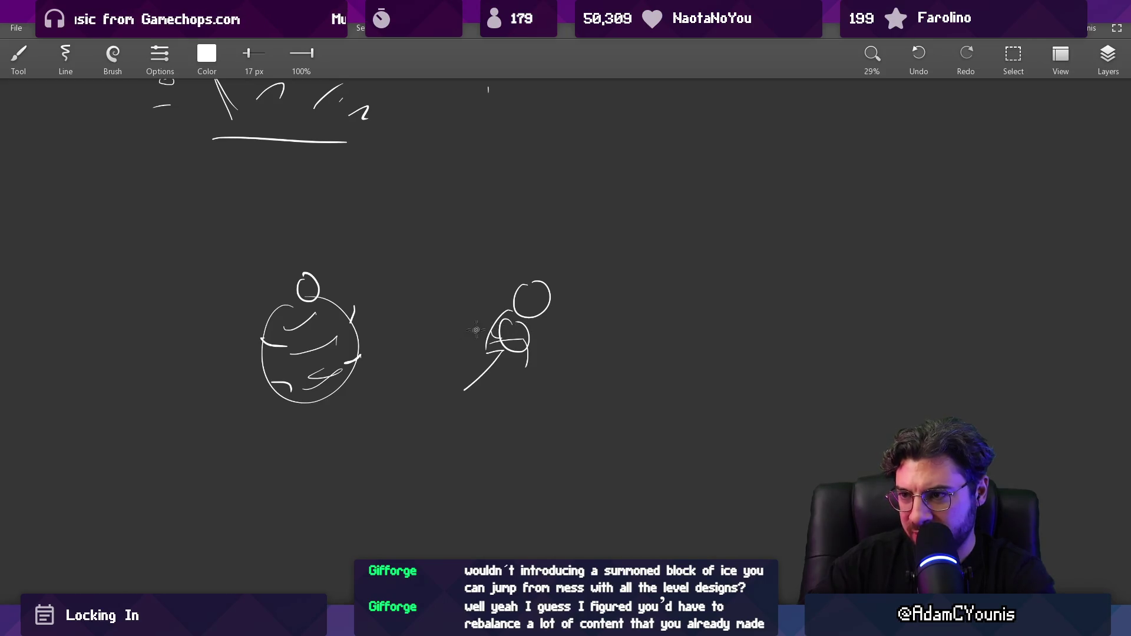
Draw the head and a diagonal body stroke for a fourth figure
scroll(476, 330, "right", 3)
mouse_move(614, 298)
left_mouse_down()
mouse_move(601, 309)
mouse_move(614, 287)
left_mouse_up()
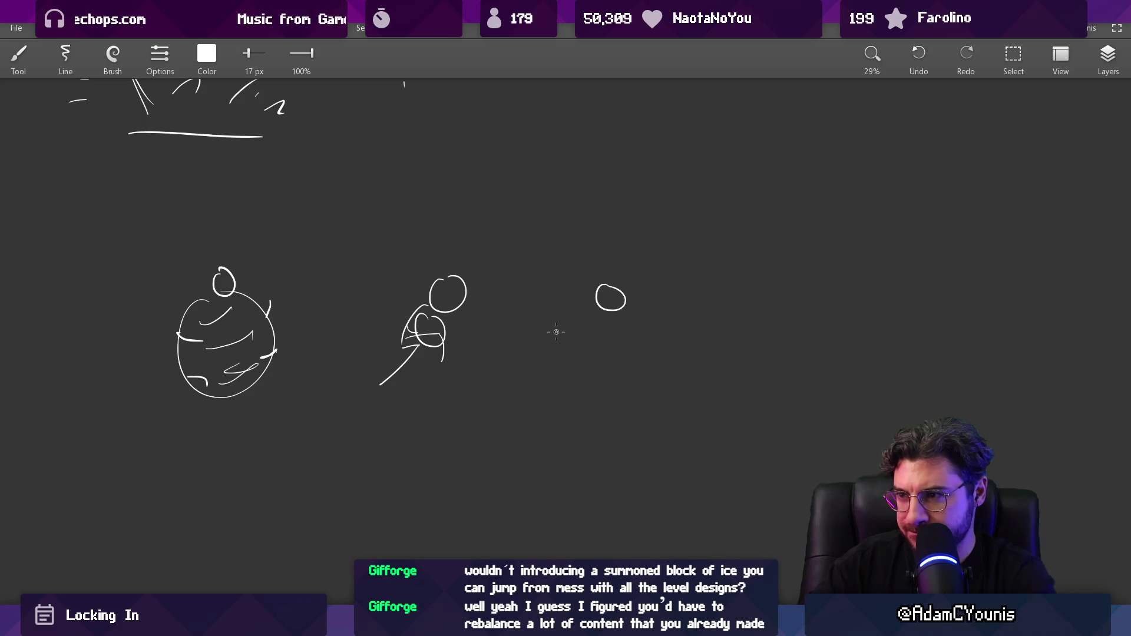
mouse_move(565, 335)
left_mouse_down()
mouse_move(651, 303)
mouse_move(577, 324)
mouse_move(595, 334)
mouse_move(537, 369)
mouse_move(597, 355)
mouse_move(529, 372)
mouse_move(575, 361)
left_mouse_up()
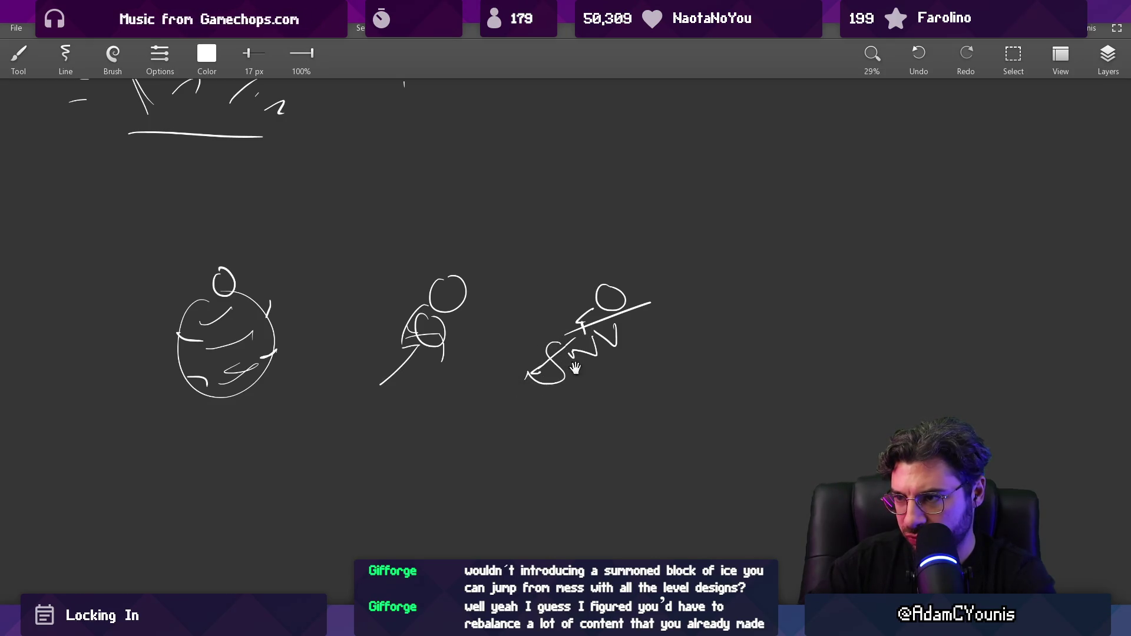
Draw two long diagonal slope lines and try short dash strokes, undoing the strays
scroll(576, 361, "right", 2)
left_click_drag(689, 341, 553, 445)
left_click_drag(727, 330, 602, 424)
left_click_drag(735, 306, 788, 275)
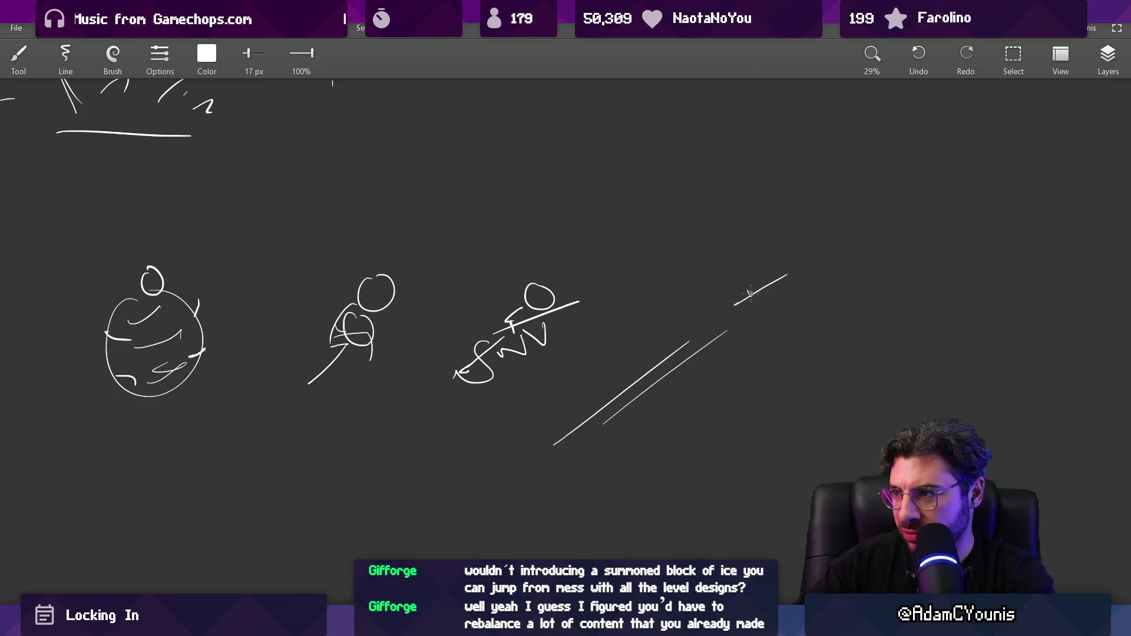
key("ctrl+z")
key("ctrl+z")
key("ctrl+z")
mouse_move(736, 305)
left_mouse_down()
mouse_move(804, 264)
mouse_move(761, 301)
mouse_move(696, 289)
mouse_move(748, 300)
mouse_move(740, 294)
left_mouse_up()
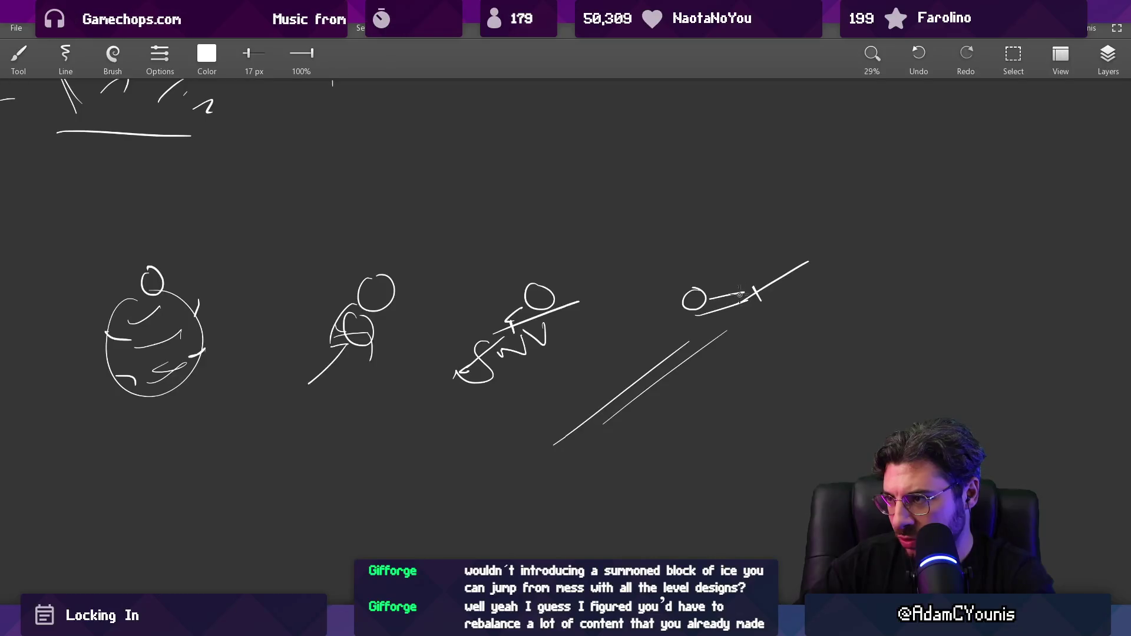
key("ctrl+z")
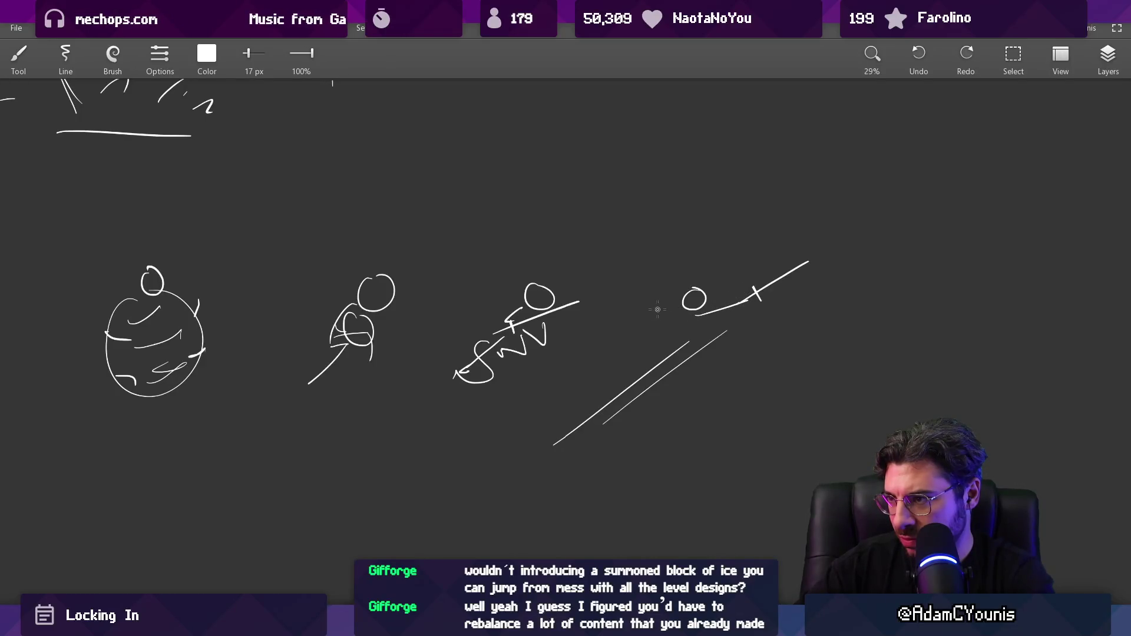
mouse_move(676, 304)
left_mouse_down()
mouse_move(643, 305)
mouse_move(651, 351)
mouse_move(605, 357)
left_mouse_up()
key("ctrl+z")
Add arm strokes to the fourth figure
scroll(677, 327, "down", 2)
left_click_drag(741, 294, 663, 350)
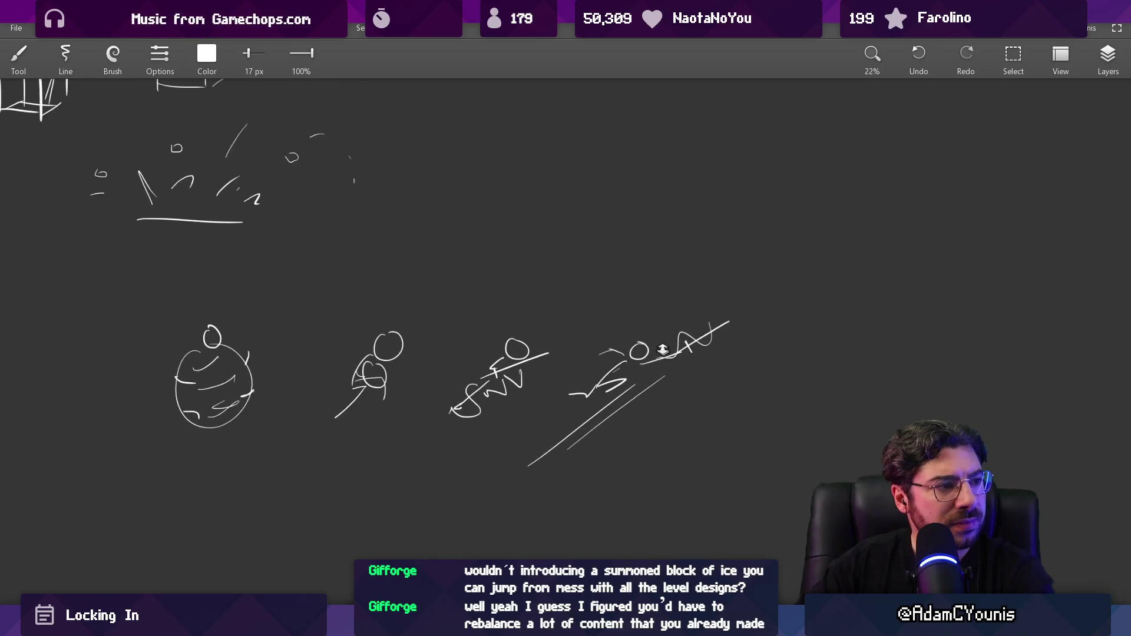
scroll(663, 350, "up", 2)
left_click_drag(592, 425, 742, 373)
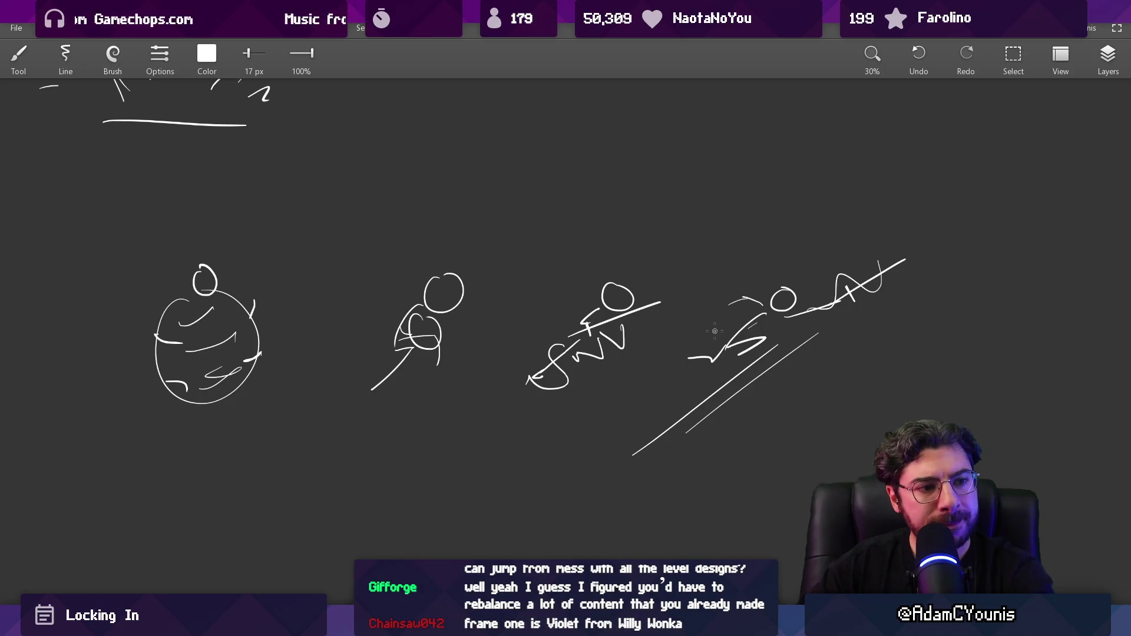
key("e")
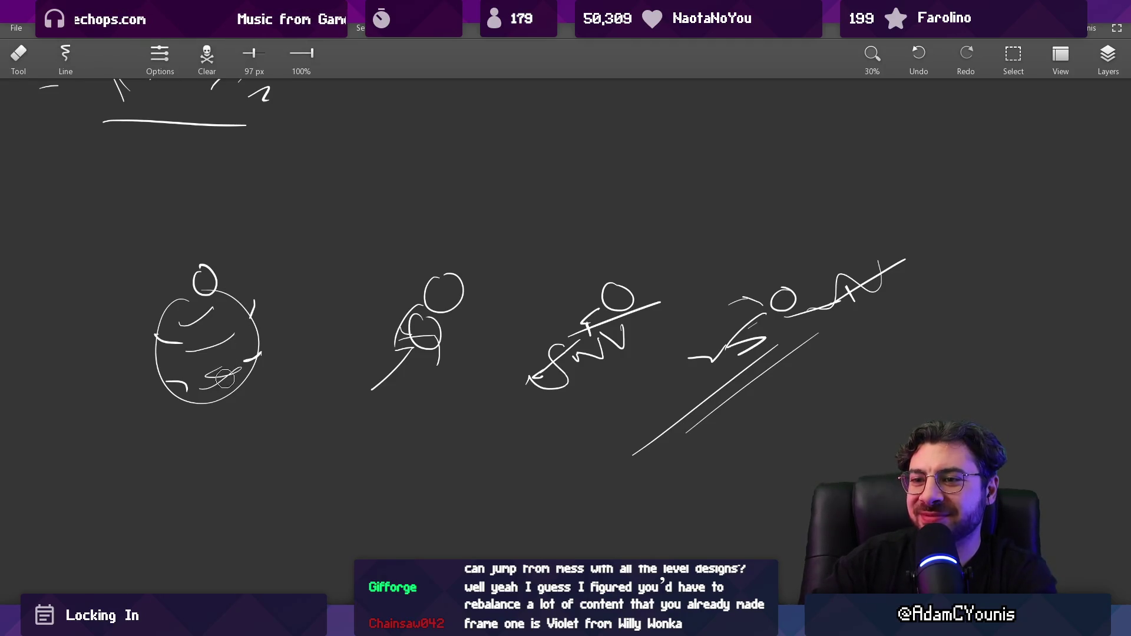
key("b")
key("e")
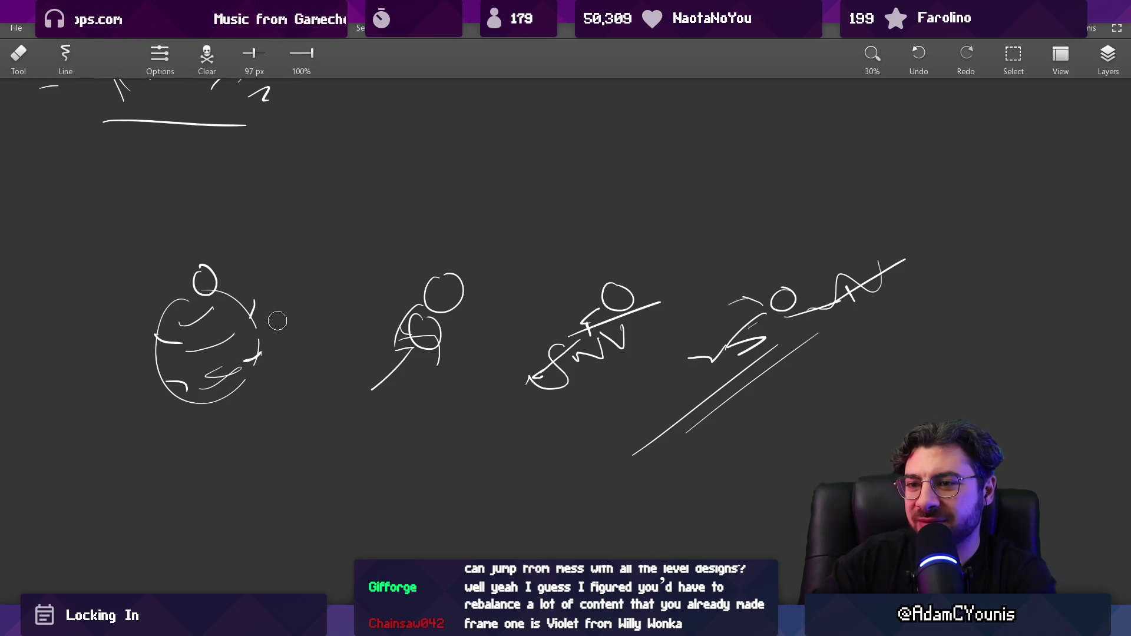
key("b")
left_click_drag(190, 303, 186, 352)
key("ctrl+z")
key("ctrl+z")
left_click_drag(191, 302, 157, 380)
left_click_drag(188, 340, 250, 354)
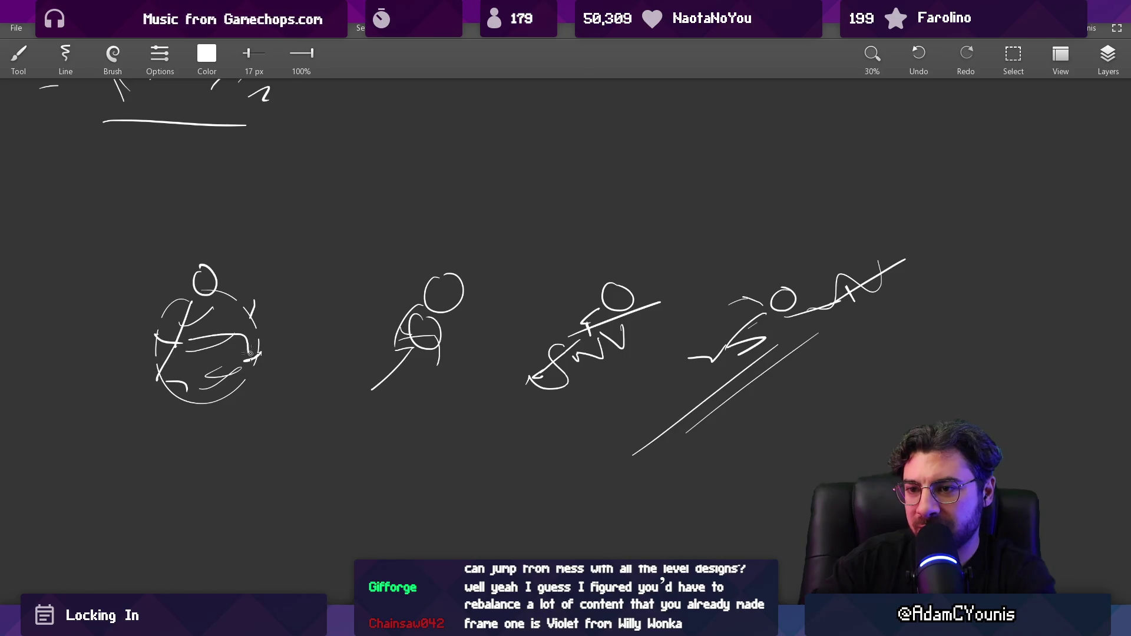
key("ctrl+z")
key("ctrl+z")
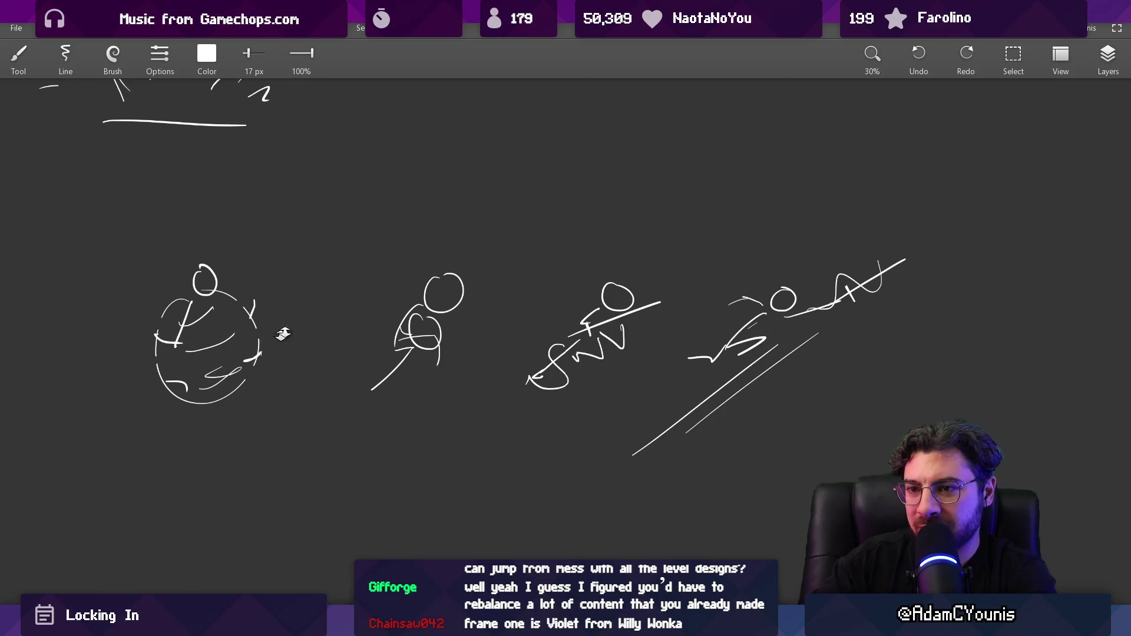
scroll(283, 331, "down", 2)
key("e")
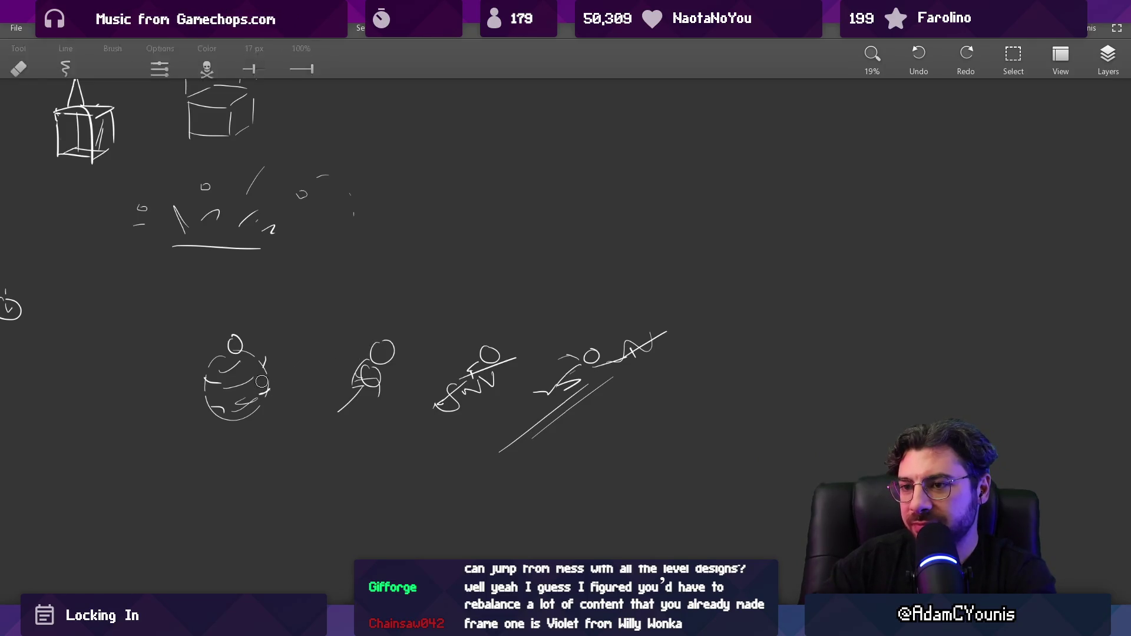
mouse_move(235, 378)
left_mouse_down()
mouse_move(420, 353)
mouse_move(672, 389)
mouse_move(397, 394)
mouse_move(474, 409)
mouse_move(491, 386)
left_mouse_up()
scroll(491, 385, "down", 2)
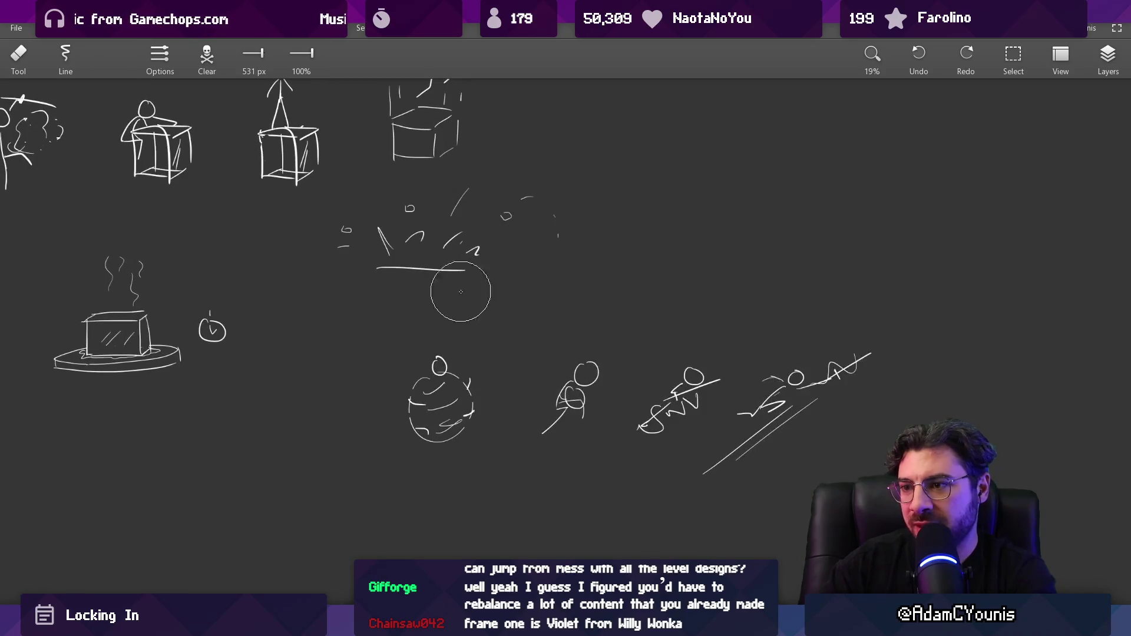
scroll(460, 292, "down", 2)
scroll(460, 292, "right", 2)
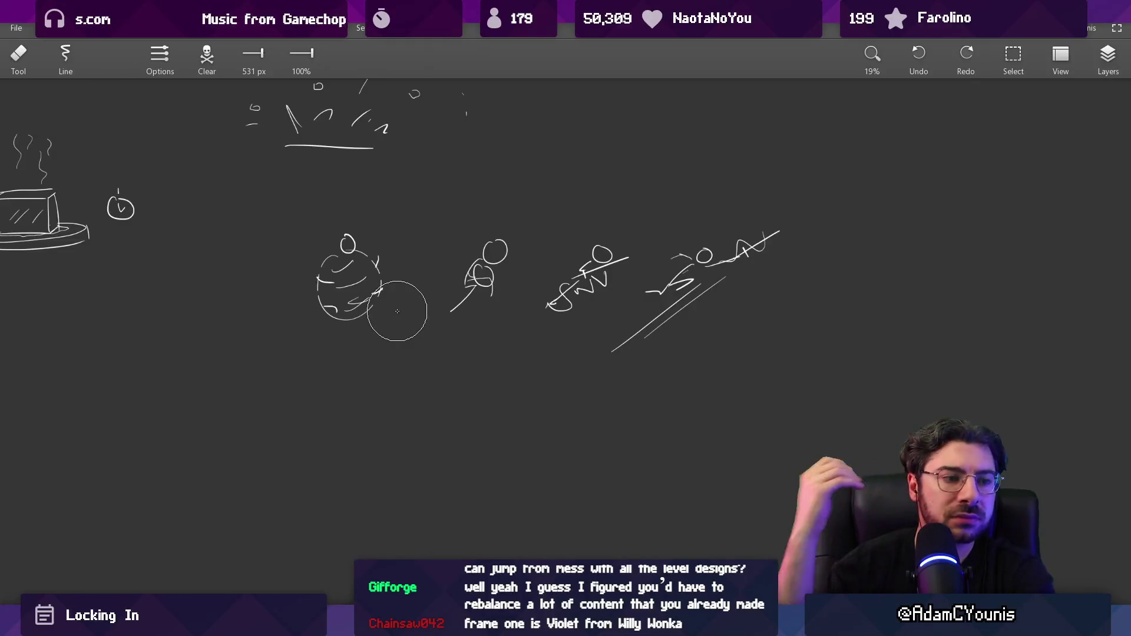
left_click_drag(408, 442, 469, 339)
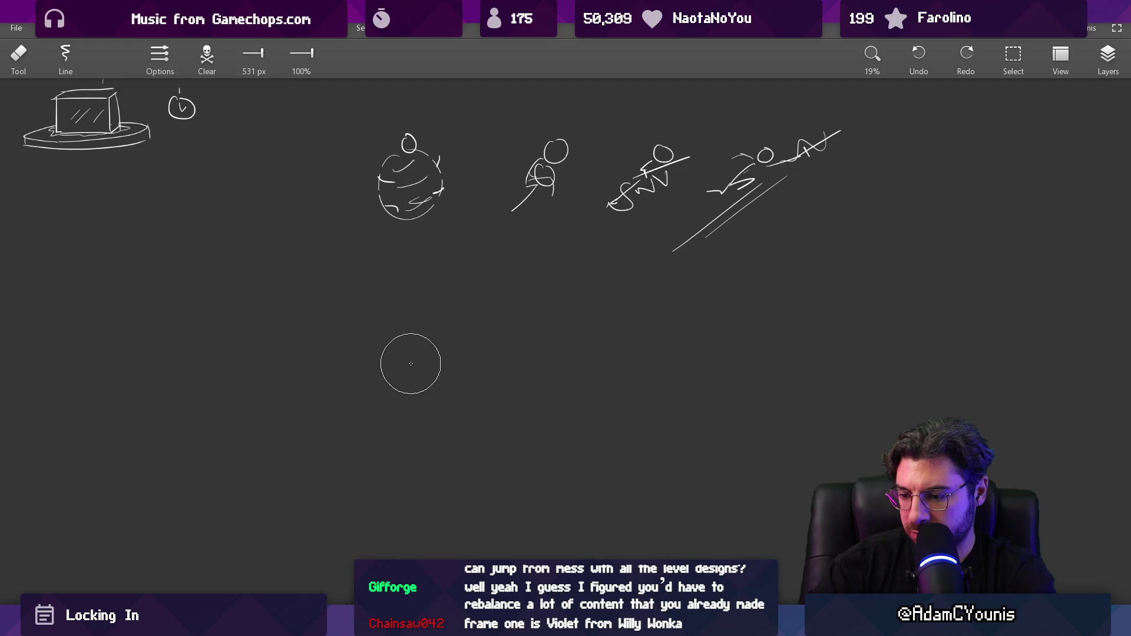
scroll(460, 368, "up", 3)
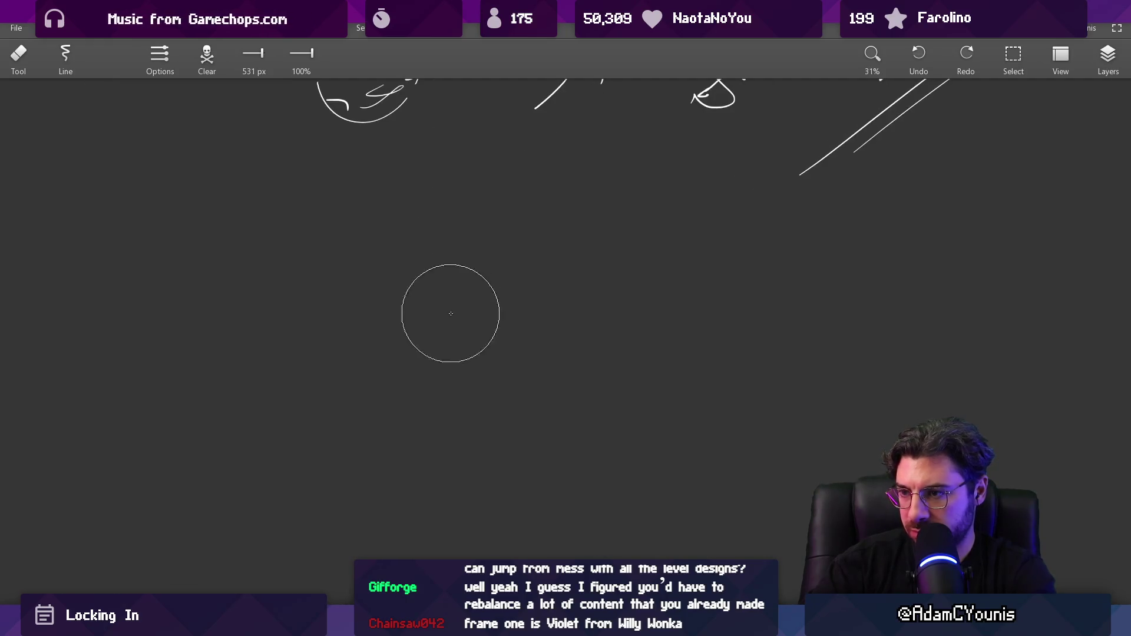
Start a new figure below and draw a horizontal sword across it
key("b")
left_click_drag(462, 281, 429, 352)
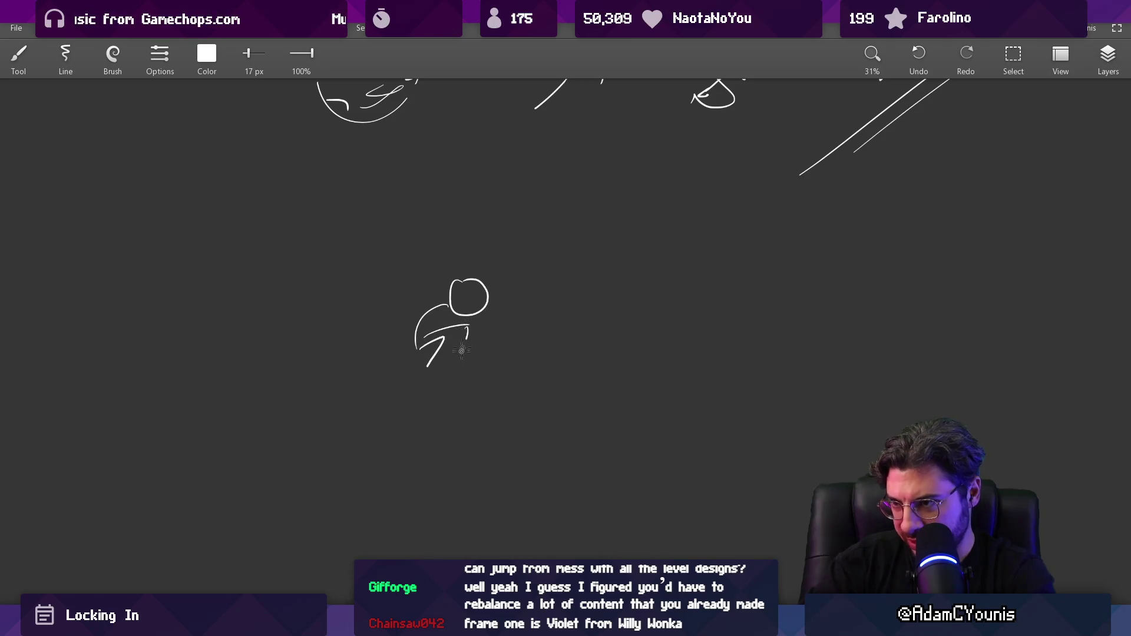
key("ctrl+z")
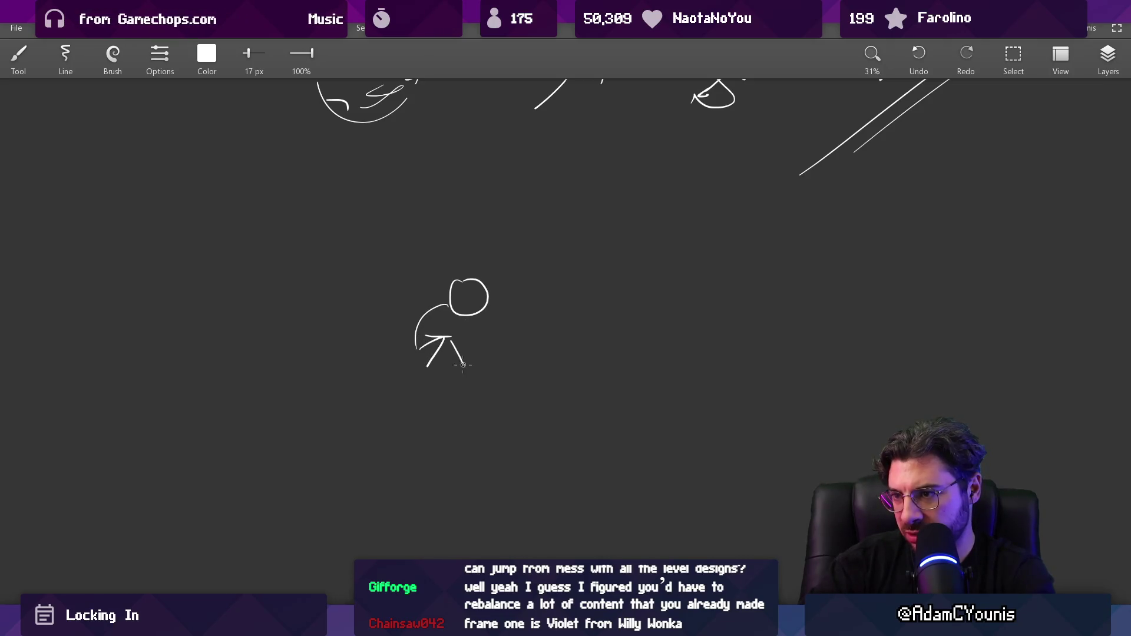
key("ctrl+z")
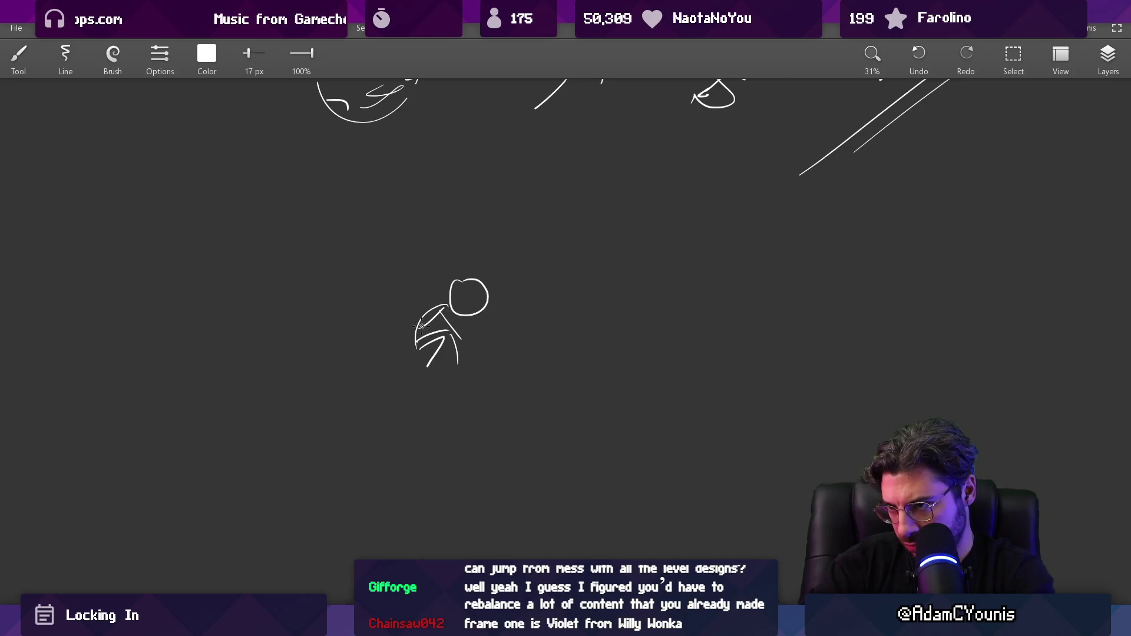
left_click_drag(391, 334, 498, 320)
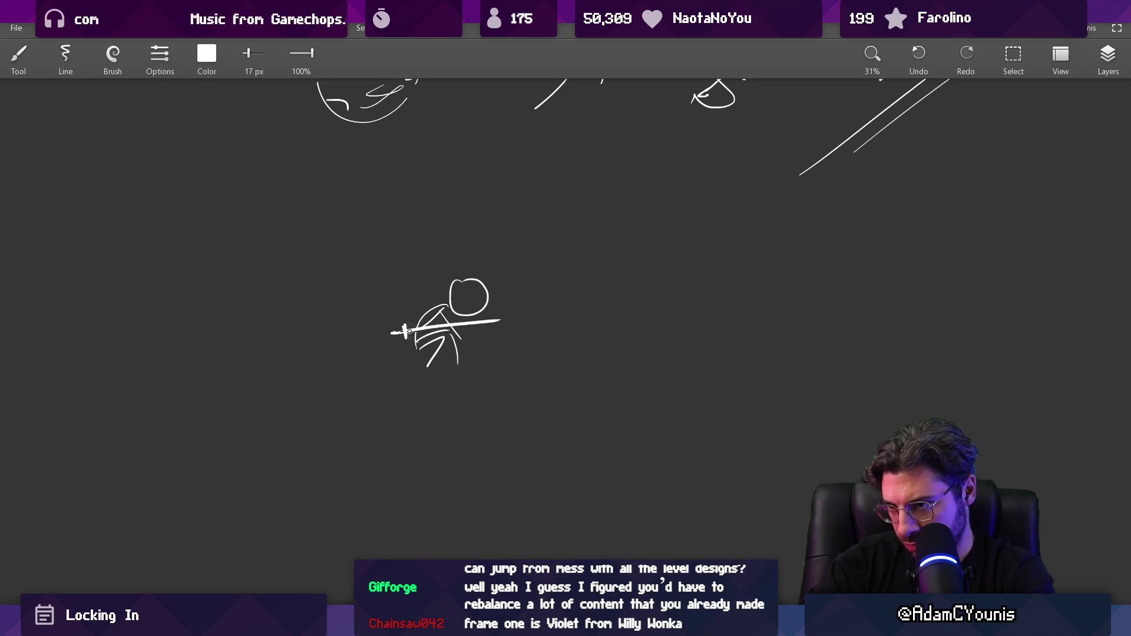
Surround the sword figure with a scribbled swirling outline and an inner curved stroke
scroll(409, 331, "down", 3)
mouse_move(403, 287)
left_mouse_down()
mouse_move(464, 272)
mouse_move(435, 377)
mouse_move(370, 311)
mouse_move(416, 280)
mouse_move(481, 273)
mouse_move(466, 379)
mouse_move(369, 341)
mouse_move(429, 271)
left_mouse_up()
key("ctrl+z")
scroll(429, 271, "down", 2)
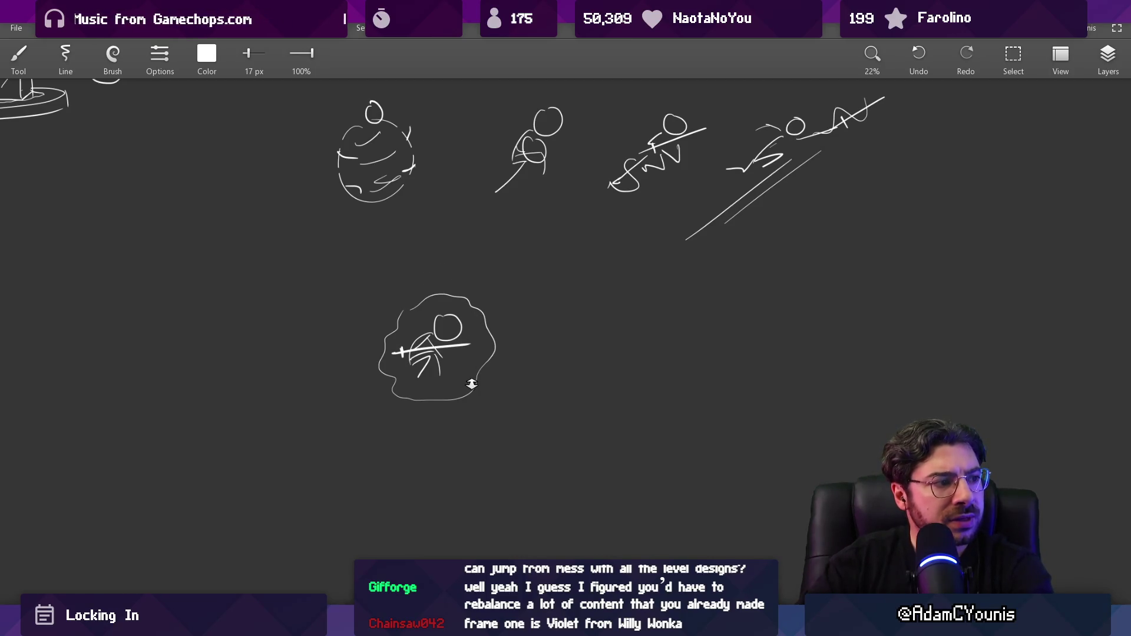
scroll(472, 384, "up", 3)
left_click_drag(424, 386, 508, 367)
left_click_drag(359, 271, 377, 285)
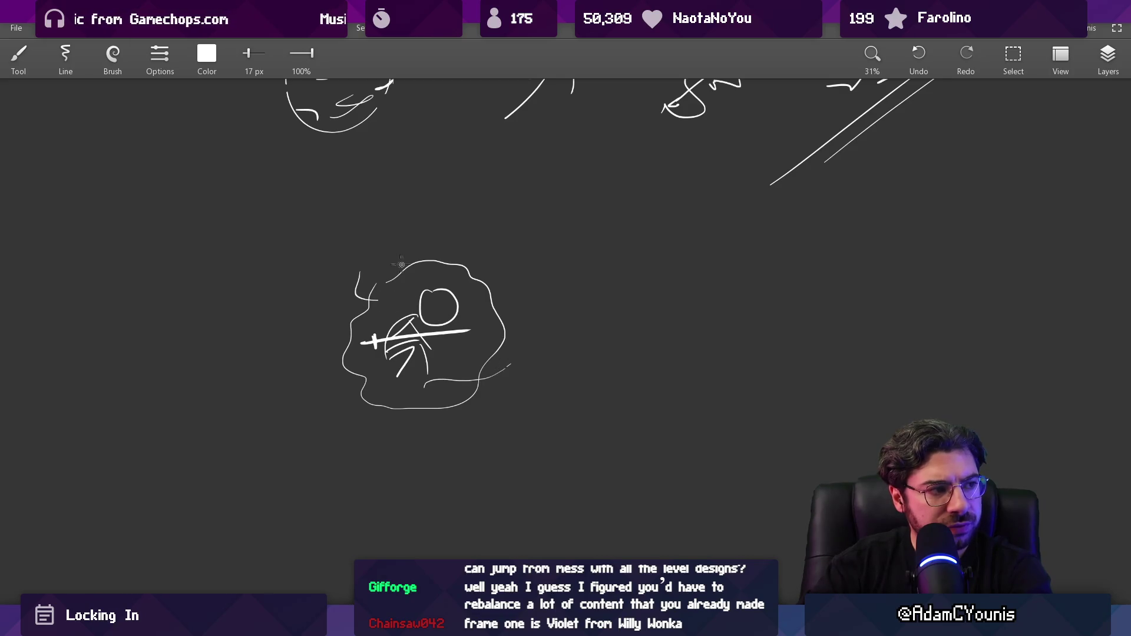
left_click_drag(351, 366, 378, 378)
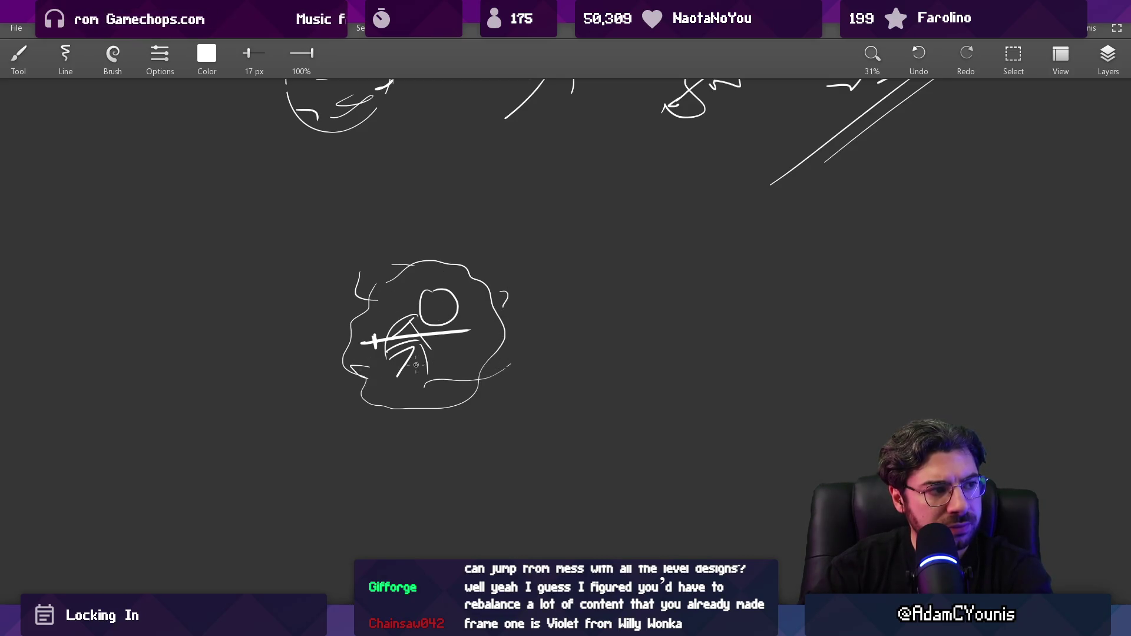
Begin a new stick figure right of the swirl, drawing its arm line
mouse_move(496, 352)
left_mouse_down()
mouse_move(351, 350)
mouse_move(465, 322)
left_mouse_up()
key("ctrl+z")
mouse_move(401, 341)
left_mouse_down()
mouse_move(497, 313)
mouse_move(472, 298)
mouse_move(406, 407)
left_mouse_up()
key("ctrl+z")
key("e")
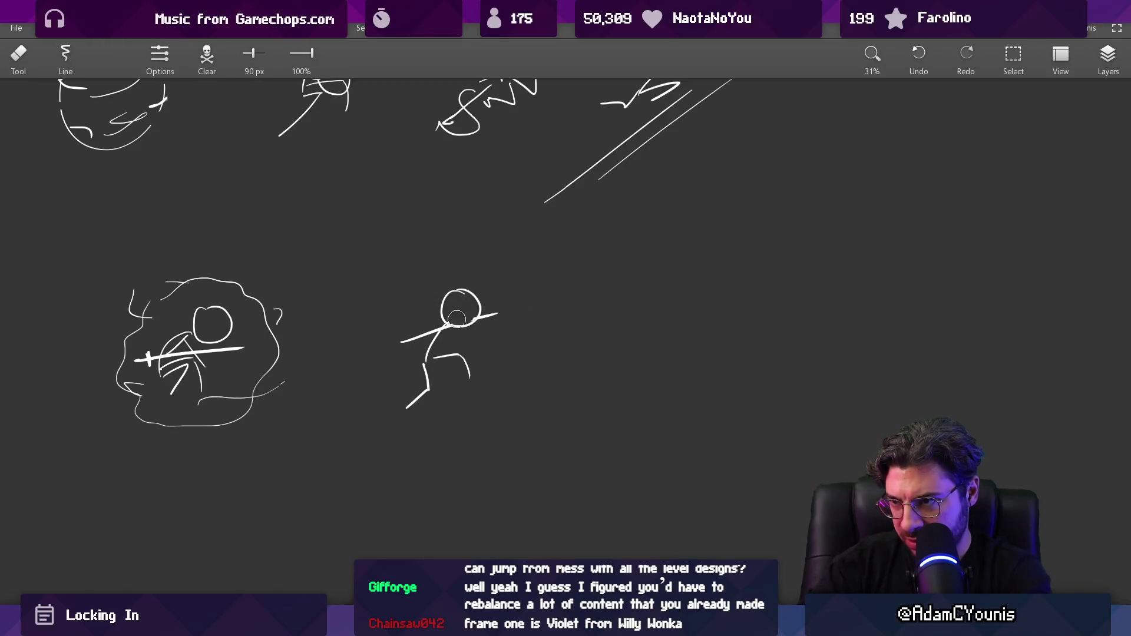
Erase the ends of the crouching figure's old arm and draw a new arm from the shoulder
mouse_move(423, 334)
left_mouse_down()
mouse_move(396, 340)
mouse_move(417, 336)
mouse_move(404, 362)
left_mouse_up()
key("b")
key("e")
left_click_drag(500, 313, 482, 319)
key("b")
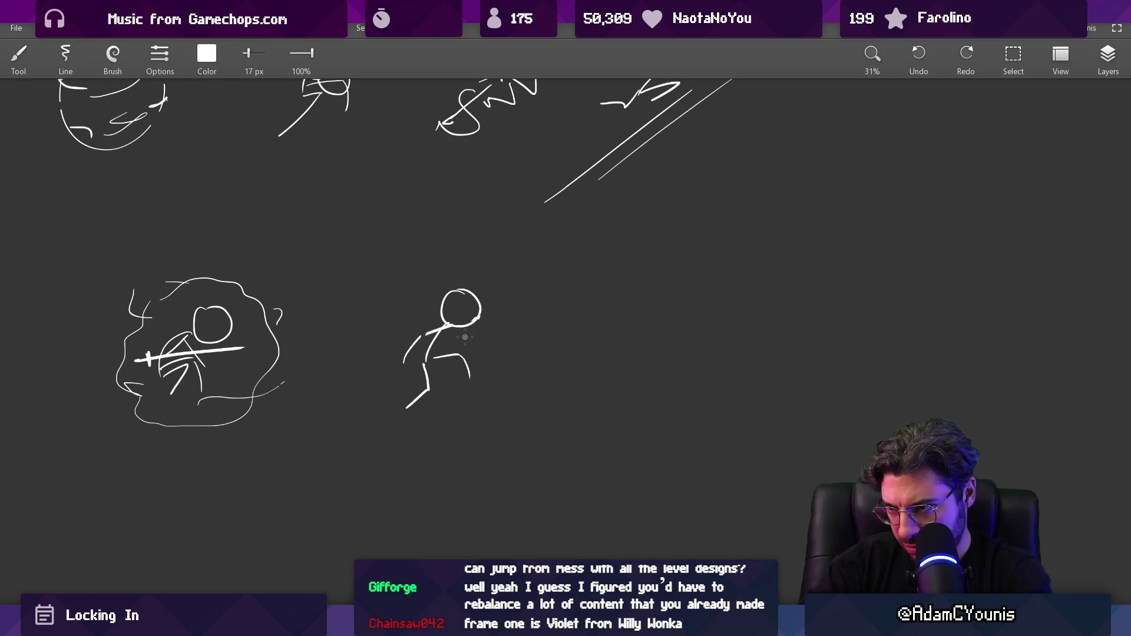
key("ctrl+z")
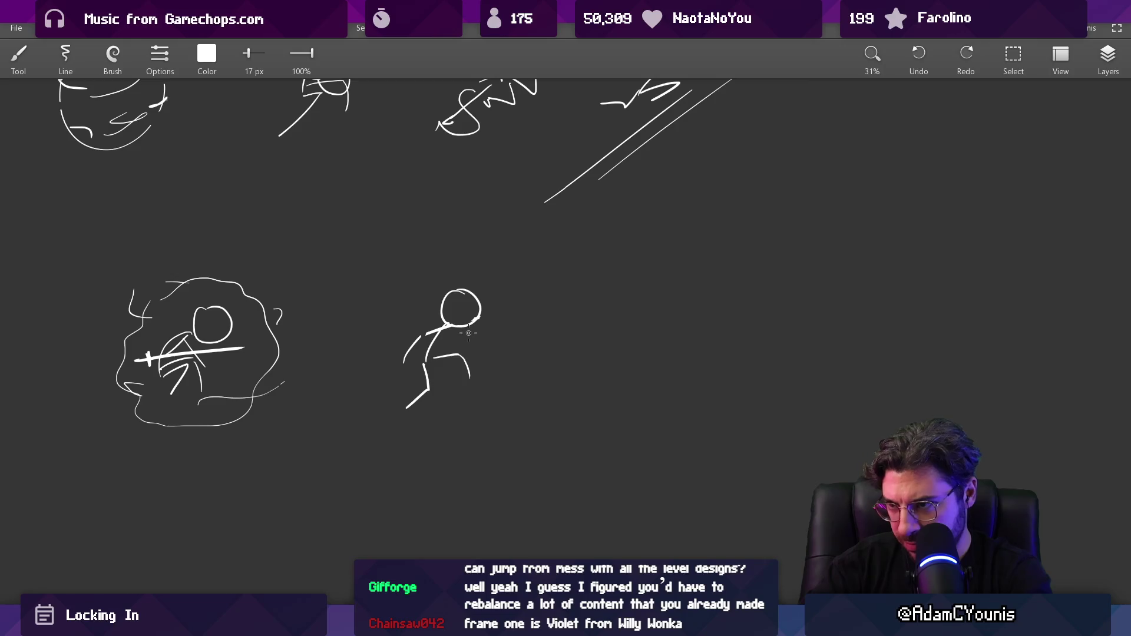
left_click_drag(460, 327, 486, 345)
scroll(494, 345, "down", 5)
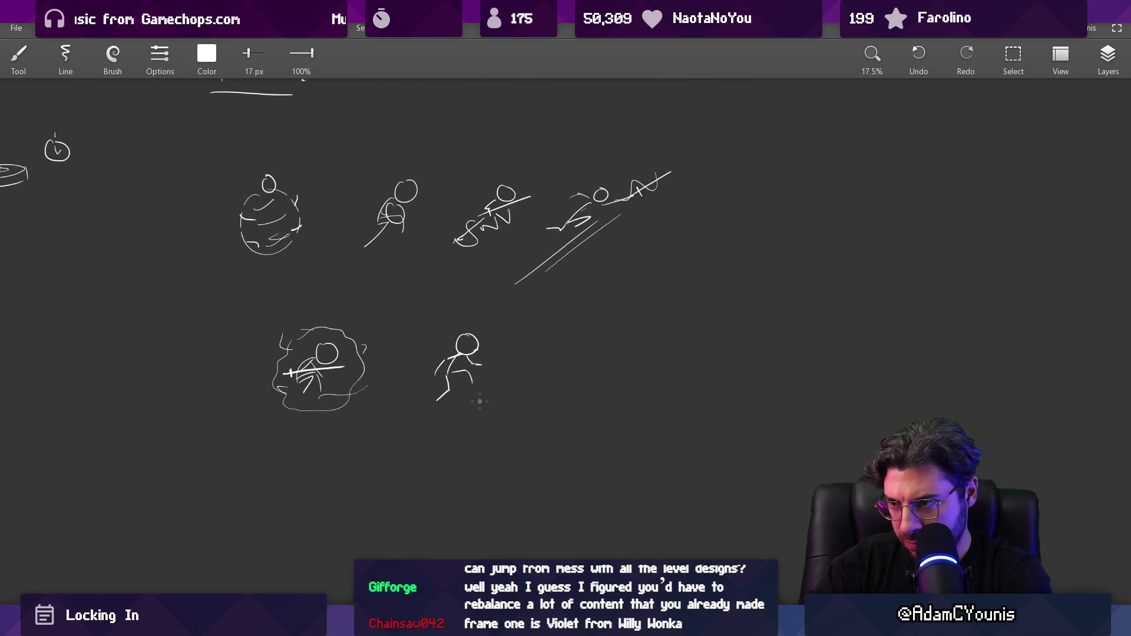
scroll(494, 346, "up", 5)
Erase and redraw the figure's lower-left foot and right lower leg
key("e")
left_click_drag(413, 394, 397, 431)
key("b")
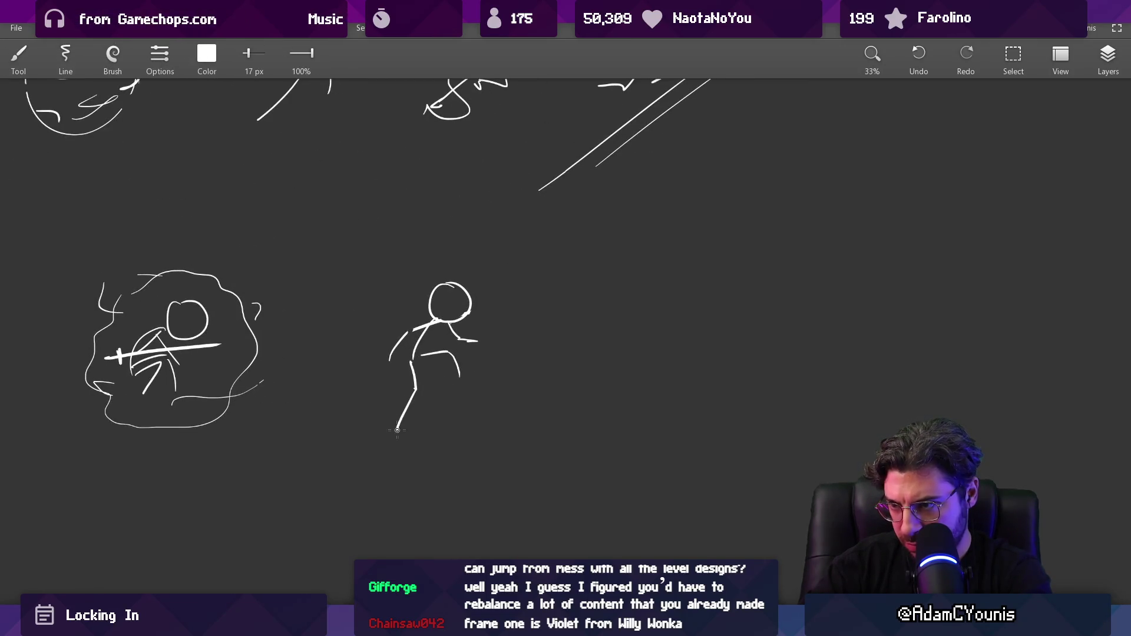
key("e")
left_click_drag(460, 377, 381, 398)
key("b")
key("ctrl+z")
key("ctrl+z")
key("ctrl+z")
key("e")
mouse_move(461, 374)
left_mouse_down()
mouse_move(452, 360)
mouse_move(433, 377)
mouse_move(419, 372)
mouse_move(405, 397)
mouse_move(433, 406)
left_mouse_up()
key("b")
scroll(442, 374, "down", 3)
scroll(436, 372, "up", 5)
Try and undo several stray strokes near the figure's head and arm
key("e")
key("b")
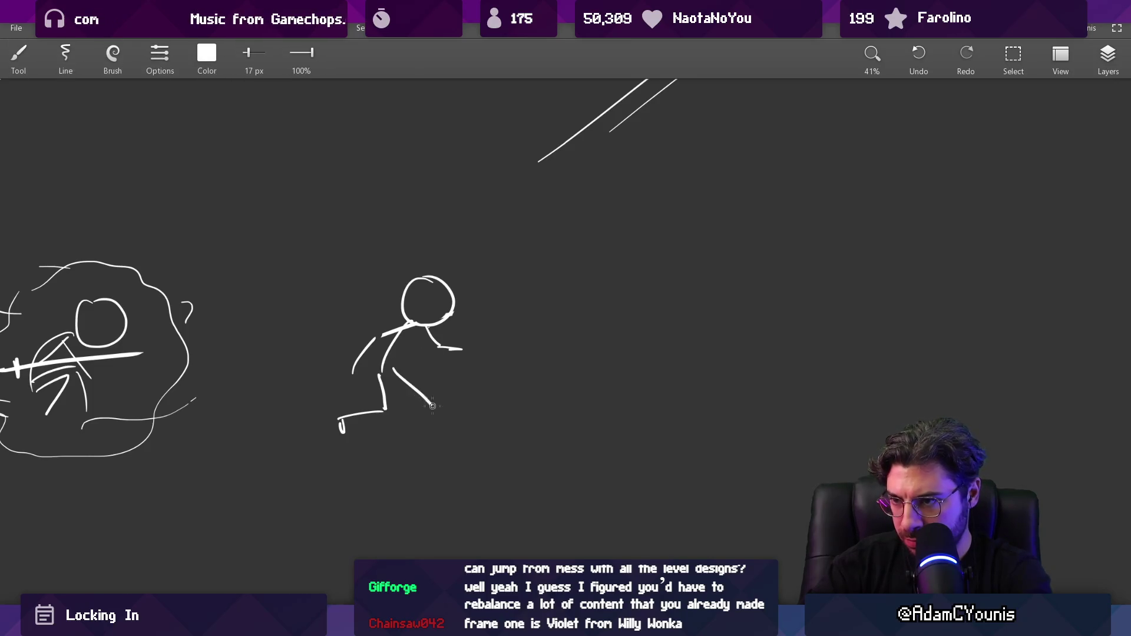
scroll(424, 424, "down", 2)
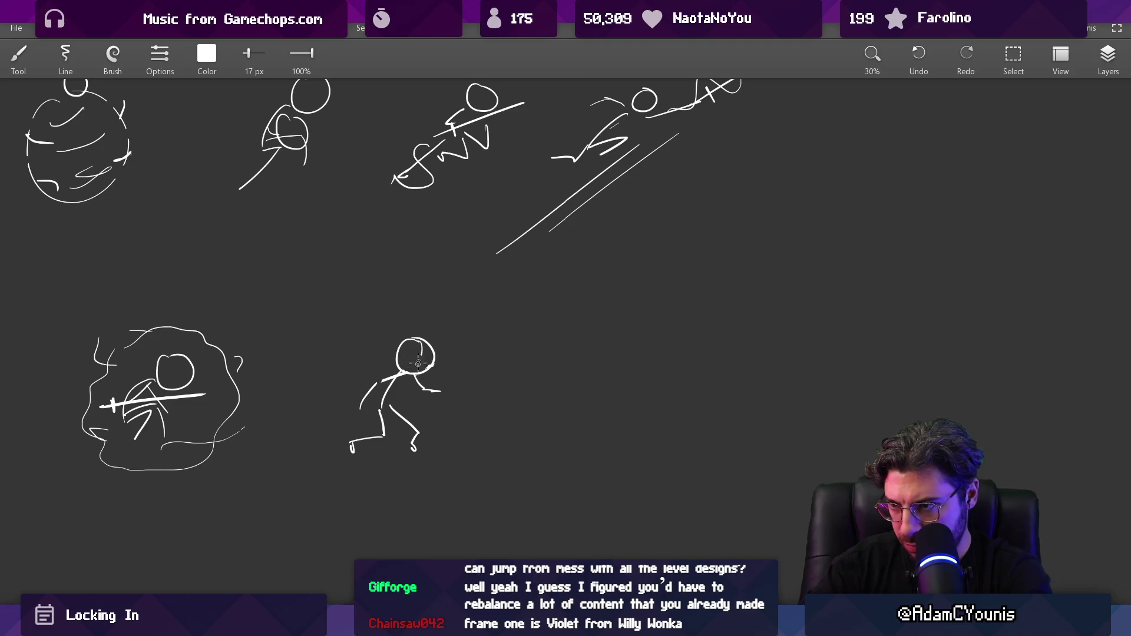
key("ctrl+z")
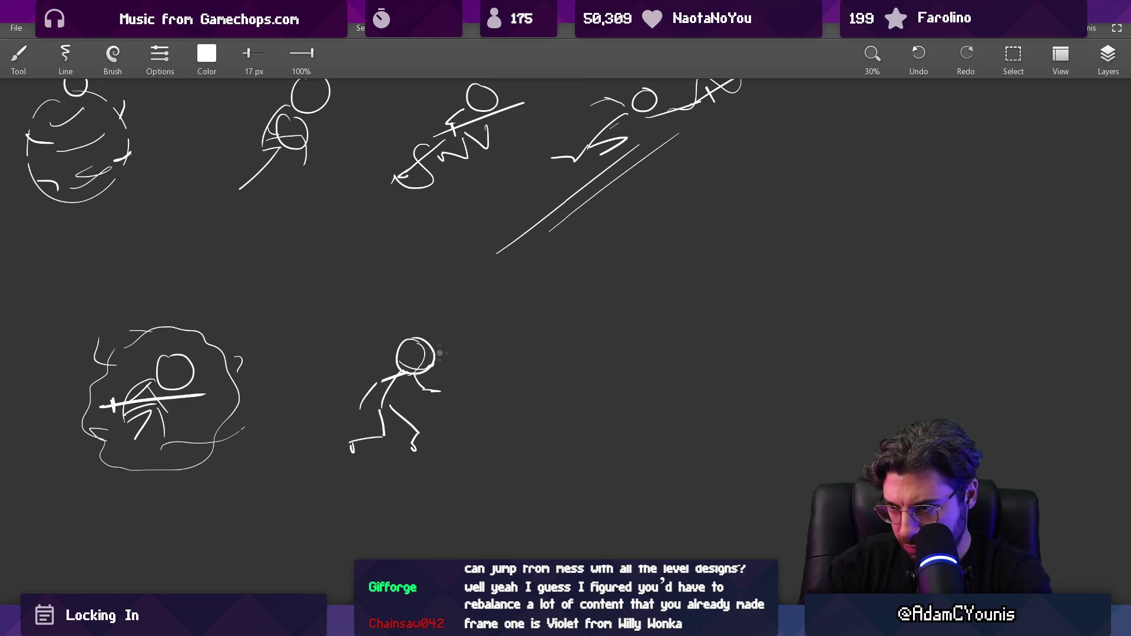
key("ctrl+z")
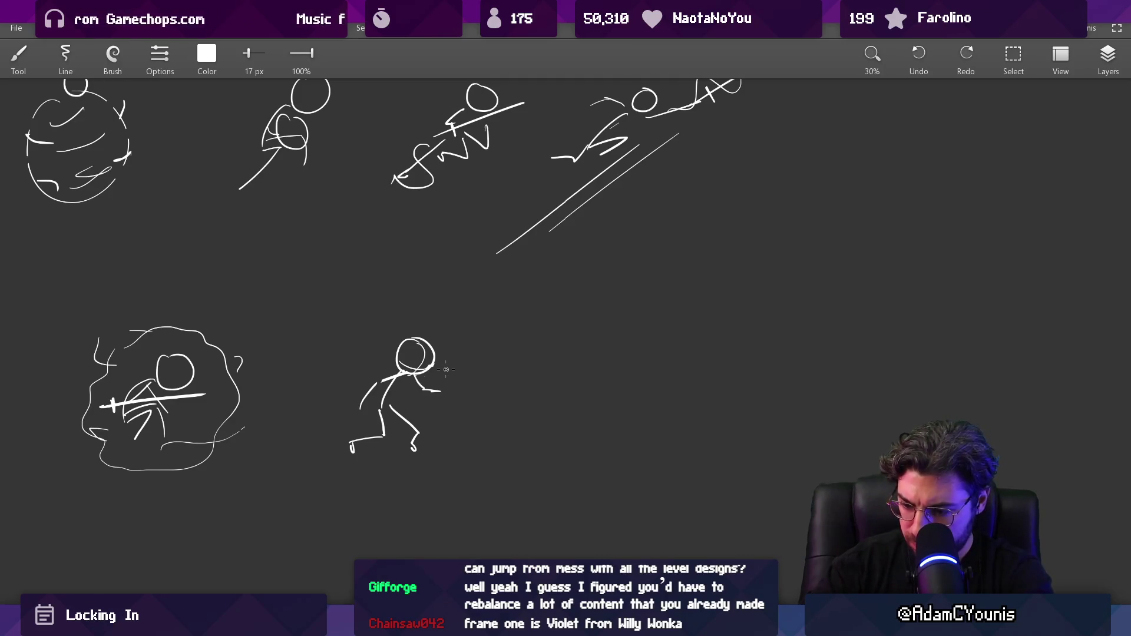
scroll(434, 393, "up", 1)
key("e")
key("b")
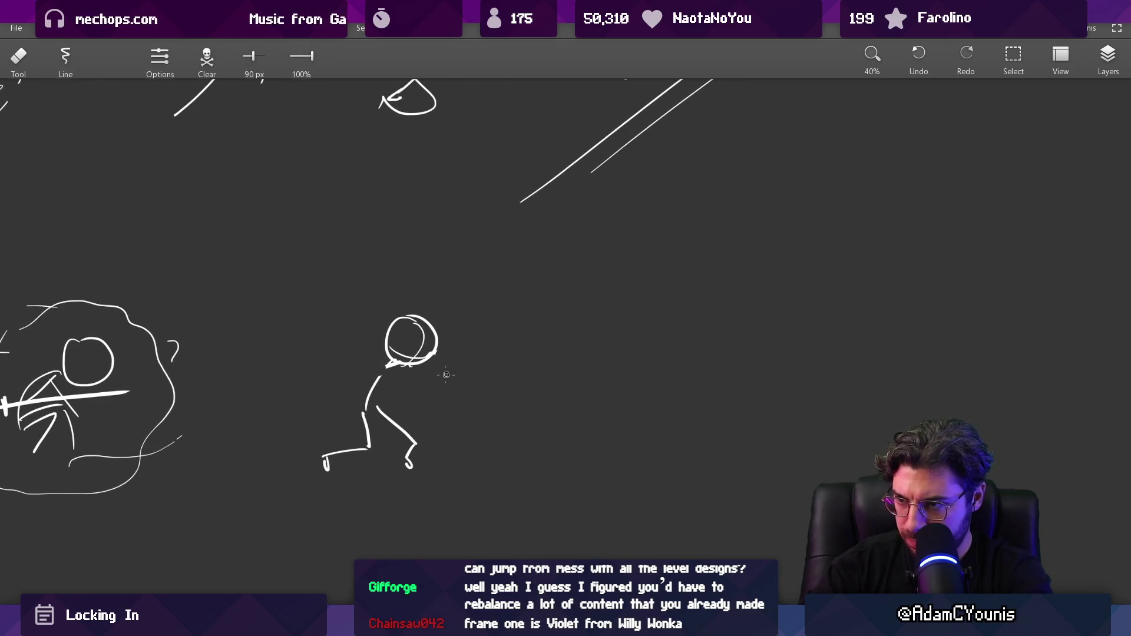
left_click_drag(448, 325, 448, 430)
key("ctrl+z")
mouse_move(446, 325)
left_mouse_down()
mouse_move(419, 403)
mouse_move(455, 349)
mouse_move(418, 413)
left_mouse_up()
key("ctrl+z")
key("ctrl+z")
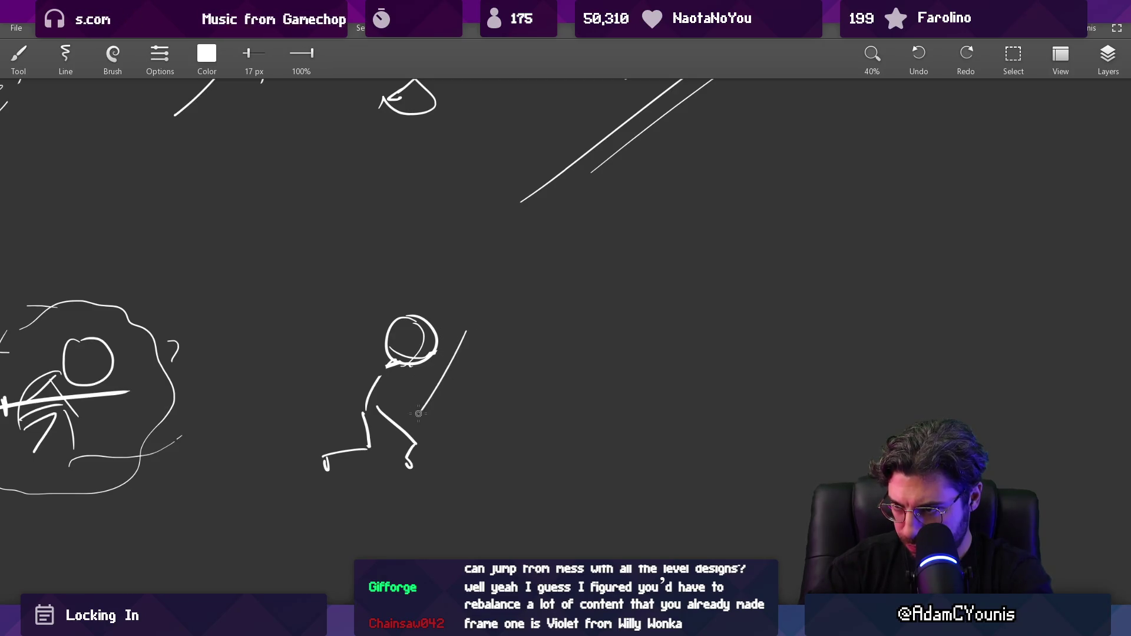
key("ctrl+z")
Redraw both arms across the chest and add a sword blade raised up-right from the hand
left_click_drag(408, 364, 444, 388)
left_click_drag(386, 367, 337, 411)
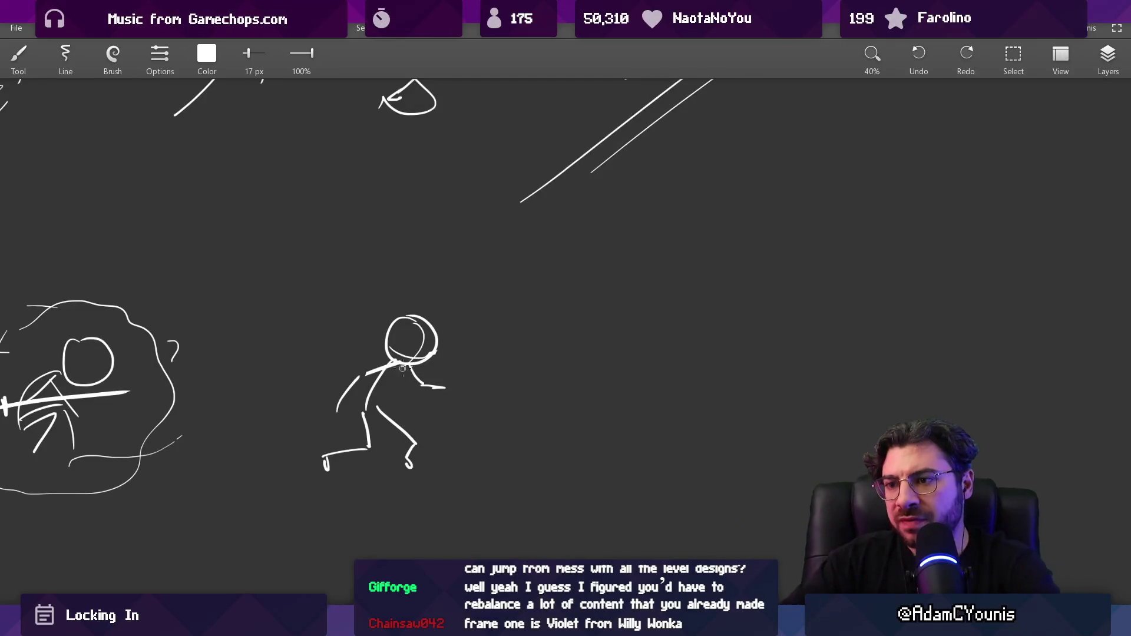
mouse_move(377, 373)
left_mouse_down()
mouse_move(345, 406)
mouse_move(445, 387)
mouse_move(424, 378)
left_mouse_up()
left_click_drag(366, 352, 423, 420)
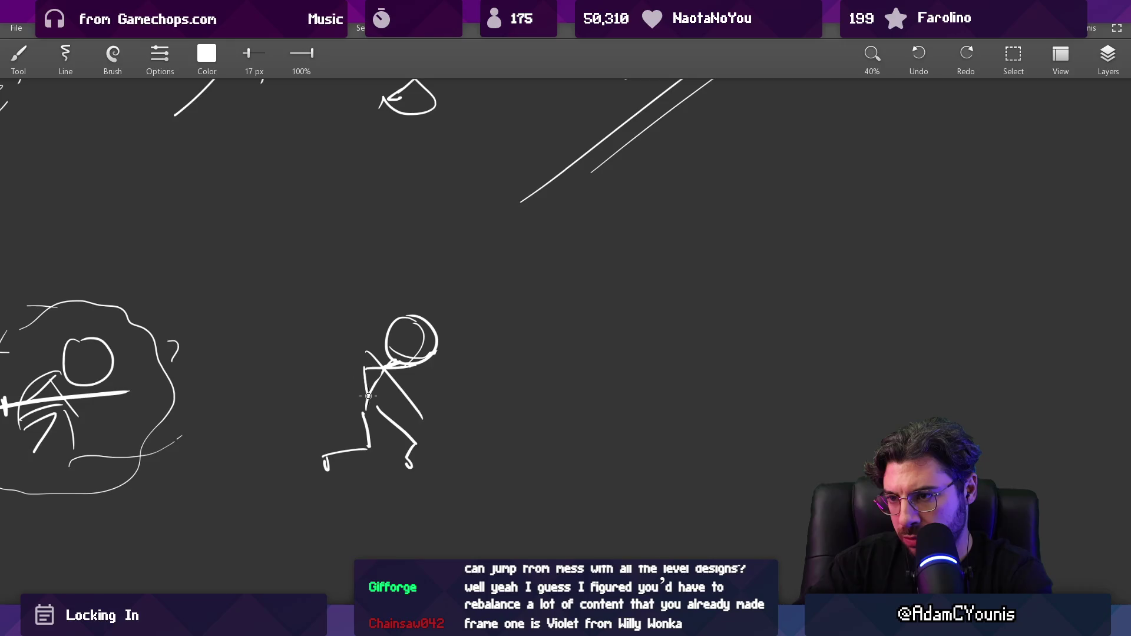
mouse_move(358, 371)
left_mouse_down()
mouse_move(393, 405)
mouse_move(439, 365)
left_mouse_up()
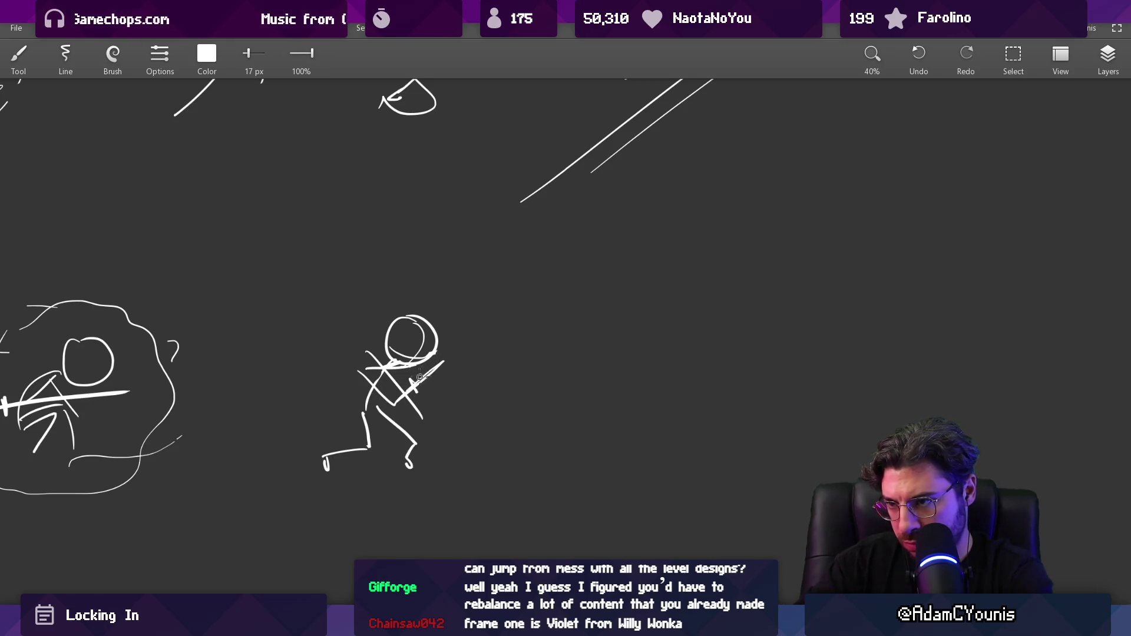
mouse_move(452, 306)
left_mouse_down()
mouse_move(418, 386)
mouse_move(457, 303)
left_mouse_up()
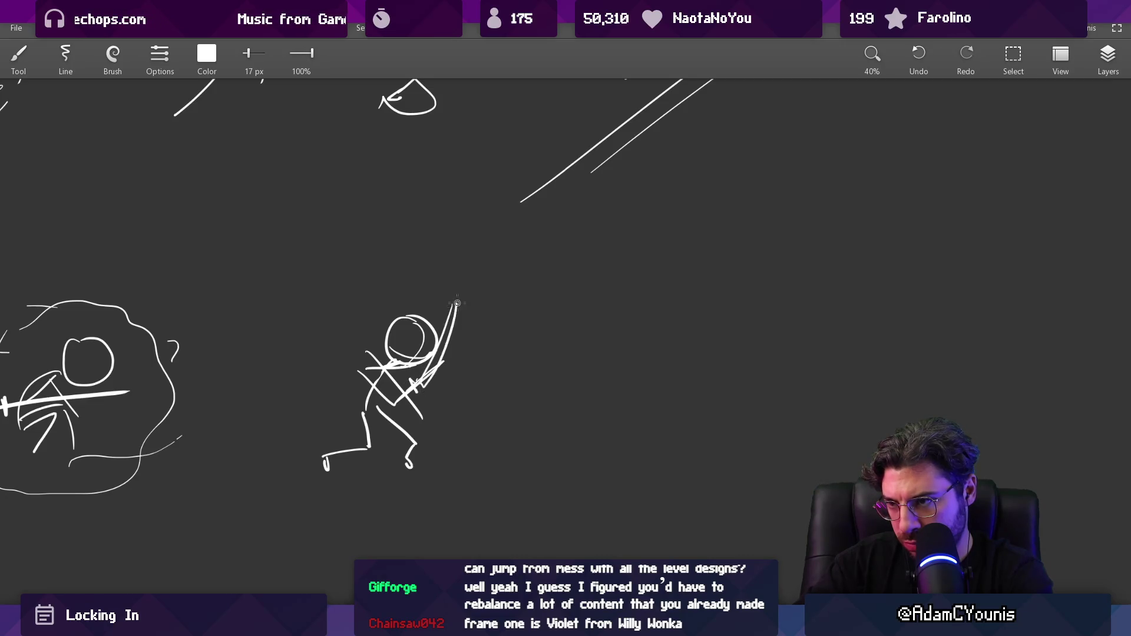
key("e")
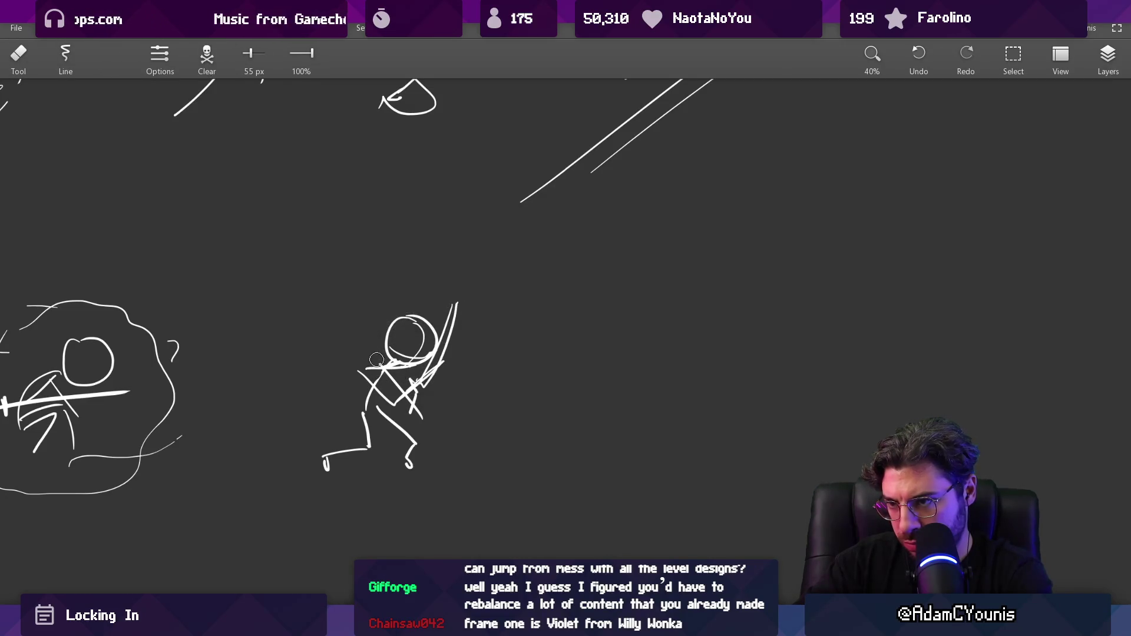
scroll(412, 404, "down", 1)
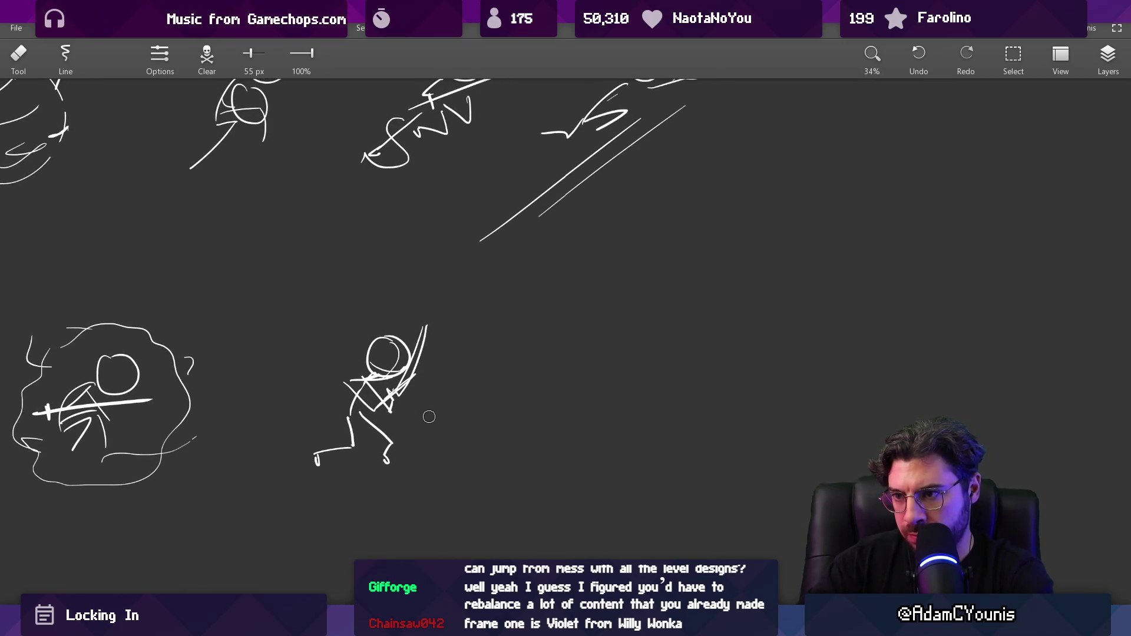
Lasso the stick figure and rotate it about 27° counter-clockwise into a lower lunge
key("l")
mouse_move(365, 313)
left_mouse_down()
mouse_move(424, 468)
mouse_move(411, 401)
mouse_move(450, 328)
mouse_move(468, 323)
mouse_move(471, 353)
left_mouse_up()
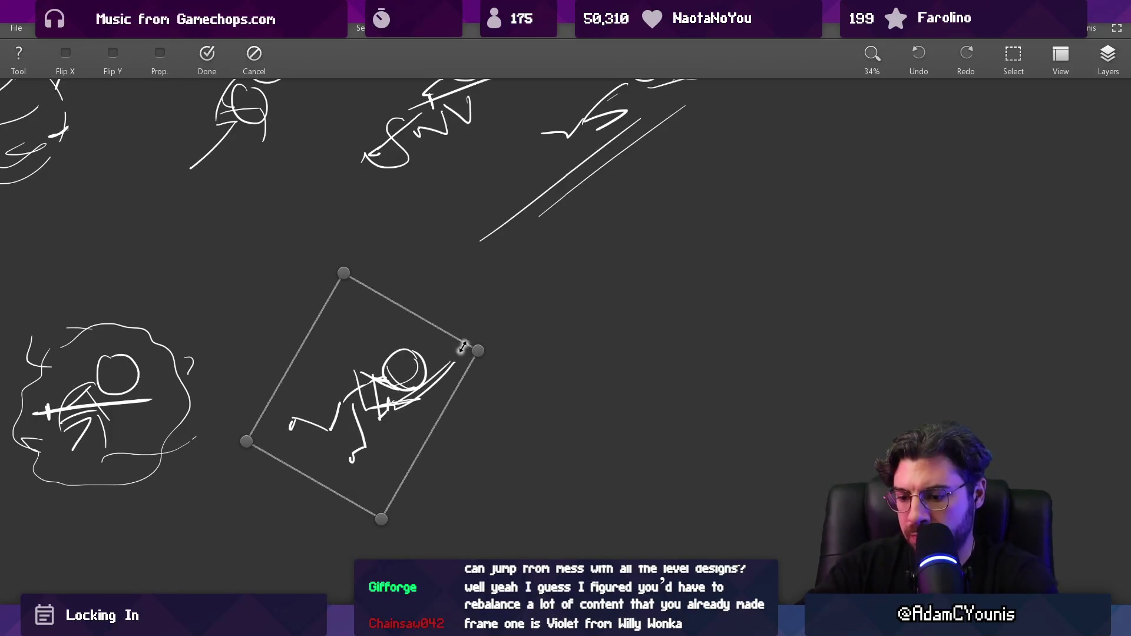
key("Escape")
mouse_move(307, 395)
left_mouse_down()
mouse_move(346, 387)
mouse_move(369, 421)
mouse_move(247, 412)
mouse_move(306, 394)
left_mouse_up()
left_click_drag(405, 361, 363, 327)
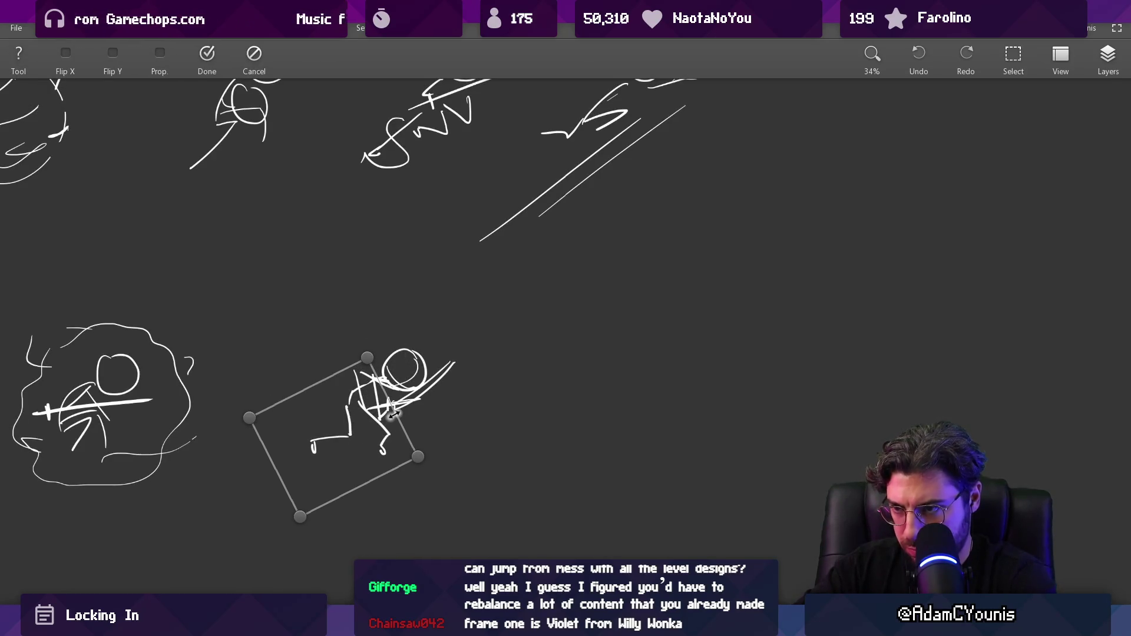
key("Return")
Erase the slash strokes beside the head and redraw the rotated figure's body line
key("e")
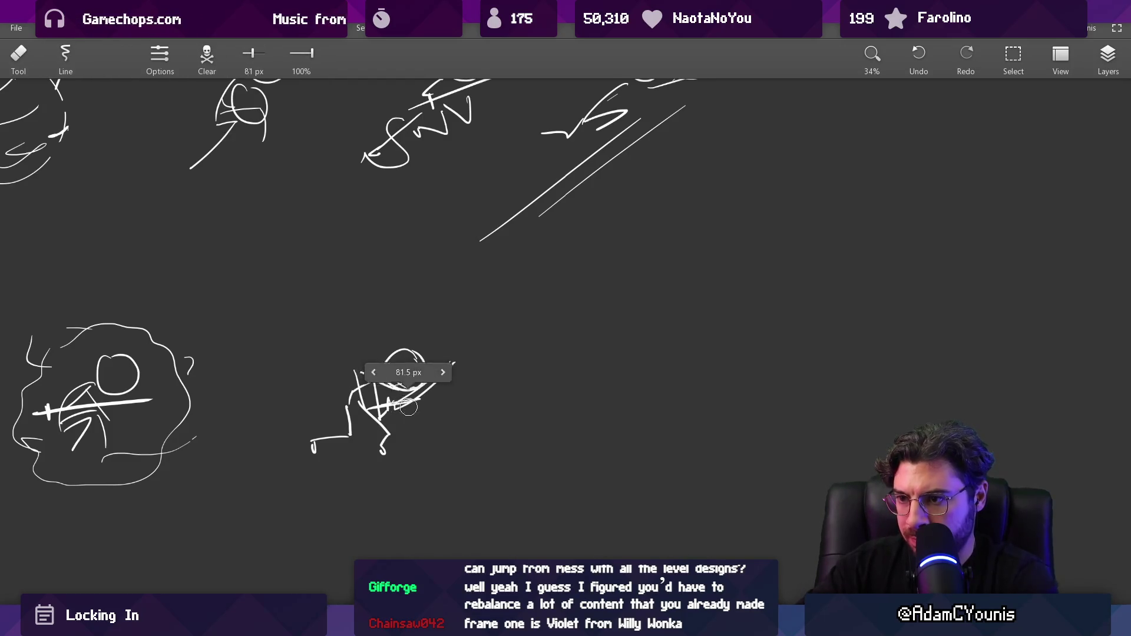
mouse_move(420, 403)
left_mouse_down()
mouse_move(469, 359)
mouse_move(404, 435)
mouse_move(422, 407)
mouse_move(353, 377)
mouse_move(359, 398)
mouse_move(396, 423)
left_mouse_up()
key("b")
key("e")
key("b")
key("ctrl+z")
mouse_move(375, 384)
left_mouse_down()
mouse_move(359, 400)
mouse_move(403, 423)
mouse_move(433, 418)
mouse_move(417, 395)
mouse_move(433, 407)
left_mouse_up()
key("ctrl+z")
left_click_drag(443, 397, 457, 384)
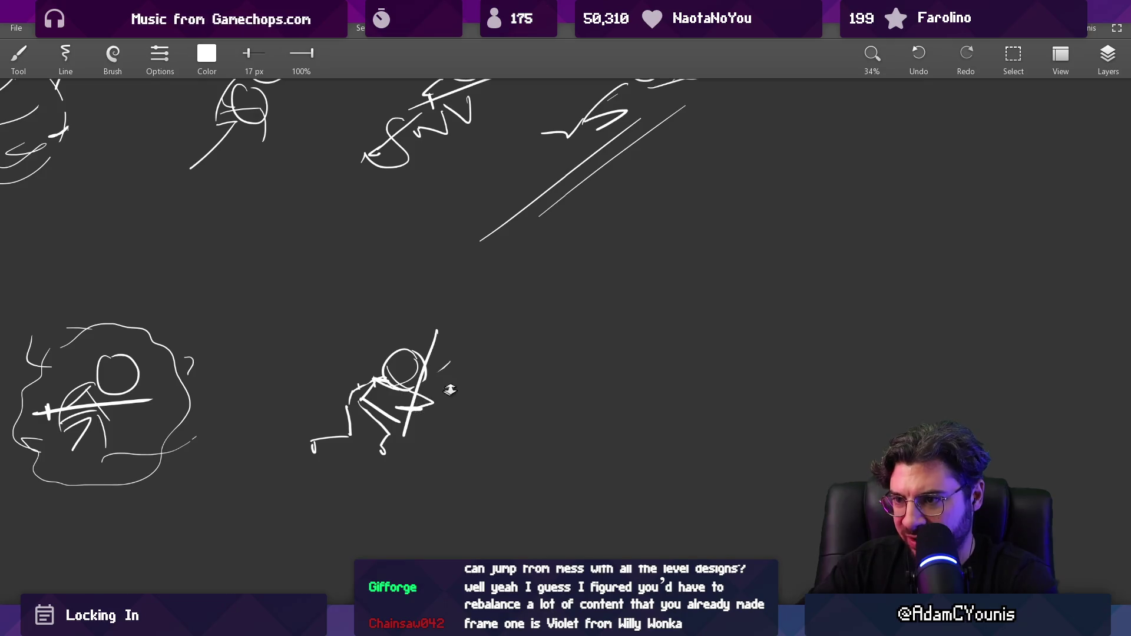
scroll(436, 425, "down", 3)
scroll(437, 425, "up", 3)
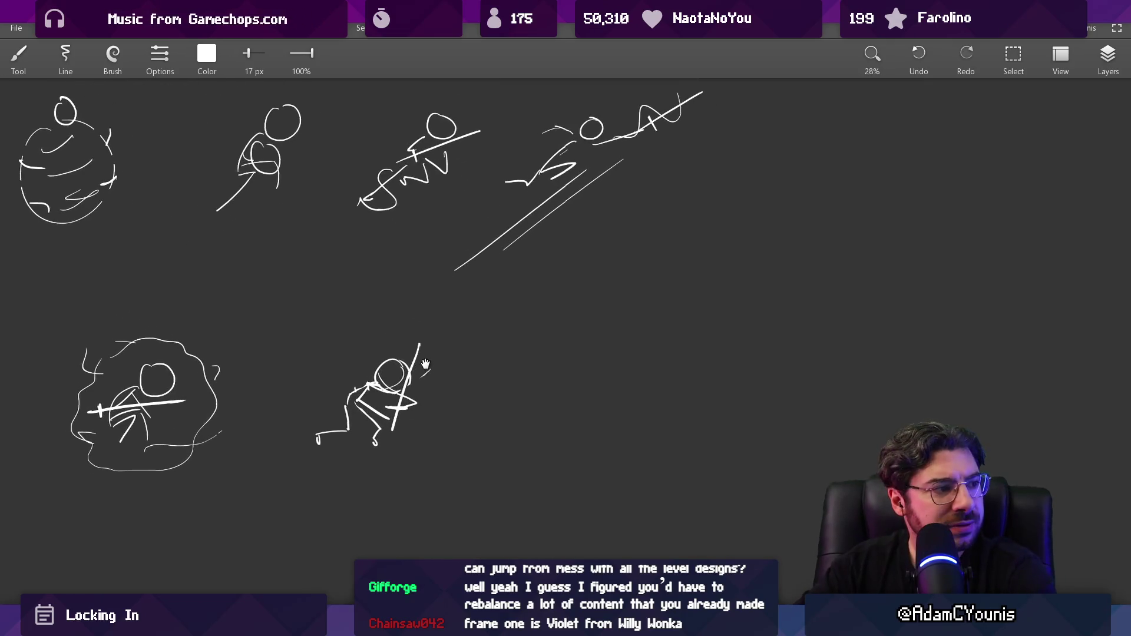
Pan to empty space on the right and start a new sword sketch with a crossguard
mouse_move(348, 382)
left_mouse_down()
mouse_move(502, 386)
mouse_move(425, 382)
left_mouse_up()
mouse_move(530, 412)
left_mouse_down()
mouse_move(462, 391)
mouse_move(462, 363)
left_mouse_up()
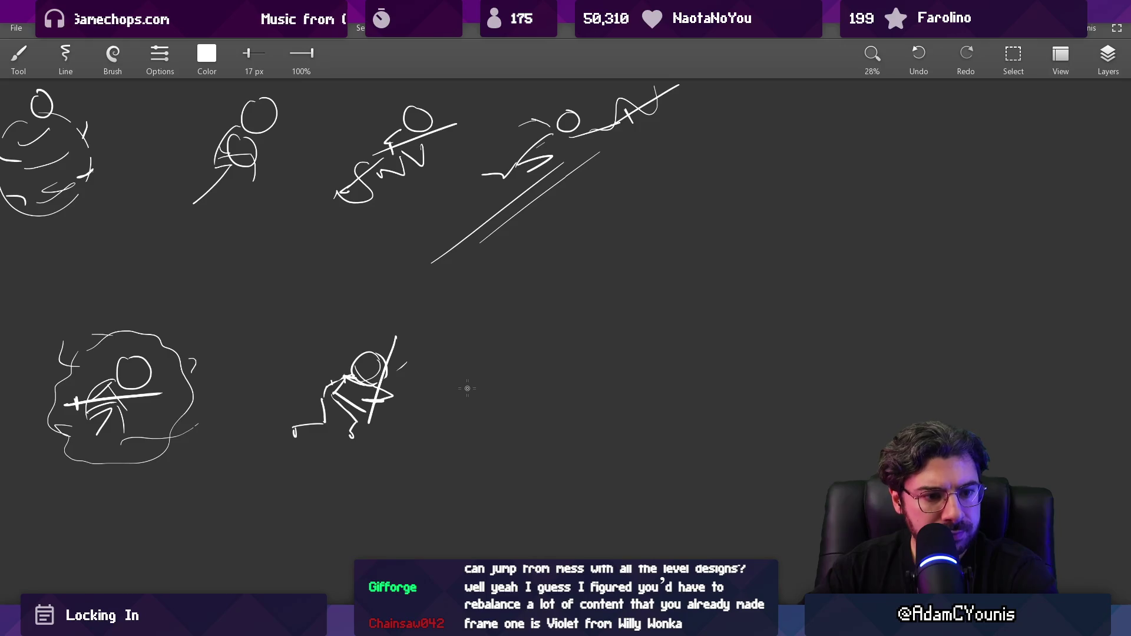
mouse_move(462, 350)
left_mouse_down()
mouse_move(443, 381)
mouse_move(444, 358)
mouse_move(499, 410)
left_mouse_up()
mouse_move(479, 361)
left_mouse_down()
mouse_move(496, 356)
mouse_move(489, 342)
mouse_move(533, 330)
mouse_move(517, 317)
mouse_move(521, 393)
left_mouse_up()
key("ctrl+z")
key("ctrl+z")
Draw the third figure's arm and both legs below its small head
scroll(527, 370, "up", 3)
left_click_drag(472, 338, 531, 361)
mouse_move(518, 398)
left_mouse_down()
mouse_move(452, 408)
mouse_move(462, 449)
left_mouse_up()
mouse_move(499, 414)
left_mouse_down()
mouse_move(525, 458)
mouse_move(512, 462)
left_mouse_up()
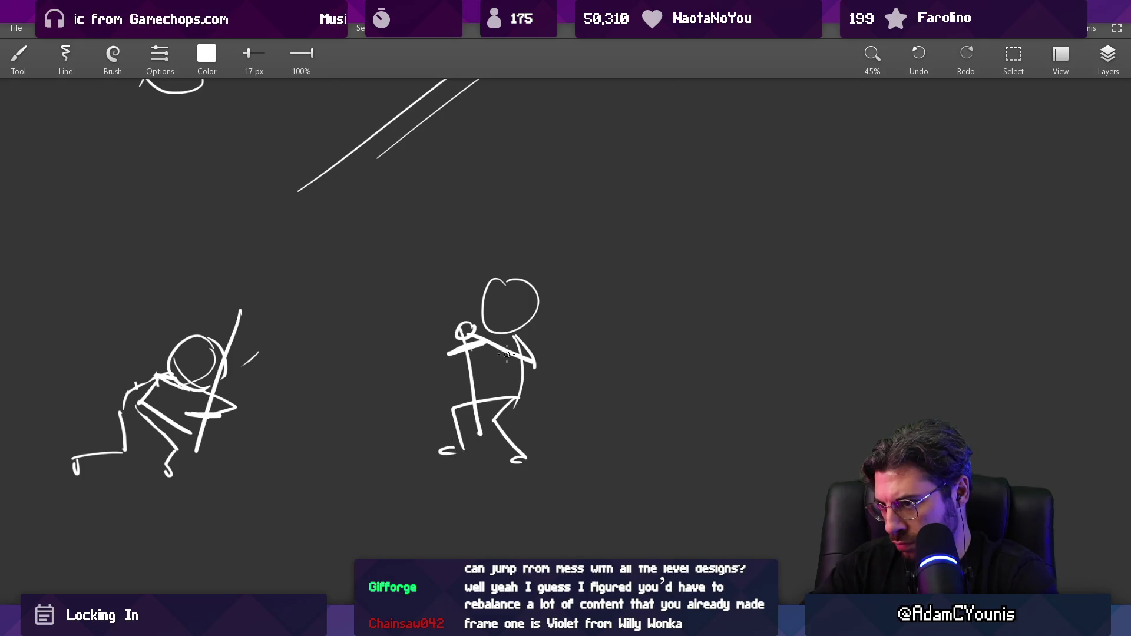
mouse_move(515, 336)
left_mouse_down()
mouse_move(559, 371)
mouse_move(564, 394)
left_mouse_up()
key("ctrl+z")
Lasso the figure's left limb, rotate it counter-clockwise and move it up-right
key("l")
mouse_move(436, 352)
left_mouse_down()
mouse_move(486, 354)
mouse_move(480, 442)
mouse_move(469, 414)
mouse_move(480, 386)
mouse_move(454, 343)
left_mouse_up()
left_click_drag(533, 327, 507, 297)
left_click_drag(464, 385, 487, 378)
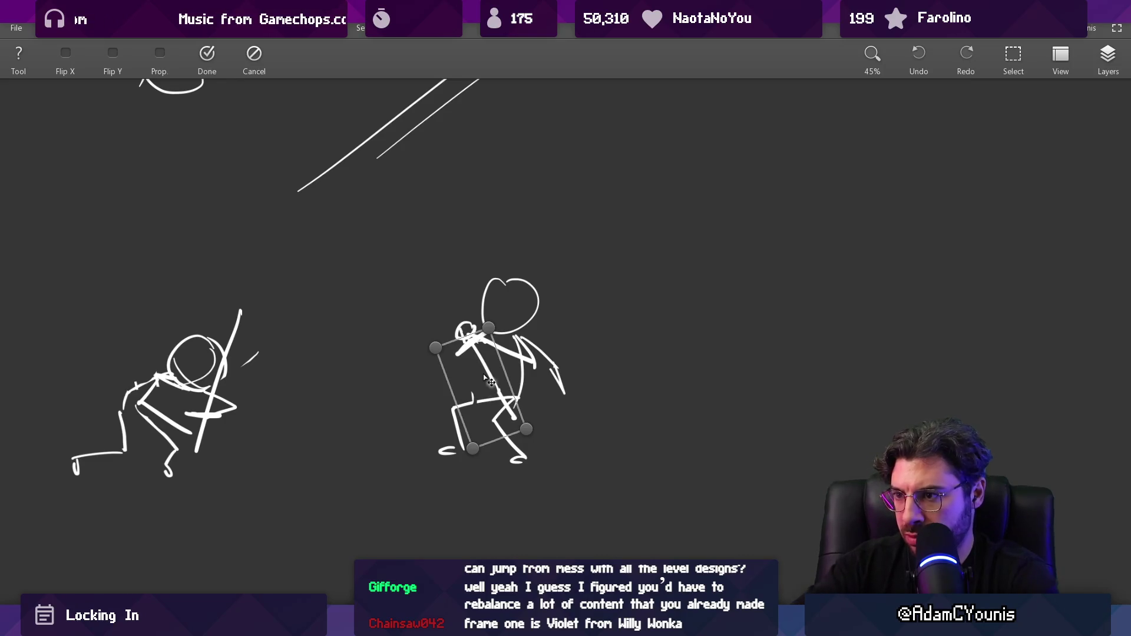
key("Return")
Add a thick diagonal sword blade from shoulder to knee, plus guide lines through the head
left_click_drag(476, 350, 527, 439)
key("e")
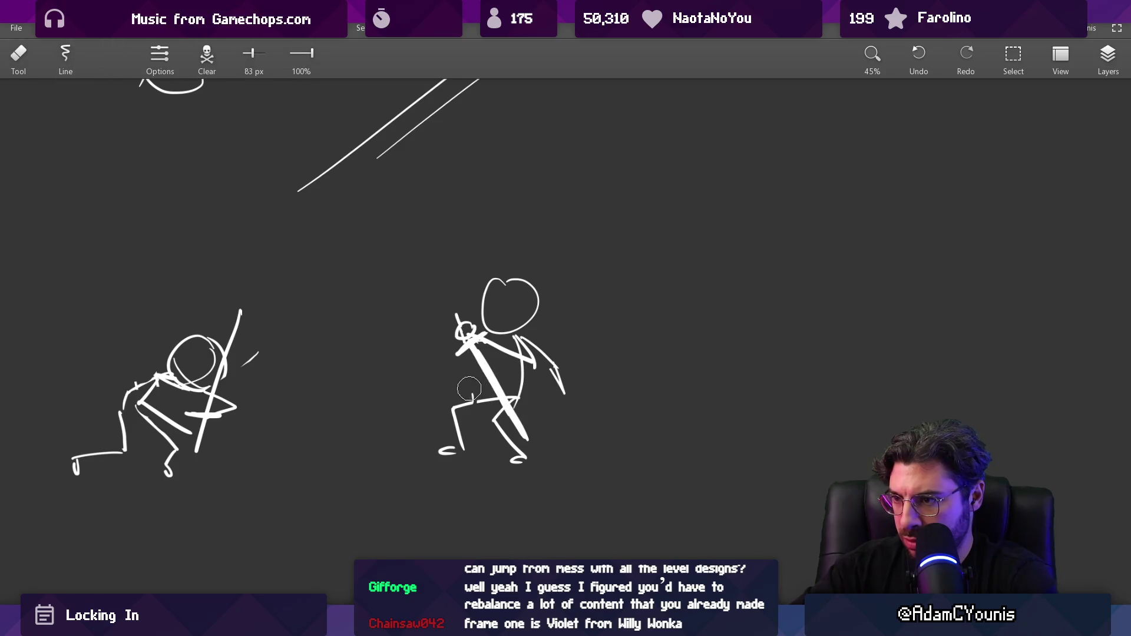
key("b")
mouse_move(507, 281)
left_mouse_down()
mouse_move(511, 326)
mouse_move(520, 310)
left_mouse_up()
scroll(534, 289, "down", 3)
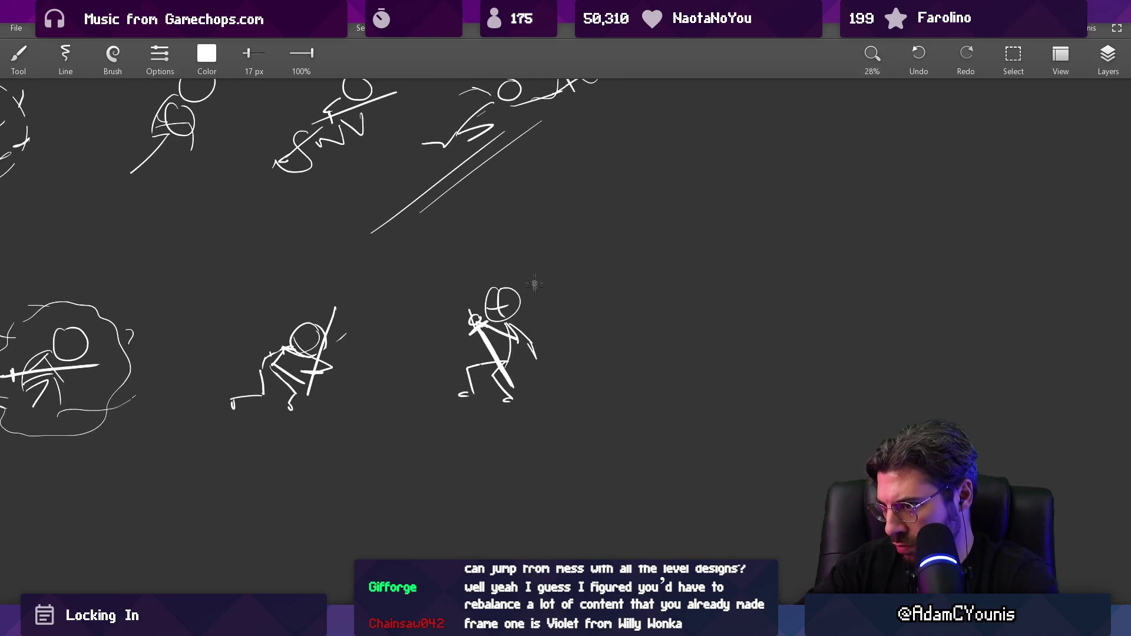
scroll(541, 330, "up", 4)
Erase part of the arm strokes and redo the forearm as a longer arm
key("e")
mouse_move(461, 319)
left_mouse_down()
mouse_move(458, 333)
mouse_move(530, 373)
mouse_move(477, 295)
mouse_move(513, 331)
mouse_move(515, 356)
mouse_move(475, 298)
mouse_move(522, 337)
mouse_move(530, 372)
left_mouse_up()
key("b")
key("b")
key("e")
key("b")
scroll(552, 333, "down", 5)
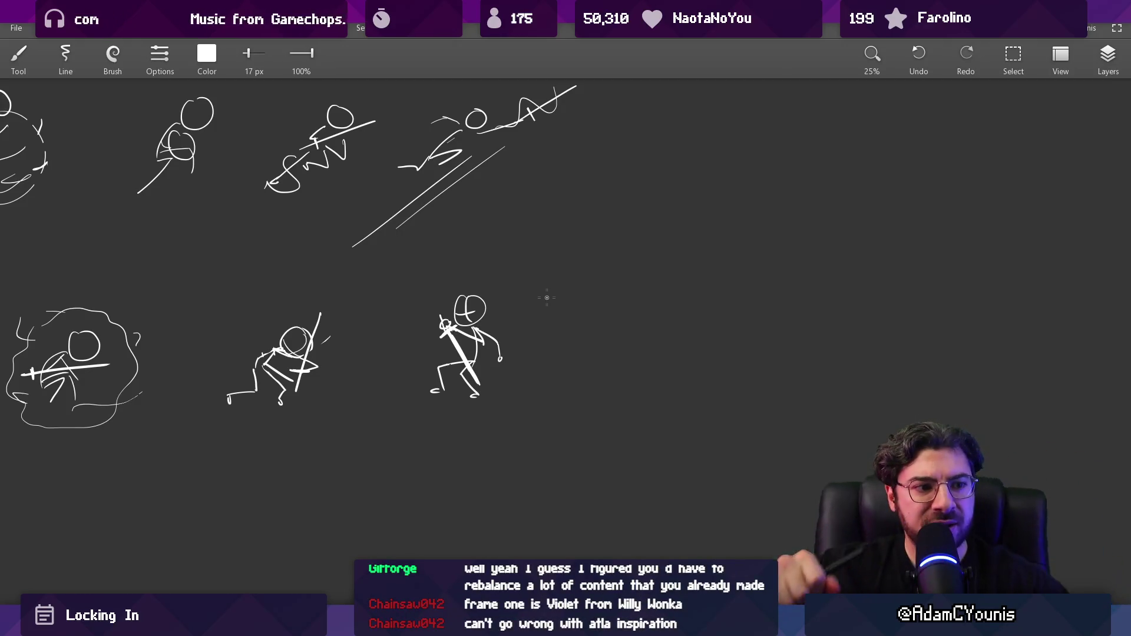
Erase the right sword figure's left leg and redraw it with the brush
left_click_drag(402, 366, 459, 379)
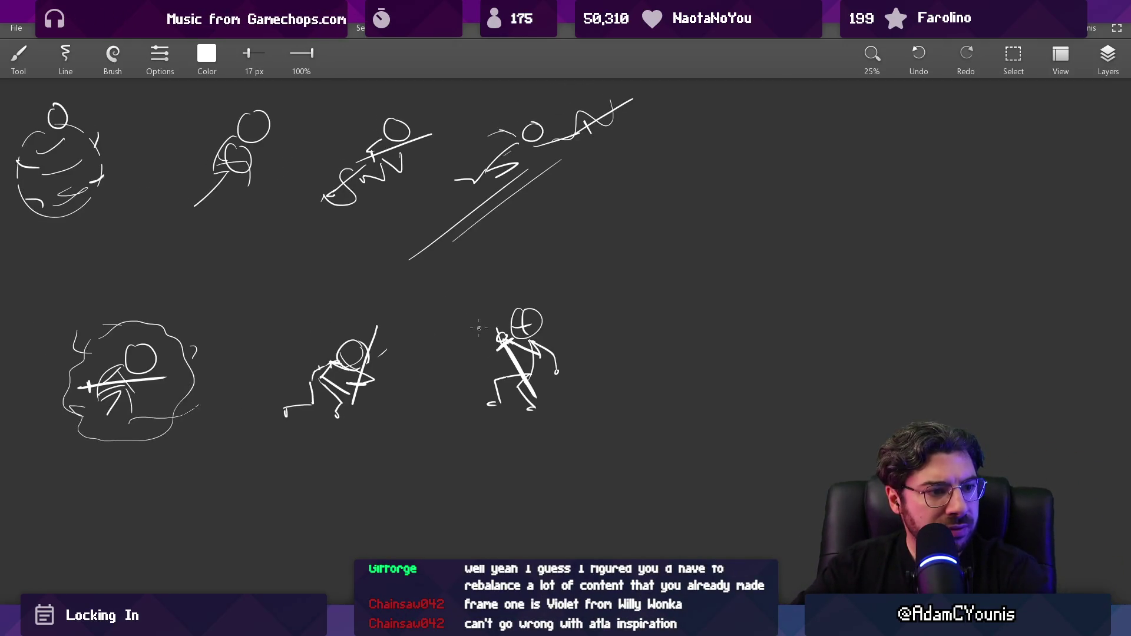
left_click_drag(434, 331, 495, 337)
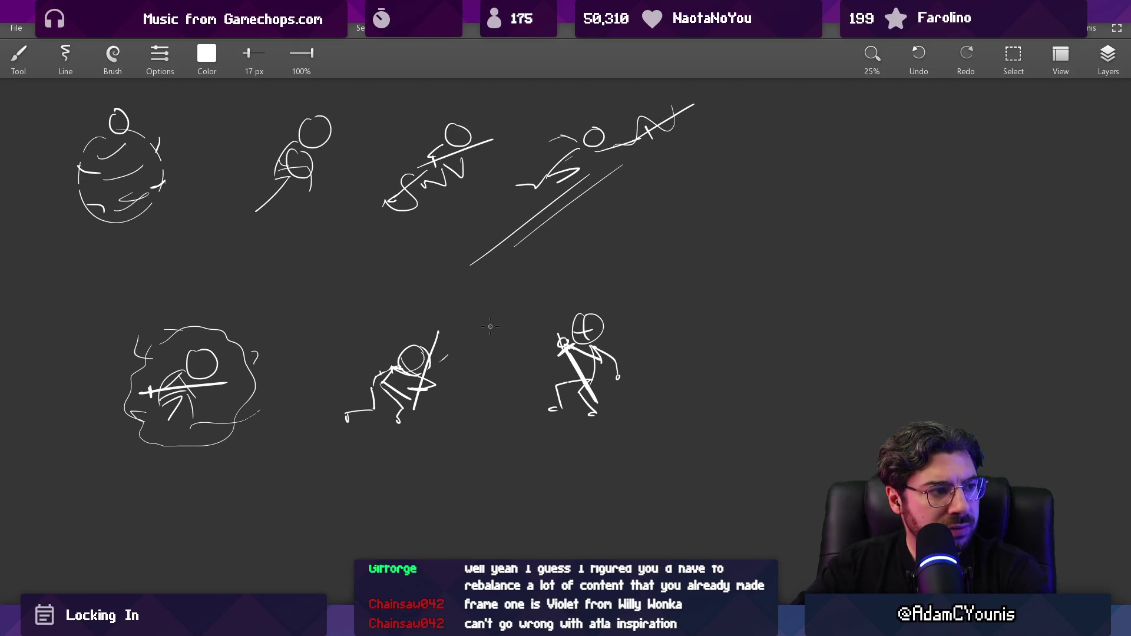
scroll(550, 392, "up", 2)
key("e")
mouse_move(551, 412)
left_mouse_down()
mouse_move(567, 364)
mouse_move(588, 378)
mouse_move(547, 427)
left_mouse_up()
key("b")
left_click_drag(583, 341, 579, 405)
key("ctrl+z")
mouse_move(583, 348)
left_mouse_down()
mouse_move(600, 403)
mouse_move(581, 411)
left_mouse_up()
Try a wavy stroke and an arrow above the figure's head, then undo them
scroll(623, 361, "down", 3)
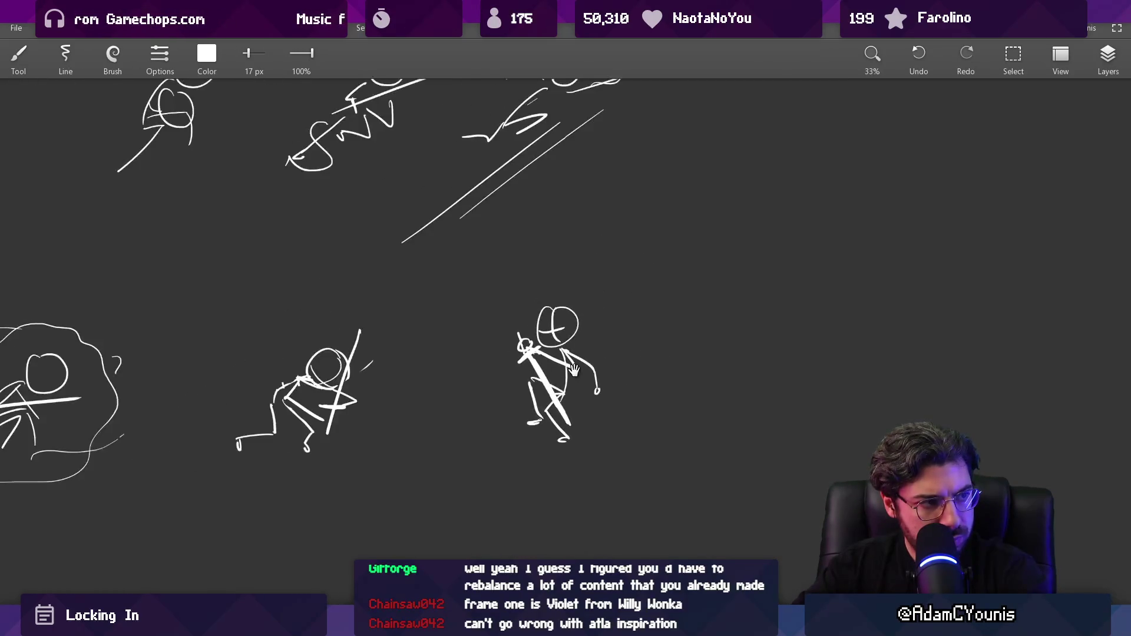
scroll(519, 356, "up", 1)
left_click_drag(519, 356, 590, 349)
mouse_move(510, 301)
left_mouse_down()
mouse_move(450, 305)
mouse_move(743, 264)
mouse_move(774, 276)
left_mouse_up()
left_click_drag(677, 322, 610, 328)
key("ctrl+z")
key("ctrl+z")
key("ctrl+z")
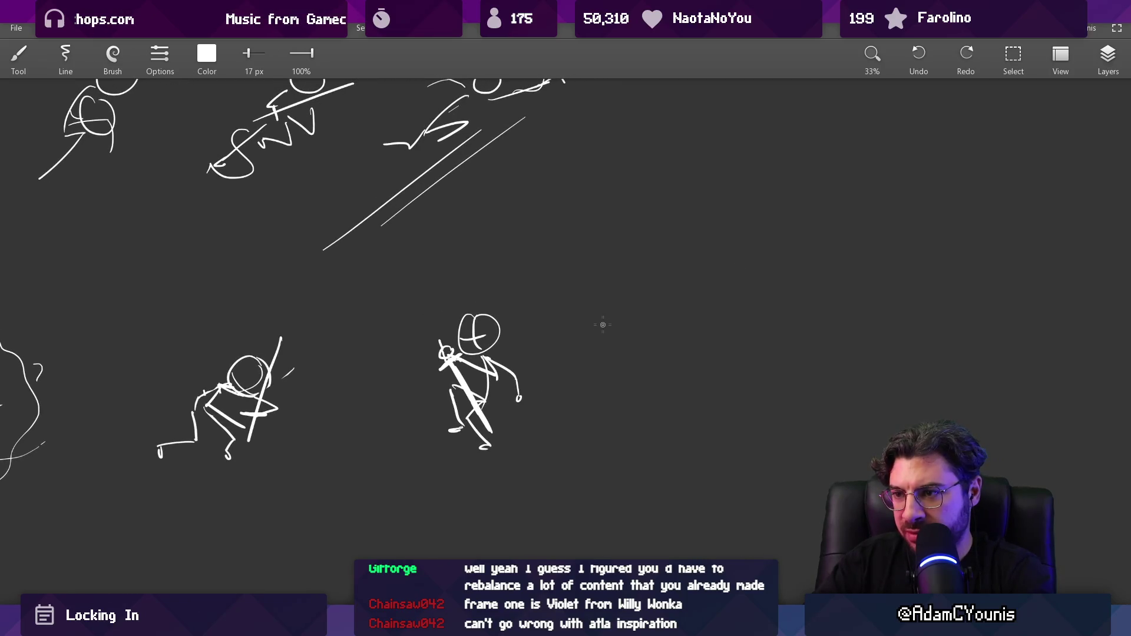
Erase the middle crouching sword figure and lasso-move the right figure left into its place
left_click_drag(528, 384, 561, 370)
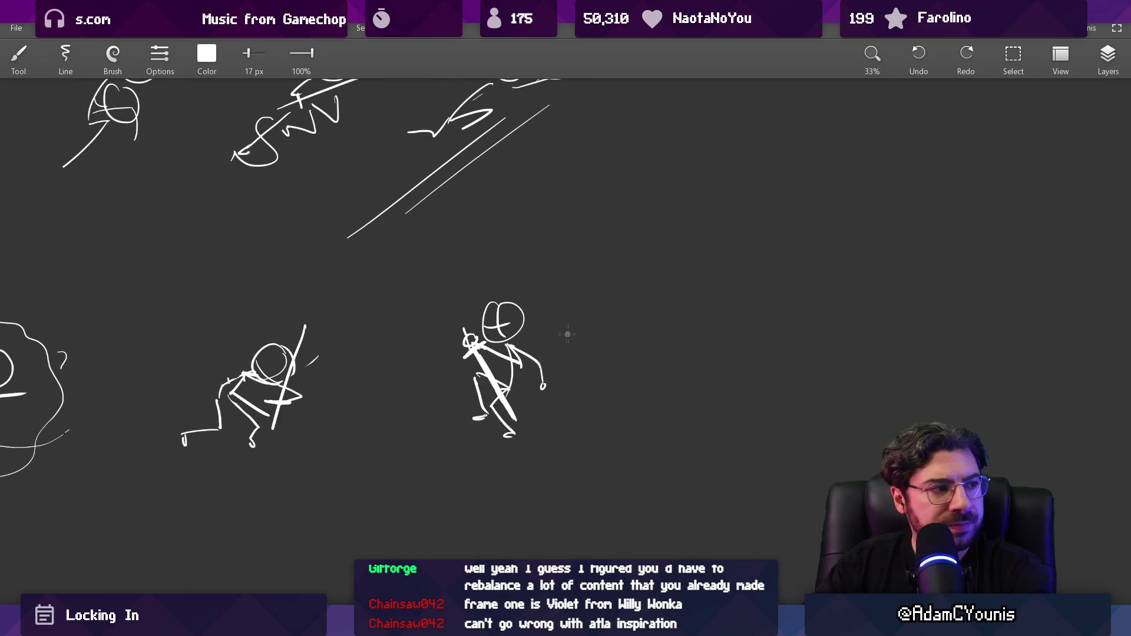
scroll(568, 334, "down", 3)
scroll(542, 359, "up", 3)
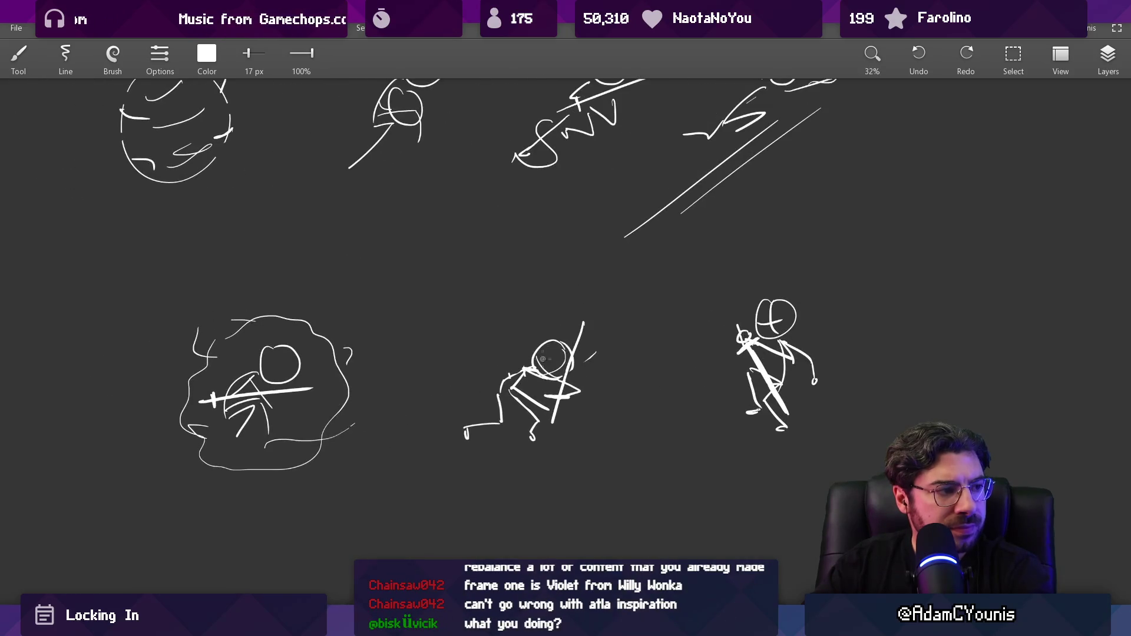
key("e")
mouse_move(562, 332)
left_mouse_down()
mouse_move(561, 396)
mouse_move(470, 429)
left_mouse_up()
key("l")
mouse_move(799, 275)
left_mouse_down()
mouse_move(812, 456)
mouse_move(799, 276)
left_mouse_up()
left_click_drag(770, 365, 478, 390)
key("Escape")
Draw a loose loop around the sword figure, then lasso-move both about 90 px right
key("b")
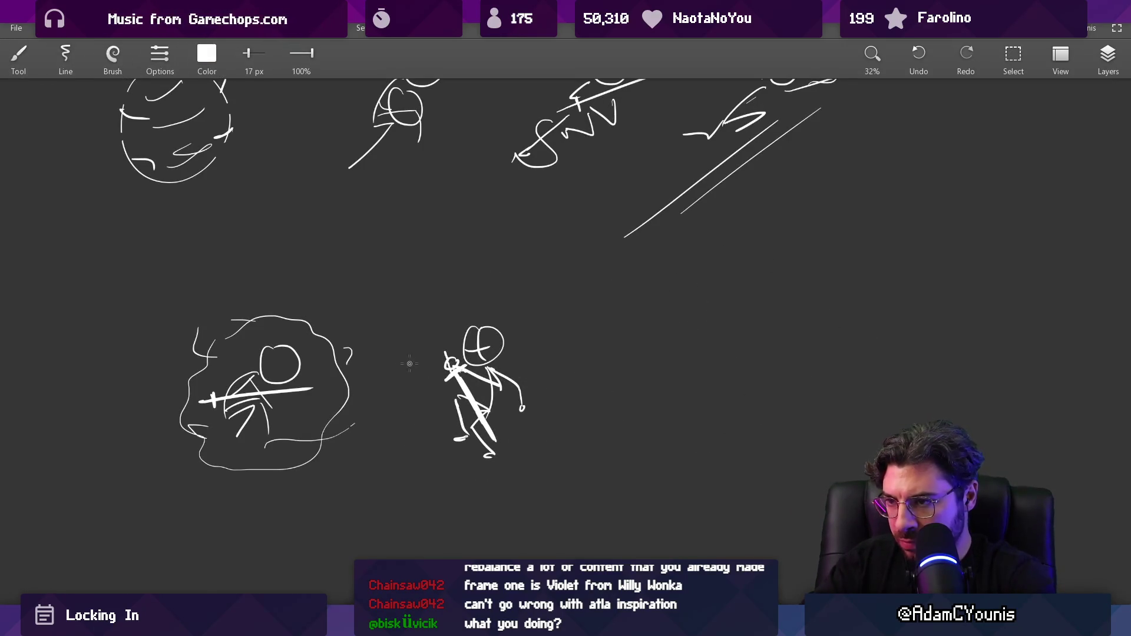
left_click_drag(409, 372, 410, 415)
mouse_move(516, 433)
left_mouse_down()
mouse_move(569, 410)
mouse_move(578, 346)
left_mouse_up()
key("ctrl+z")
key("ctrl+z")
mouse_move(417, 379)
left_mouse_down()
mouse_move(401, 410)
mouse_move(544, 467)
mouse_move(539, 327)
left_mouse_up()
key("ctrl+z")
mouse_move(464, 305)
left_mouse_down()
mouse_move(422, 454)
mouse_move(569, 422)
mouse_move(536, 318)
mouse_move(471, 305)
mouse_move(466, 347)
left_mouse_up()
key("l")
mouse_move(407, 304)
left_mouse_down()
mouse_move(353, 412)
mouse_move(413, 304)
left_mouse_up()
left_click_drag(410, 364, 462, 364)
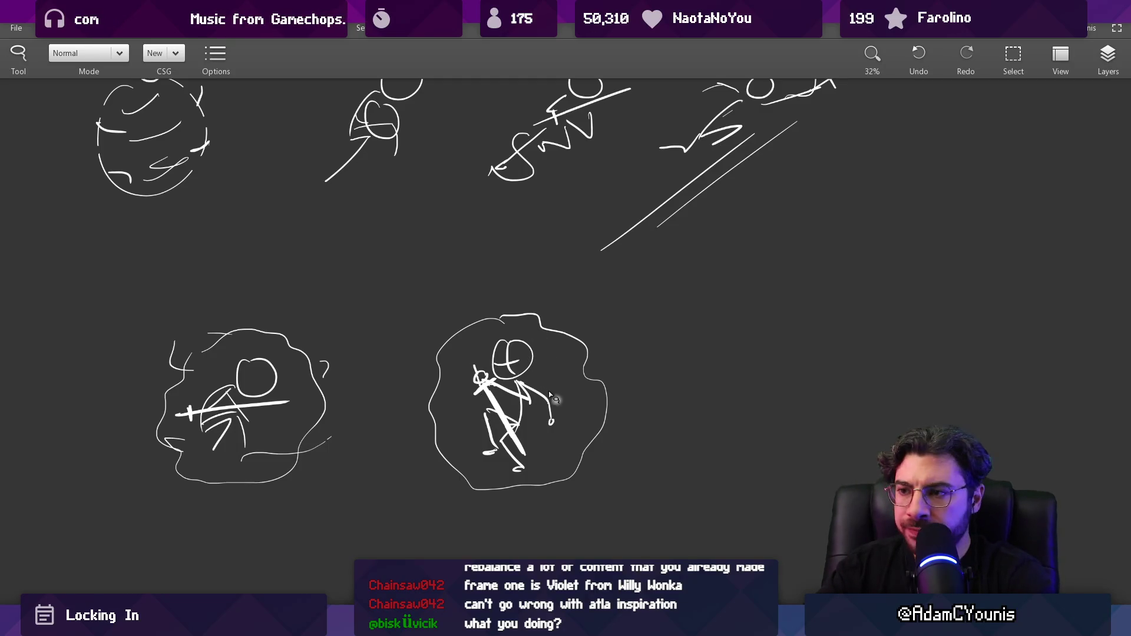
key("e")
mouse_move(457, 472)
left_mouse_down()
mouse_move(448, 466)
mouse_move(512, 495)
mouse_move(588, 468)
mouse_move(609, 343)
mouse_move(498, 307)
mouse_move(433, 372)
mouse_move(448, 424)
left_mouse_up()
scroll(515, 424, "down", 4)
scroll(530, 371, "up", 4)
key("l")
mouse_move(475, 310)
left_mouse_down()
mouse_move(568, 389)
mouse_move(554, 395)
left_mouse_up()
left_click_drag(552, 395, 534, 408)
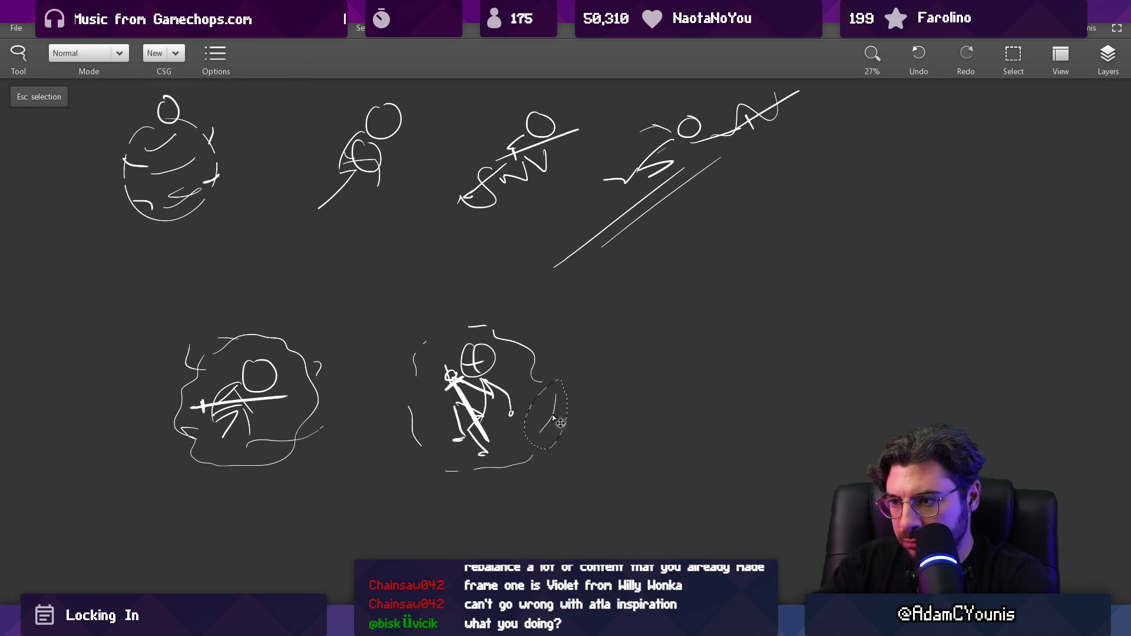
mouse_move(433, 465)
left_mouse_down()
mouse_move(545, 465)
mouse_move(466, 489)
mouse_move(475, 460)
left_mouse_up()
mouse_move(416, 397)
left_mouse_down()
mouse_move(393, 439)
mouse_move(433, 442)
left_mouse_up()
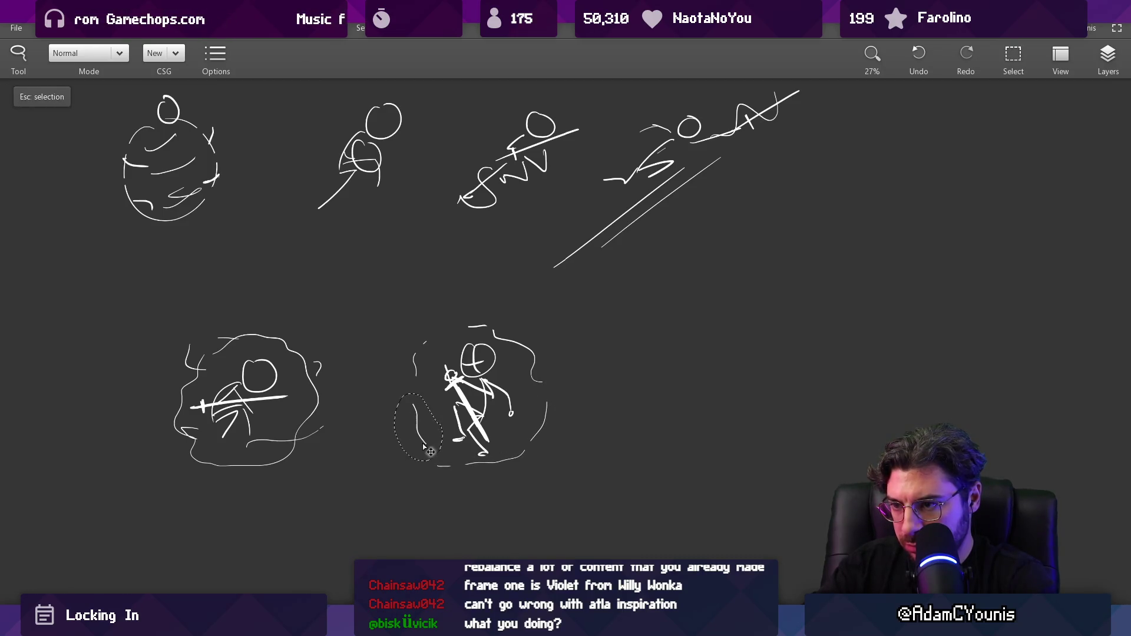
key("b")
mouse_move(419, 376)
left_mouse_down()
mouse_move(430, 343)
mouse_move(484, 326)
left_mouse_up()
key("e")
key("b")
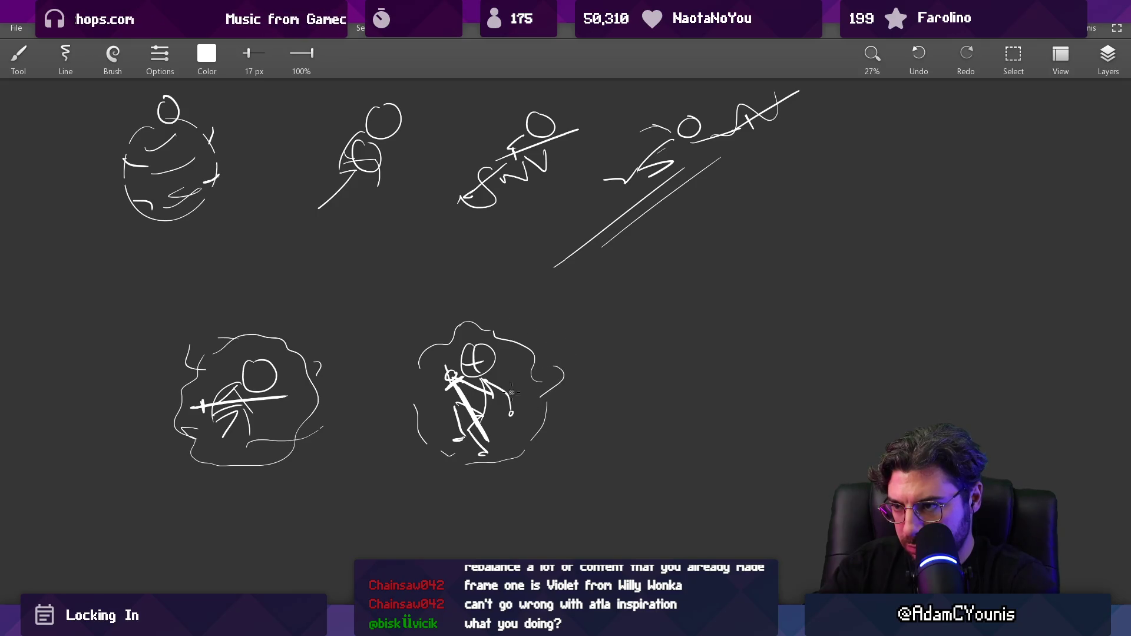
mouse_move(394, 415)
left_mouse_down()
mouse_move(433, 419)
mouse_move(394, 416)
mouse_move(401, 407)
left_mouse_up()
key("ctrl+z")
left_click_drag(548, 369, 537, 391)
key("ctrl+z")
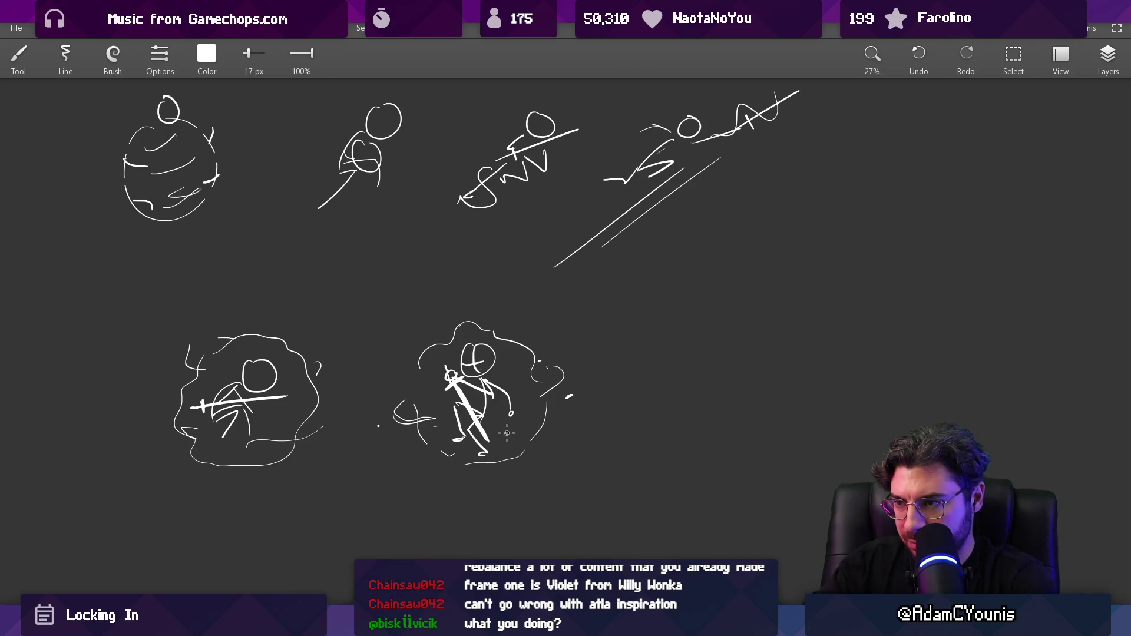
scroll(500, 357, "down", 2)
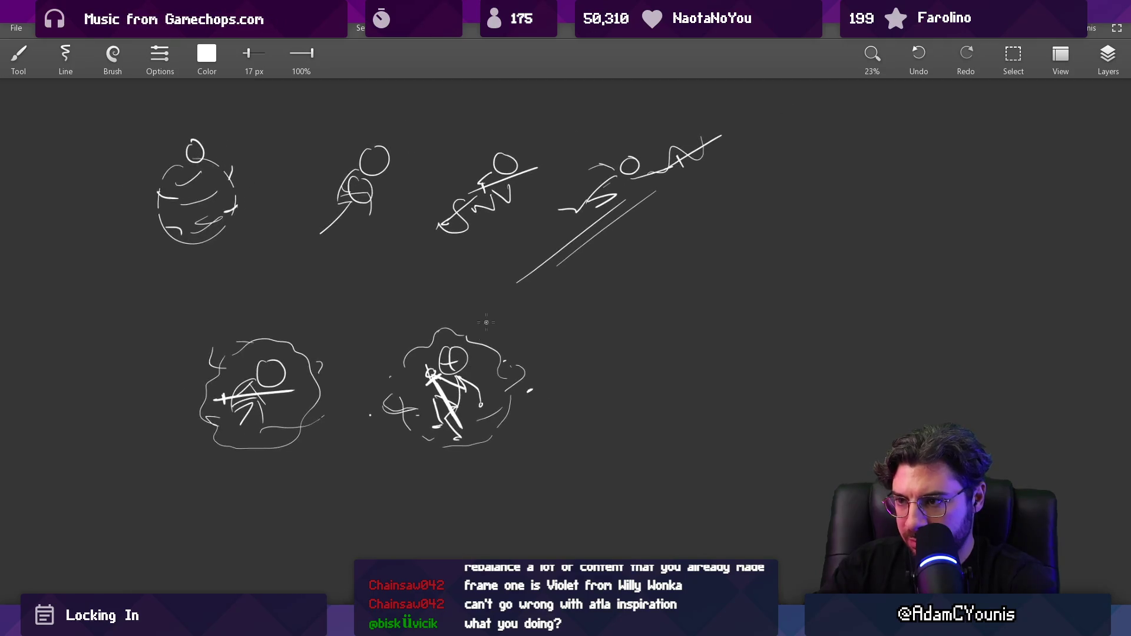
scroll(500, 307, "up", 5)
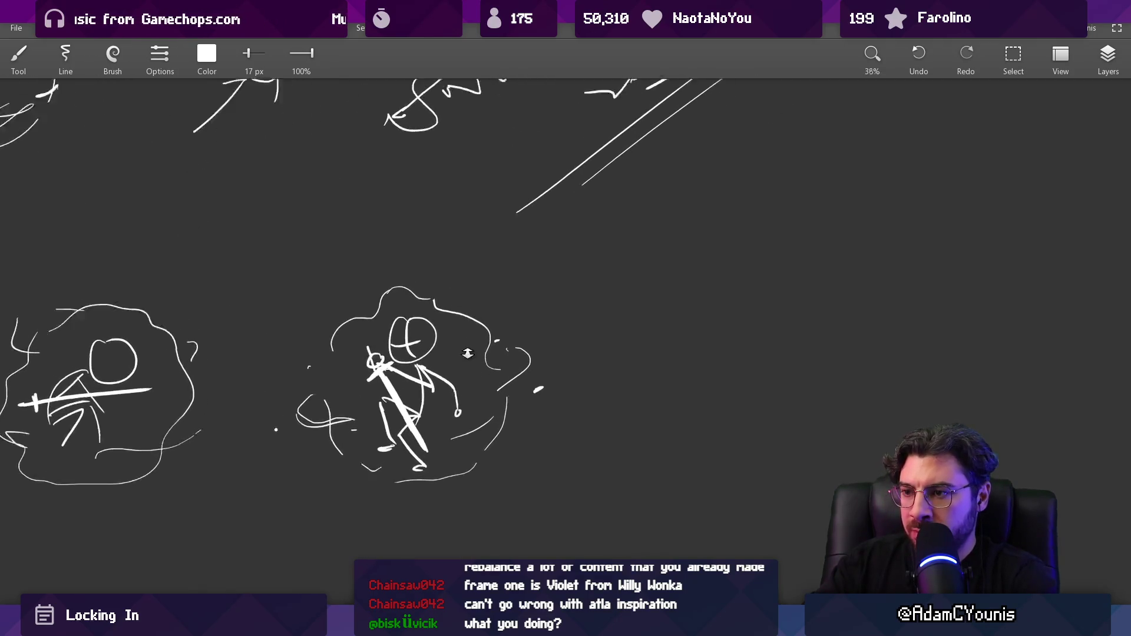
scroll(359, 460, "down", 3)
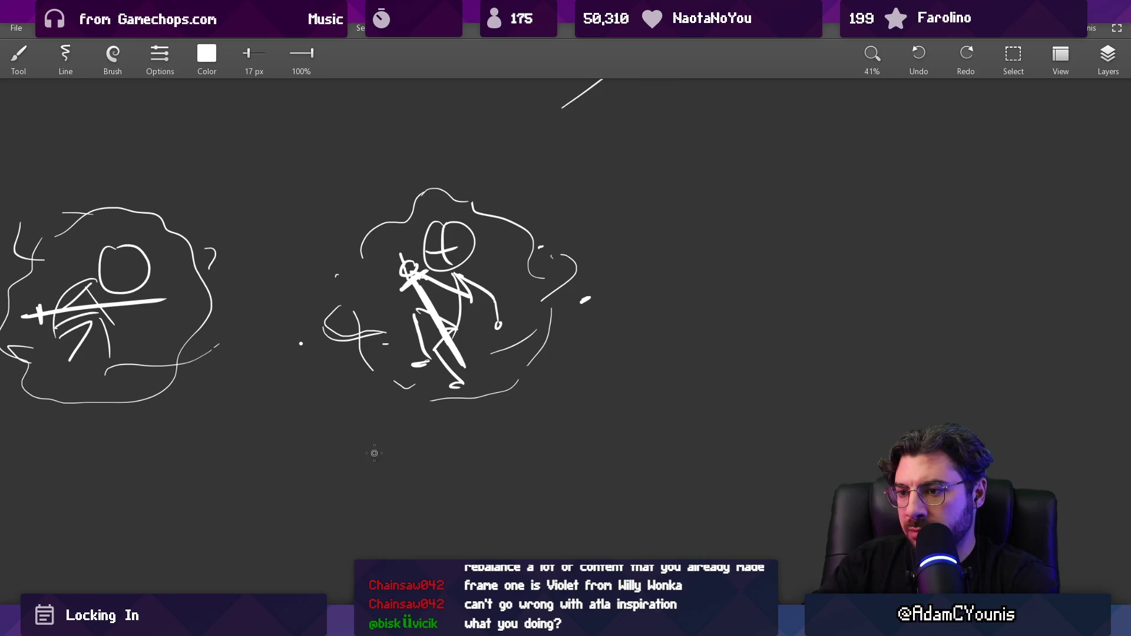
Handwrite 'dark blue', 'light blue' and 'white' with arrows under the cloud-wrapped sword figure
left_click_drag(354, 462, 512, 456)
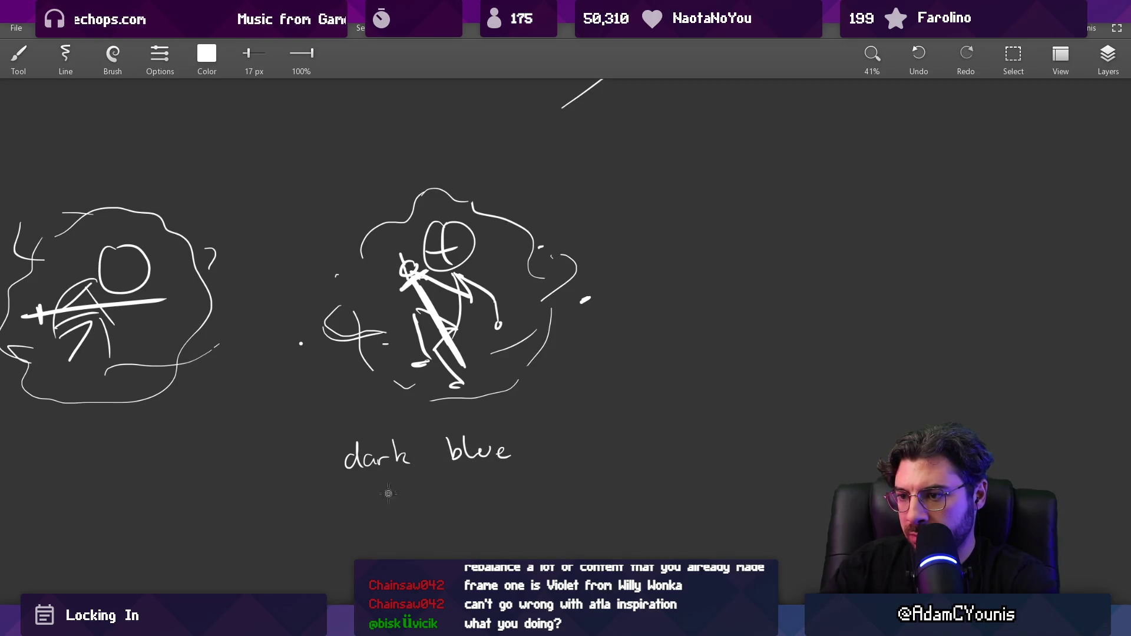
scroll(388, 493, "down", 2)
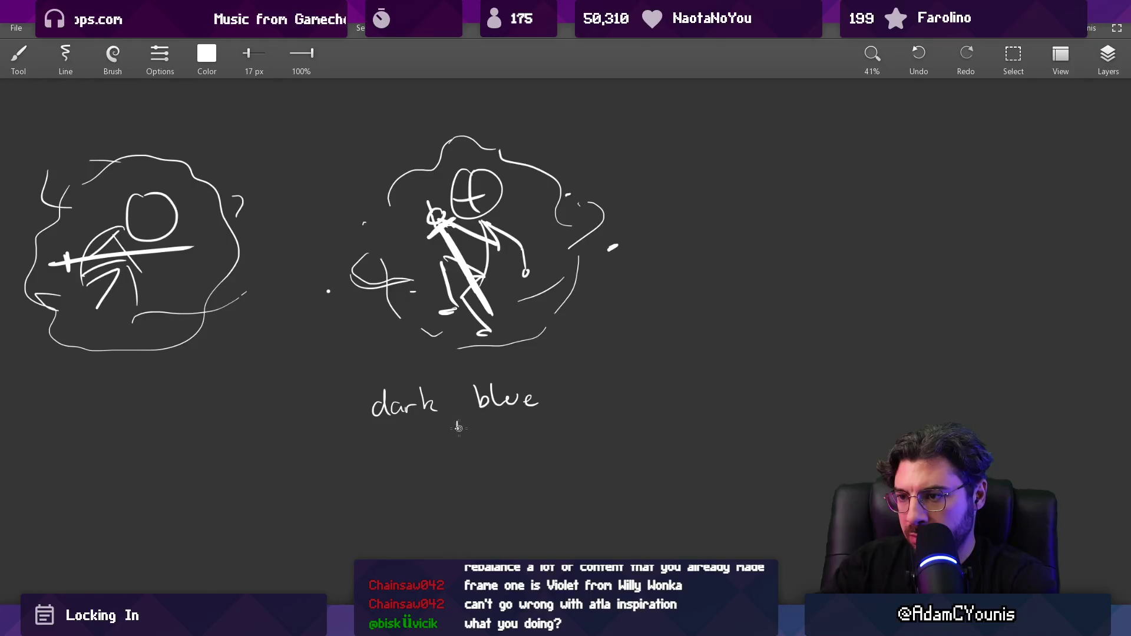
mouse_move(423, 455)
left_mouse_down()
mouse_move(451, 459)
mouse_move(474, 442)
mouse_move(505, 453)
mouse_move(558, 448)
left_mouse_up()
scroll(531, 454, "down", 1)
mouse_move(466, 452)
left_mouse_down()
mouse_move(463, 495)
mouse_move(480, 476)
mouse_move(519, 498)
left_mouse_up()
scroll(529, 486, "down", 3)
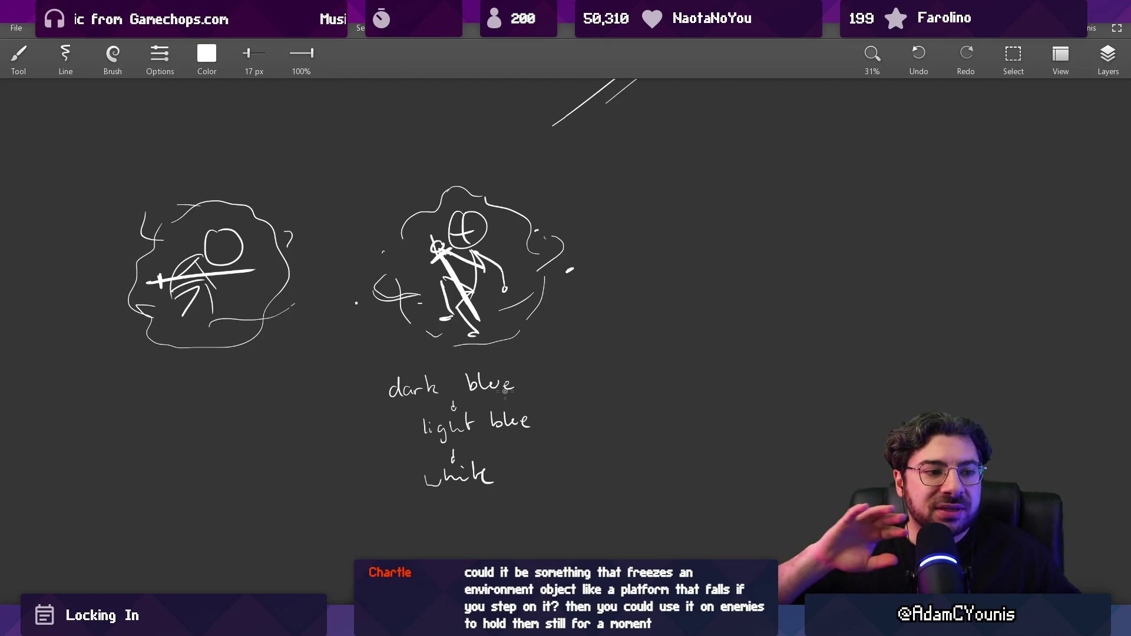
scroll(505, 391, "down", 5)
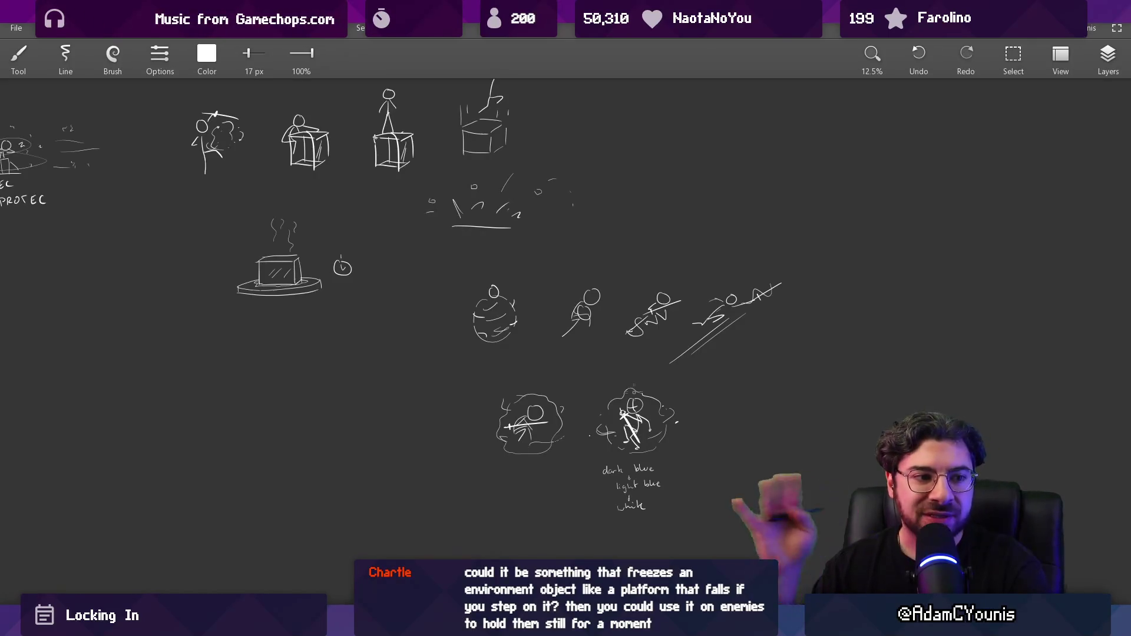
Zoom out of the sketch canvas and switch to the Insignia working design document
scroll(517, 352, "down", 2)
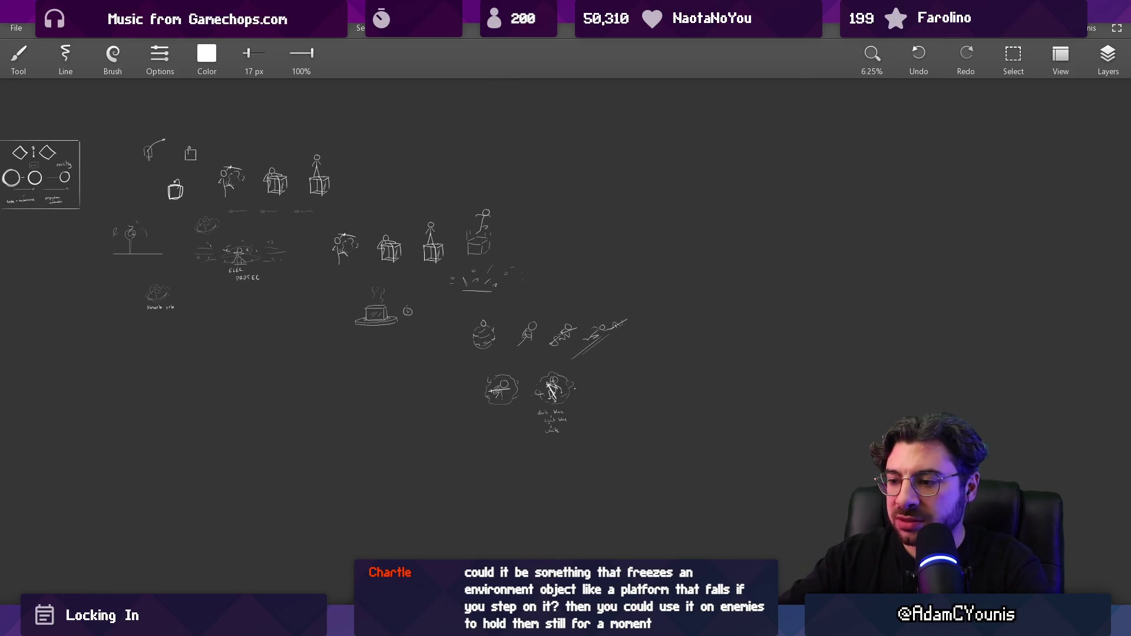
key("alt+Tab")
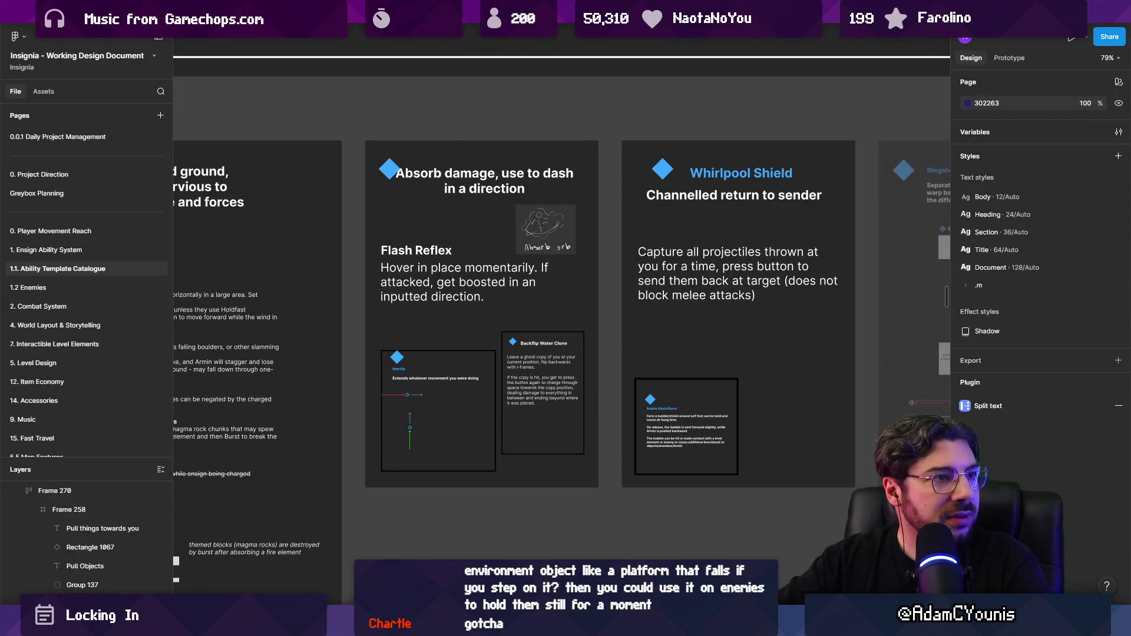
Scroll through the Blue Ensign Abilities cards, then bring the Sketchable canvas back from the taskbar
scroll(389, 317, "down", 5)
scroll(435, 555, "up", 5)
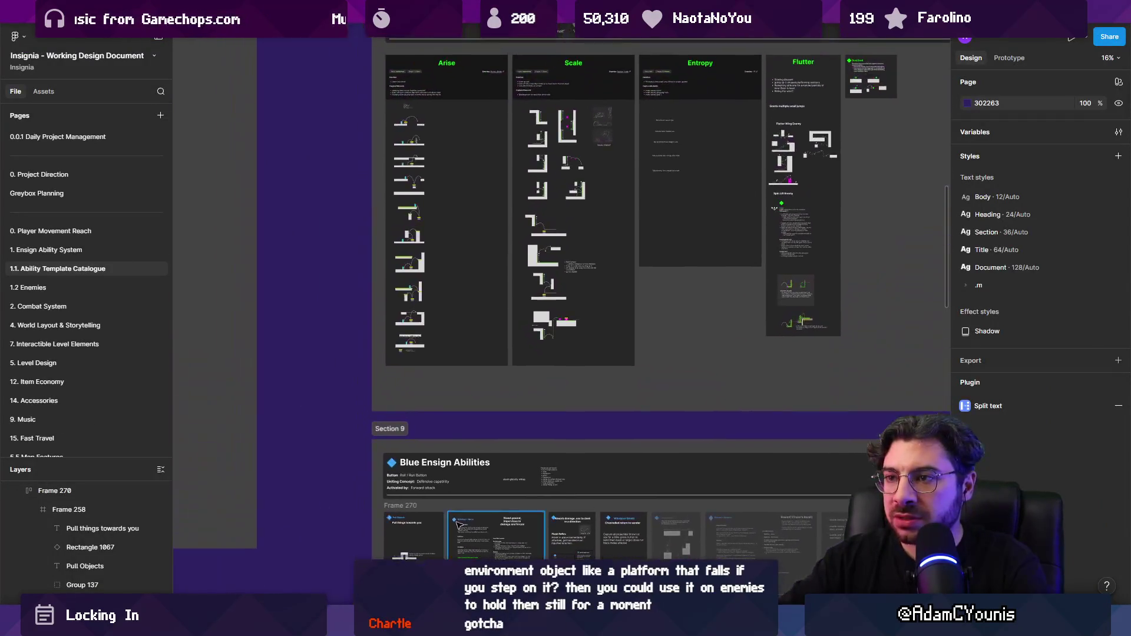
scroll(435, 556, "up", 10)
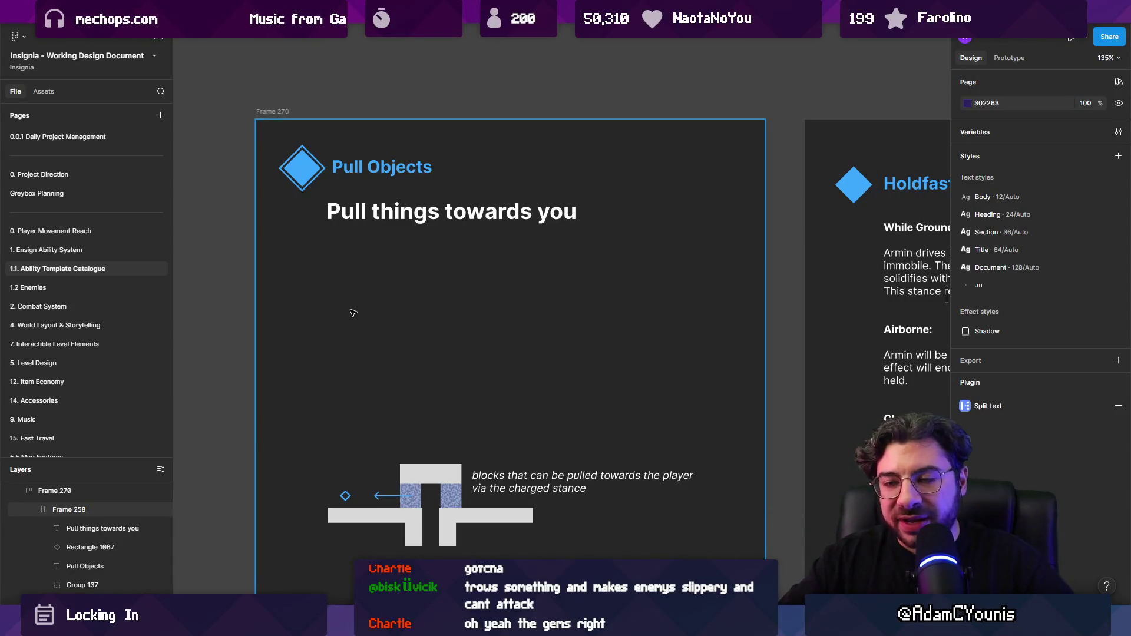
scroll(355, 302, "down", 10)
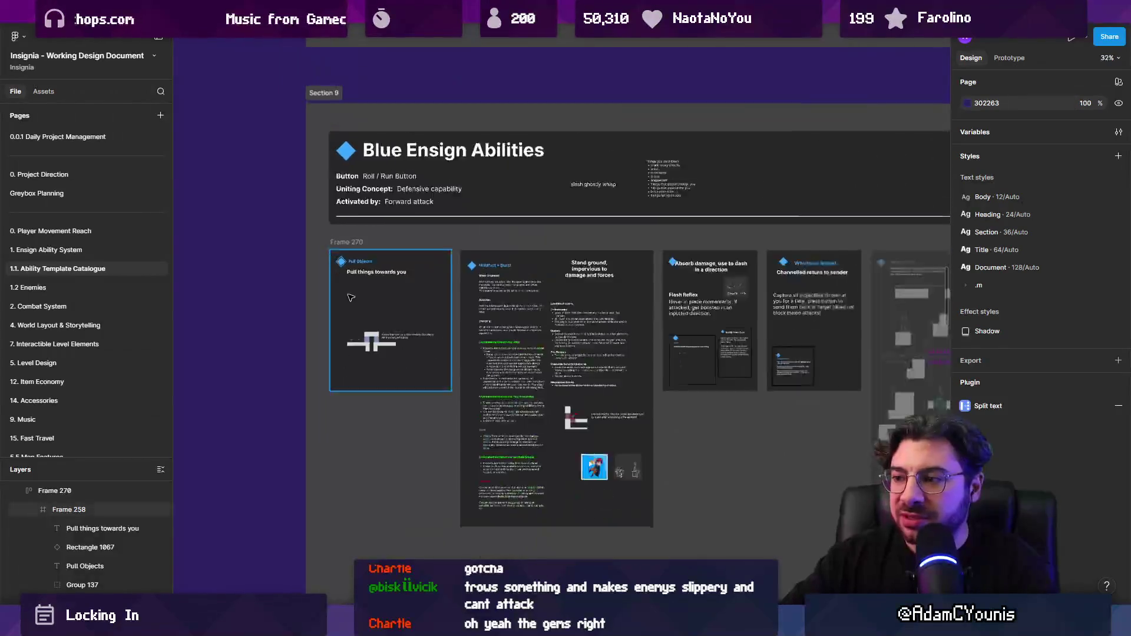
scroll(588, 354, "down", 5)
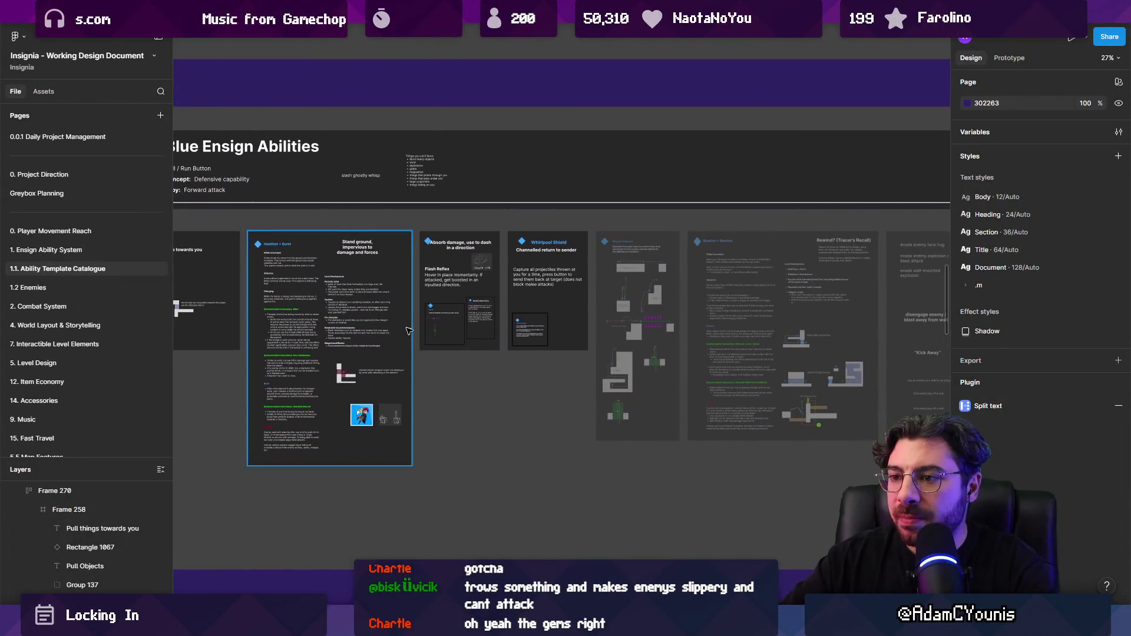
scroll(406, 336, "down", 5)
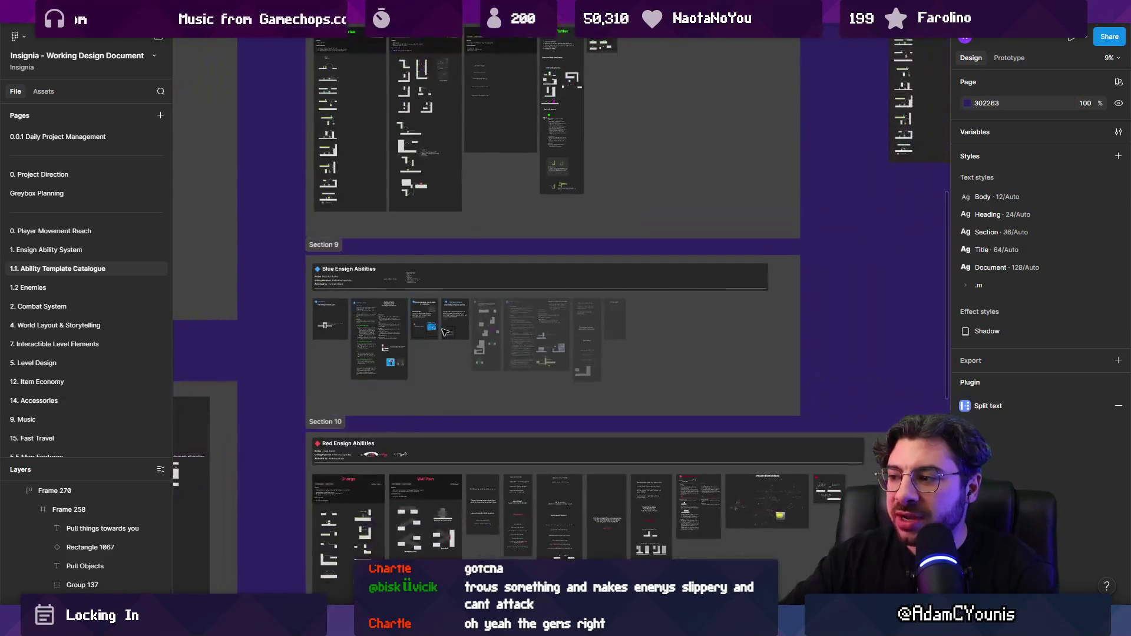
scroll(493, 308, "up", 5)
scroll(530, 472, "left", 3)
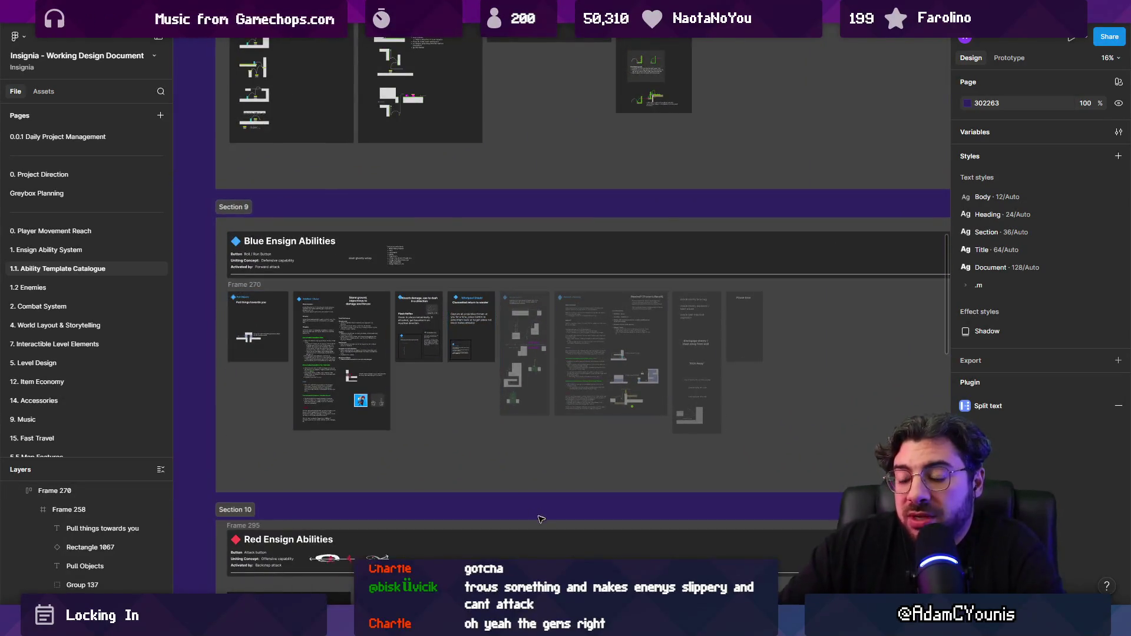
mouse_move(618, 628)
left_click(645, 551)
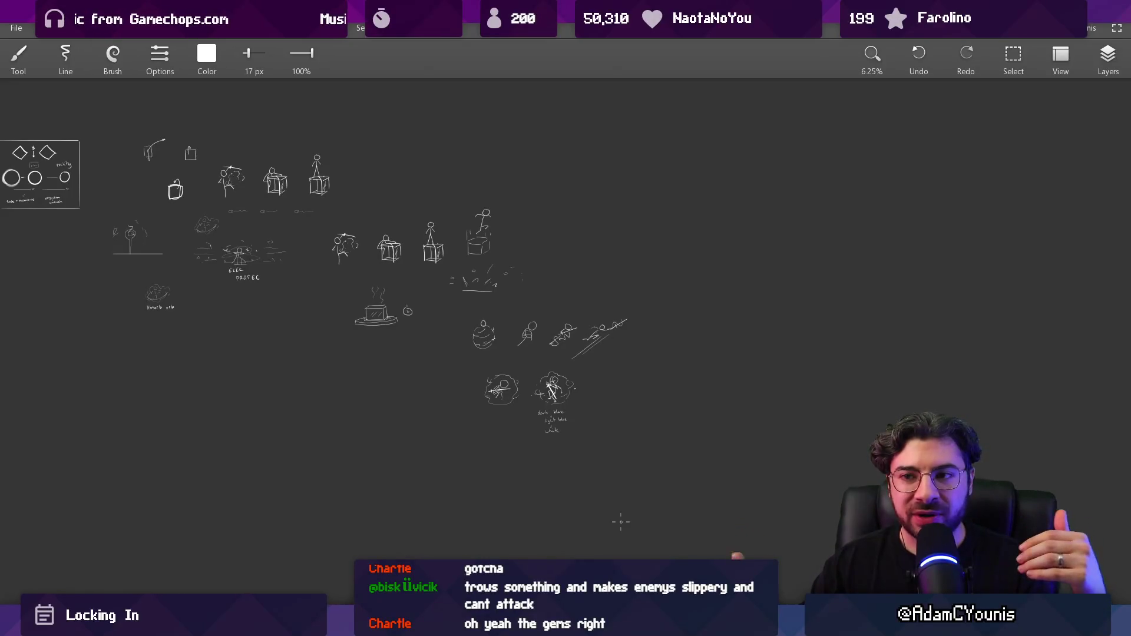
Zoom in on the two lower sketches and snip the sword figure with its colour notes
scroll(551, 377, "up", 4)
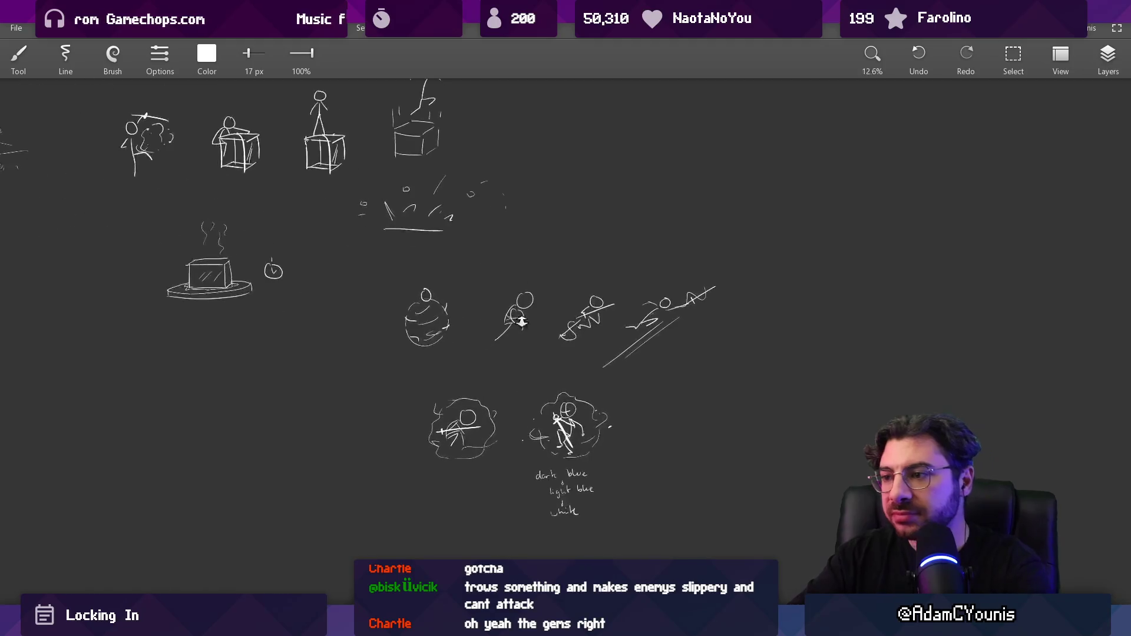
scroll(550, 363, "up", 1)
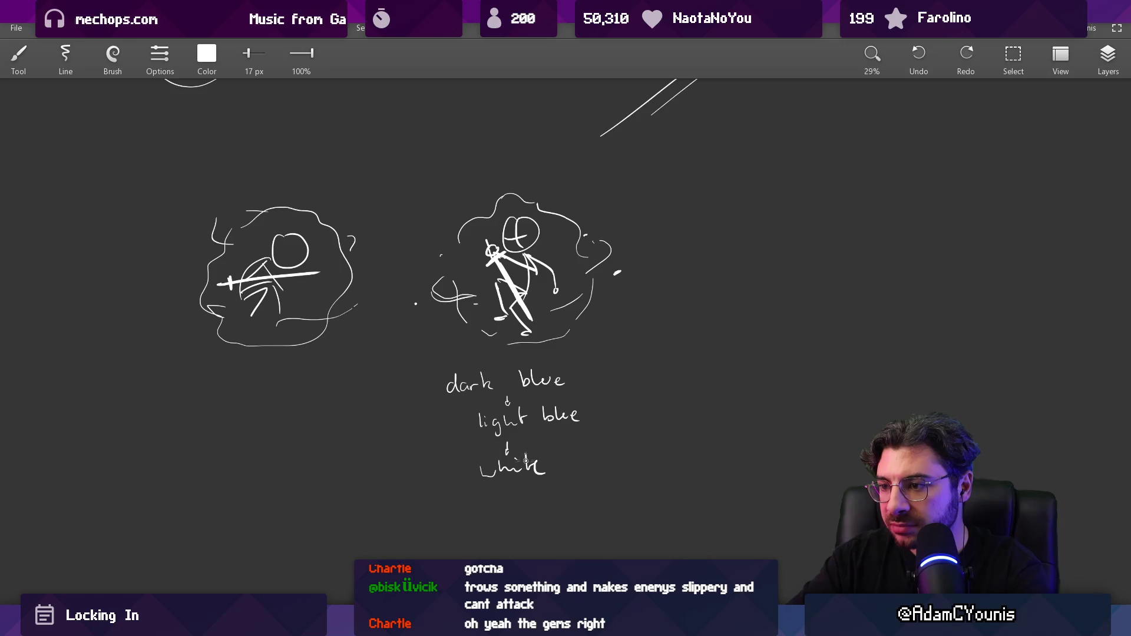
left_click_drag(566, 420, 521, 460)
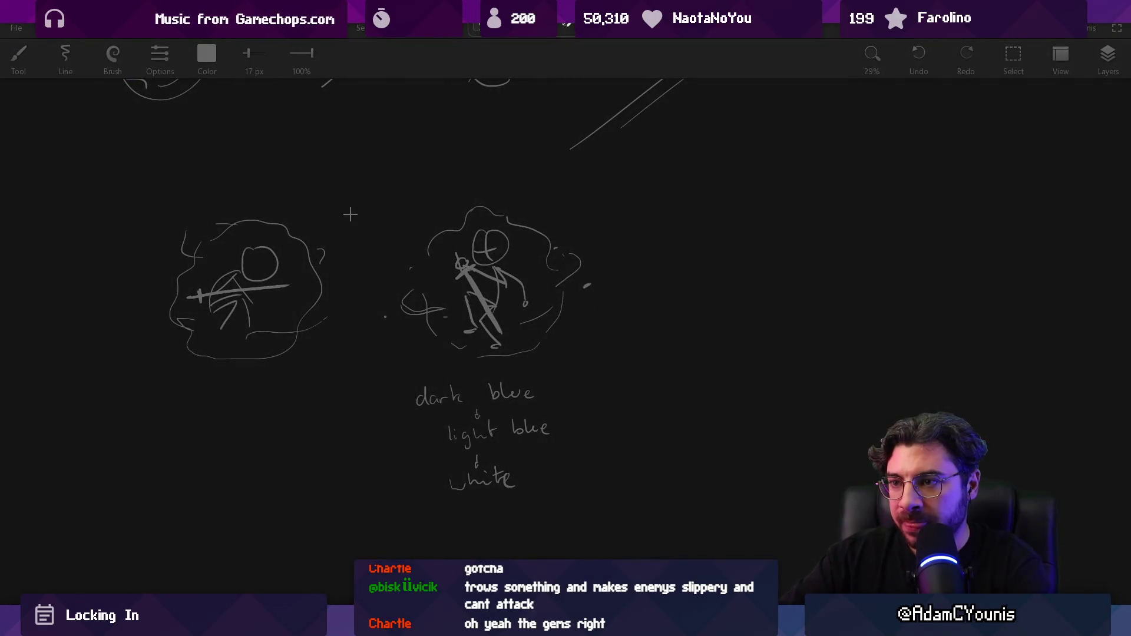
left_click_drag(365, 184, 617, 521)
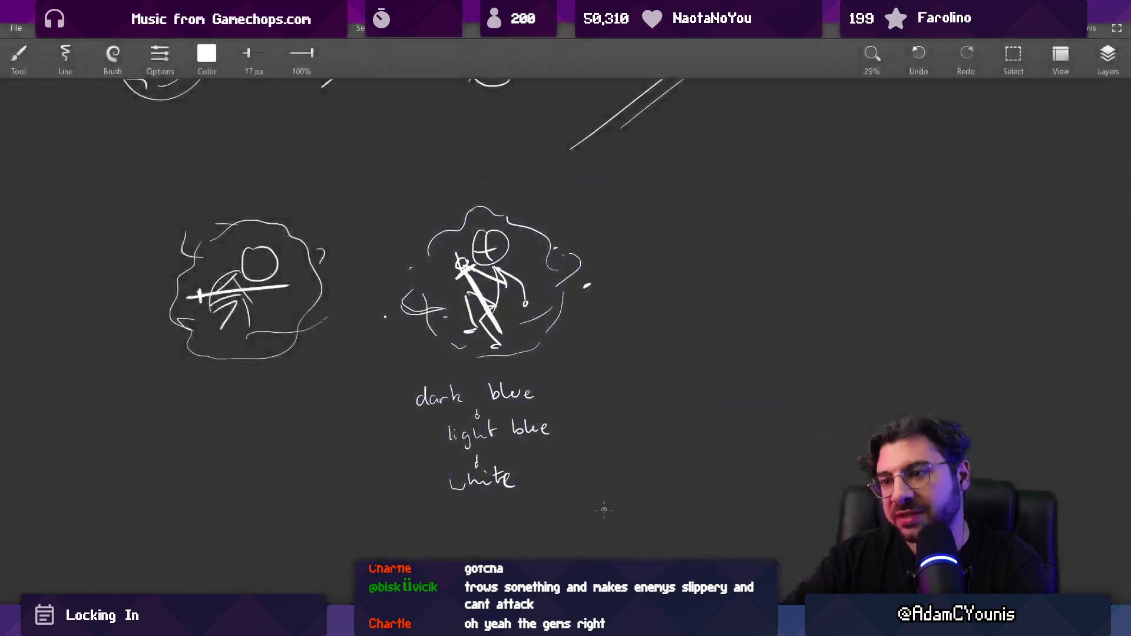
Switch to the Figma document and pan to the Blue Ensign ability cards
key("alt+Tab")
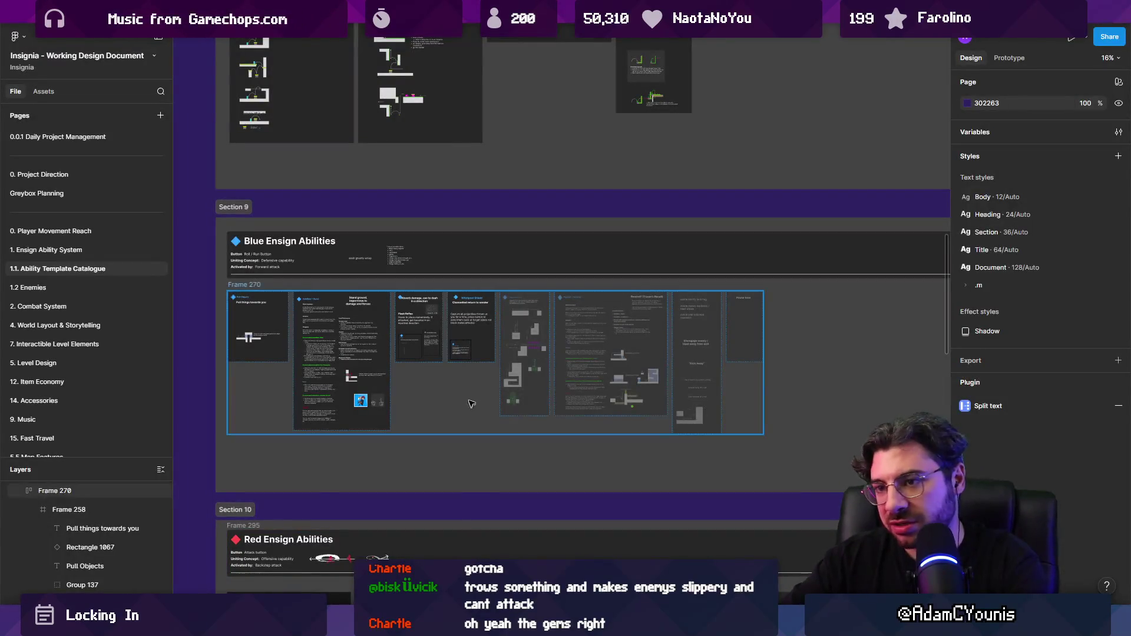
scroll(467, 396, "up", 5)
scroll(452, 446, "down", 5)
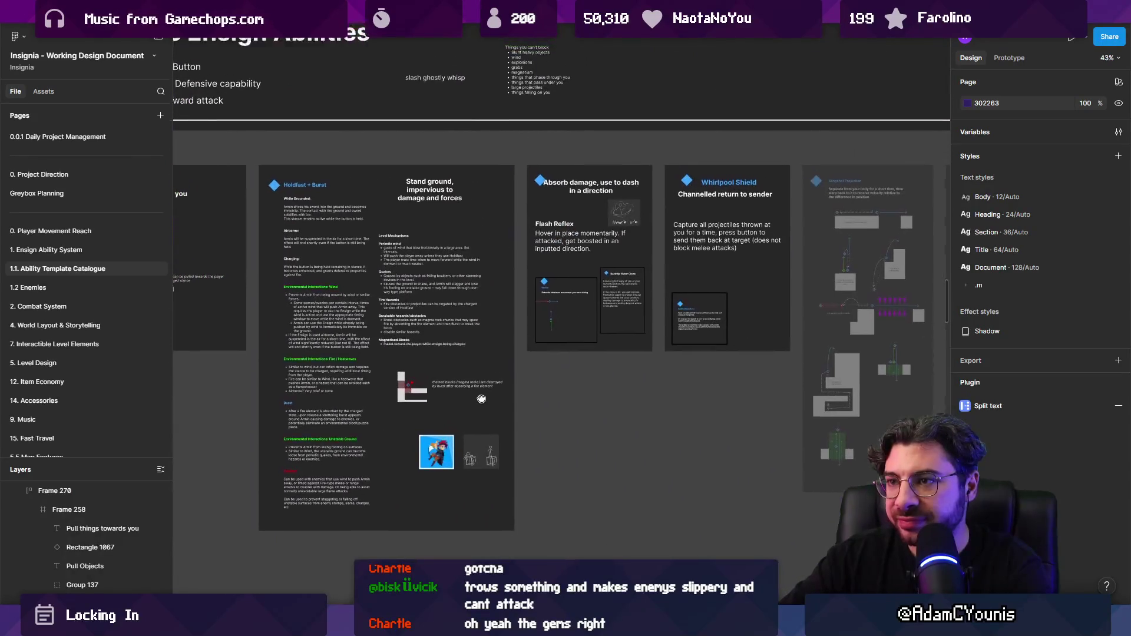
left_click_drag(478, 381, 484, 418)
scroll(528, 290, "up", 10)
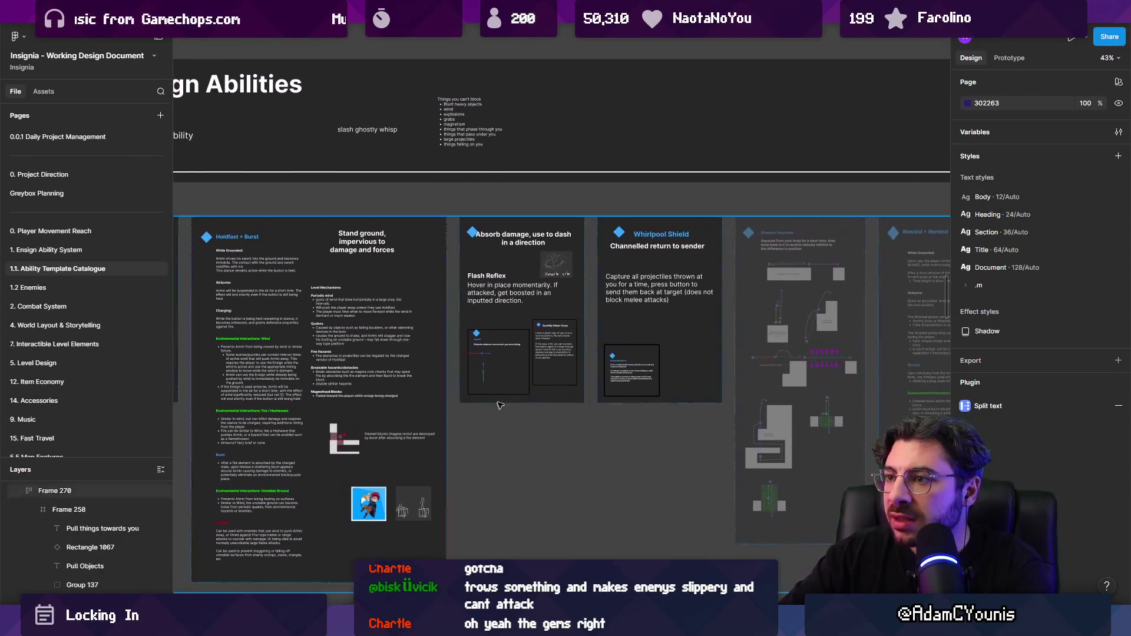
Paste the sketch snip, shrink it to 79×107 and place it beside the Absorb orb drawing
key("ctrl+v")
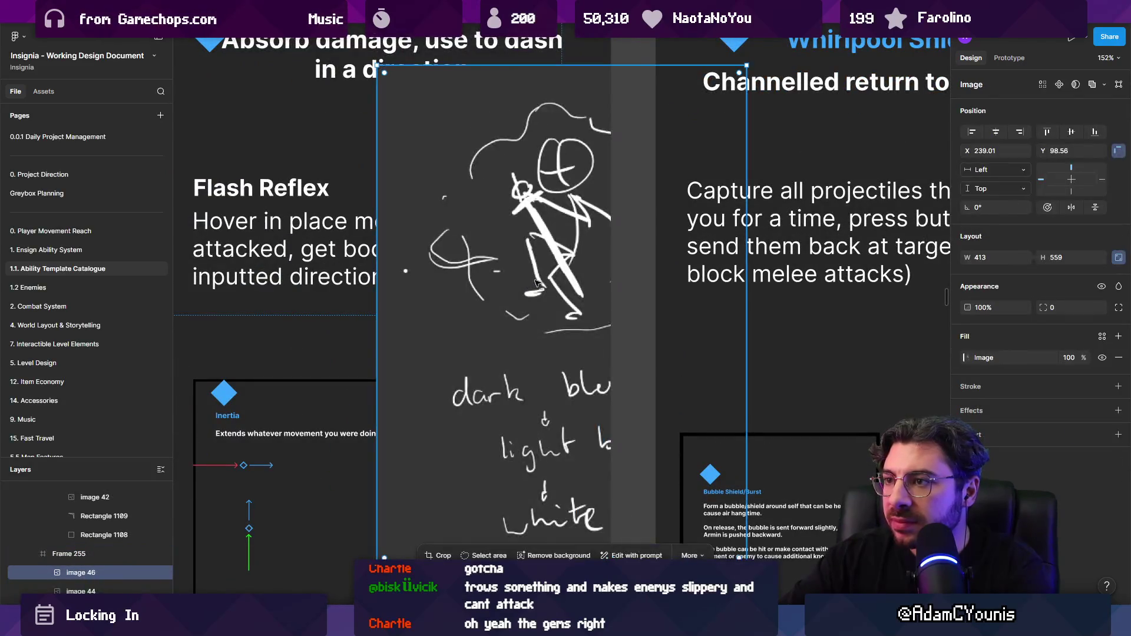
mouse_move(745, 64)
left_mouse_down()
mouse_move(644, 222)
mouse_move(604, 252)
left_mouse_up()
mouse_move(521, 367)
left_mouse_down()
mouse_move(458, 220)
mouse_move(349, 223)
left_mouse_up()
scroll(349, 222, "up", 3)
left_click_drag(509, 366, 495, 348)
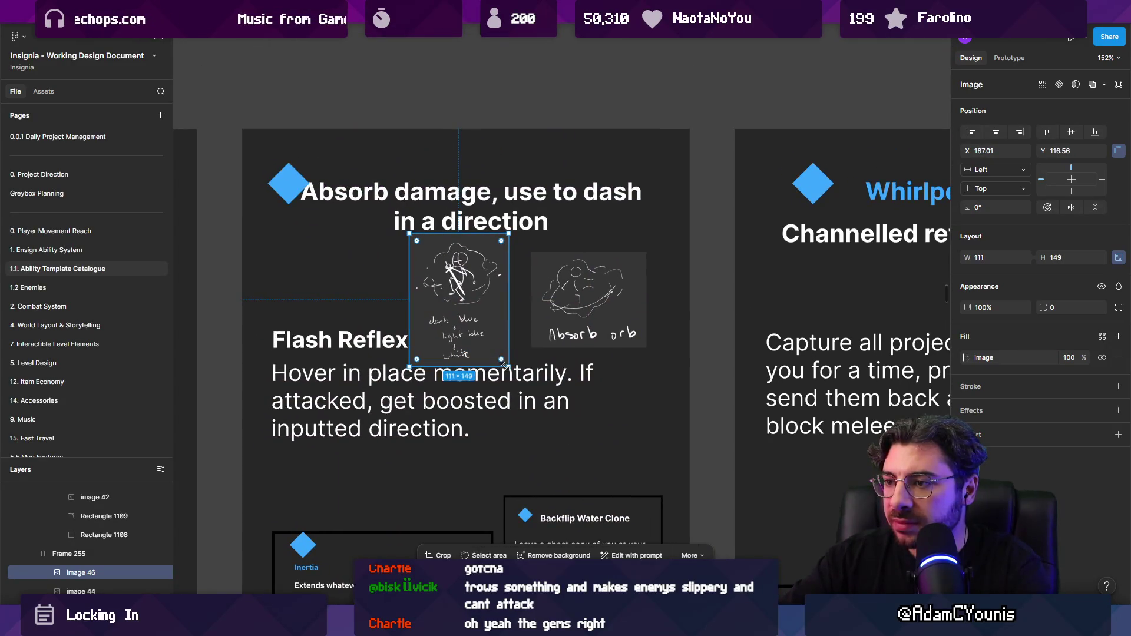
scroll(479, 321, "down", 3)
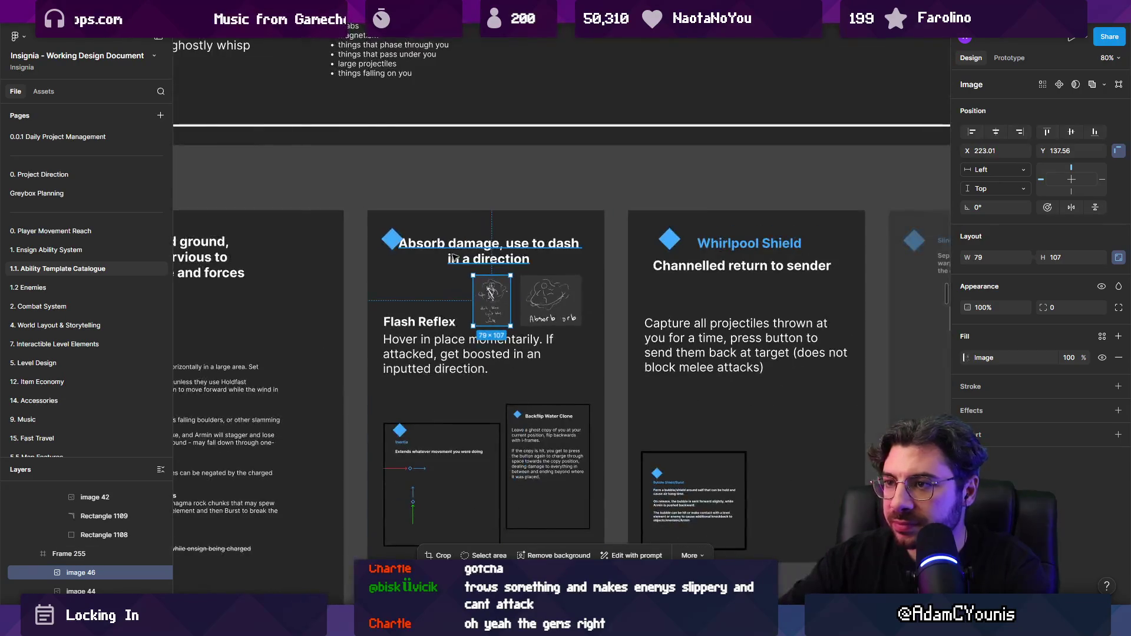
key("Escape")
scroll(534, 312, "up", 3)
scroll(534, 312, "up", 5)
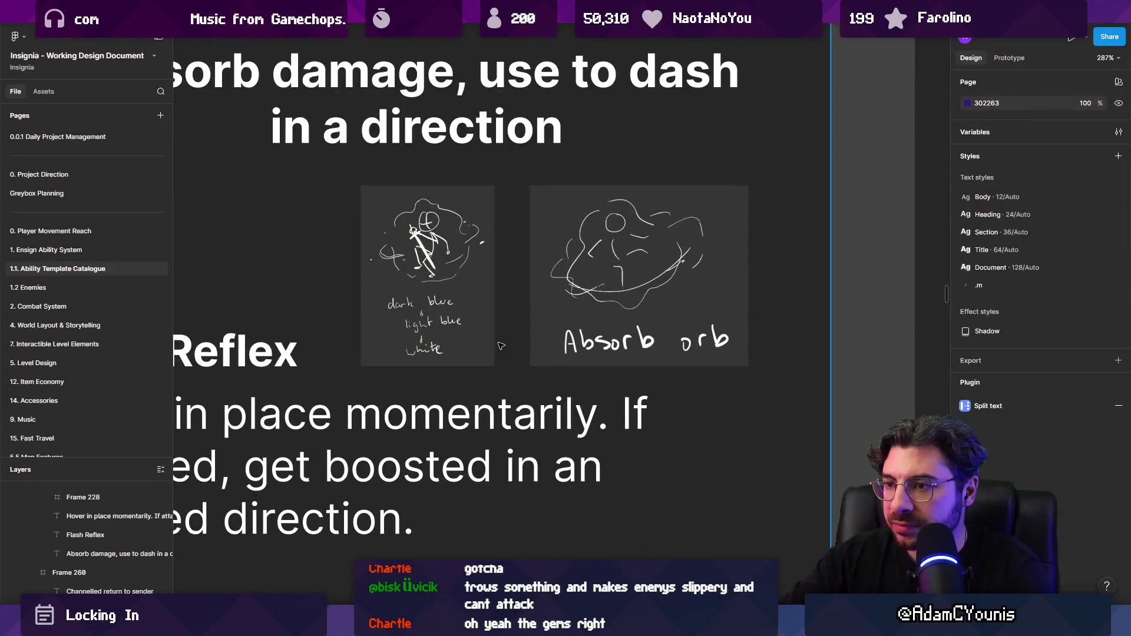
scroll(499, 340, "down", 1)
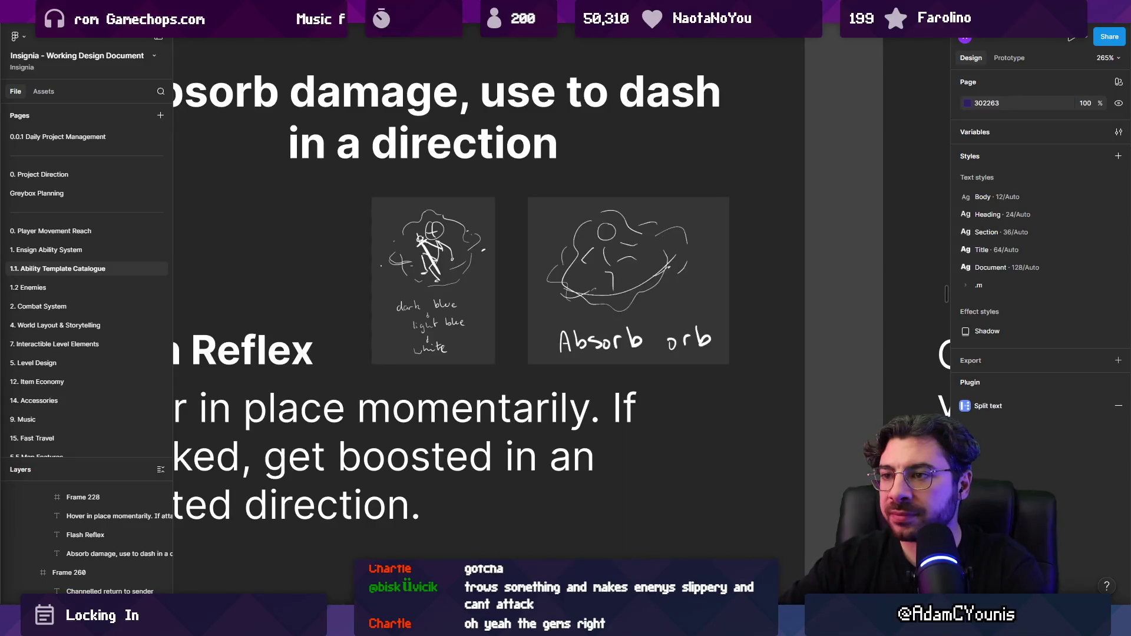
scroll(504, 250, "down", 5)
scroll(504, 250, "right", 3)
left_click(503, 250)
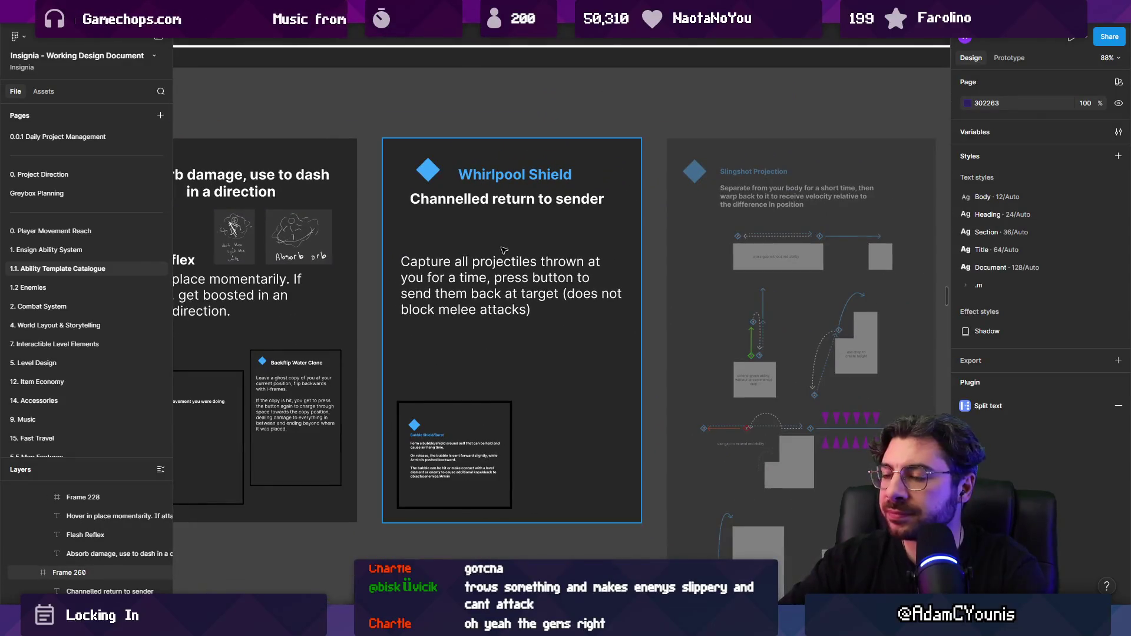
scroll(504, 250, "down", 5)
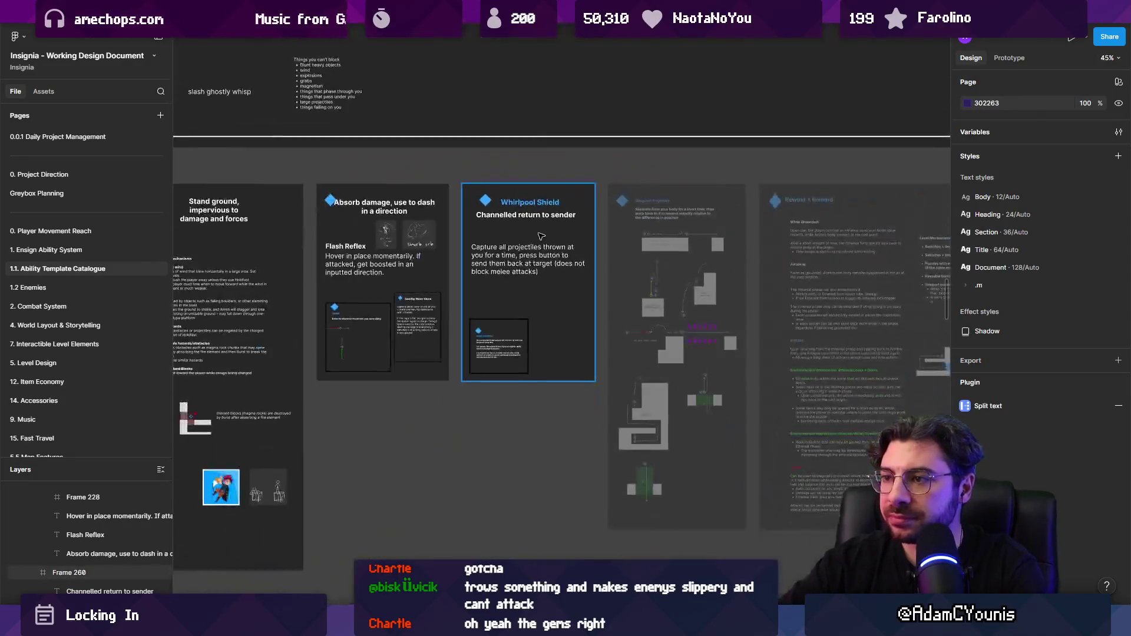
left_click(536, 235)
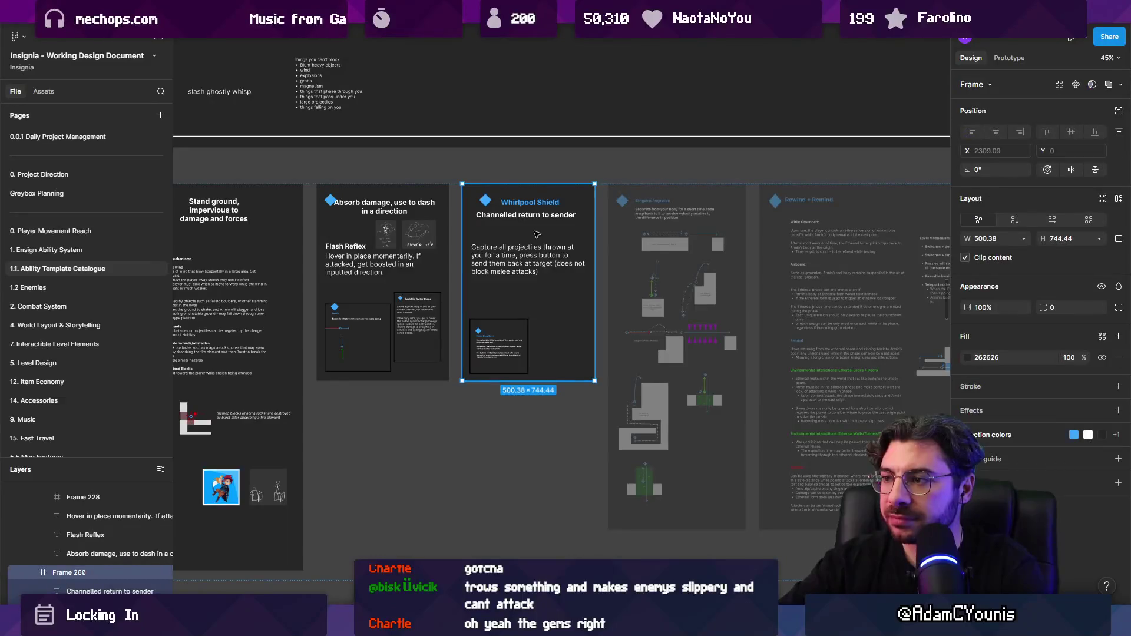
key("4")
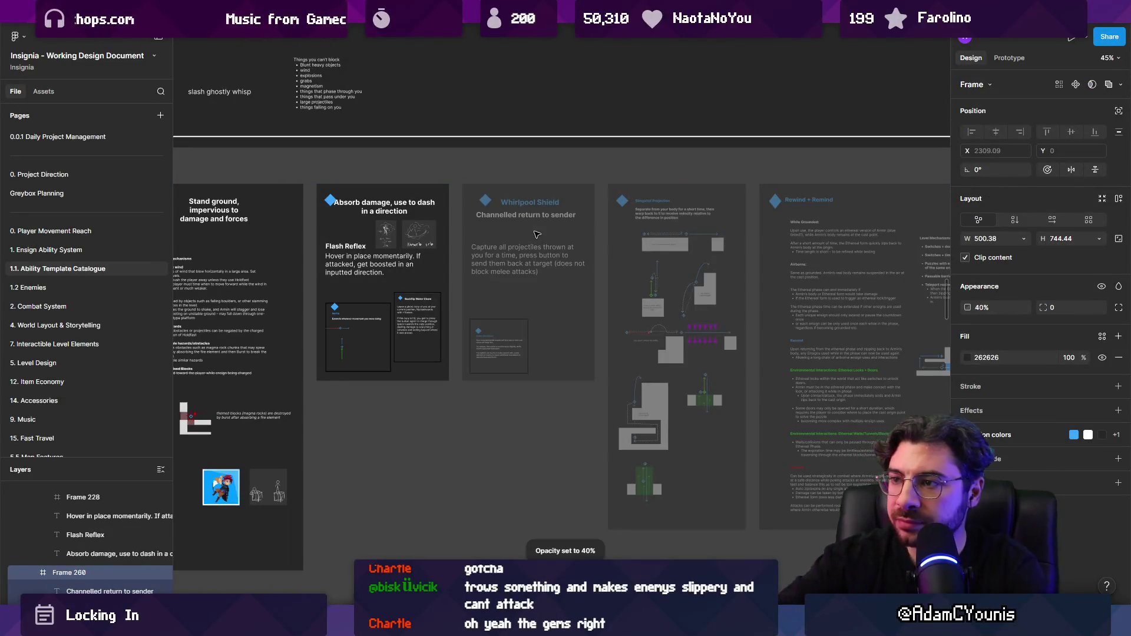
scroll(537, 235, "down", 3)
scroll(493, 263, "up", 5)
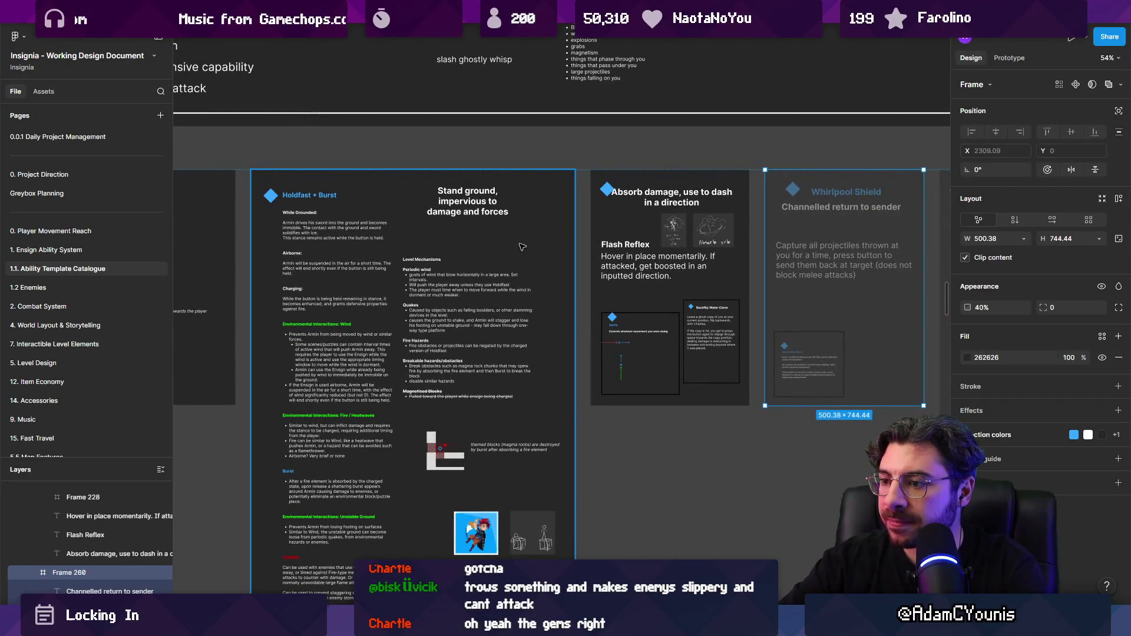
scroll(522, 247, "down", 3)
scroll(453, 379, "up", 5)
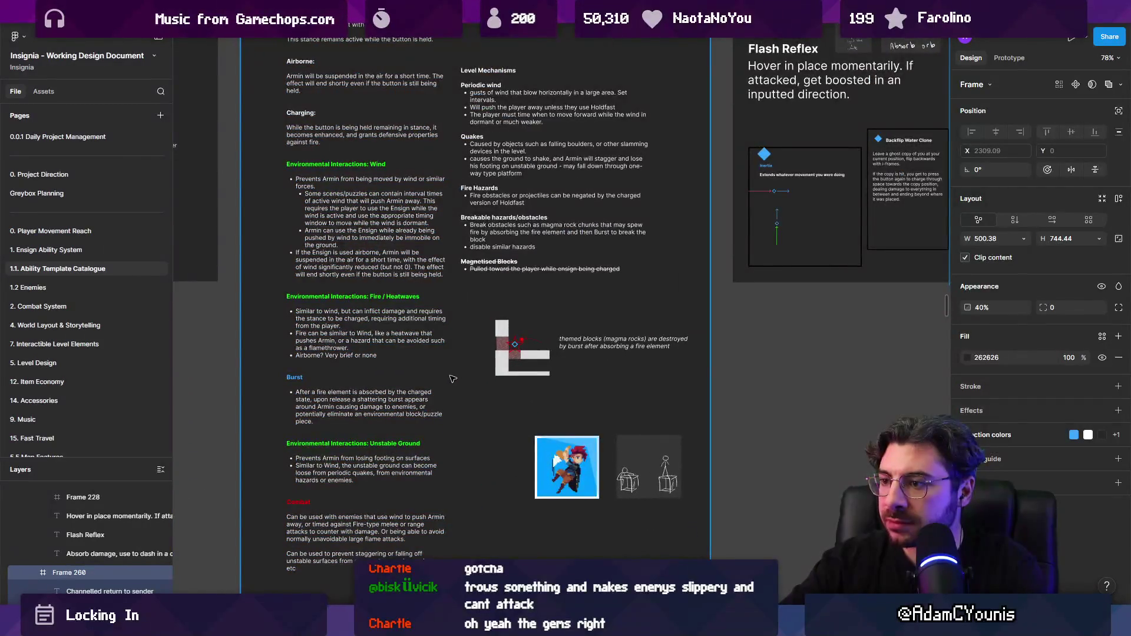
scroll(485, 338, "down", 3)
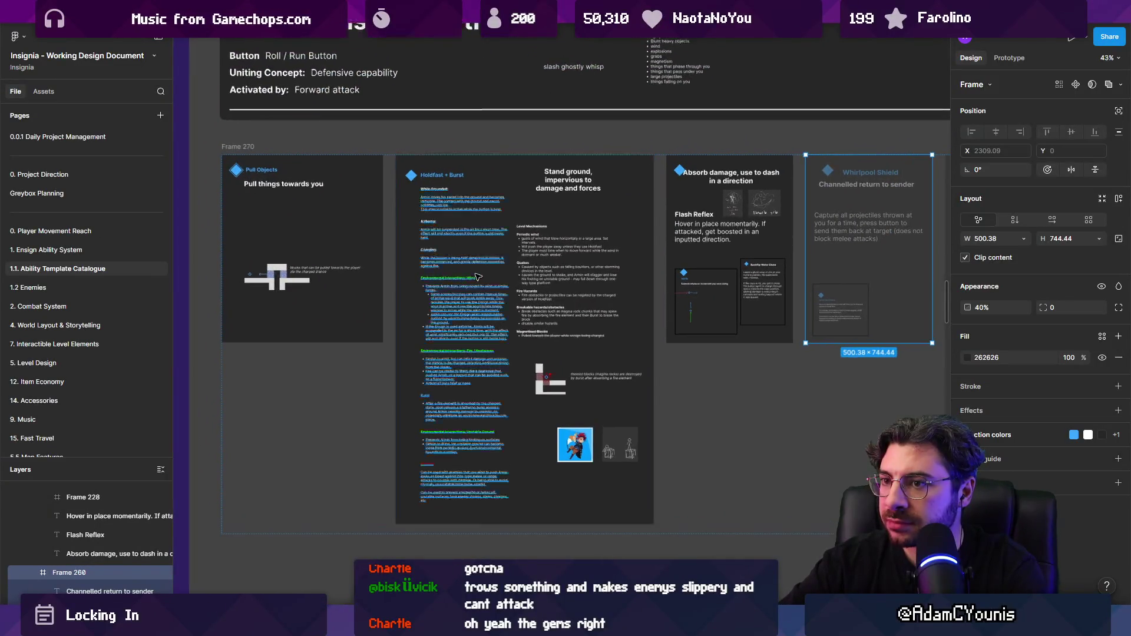
scroll(764, 230, "up", 6)
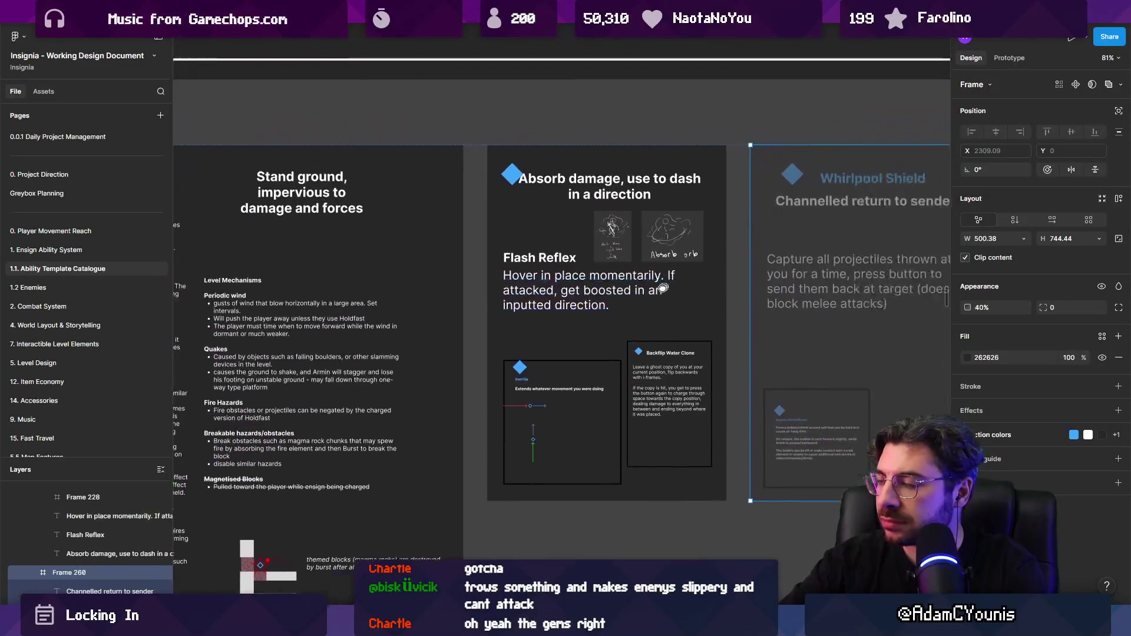
scroll(678, 315, "down", 3)
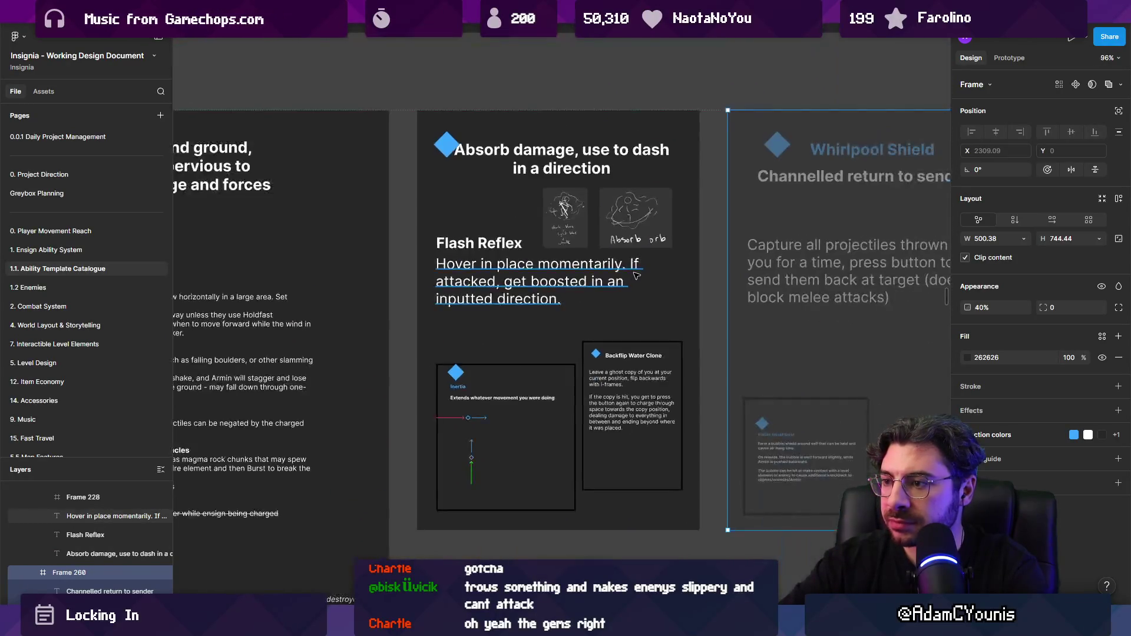
scroll(678, 310, "right", 5)
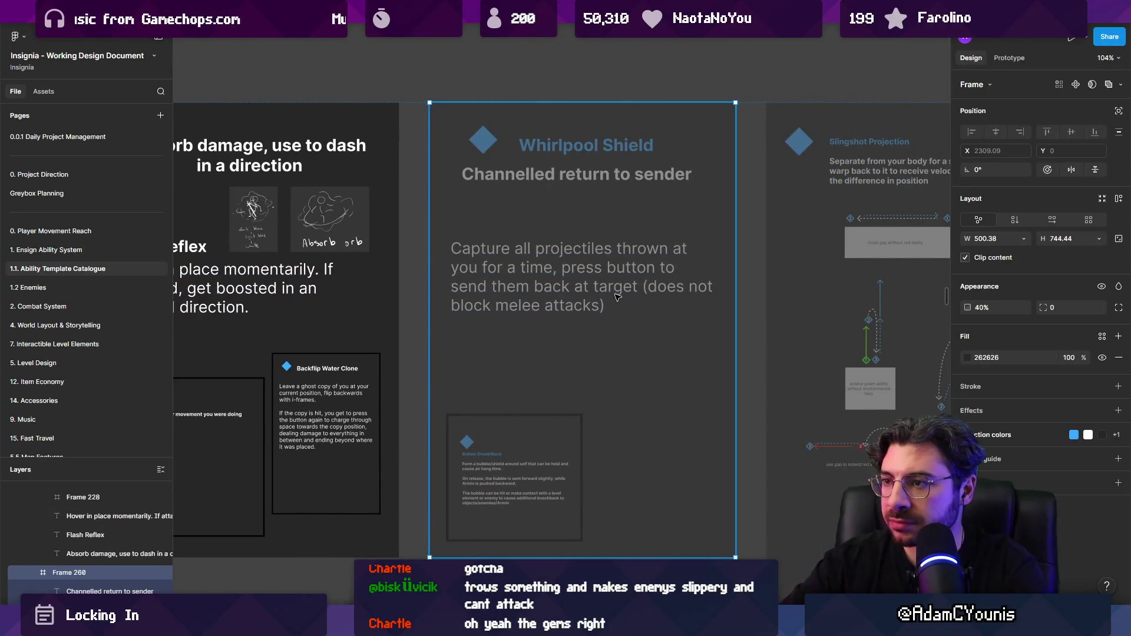
scroll(643, 298, "down", 3)
scroll(678, 283, "right", 5)
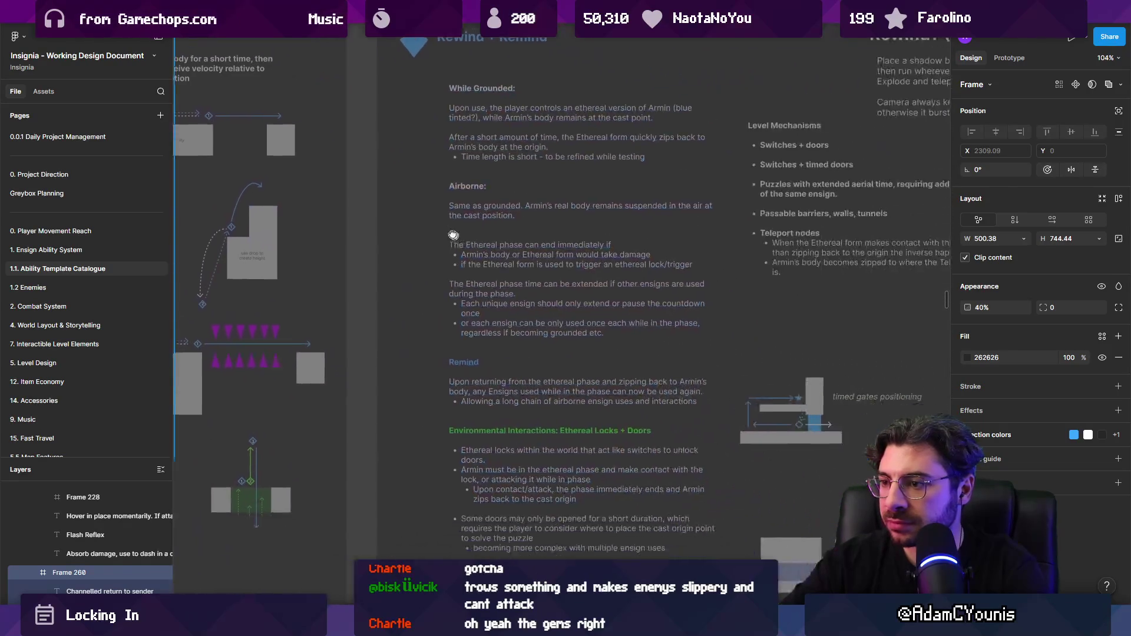
left_click_drag(814, 282, 338, 251)
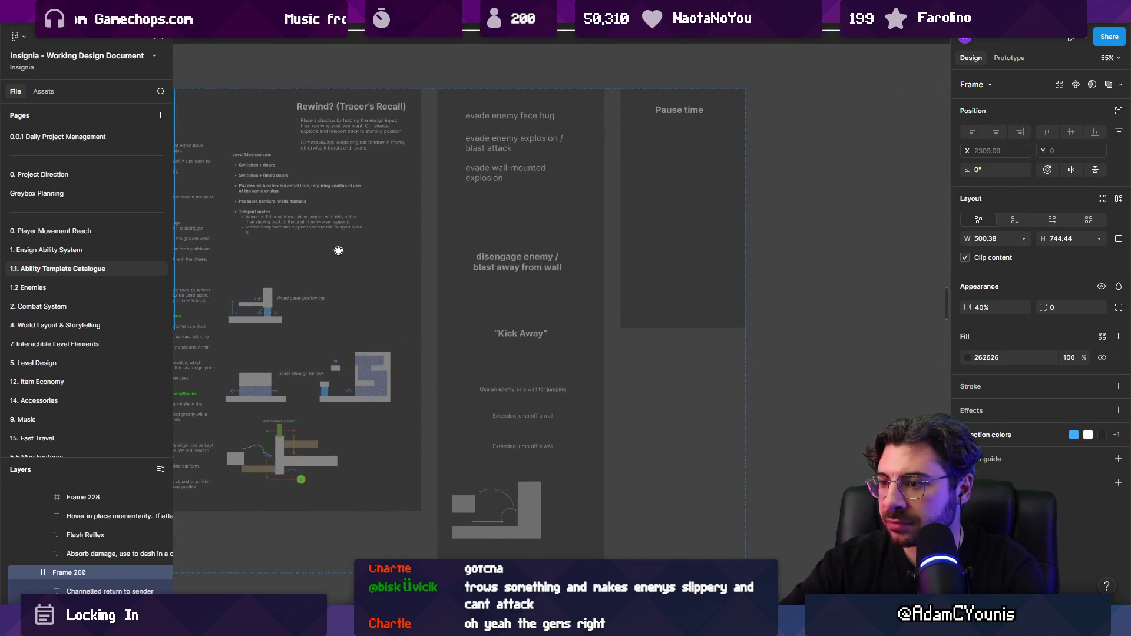
scroll(339, 250, "left", 10)
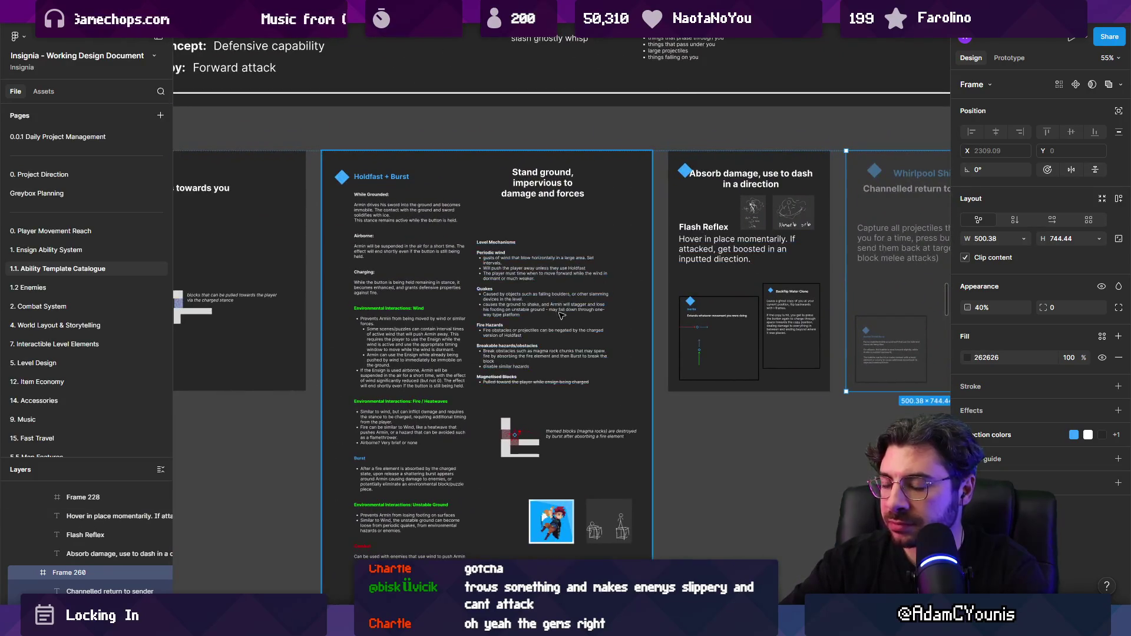
scroll(561, 315, "down", 2)
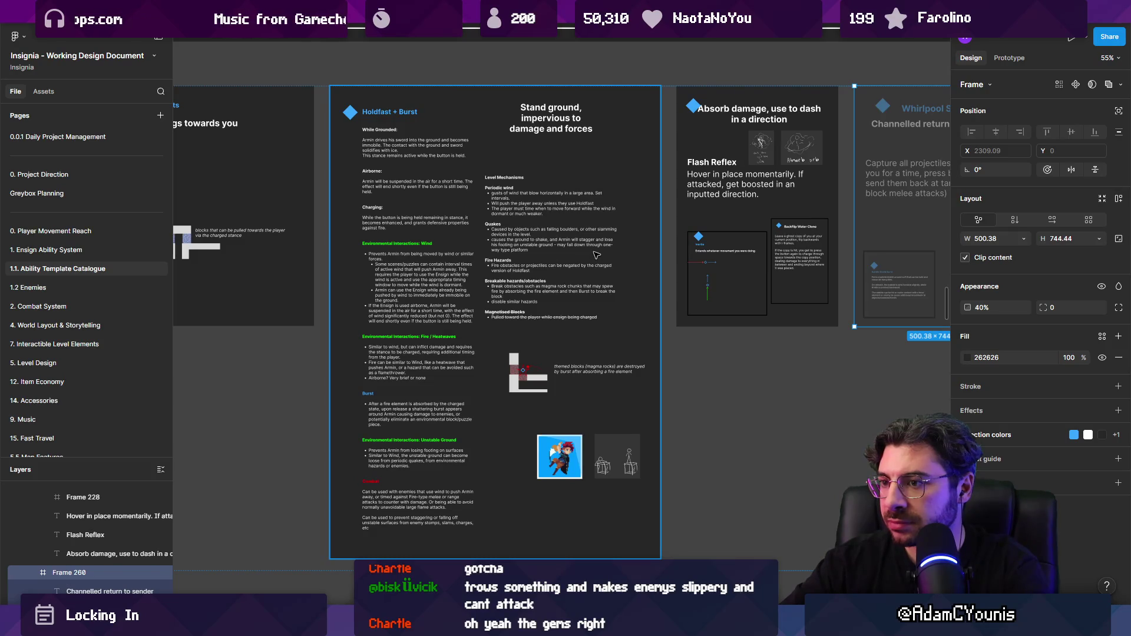
scroll(493, 232, "up", 3)
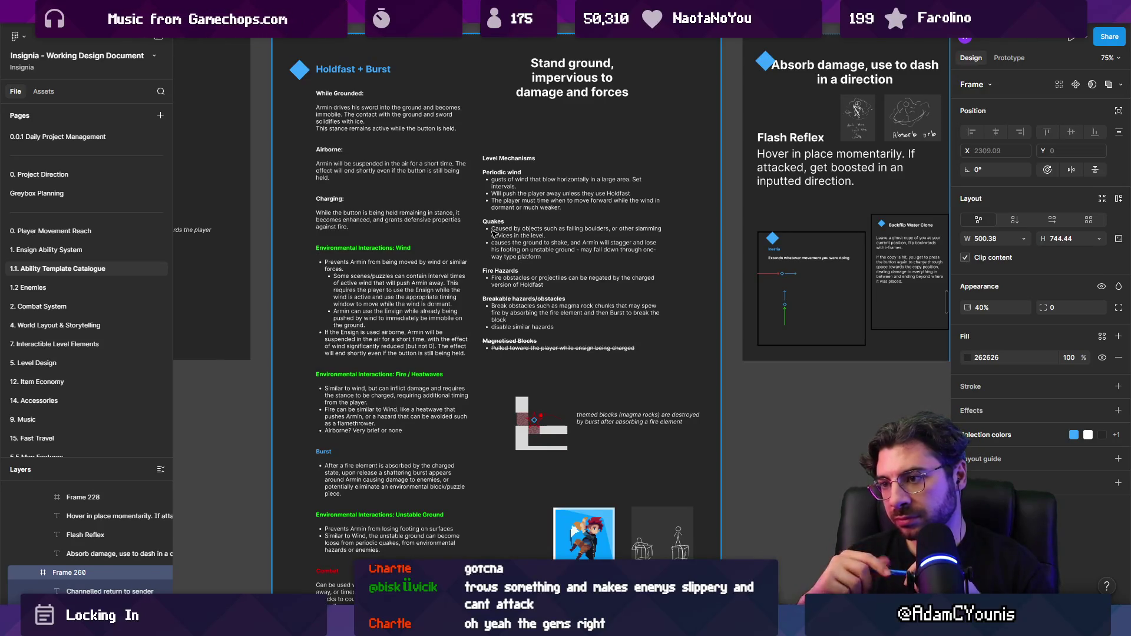
scroll(530, 177, "right", 10)
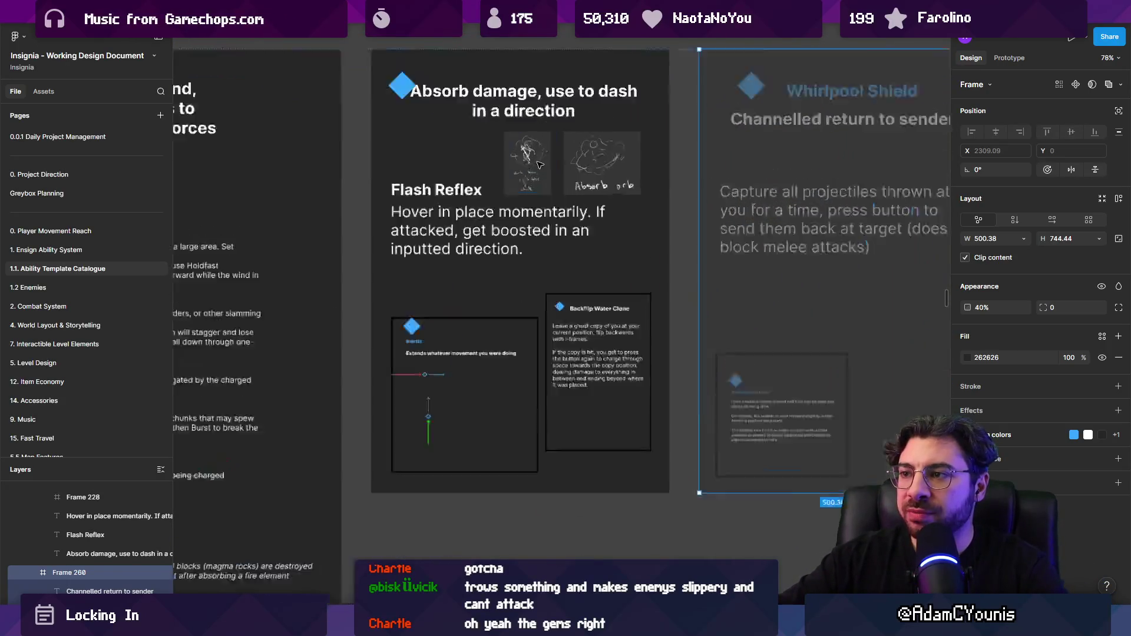
scroll(538, 164, "up", 5)
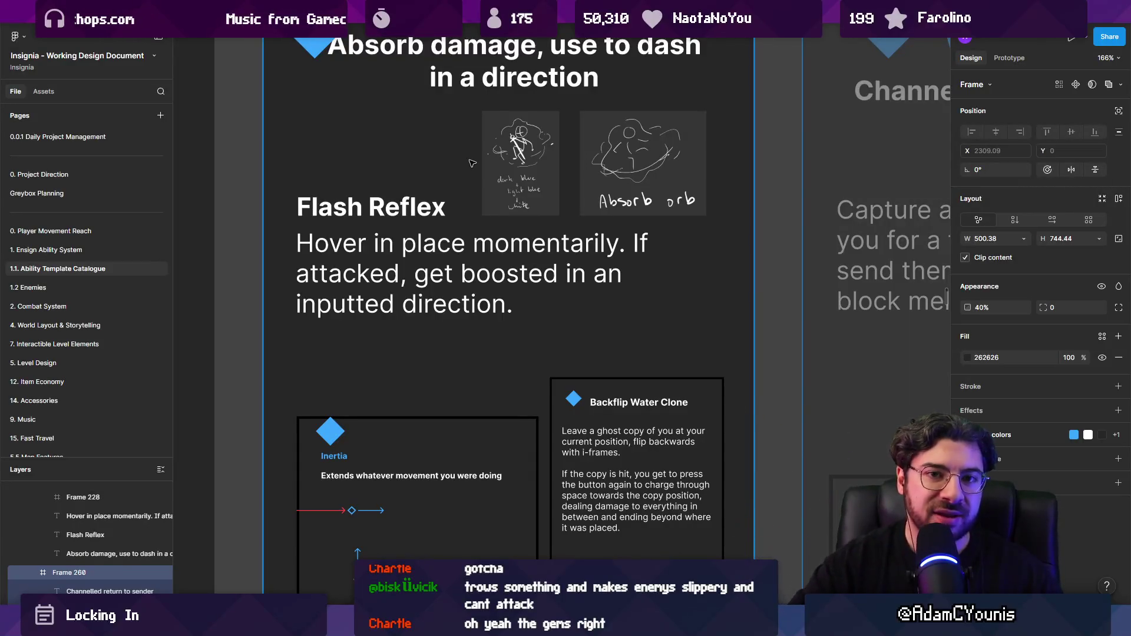
scroll(538, 247, "down", 2)
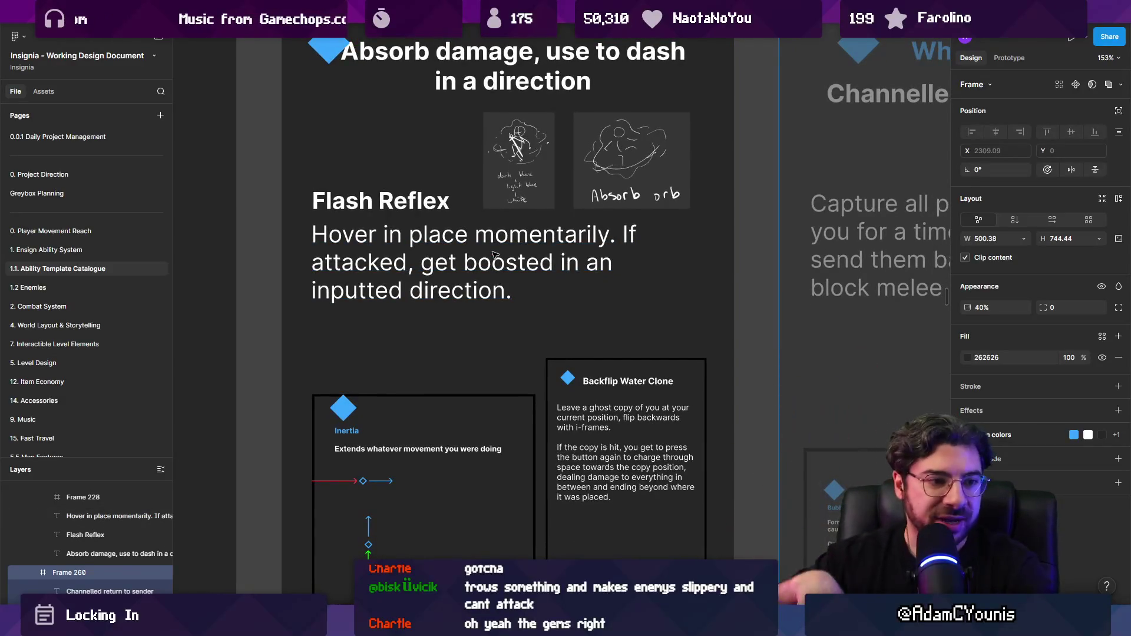
scroll(510, 263, "down", 5)
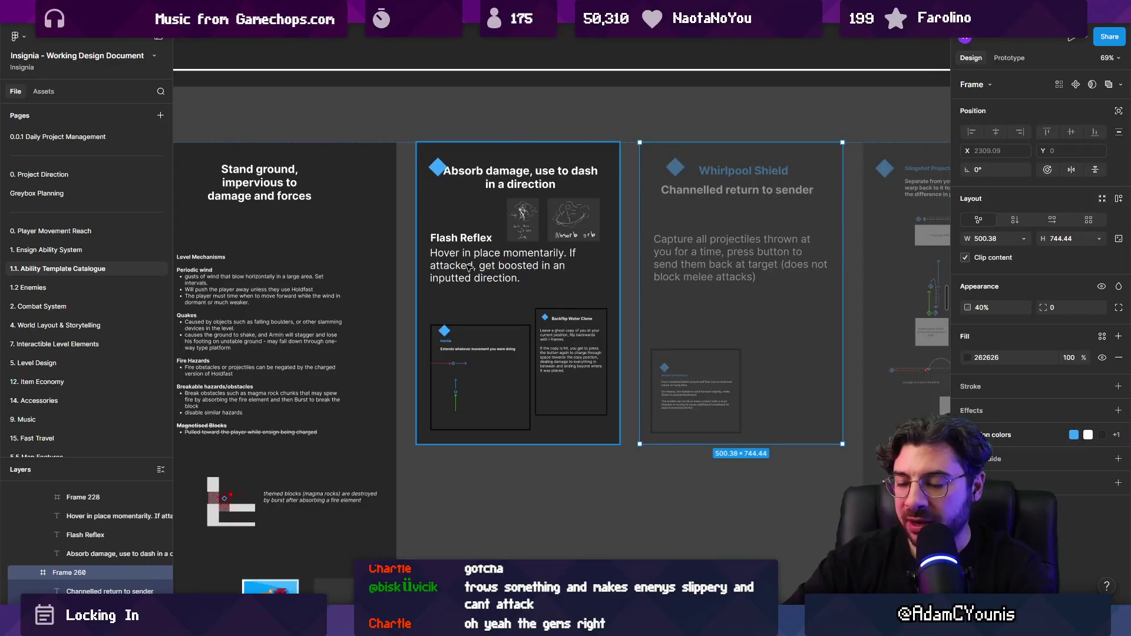
scroll(552, 204, "left", 5)
scroll(439, 225, "up", 1)
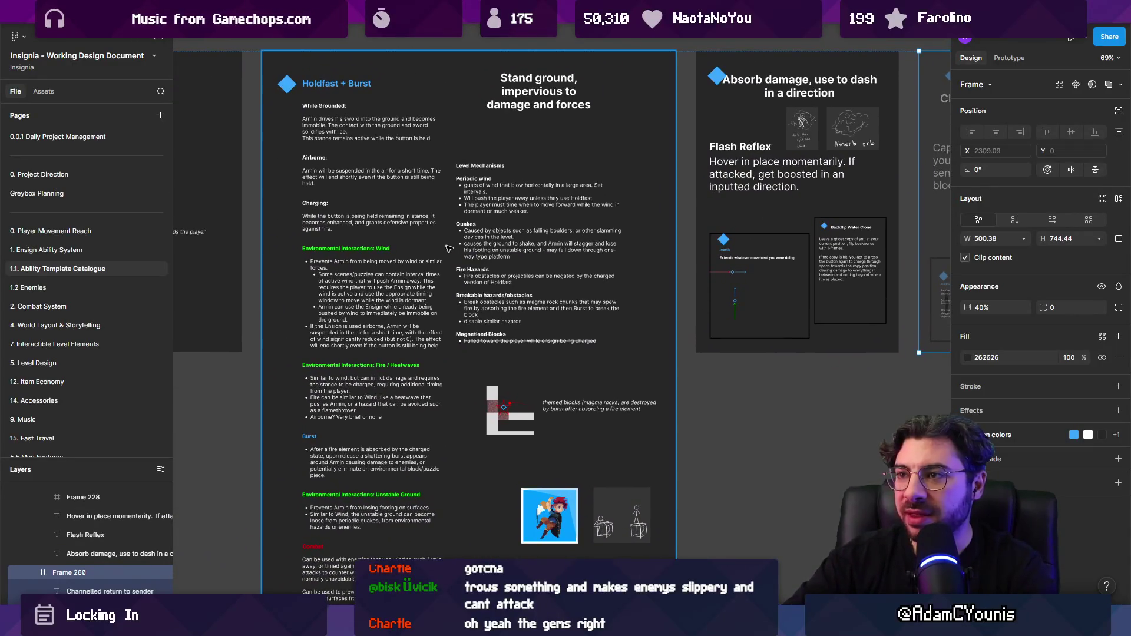
scroll(449, 250, "up", 1)
scroll(429, 259, "up", 1)
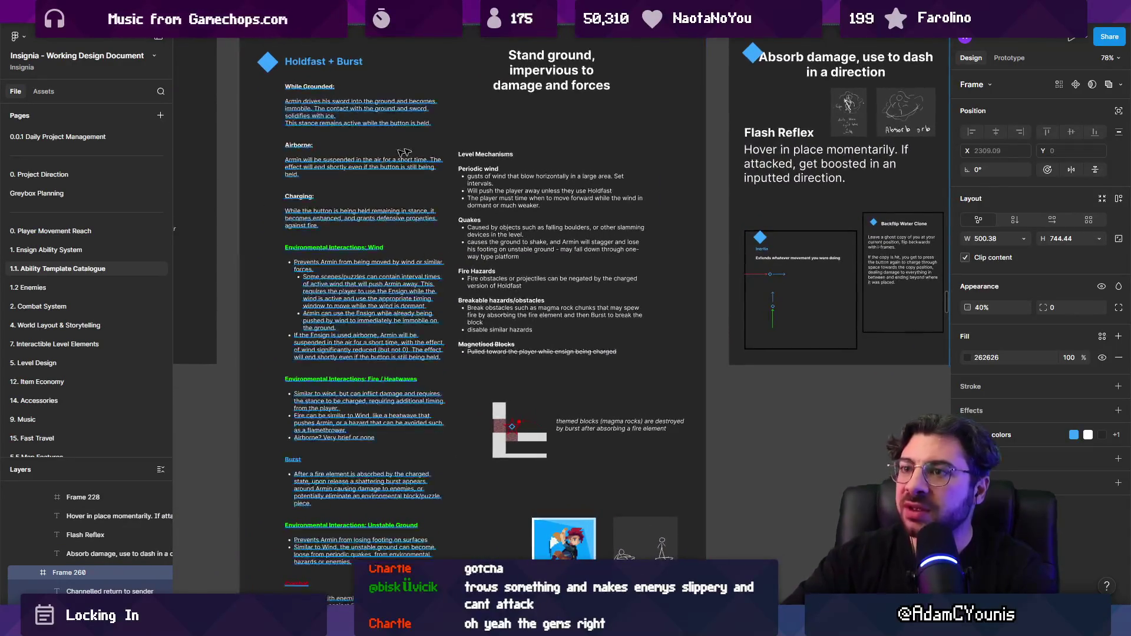
Copy the Holdfast + Burst card's blue diamond above the original and fill the copy orange
left_click(469, 135)
scroll(371, 191, "down", 5)
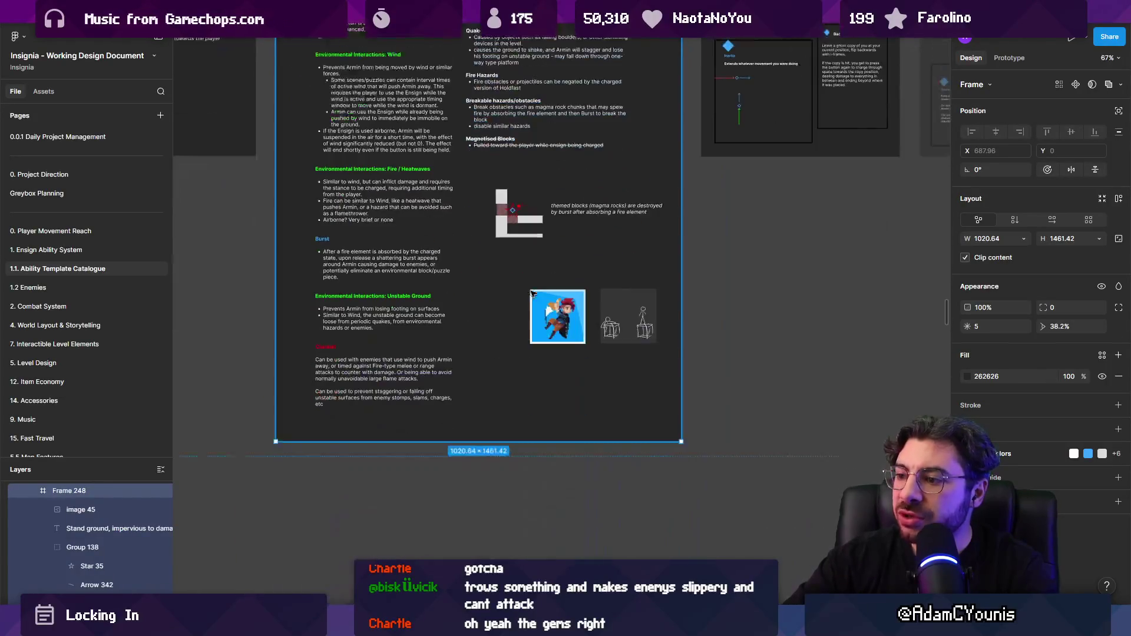
scroll(371, 190, "up", 3)
scroll(383, 185, "down", 5)
scroll(415, 177, "up", 10)
scroll(416, 177, "down", 1)
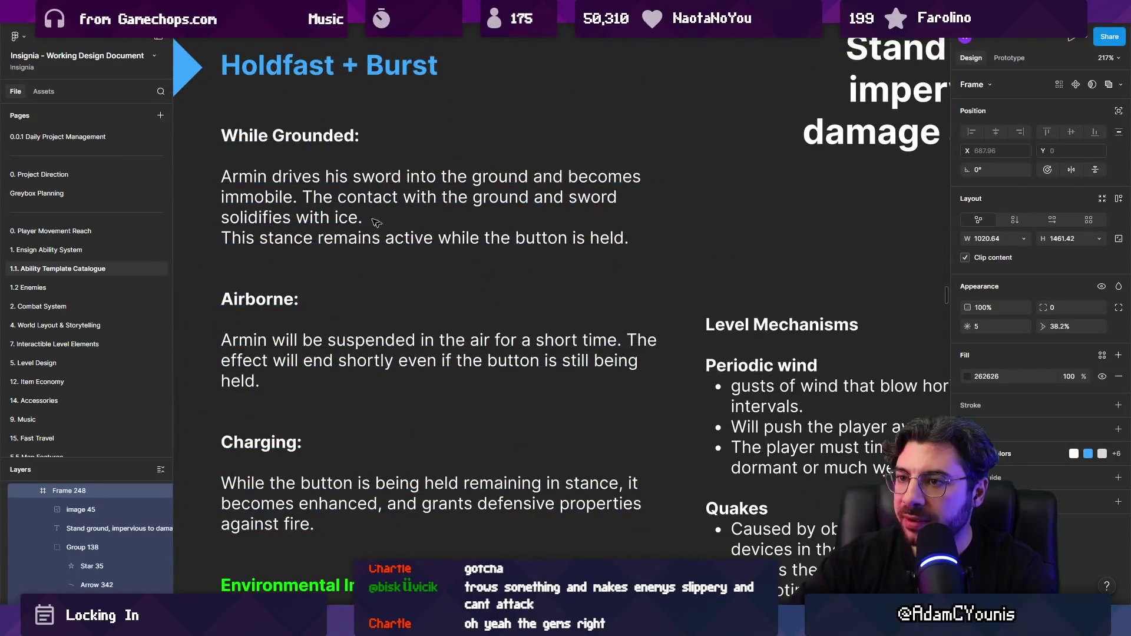
scroll(377, 218, "down", 10)
left_click(379, 193)
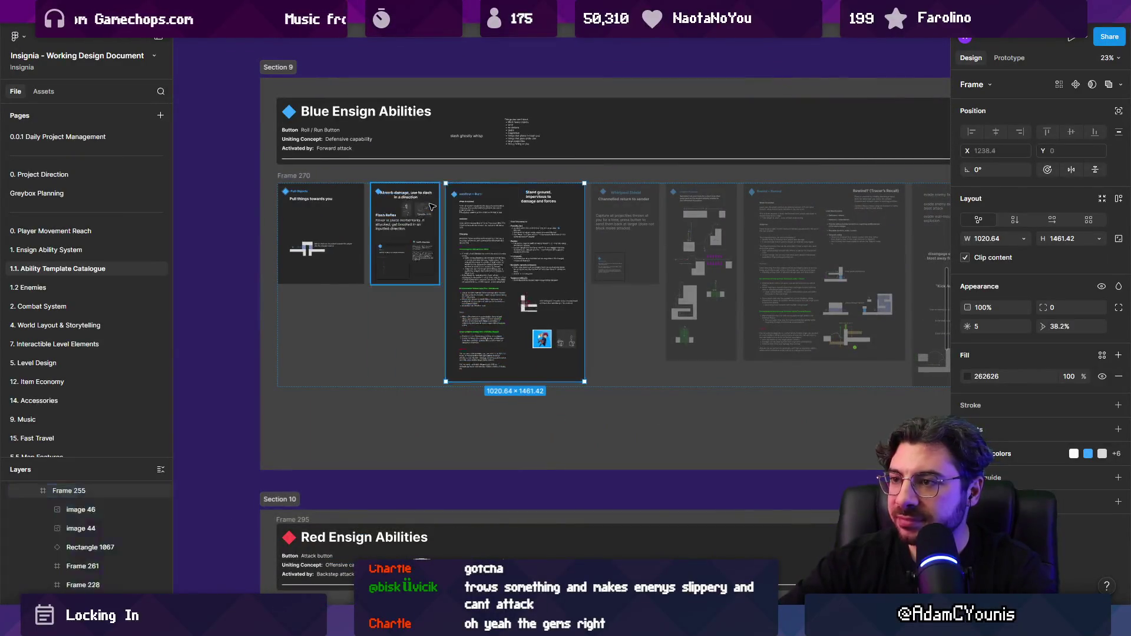
scroll(370, 192, "up", 5)
left_click_drag(423, 197, 438, 165)
left_click(967, 358)
left_click(854, 473)
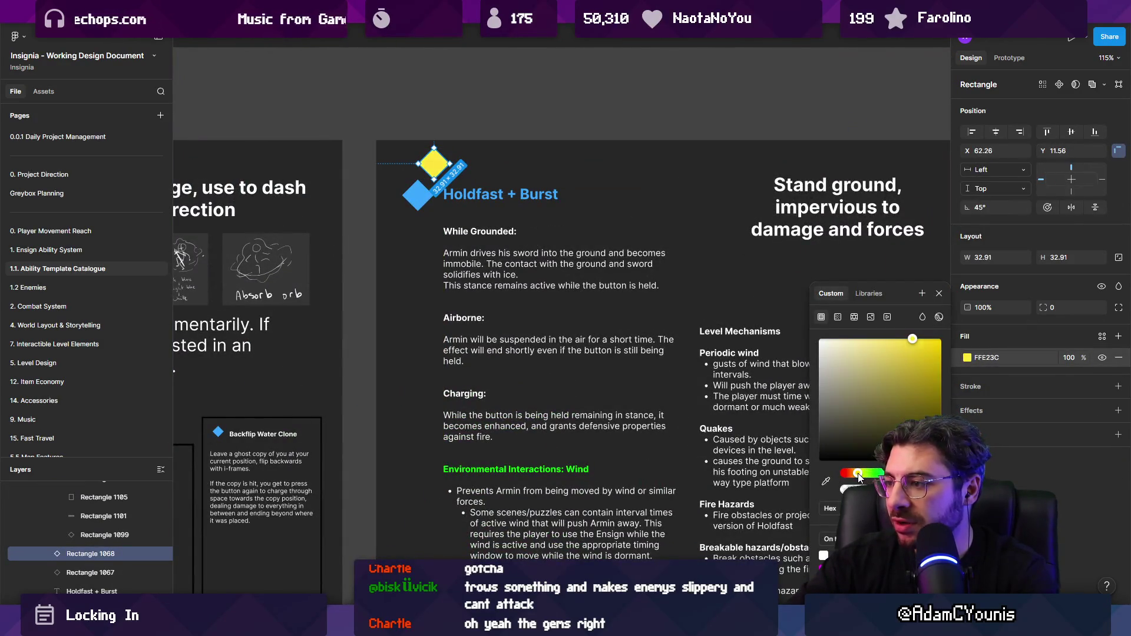
Duplicate the While Grounded text beside the orange diamond, change it to '?', and fit its box
scroll(457, 168, "up", 5)
left_click(592, 458)
left_click_drag(592, 459, 630, 238)
key("Return")
type("?")
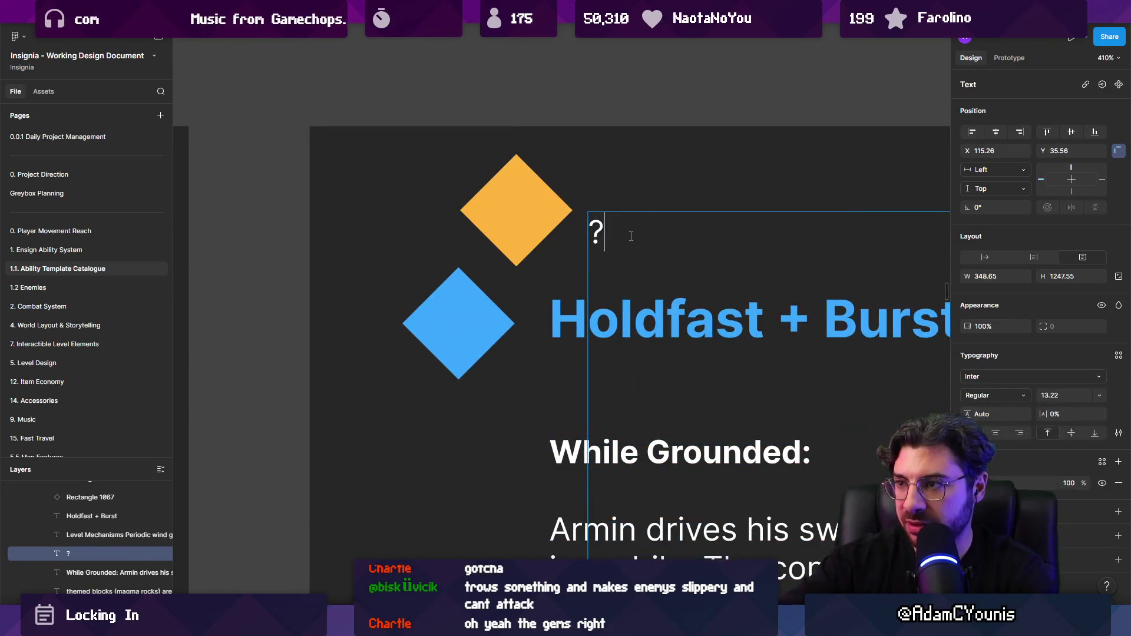
scroll(588, 238, "down", 5)
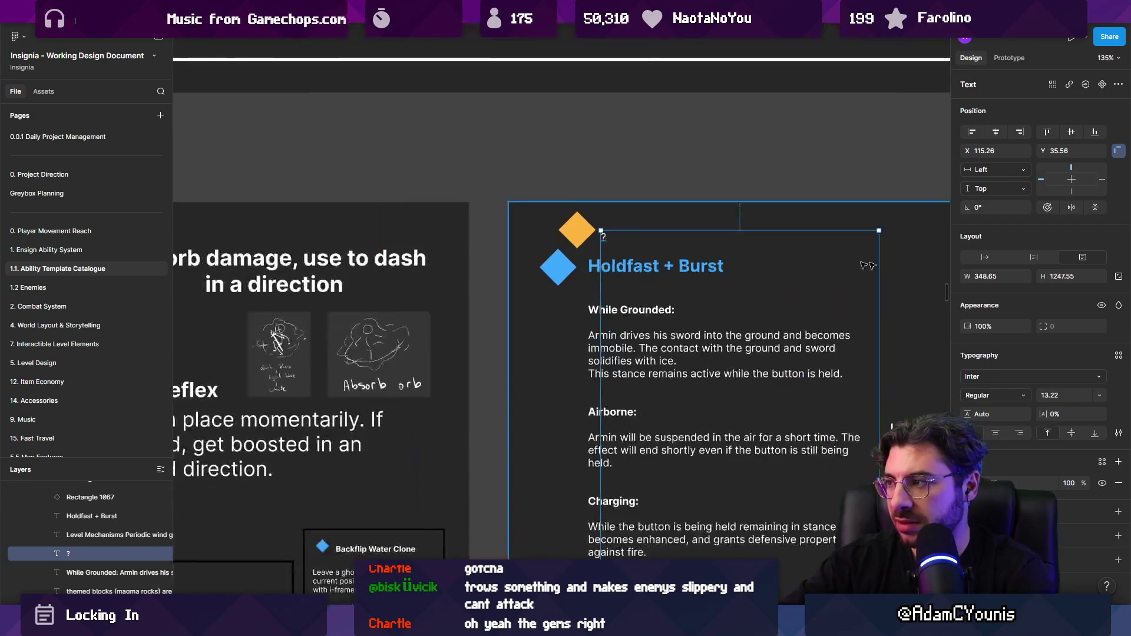
left_click(1004, 278)
scroll(588, 257, "down", 4)
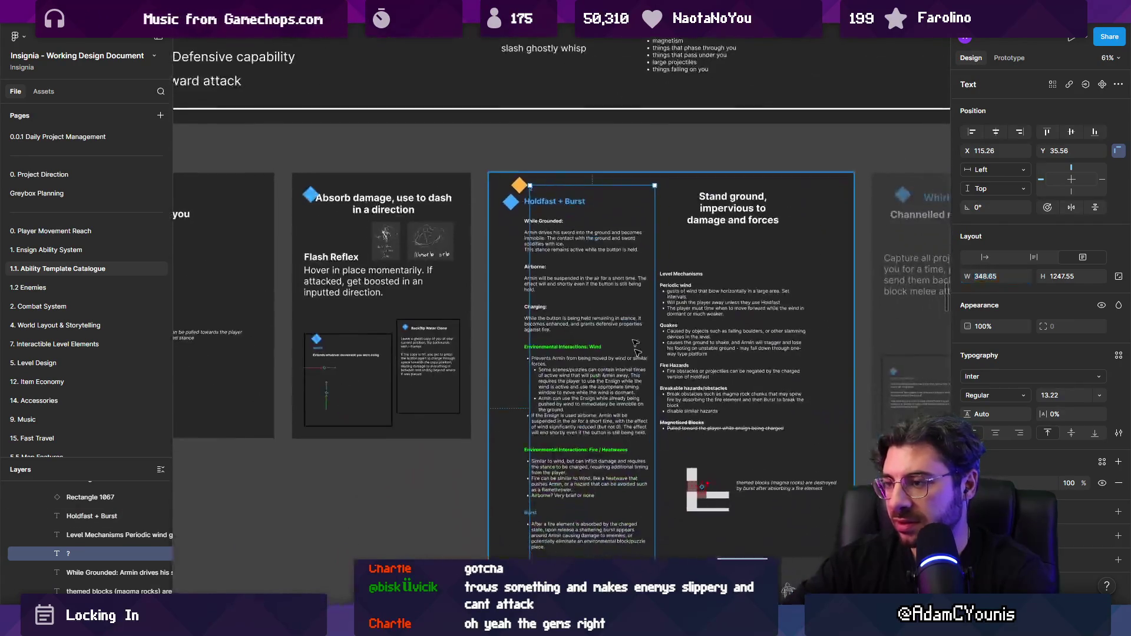
key("Escape")
scroll(529, 44, "up", 1)
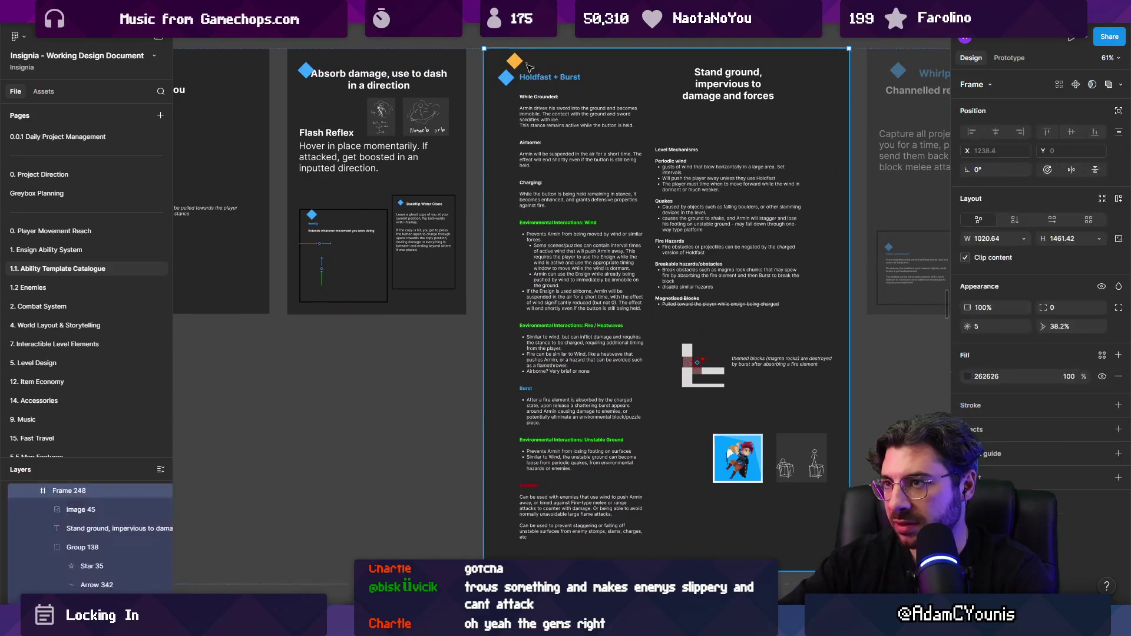
left_click(631, 498)
double_click(650, 507)
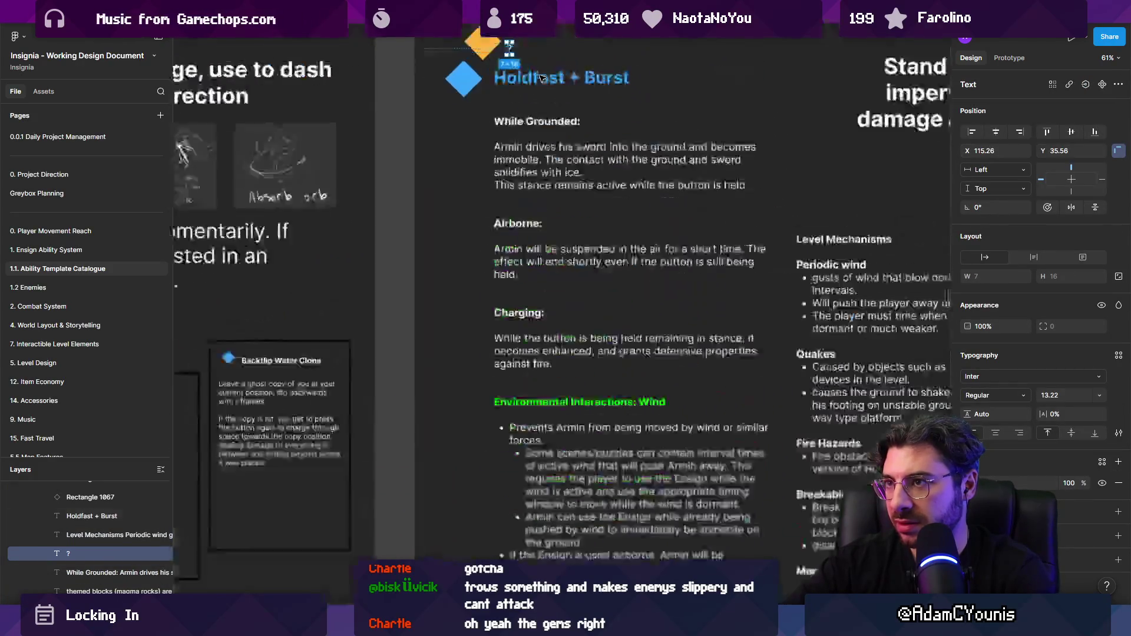
Centre the question mark in the orange diamond and scale it proportionally to fill it
scroll(553, 298, "up", 10)
left_click_drag(554, 298, 427, 258)
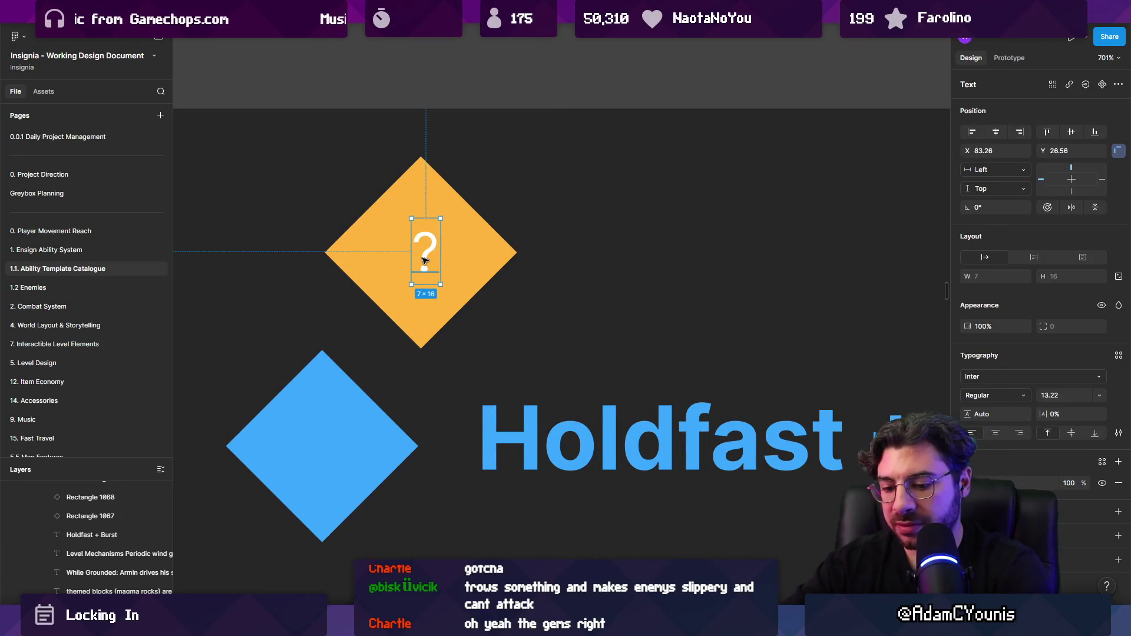
key("k")
left_click_drag(441, 219, 464, 199)
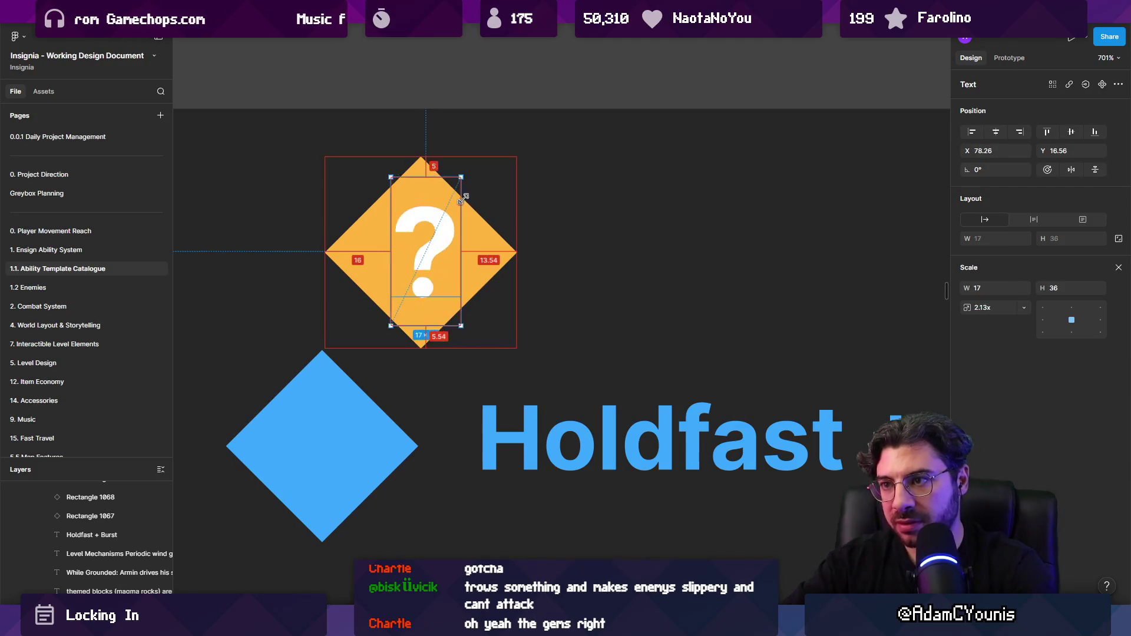
key("Escape")
left_click(425, 236)
left_click(564, 263)
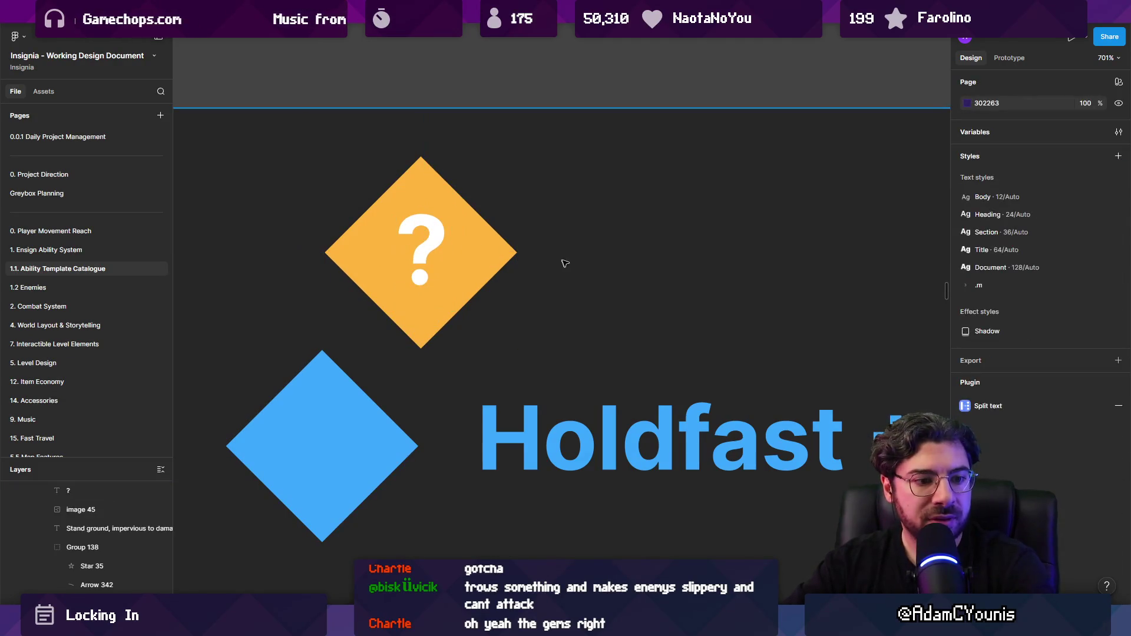
Scroll over the Ensign ability cards and peek at the open sketch windows
scroll(564, 264, "down", 10)
scroll(451, 211, "down", 2)
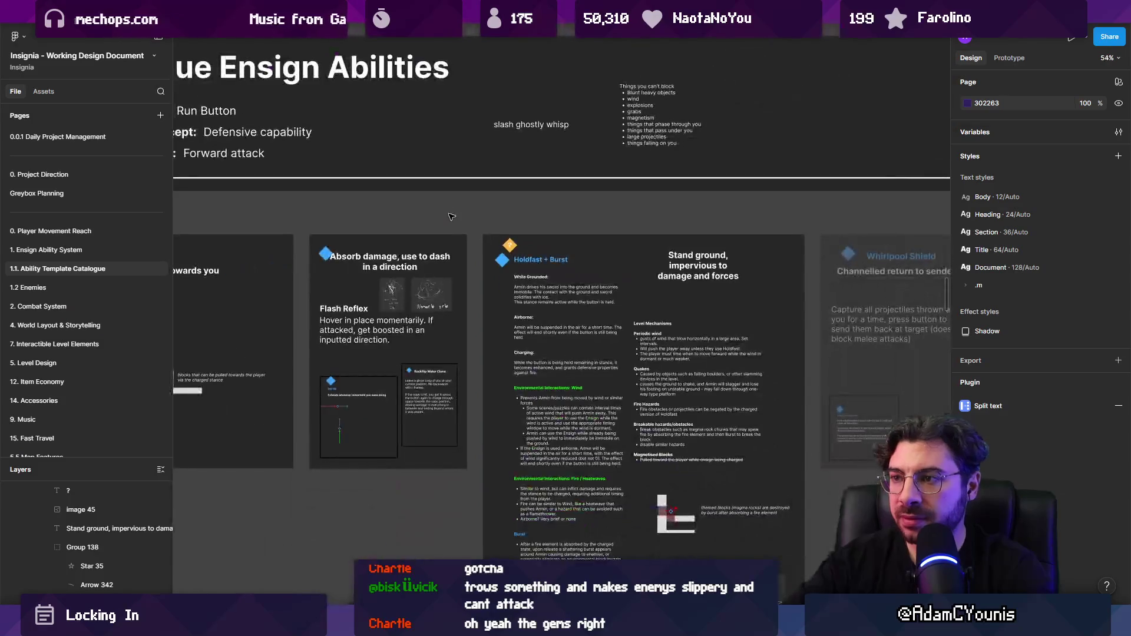
scroll(451, 218, "down", 2)
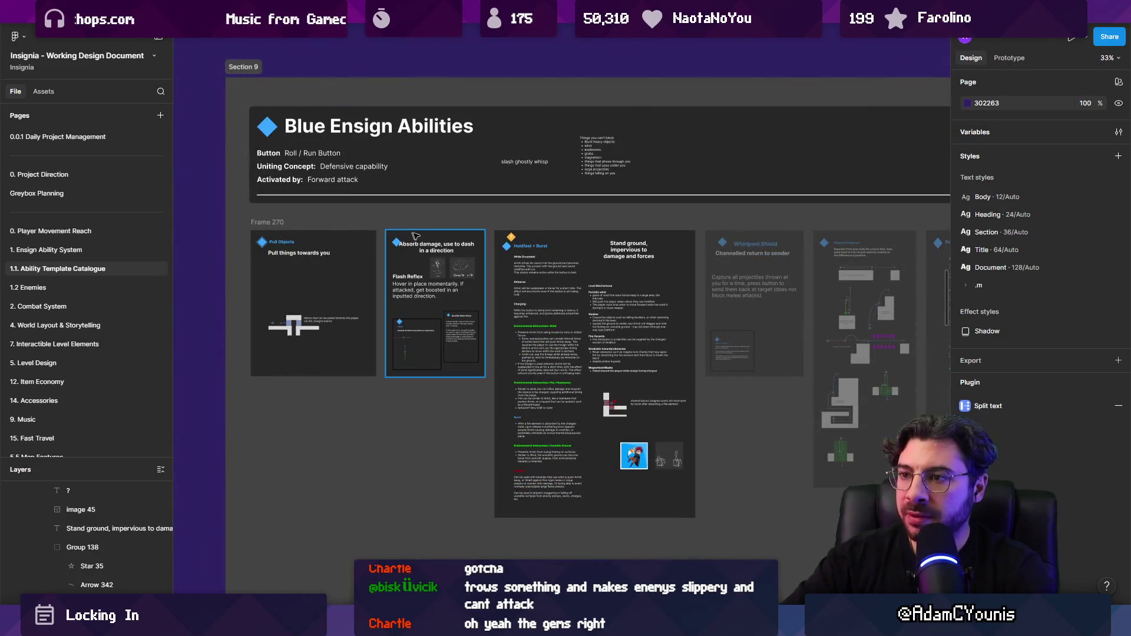
scroll(373, 252, "up", 5)
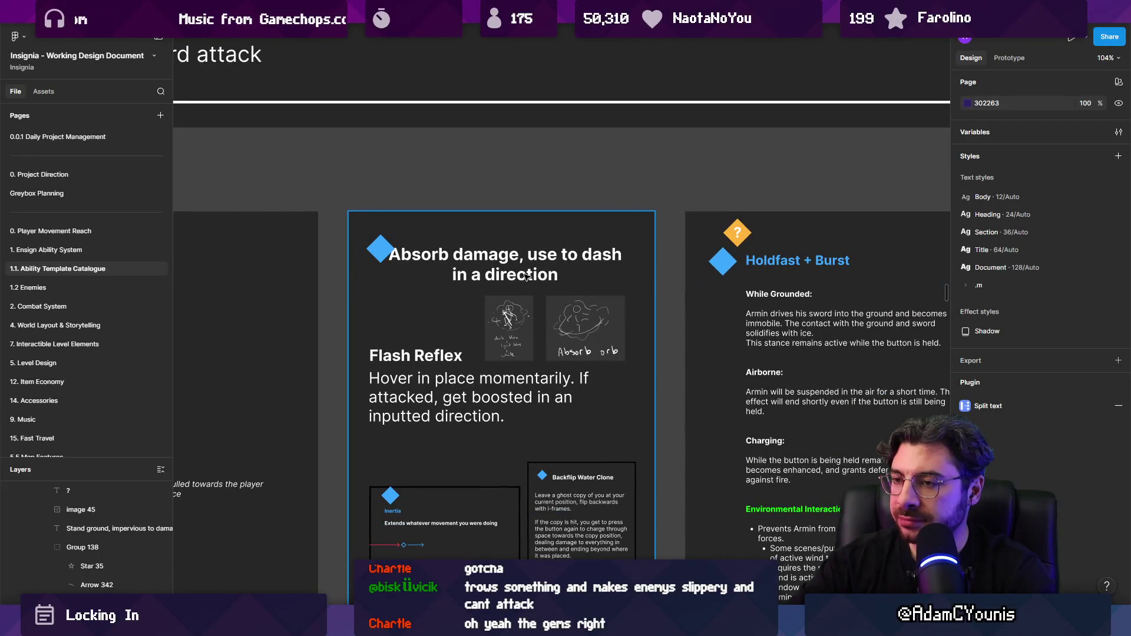
scroll(520, 271, "down", 5)
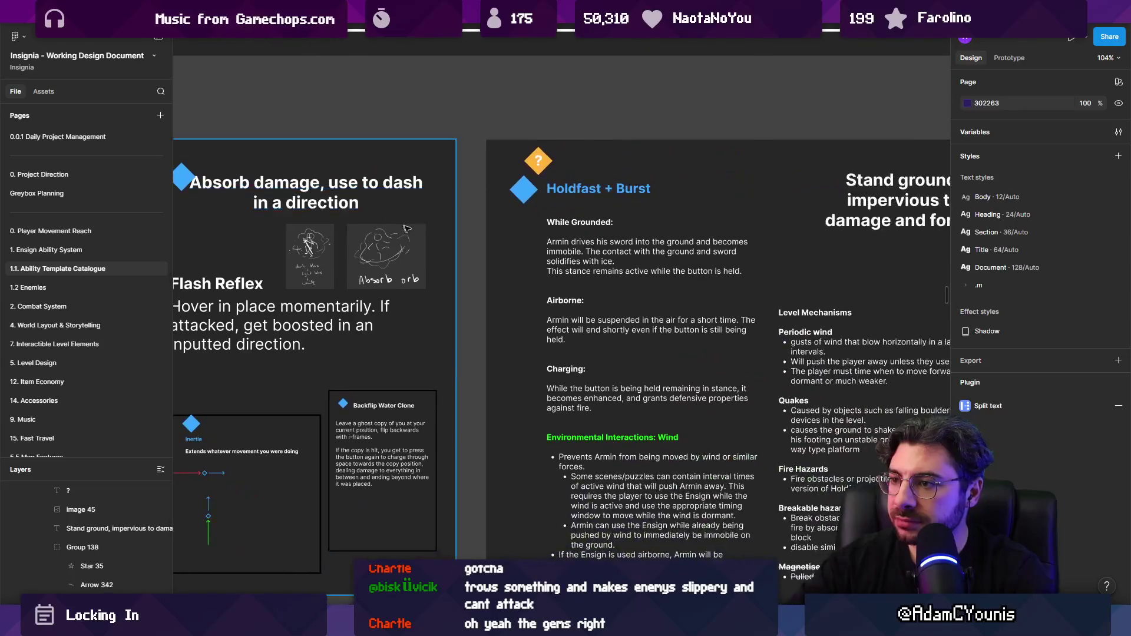
scroll(635, 443, "up", 2)
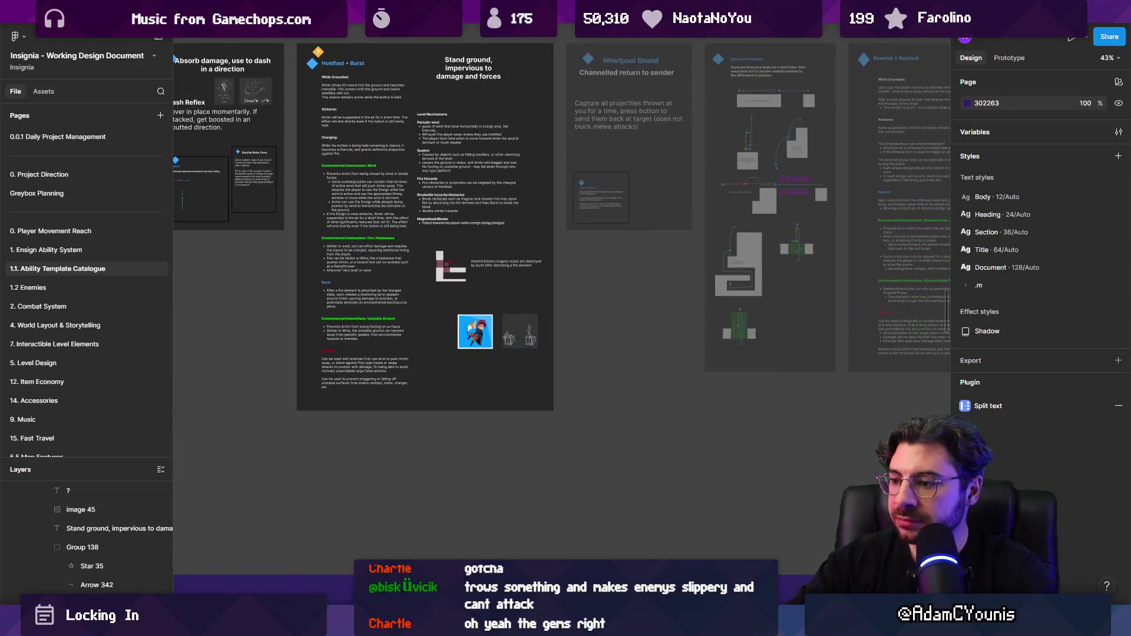
mouse_move(619, 625)
left_click(678, 539)
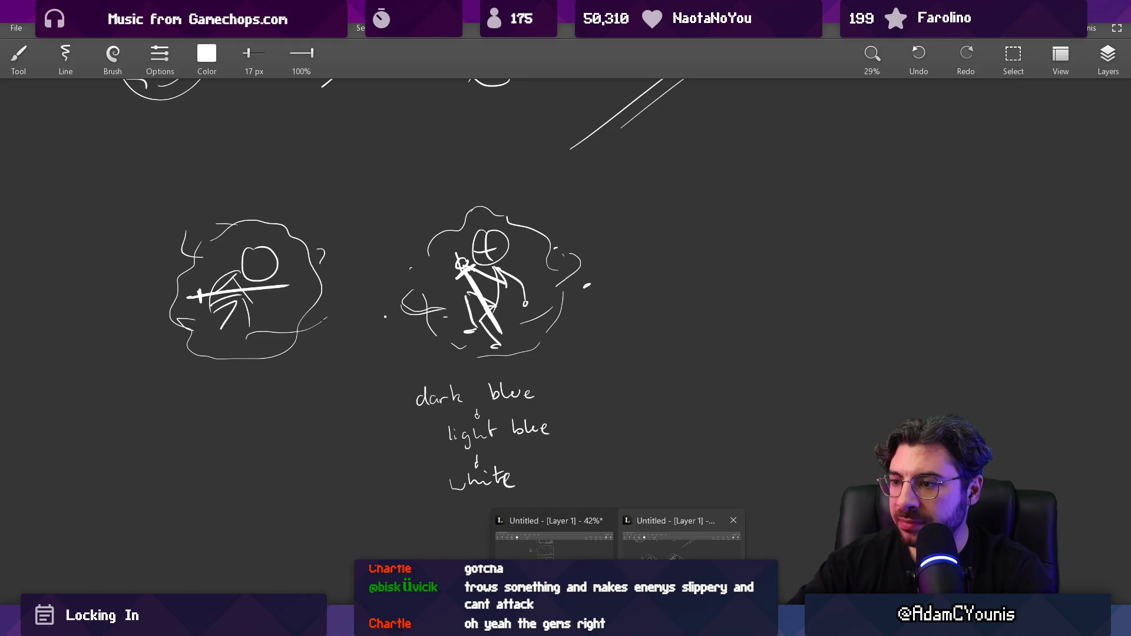
Zoom around the Ensign ability sections, then switch over to Sketchable
scroll(543, 163, "up", 6)
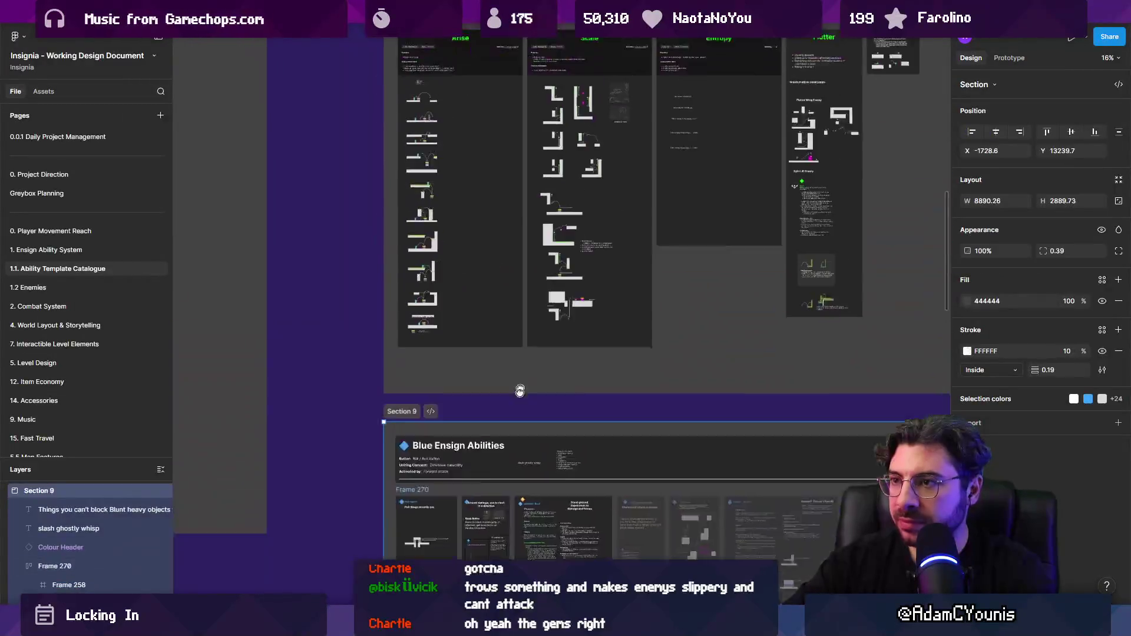
scroll(543, 163, "up", 5)
scroll(543, 164, "down", 5)
scroll(441, 276, "up", 8)
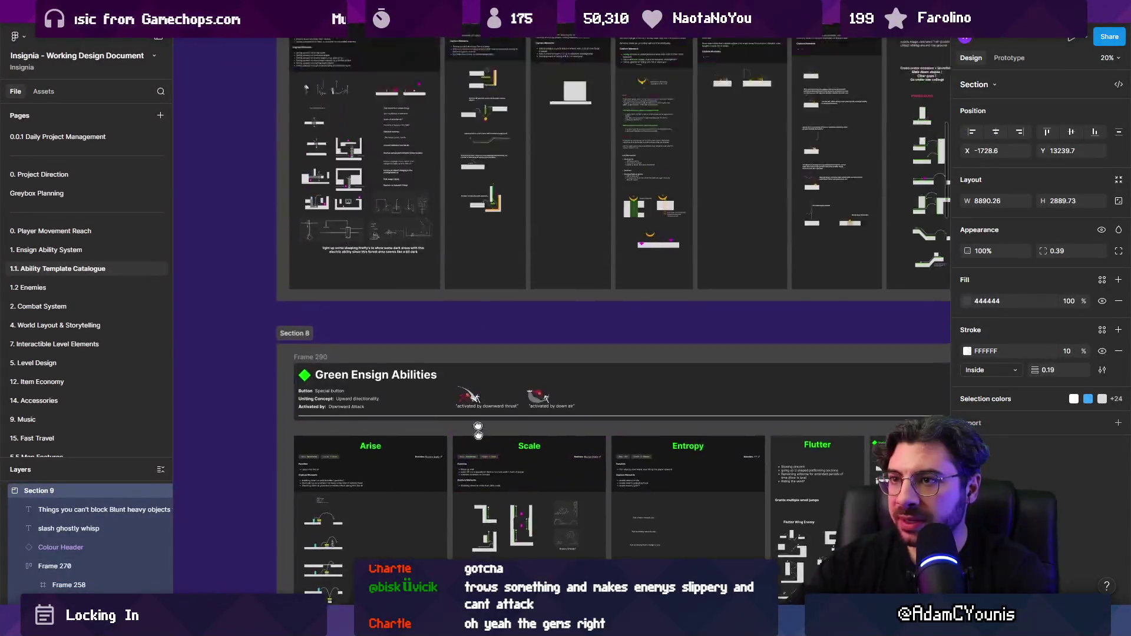
scroll(704, 238, "up", 6)
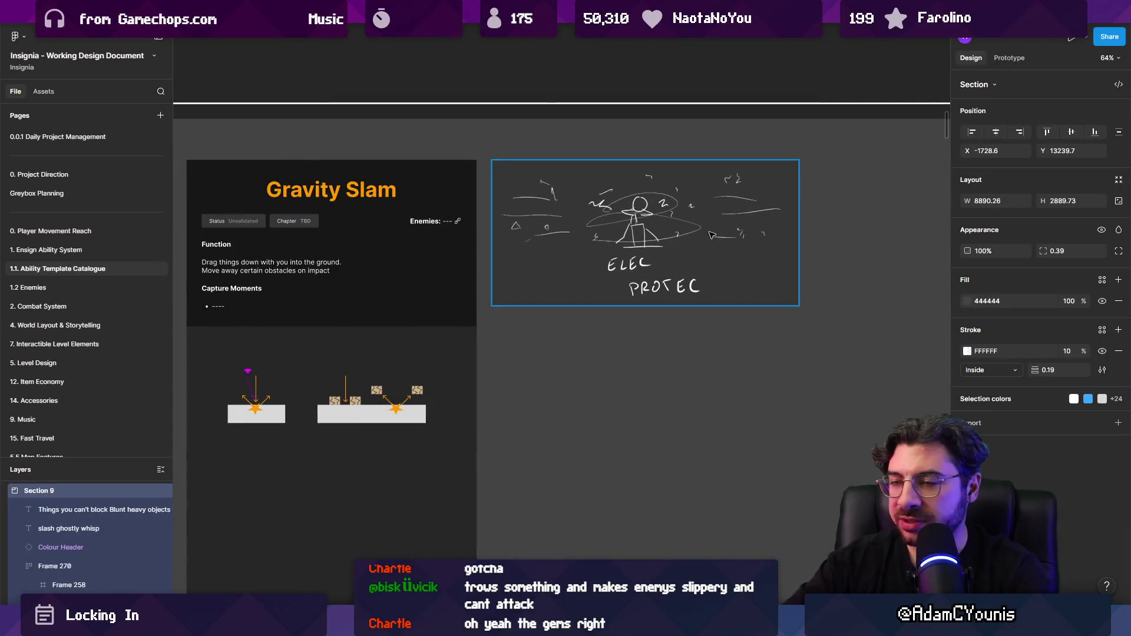
scroll(712, 235, "down", 3)
scroll(716, 233, "up", 3)
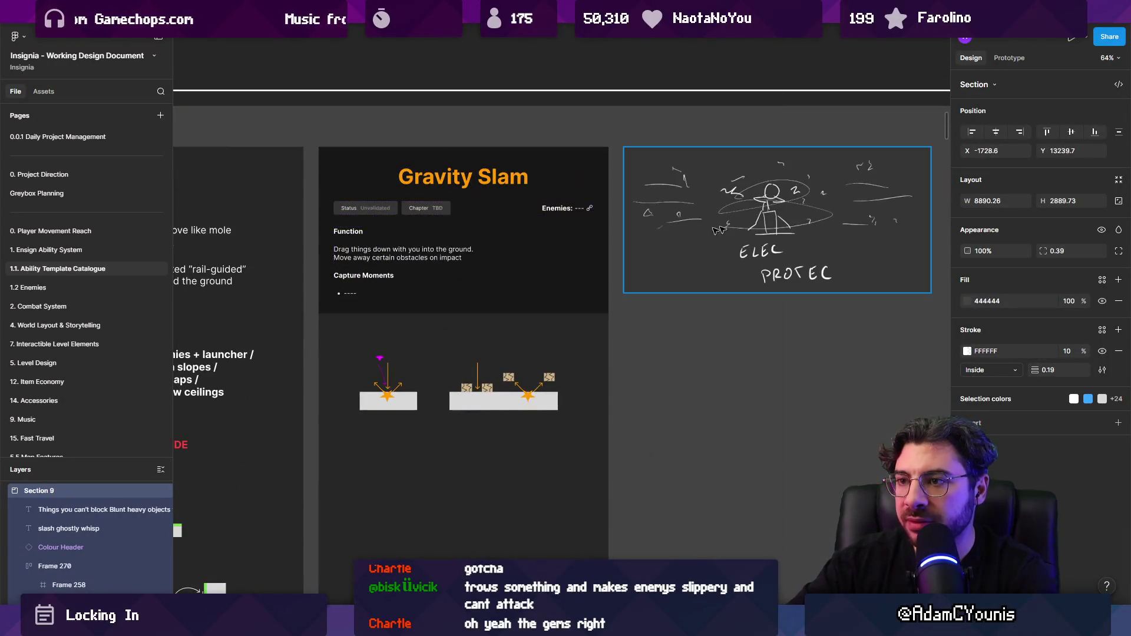
scroll(719, 230, "down", 5)
scroll(419, 231, "up", 5)
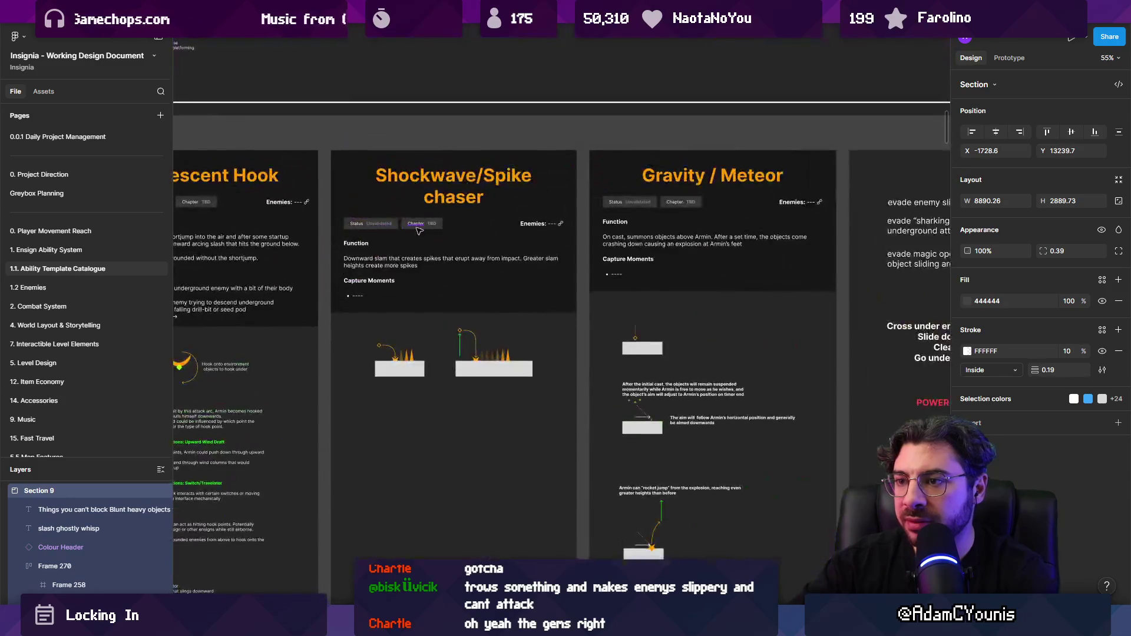
scroll(548, 218, "down", 3)
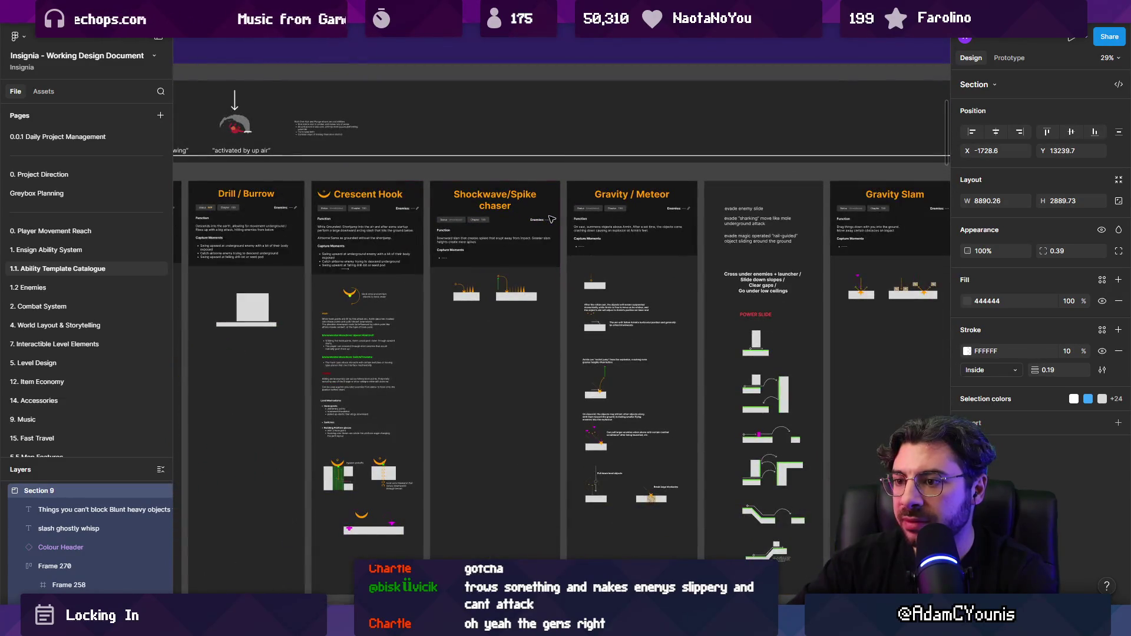
scroll(551, 219, "down", 5)
scroll(446, 344, "up", 1)
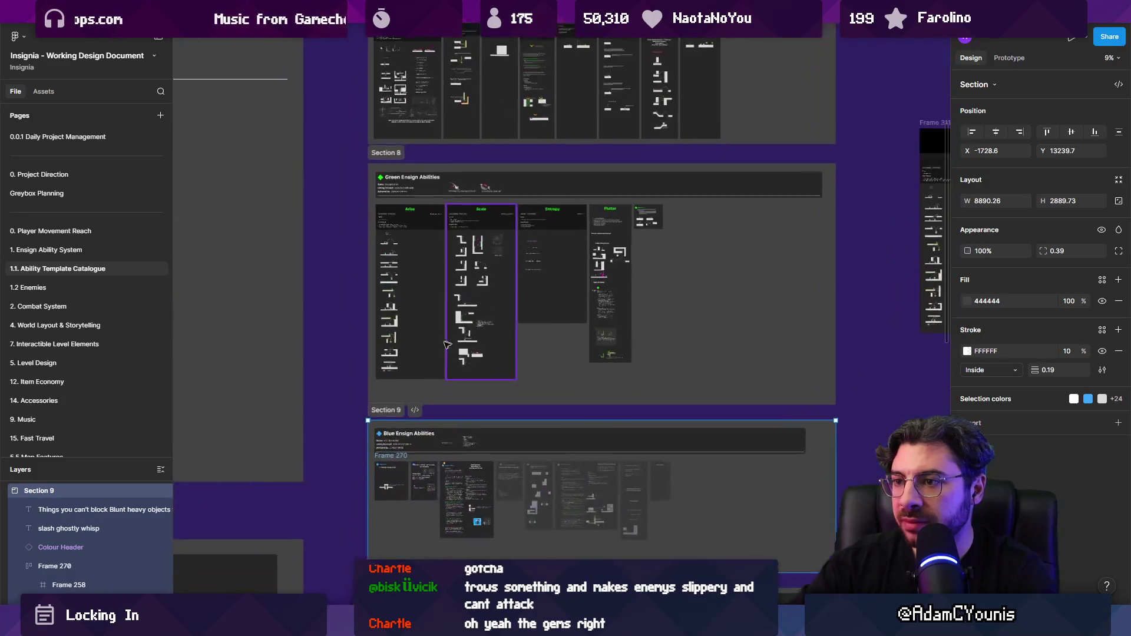
scroll(446, 344, "up", 3)
scroll(434, 349, "down", 5)
scroll(656, 383, "up", 4)
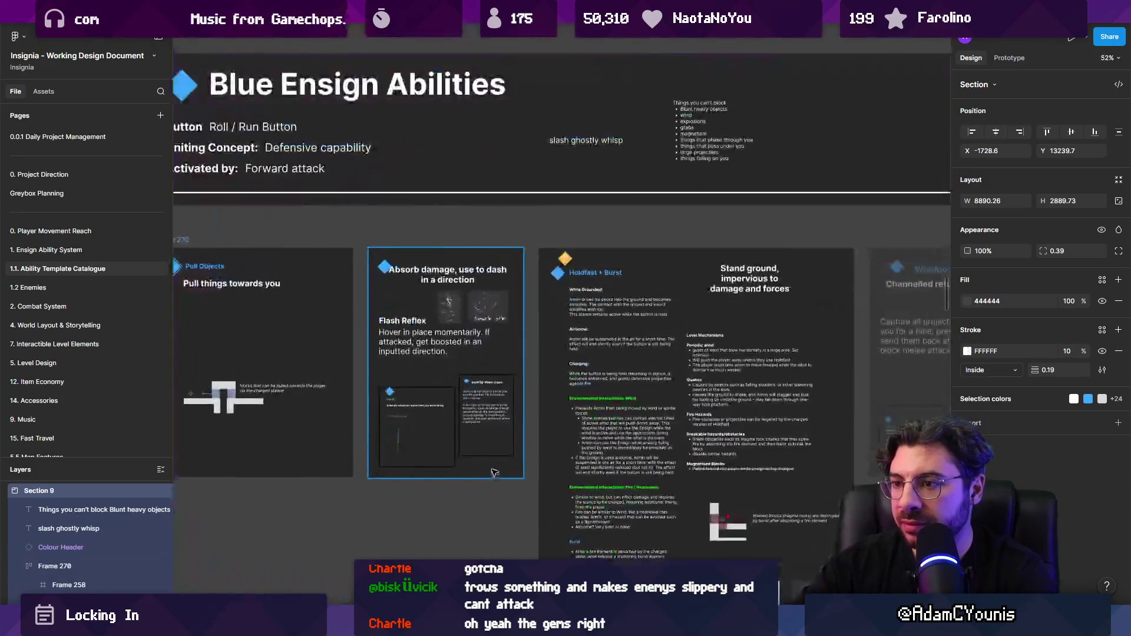
scroll(656, 383, "up", 6)
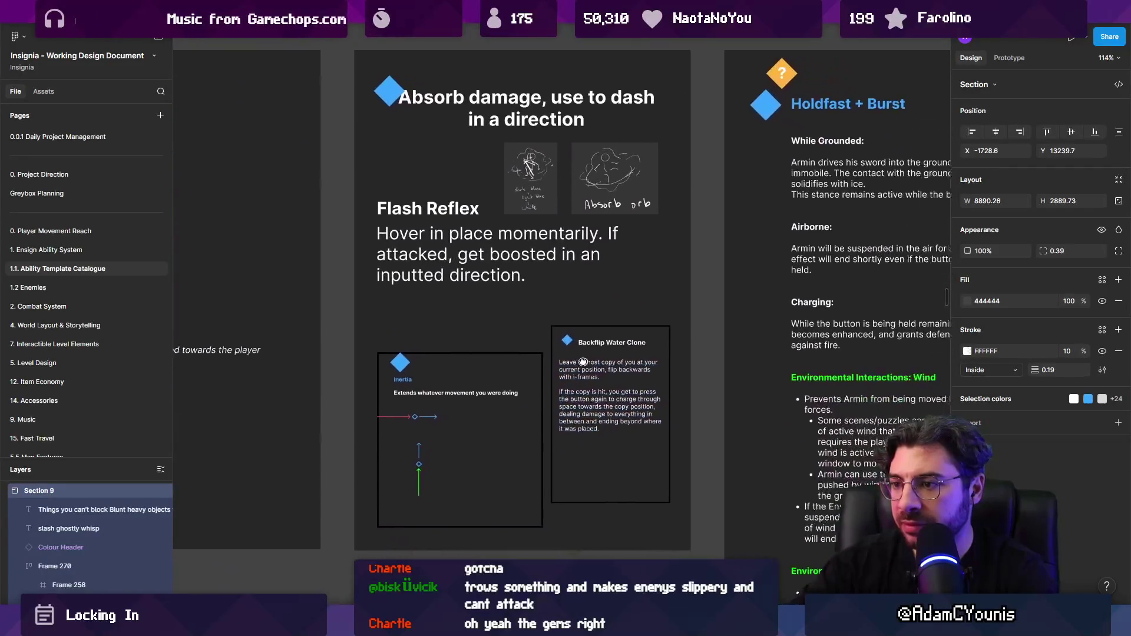
scroll(533, 283, "up", 2)
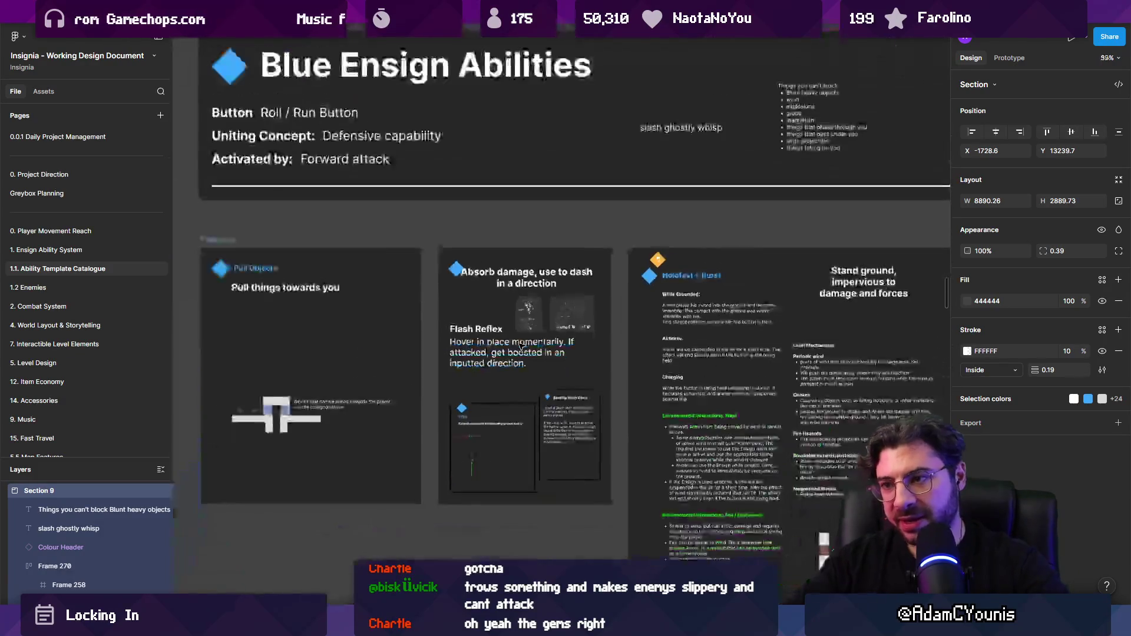
scroll(521, 346, "down", 5, "ctrl")
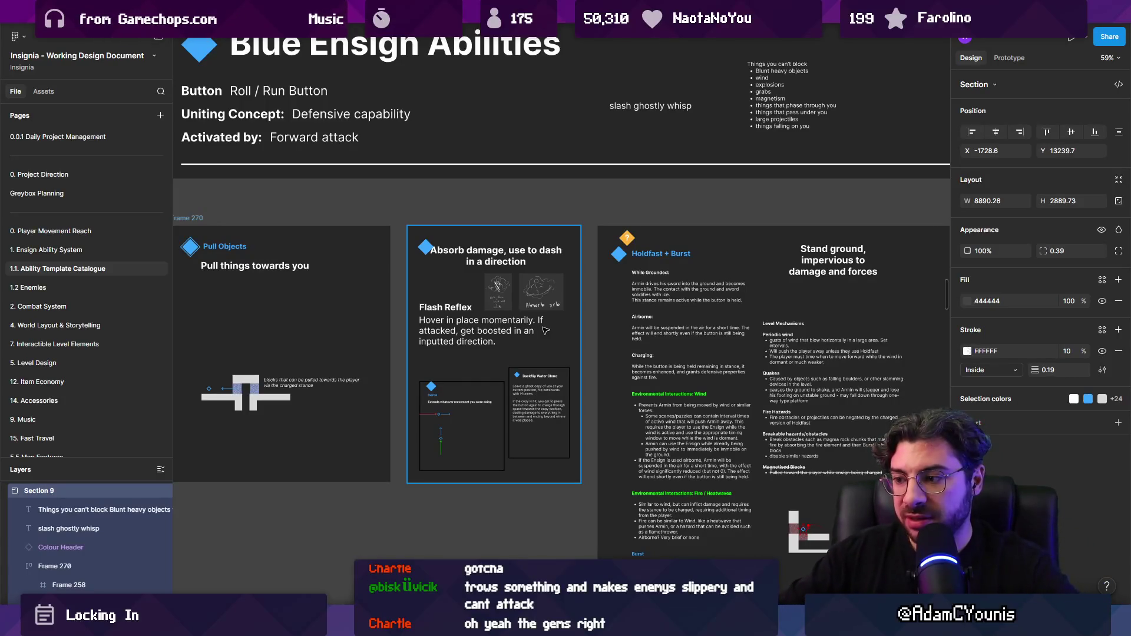
key("alt+Tab")
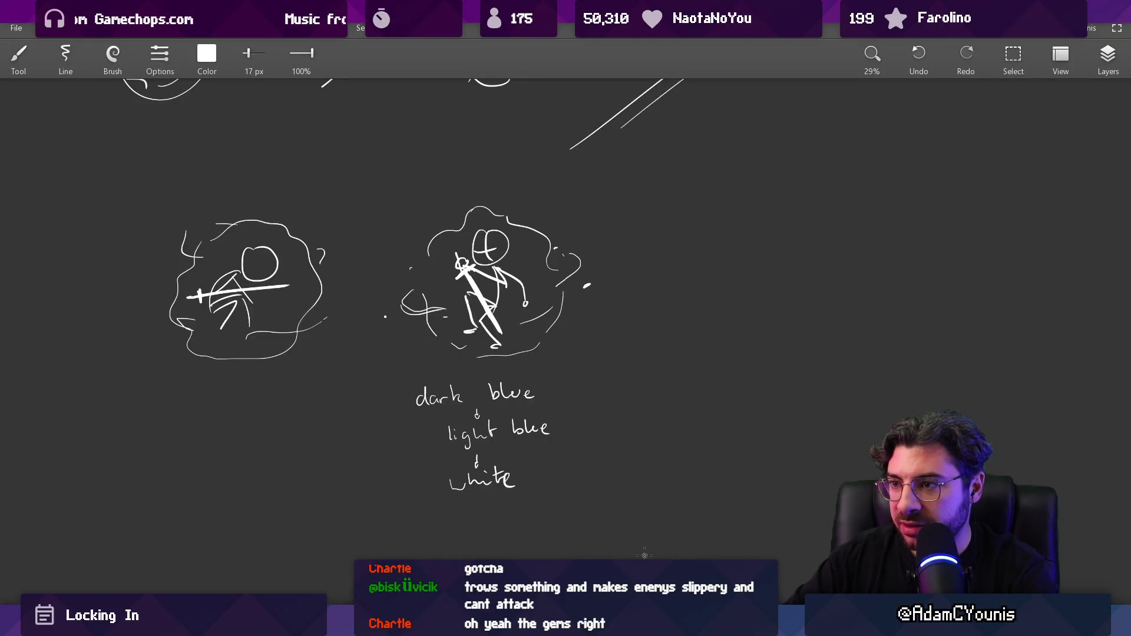
left_click_drag(336, 433, 253, 283)
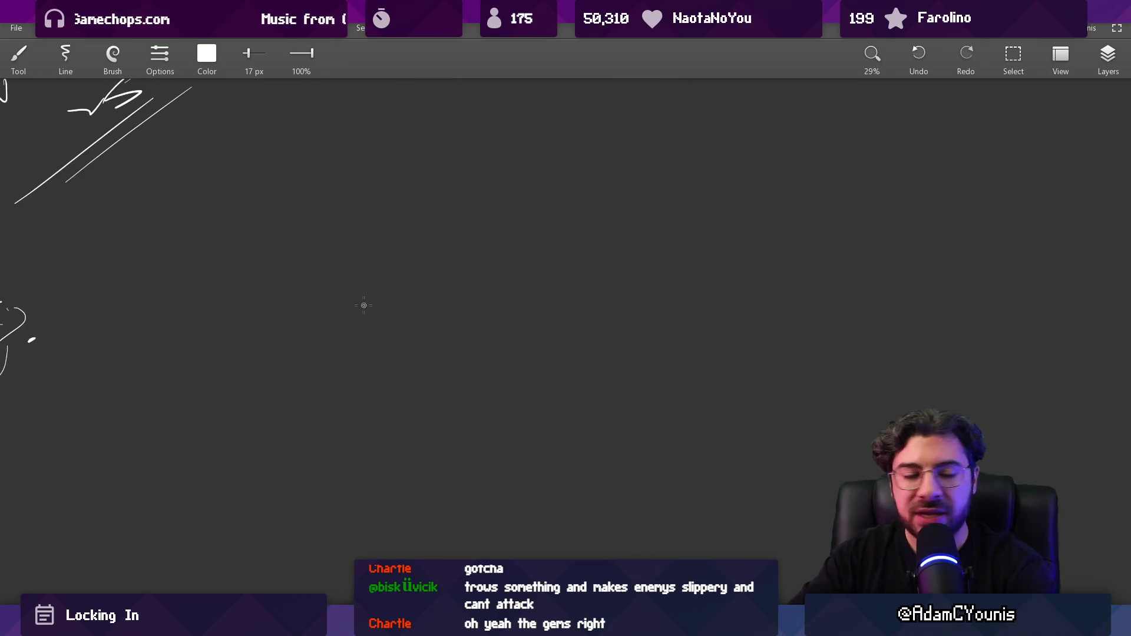
mouse_move(363, 327)
left_mouse_down()
mouse_move(379, 271)
mouse_move(506, 290)
mouse_move(782, 291)
mouse_move(692, 272)
left_mouse_up()
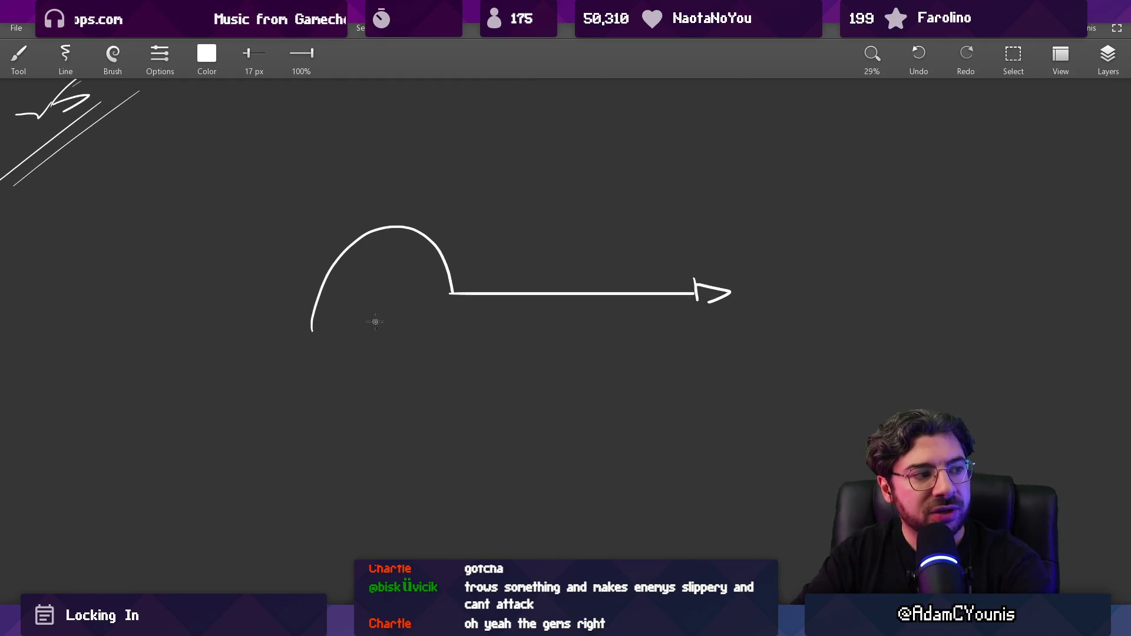
left_click_drag(540, 142, 540, 163)
left_click_drag(549, 135, 552, 160)
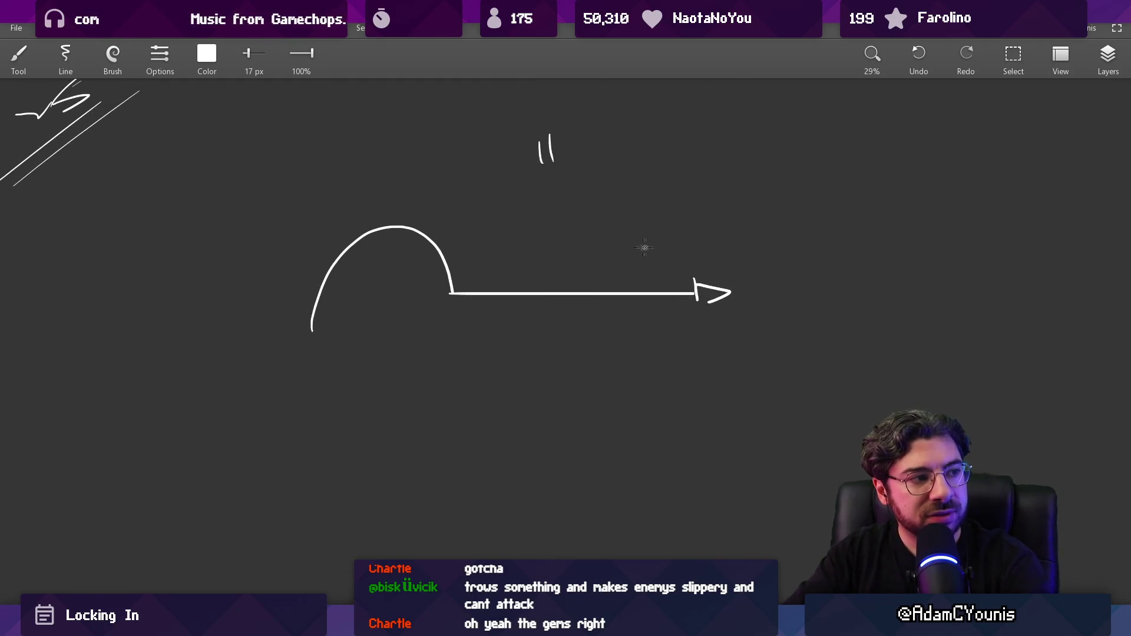
mouse_move(514, 277)
left_mouse_down()
mouse_move(326, 260)
mouse_move(333, 269)
left_mouse_up()
key("ctrl+z")
mouse_move(596, 270)
left_mouse_down()
mouse_move(666, 275)
mouse_move(332, 260)
mouse_move(321, 280)
left_mouse_up()
key("ctrl+z")
key("ctrl+z")
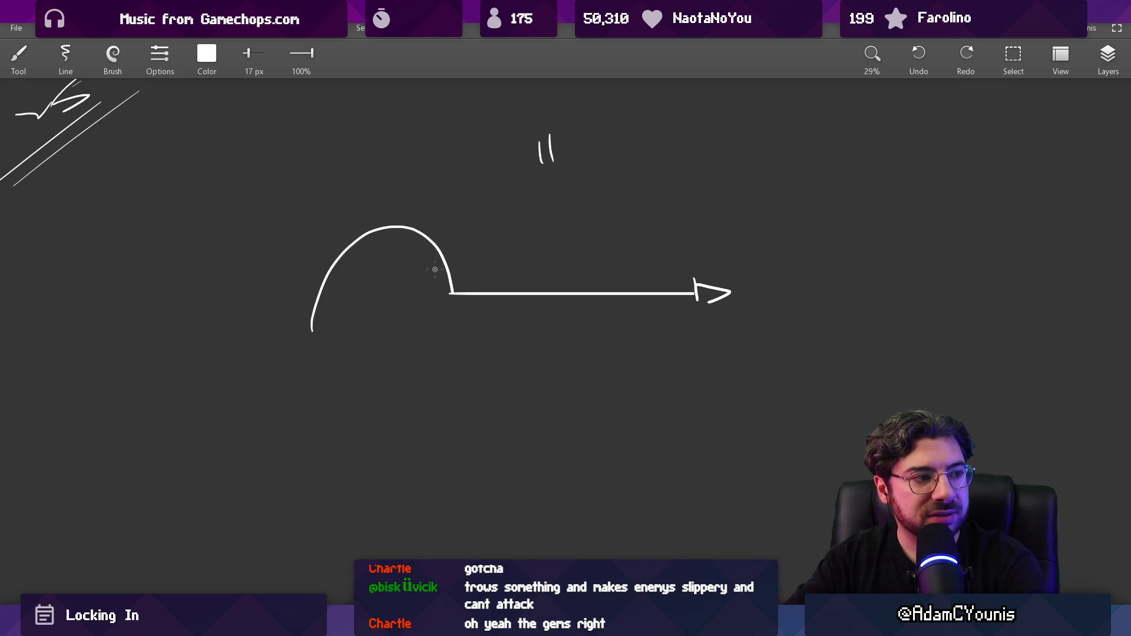
mouse_move(674, 283)
left_mouse_down()
mouse_move(595, 271)
mouse_move(289, 318)
left_mouse_up()
key("ctrl+z")
mouse_move(666, 279)
left_mouse_down()
mouse_move(433, 225)
mouse_move(289, 306)
mouse_move(322, 236)
mouse_move(714, 261)
left_mouse_up()
key("ctrl+z")
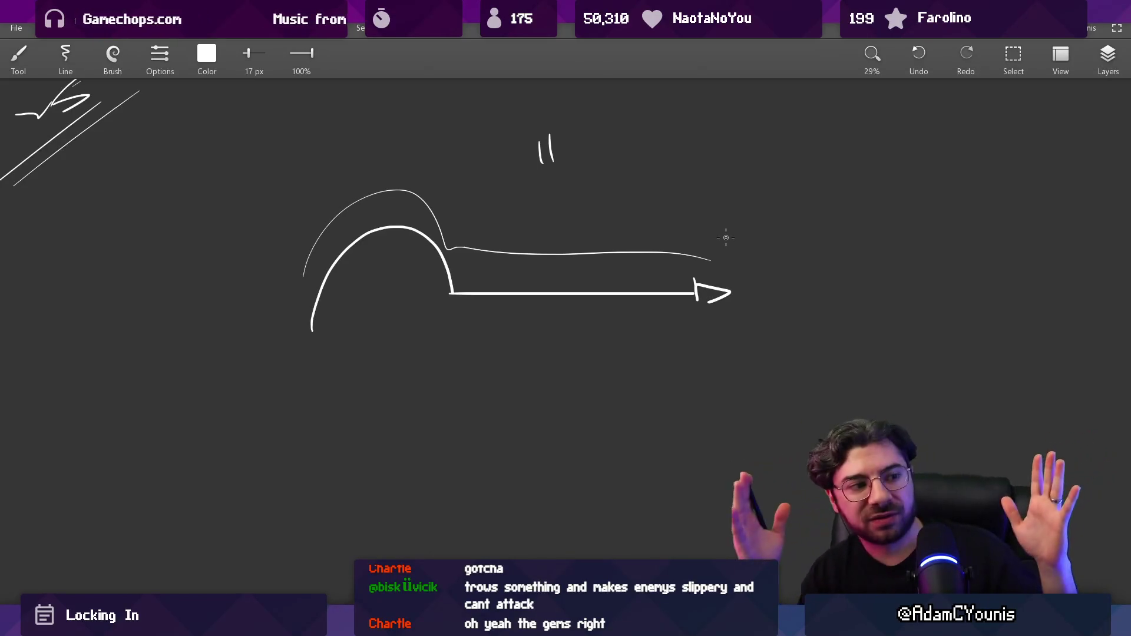
key("ctrl+z")
key("ctrl+z")
key("ctrl+z")
key("ctrl+z")
mouse_move(467, 263)
left_mouse_down()
mouse_move(551, 189)
mouse_move(630, 396)
mouse_move(649, 391)
mouse_move(649, 208)
mouse_move(546, 172)
mouse_move(476, 202)
left_mouse_up()
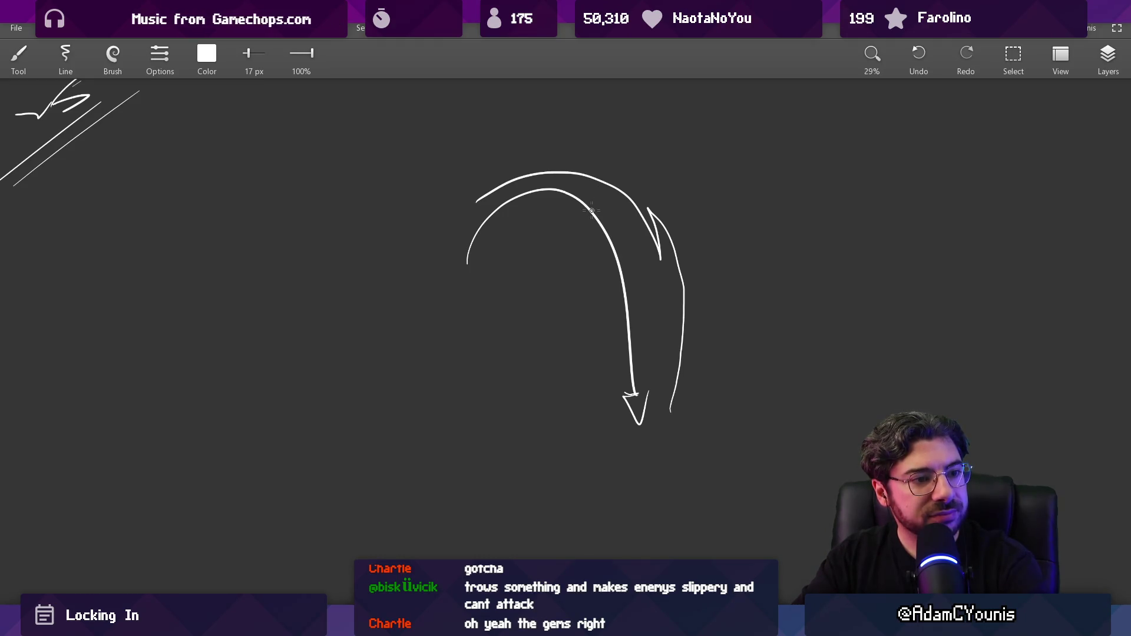
key("ctrl+z")
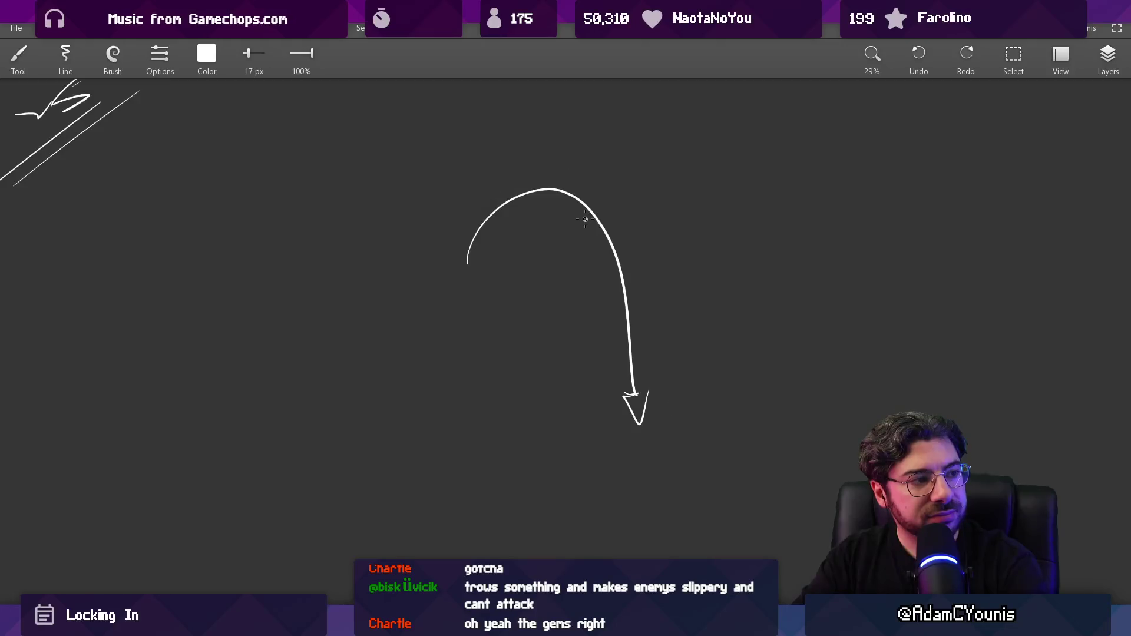
key("ctrl+z")
key("ctrl+z")
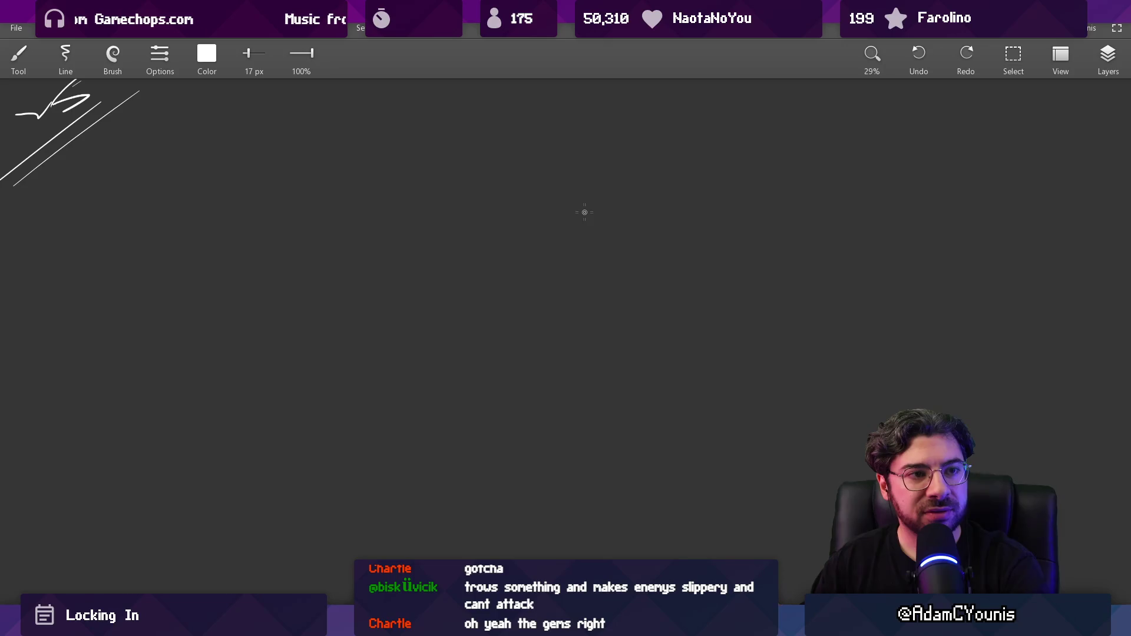
Sketch a long horizontal arrow, then try a rectangle above it and undo it
scroll(496, 371, "up", 2)
scroll(503, 345, "down", 2)
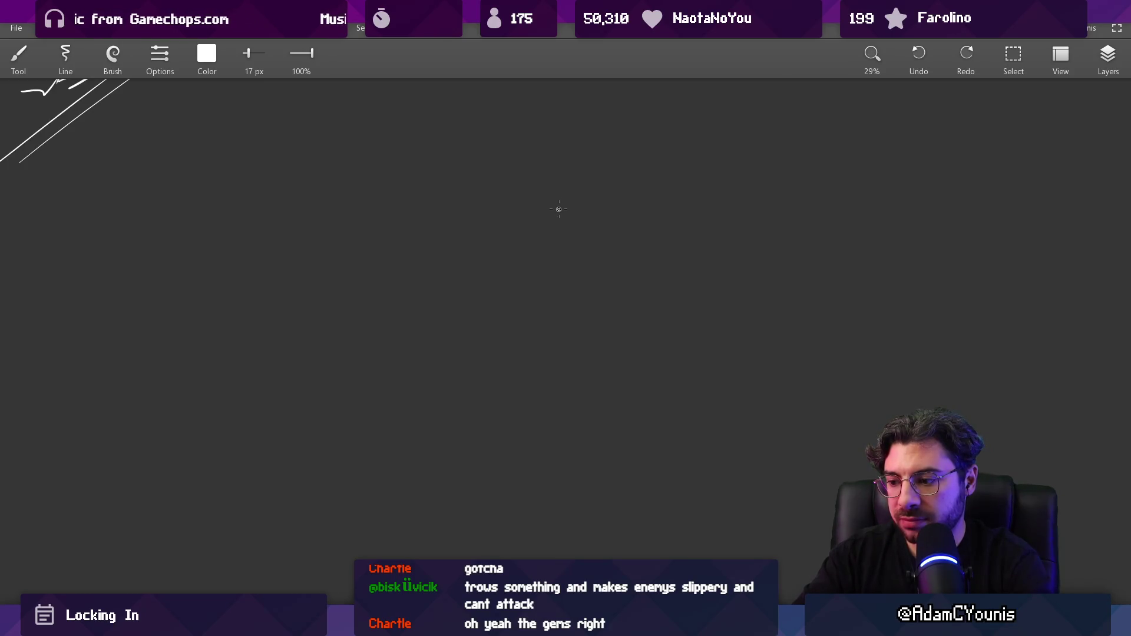
mouse_move(322, 318)
left_mouse_down()
mouse_move(531, 307)
mouse_move(508, 325)
left_mouse_up()
mouse_move(380, 161)
left_mouse_down()
mouse_move(452, 291)
mouse_move(446, 156)
left_mouse_up()
key("ctrl+z")
key("ctrl+z")
mouse_move(372, 142)
left_mouse_down()
mouse_move(374, 151)
mouse_move(447, 131)
mouse_move(396, 129)
left_mouse_up()
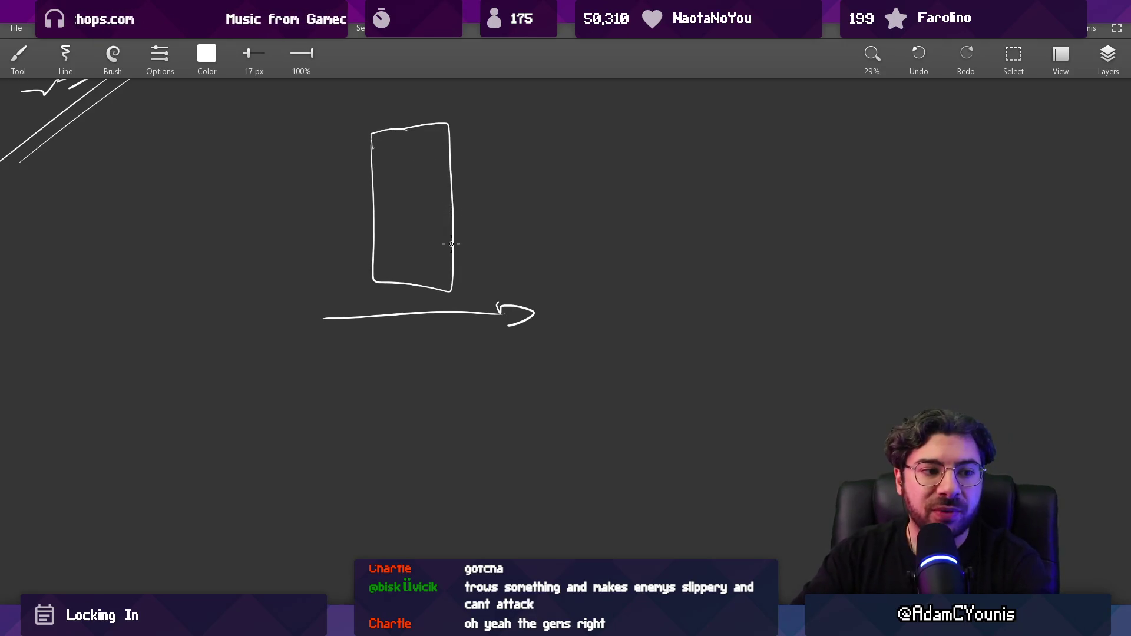
key("ctrl+z")
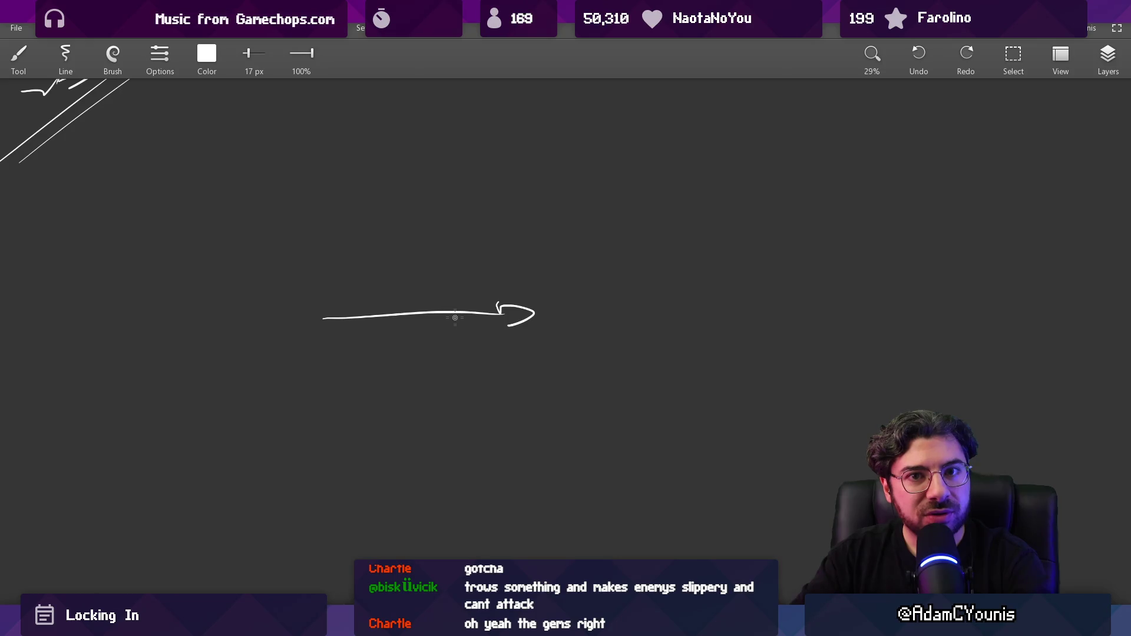
Erase the horizontal arrow with an 80 px eraser
key("e")
key("bracketleft")
key("bracketleft")
key("bracketleft")
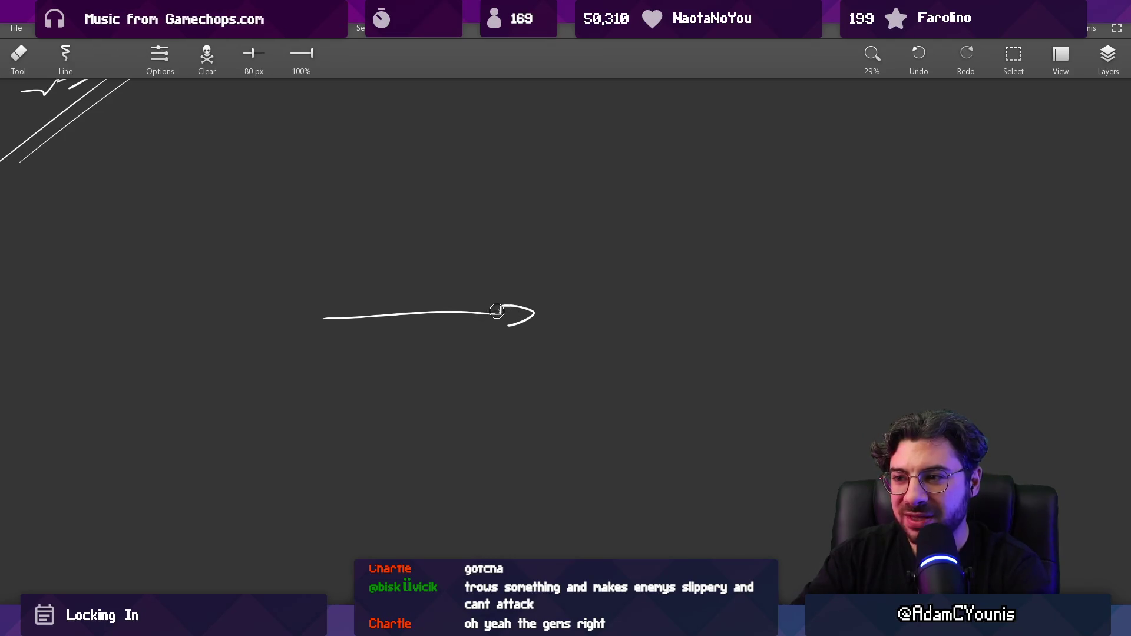
mouse_move(361, 318)
left_mouse_down()
mouse_move(439, 308)
mouse_move(536, 326)
left_mouse_up()
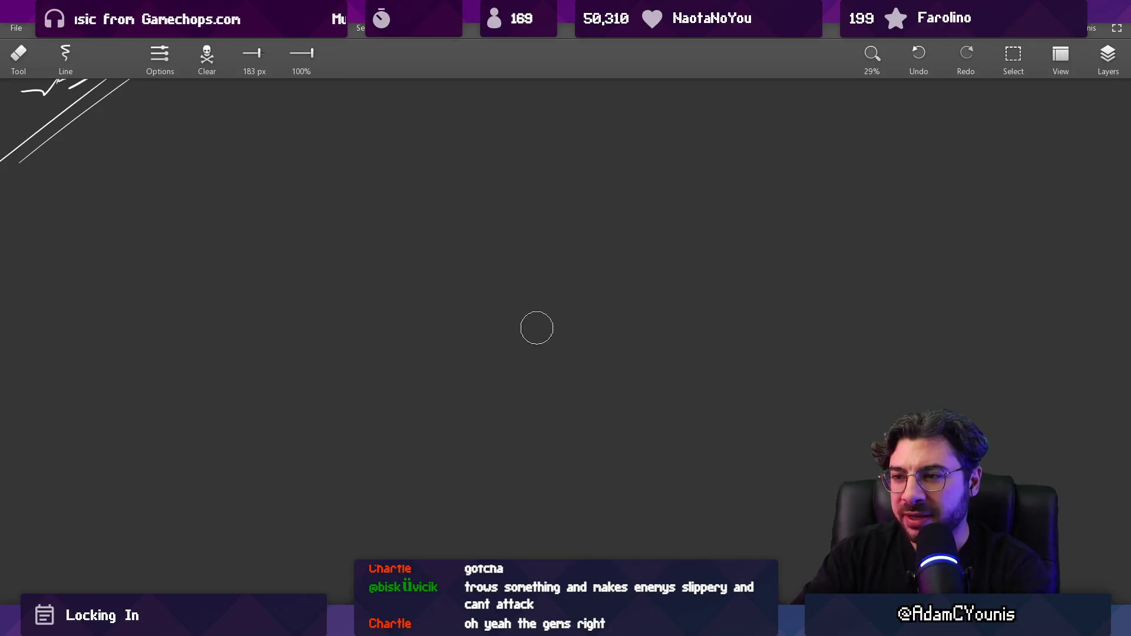
Brush an arch landing on a pillar, a tall upward arrow beside it, and a curved arrow above
key("b")
mouse_move(374, 346)
left_mouse_down()
mouse_move(430, 245)
mouse_move(513, 342)
left_mouse_up()
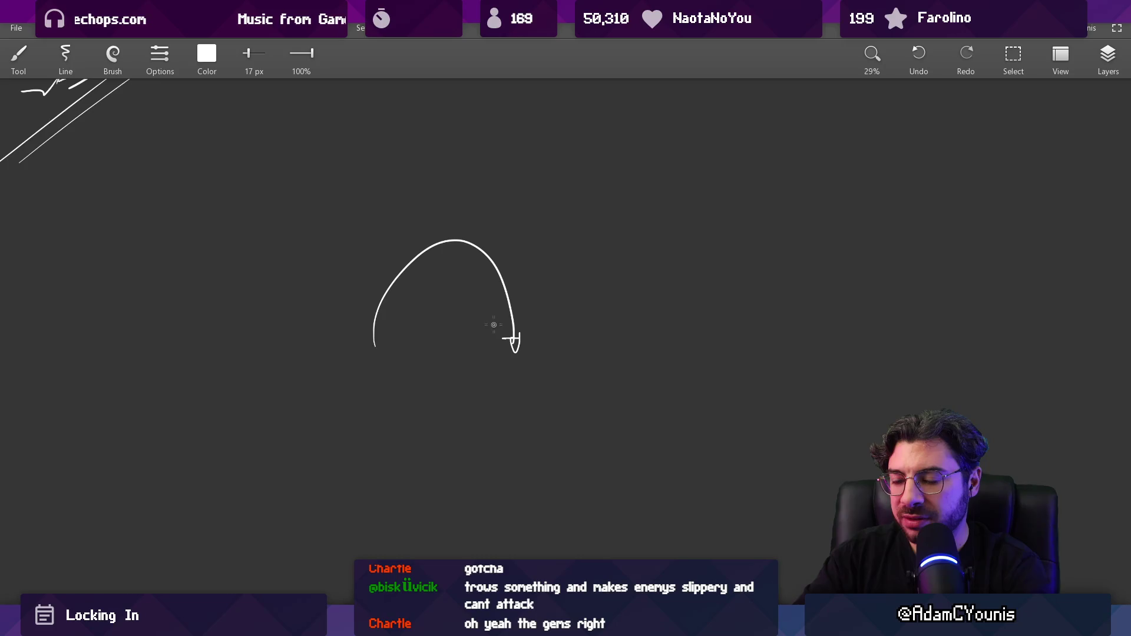
left_click_drag(492, 356, 554, 488)
left_click_drag(487, 355, 491, 451)
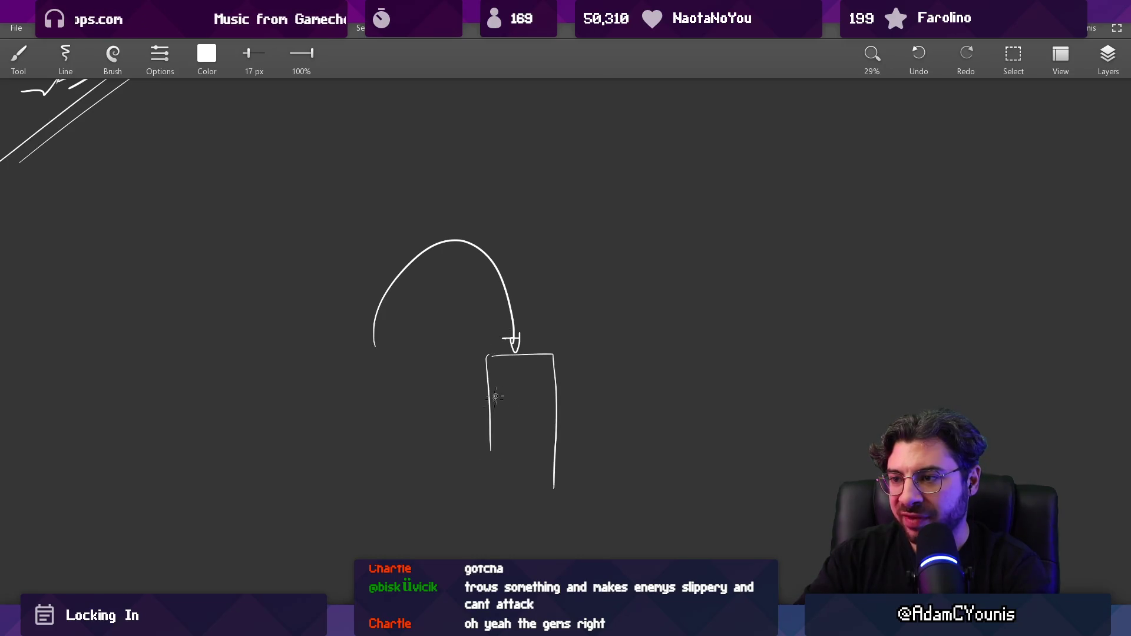
left_click_drag(570, 369, 579, 274)
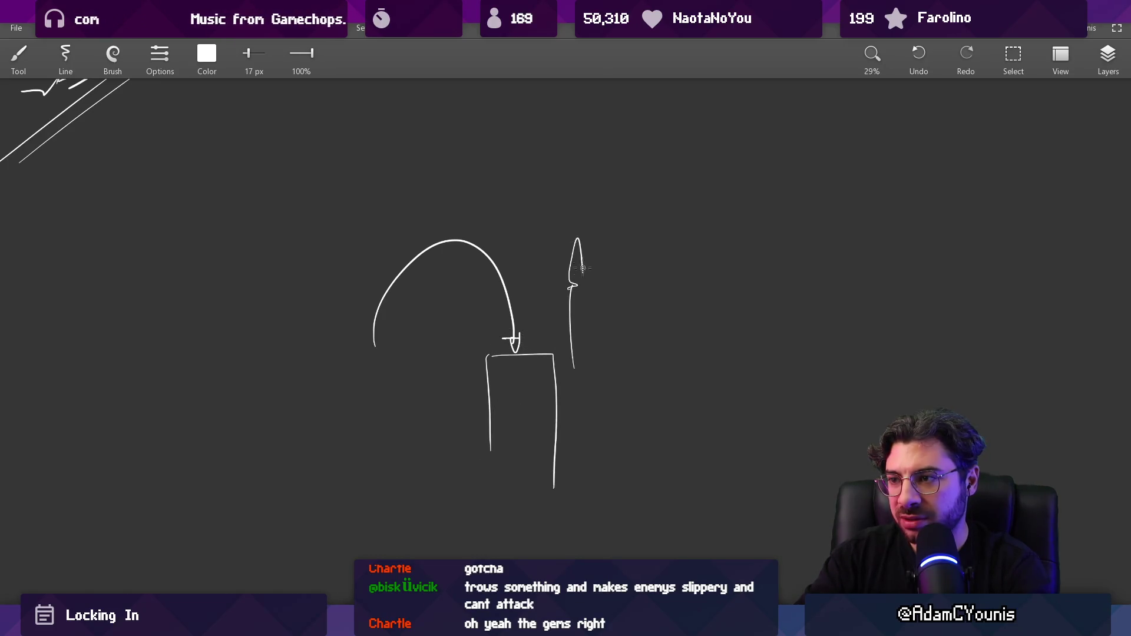
scroll(528, 271, "up", 5)
left_click_drag(510, 233, 446, 172)
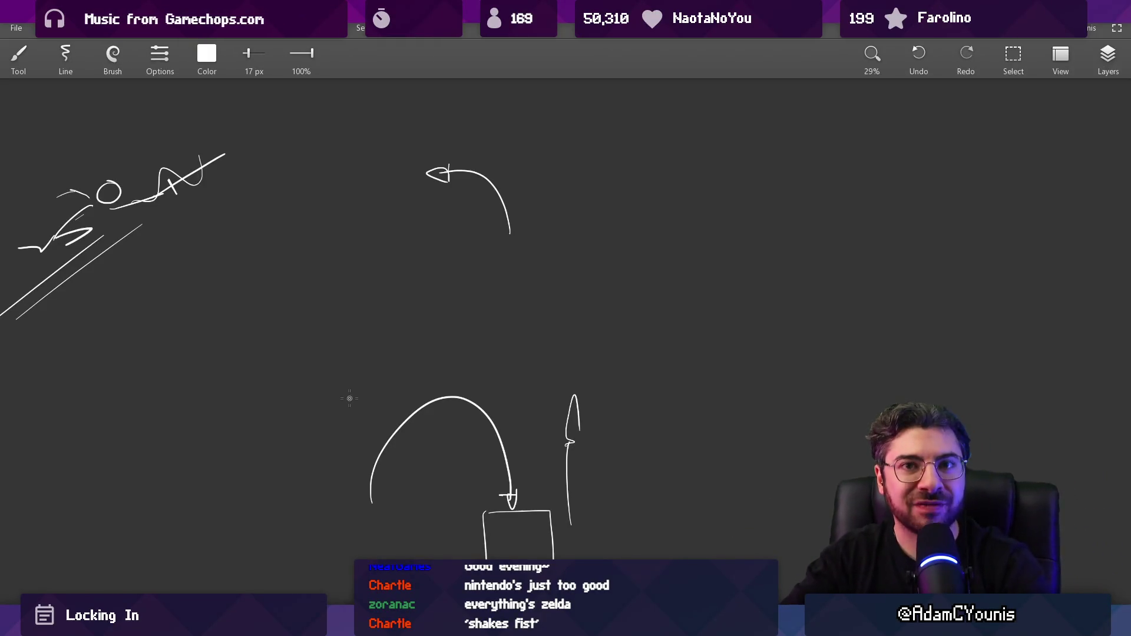
scroll(343, 349, "down", 5)
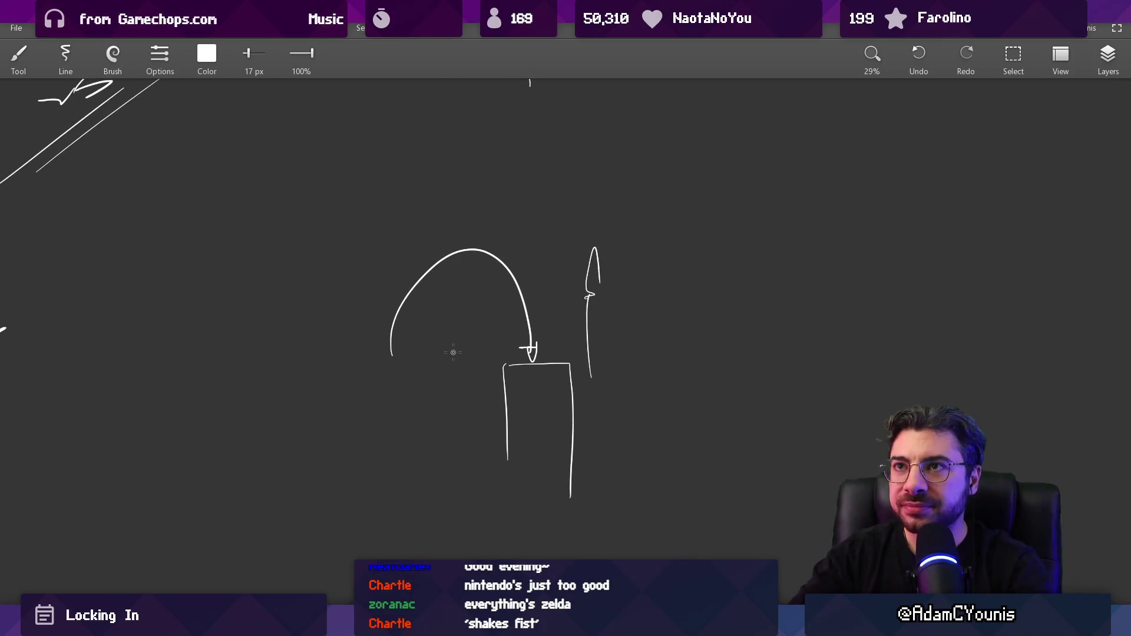
Erase the curved arrow with an enlarged eraser to clear the central diagram
mouse_move(457, 336)
left_mouse_down()
mouse_move(373, 330)
mouse_move(475, 315)
mouse_move(465, 331)
mouse_move(519, 515)
mouse_move(545, 323)
left_mouse_up()
key("e")
key("bracketright")
scroll(451, 201, "up", 2)
mouse_move(459, 177)
left_mouse_down()
mouse_move(417, 99)
mouse_move(411, 131)
left_mouse_up()
left_click_drag(458, 260, 445, 228)
Draw the S-shaped winding path and undo the extra overlapping strokes
key("b")
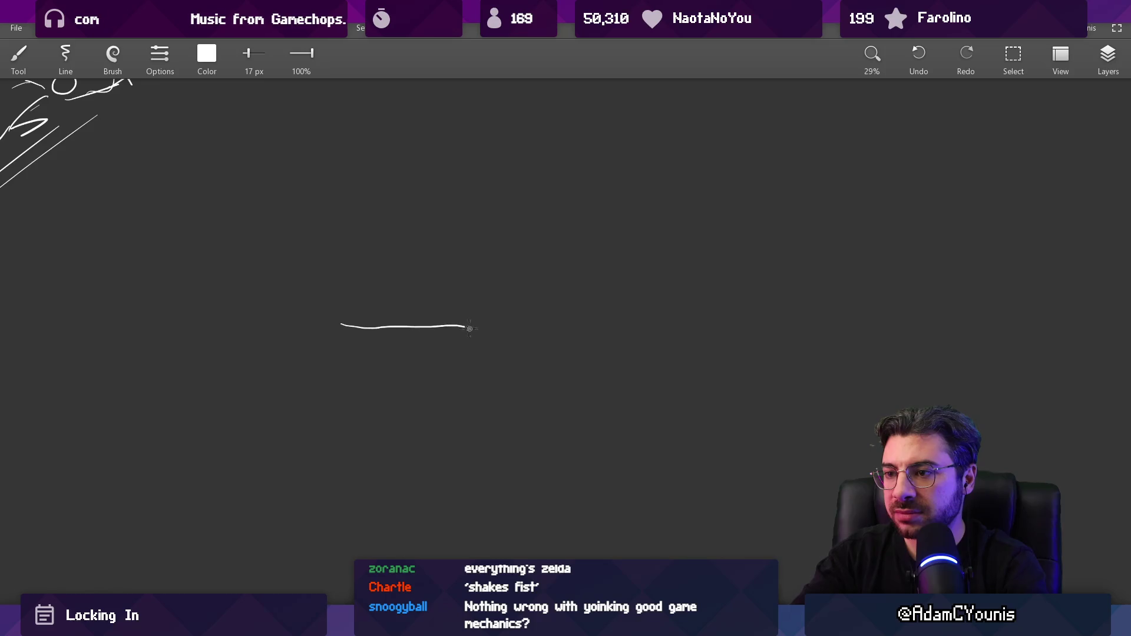
key("ctrl+z")
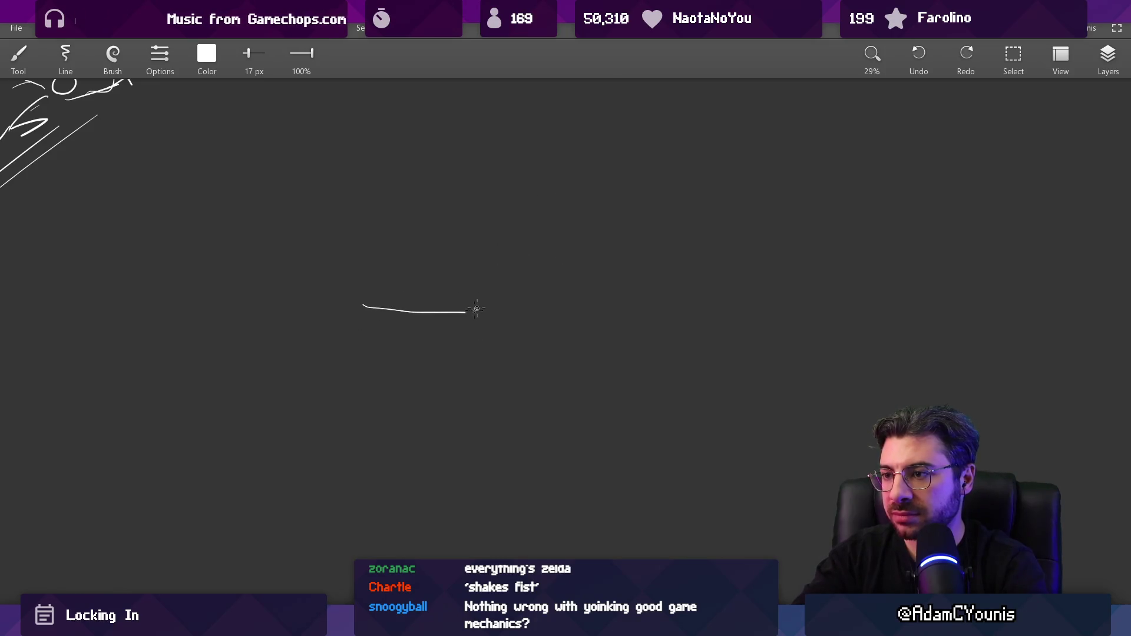
scroll(586, 108, "up", 2)
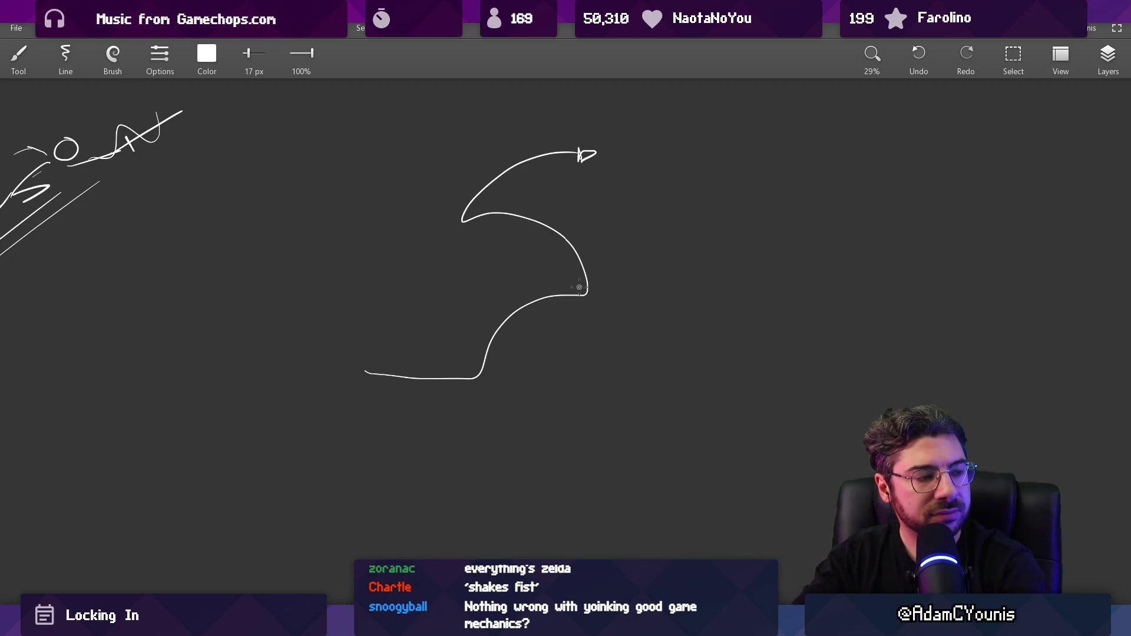
key("ctrl+z")
left_click_drag(540, 218, 474, 333)
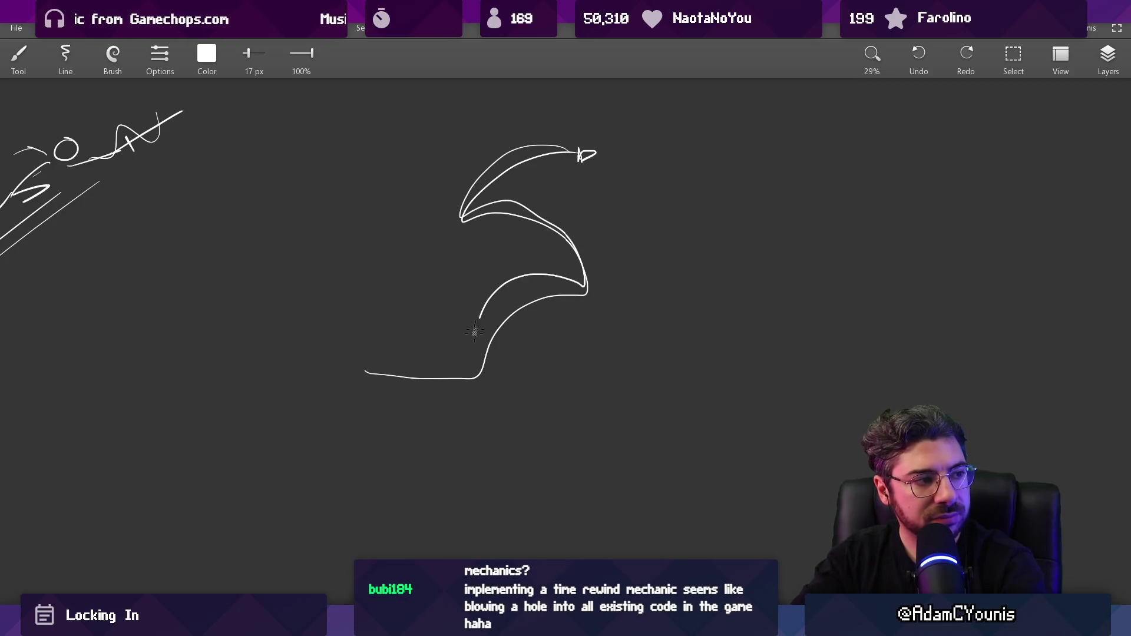
key("ctrl+z")
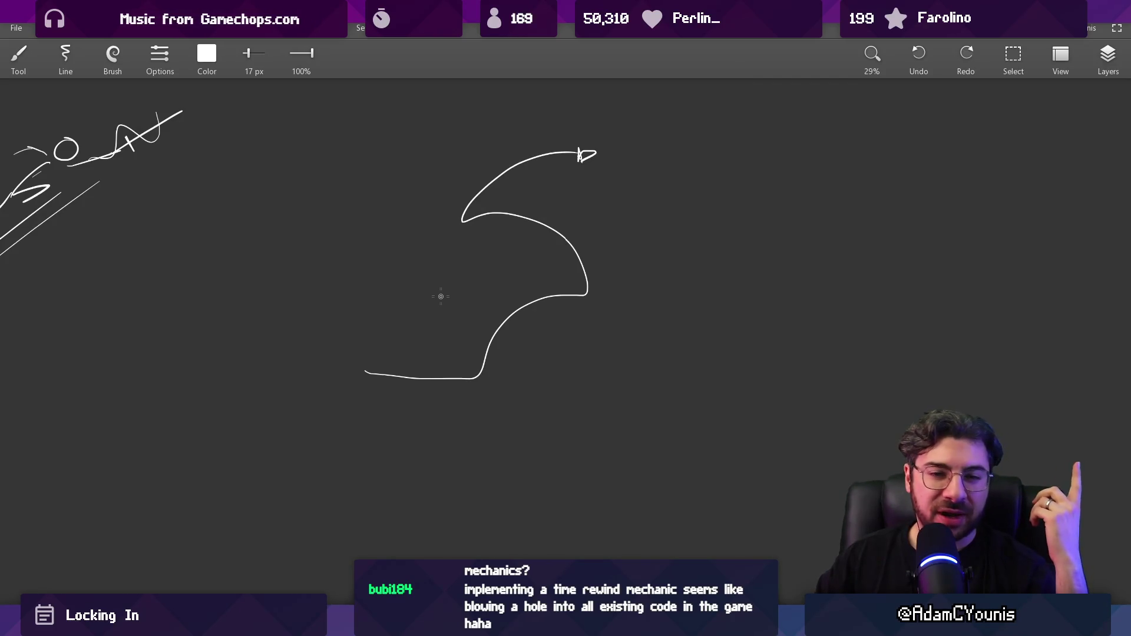
key("e")
mouse_move(457, 326)
left_mouse_down()
mouse_move(445, 363)
mouse_move(593, 189)
left_mouse_up()
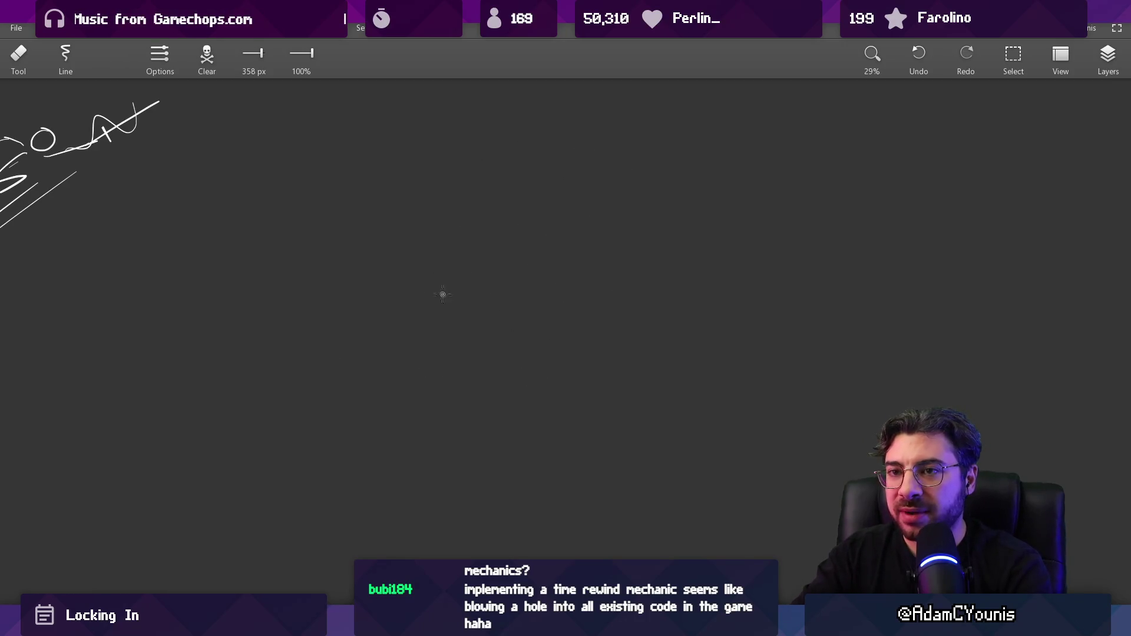
key("b")
key("ctrl+z")
key("ctrl+z")
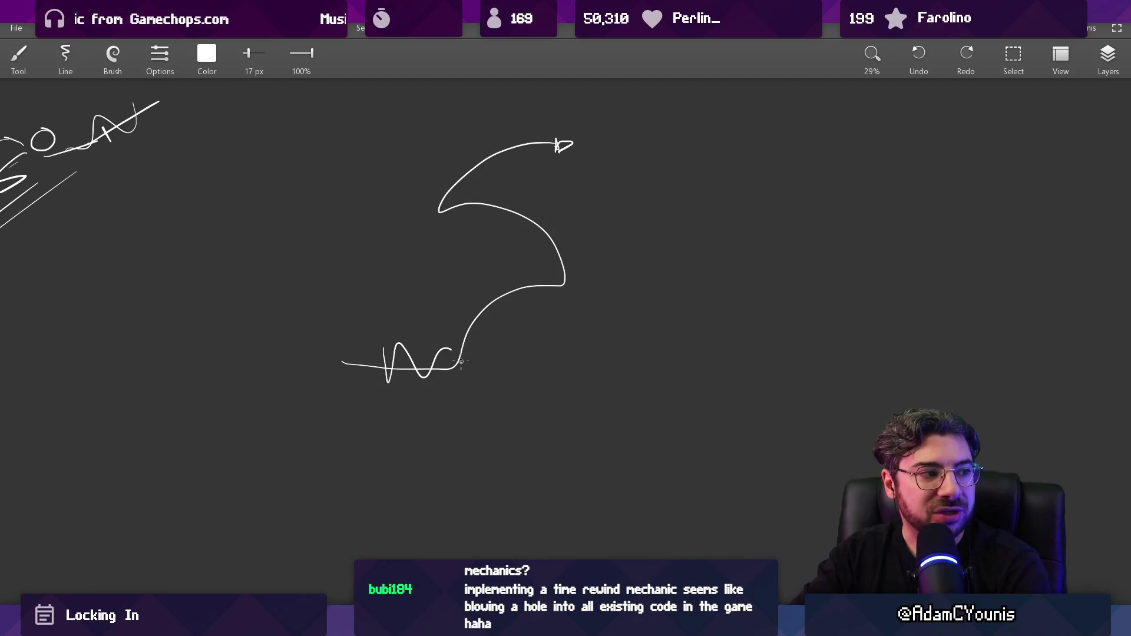
key("ctrl+z")
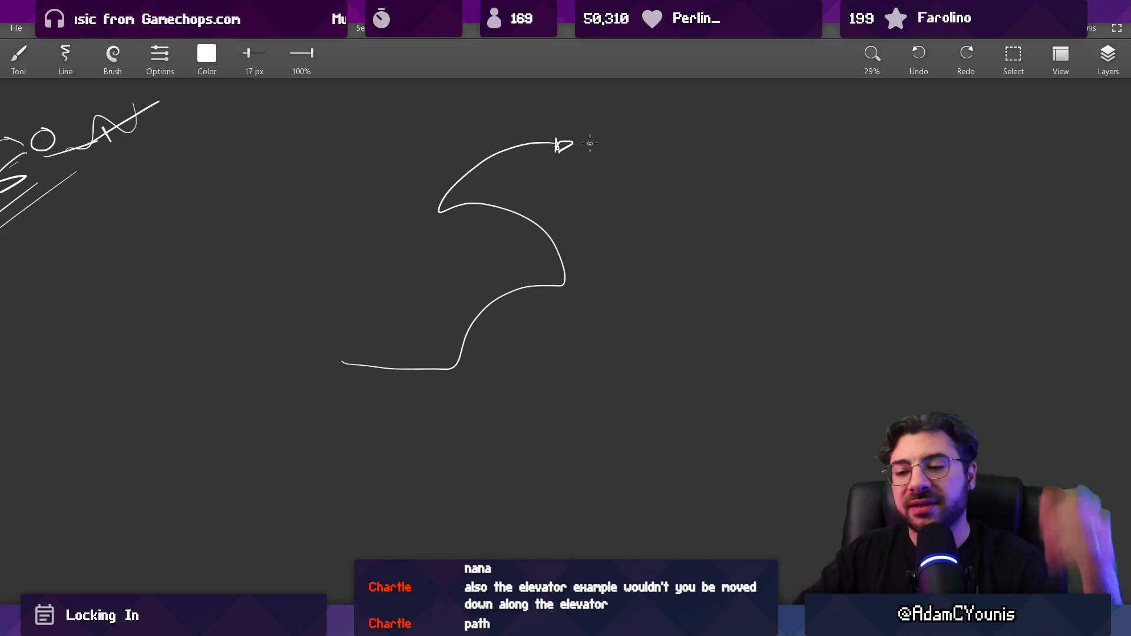
Pan to empty space and brush the tall shaft outline, undoing then redoing its top spike
left_click_drag(255, 458, 515, 340)
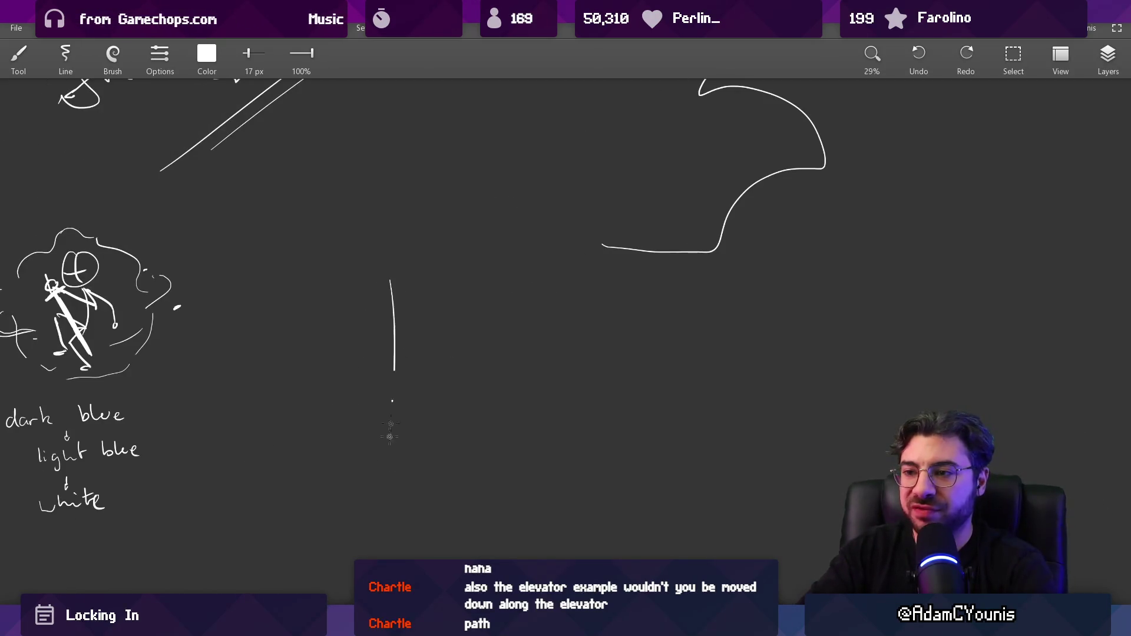
mouse_move(459, 270)
left_mouse_down()
mouse_move(470, 502)
mouse_move(385, 500)
left_mouse_up()
mouse_move(436, 310)
left_mouse_down()
mouse_move(388, 315)
mouse_move(379, 467)
left_mouse_up()
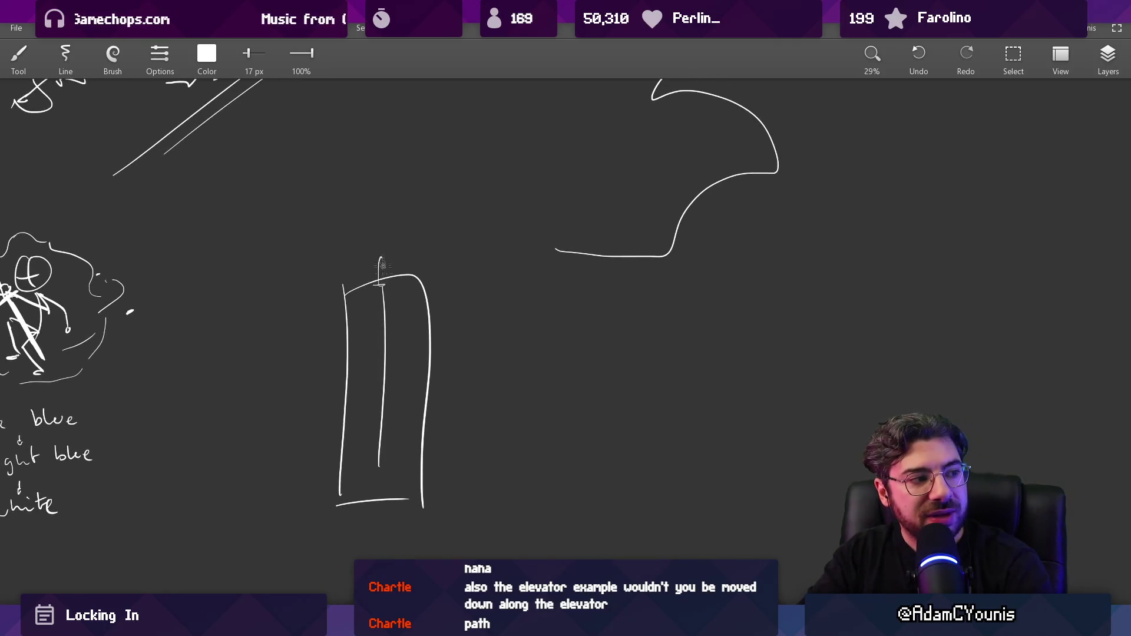
key("ctrl+z")
key("ctrl+z")
key("ctrl+y")
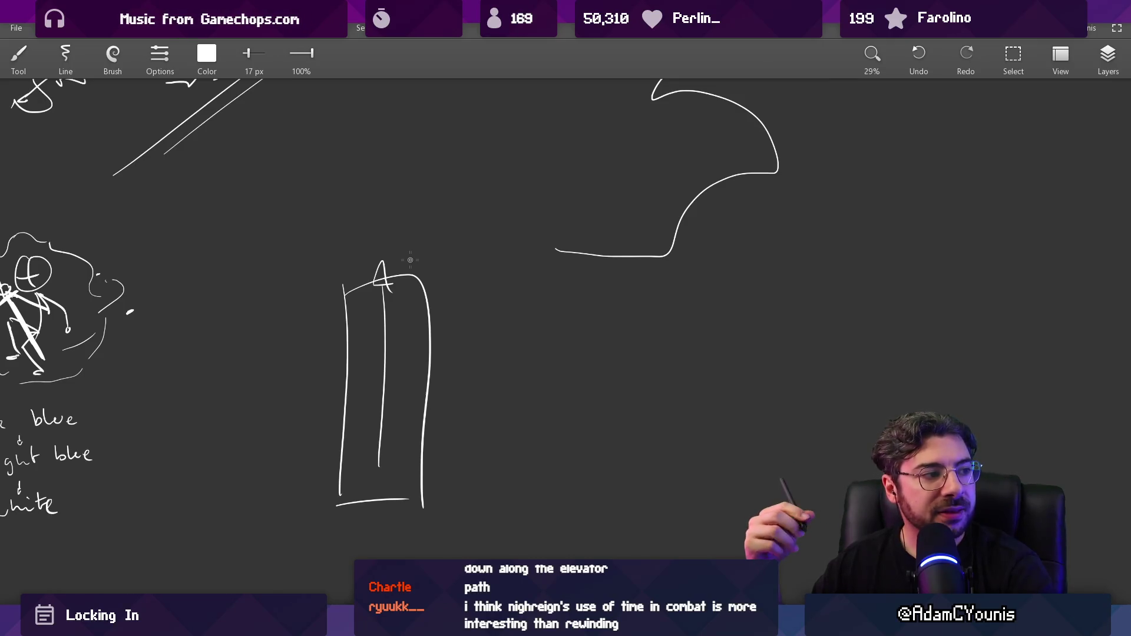
Erase a stray mark below the triangle, then draw and undo a second tall rectangle
key("e")
mouse_move(455, 277)
left_mouse_down()
mouse_move(383, 265)
mouse_move(391, 292)
left_mouse_up()
key("b")
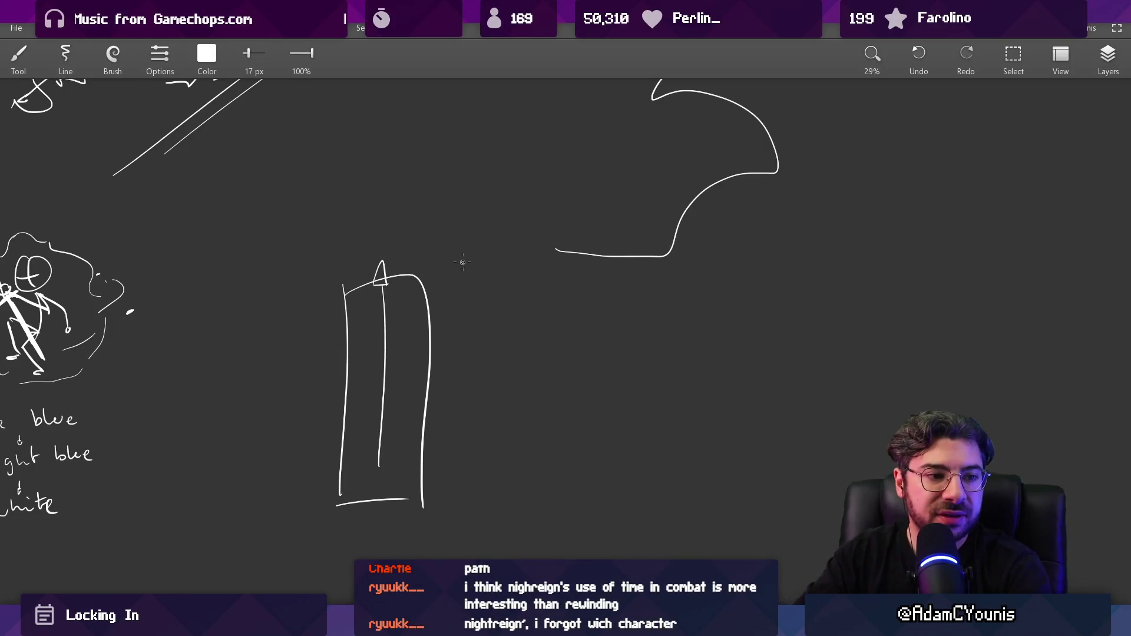
scroll(463, 262, "right", 2)
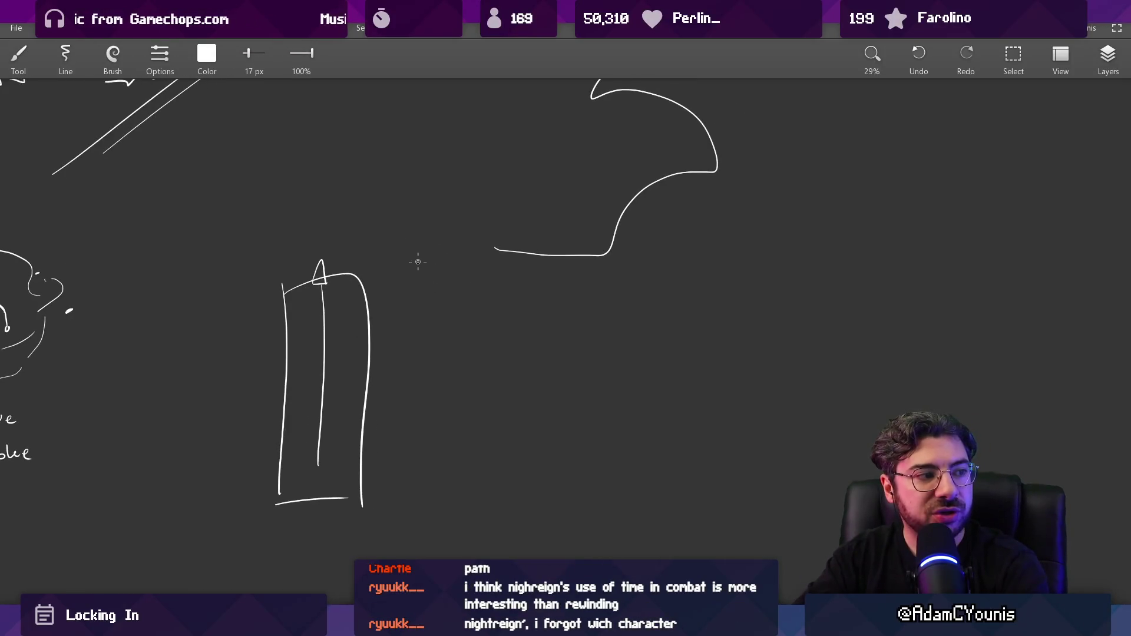
mouse_move(413, 253)
left_mouse_down()
mouse_move(465, 412)
mouse_move(416, 253)
left_mouse_up()
key("ctrl+z")
key("alt+Tab")
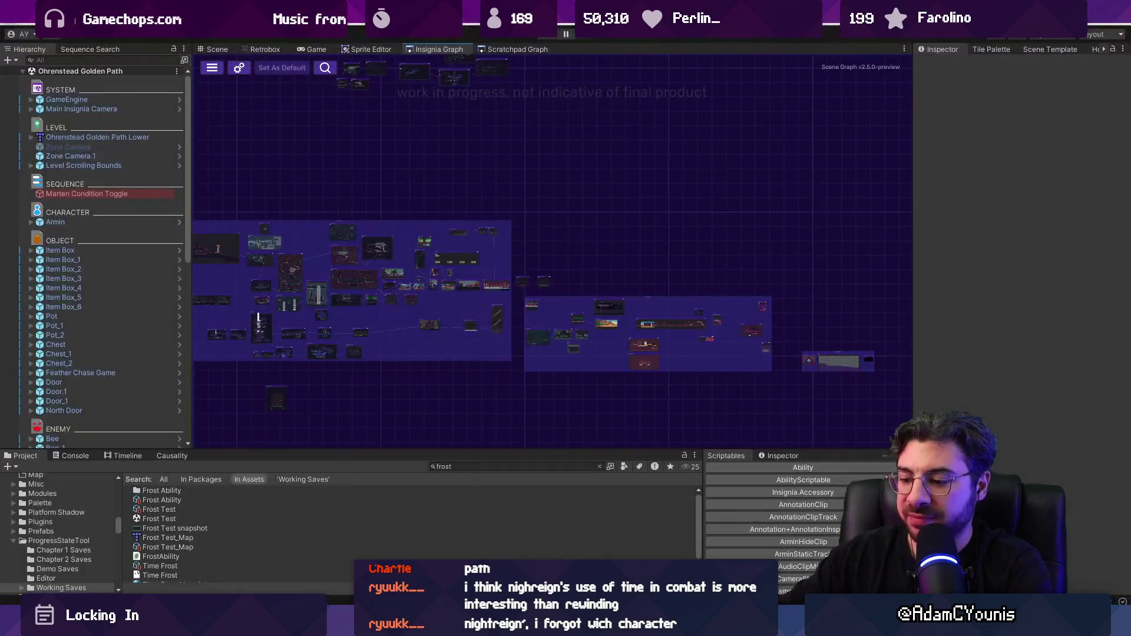
Zoom into the forest room node on the Insignia Graph and start it with F9, dismissing the shortcut conflict
mouse_move(411, 625)
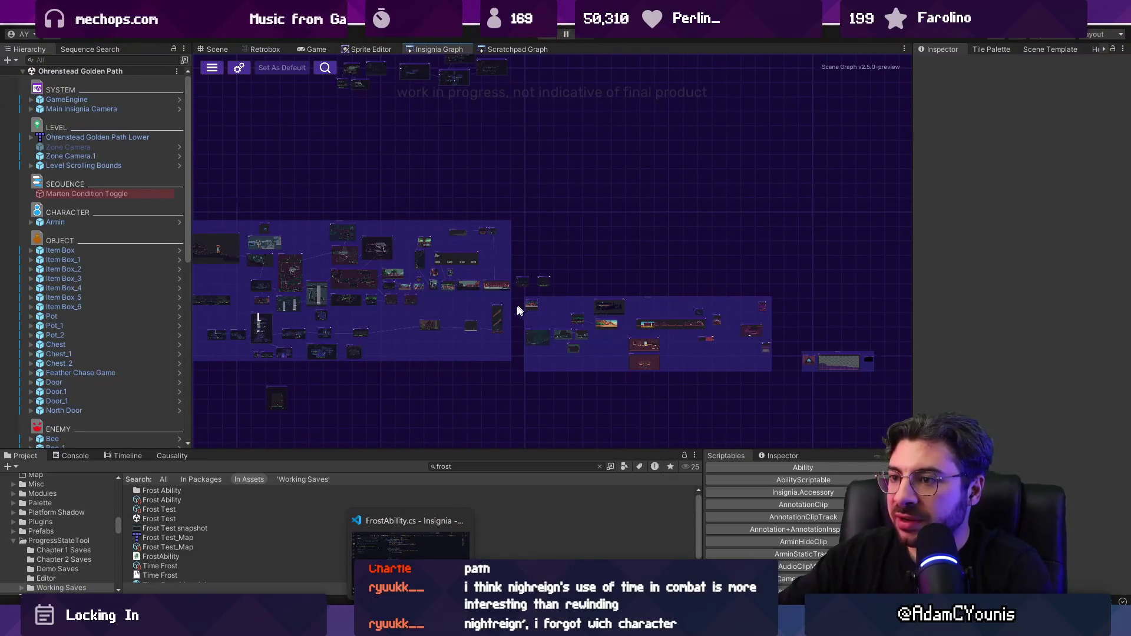
scroll(516, 312, "right", 3)
scroll(512, 308, "up", 2)
scroll(621, 328, "down", 2)
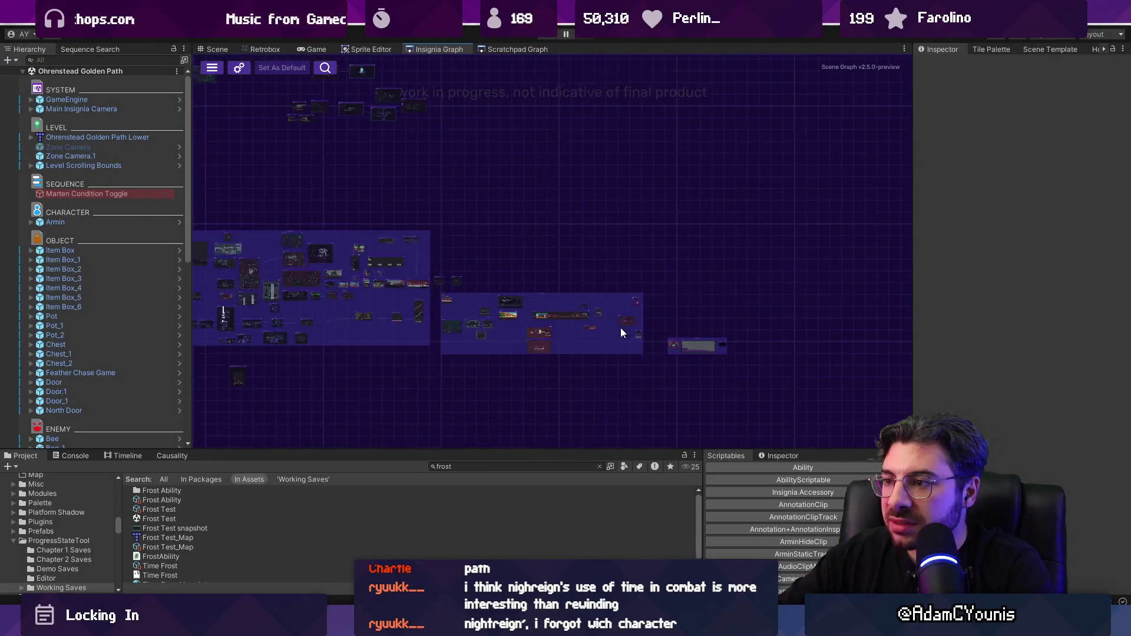
scroll(589, 303, "up", 5)
scroll(586, 300, "up", 2)
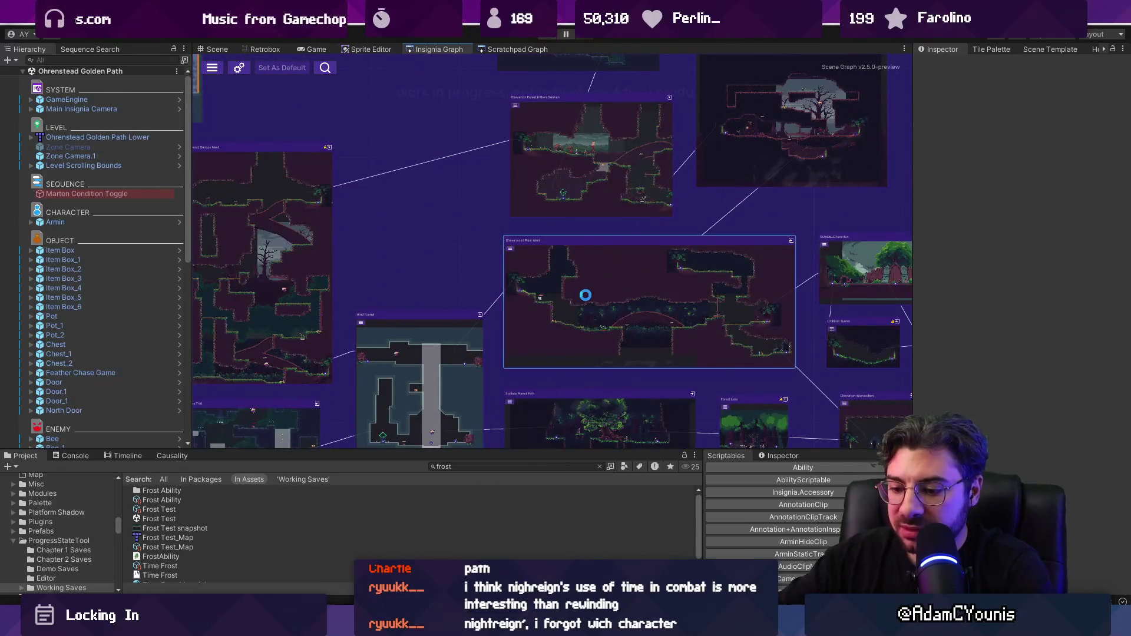
key("F9")
key("Escape")
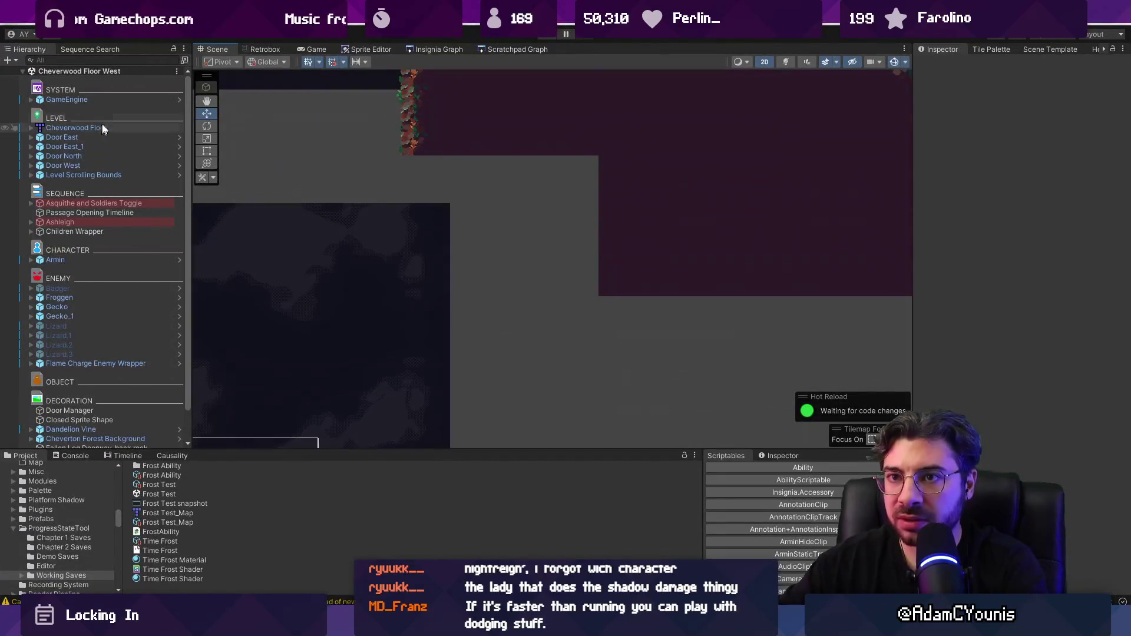
Set GameEngine's Progress State to Combat Unlocked, playtest the room, then stop the game
left_click(1116, 207)
type("combat un")
key("Return")
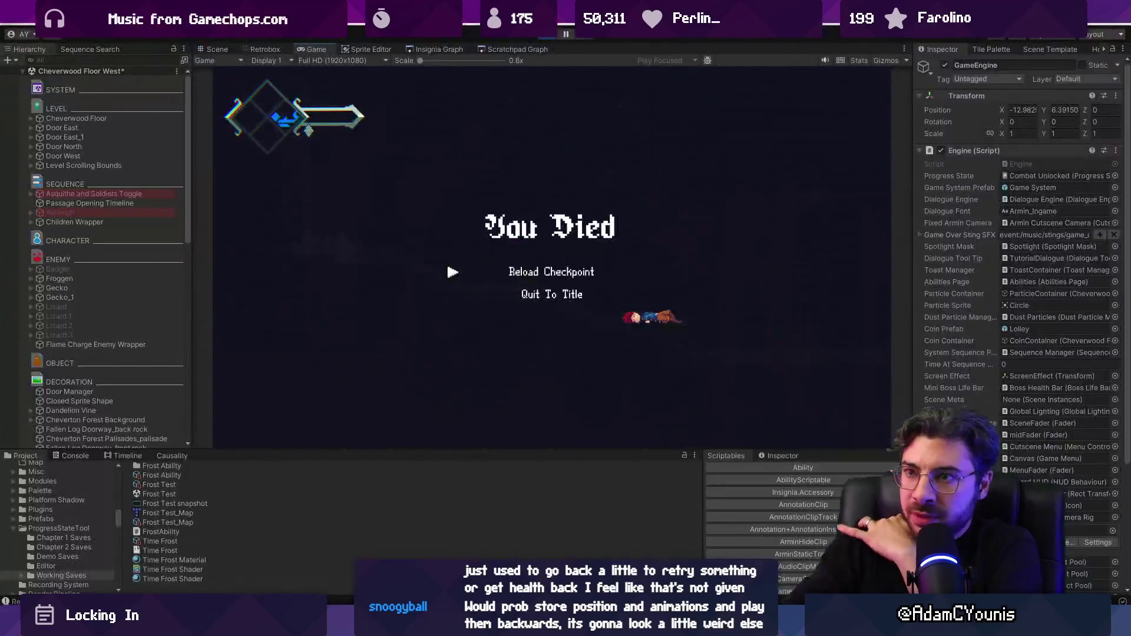
left_click(549, 39)
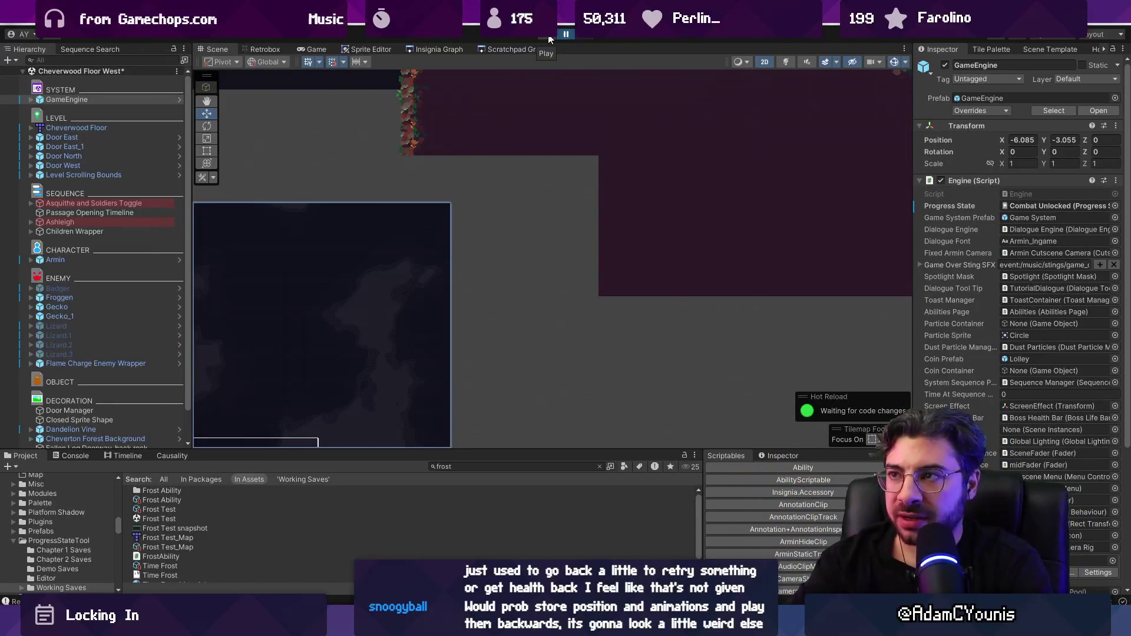
Play the forest room until the character dies, reload the checkpoint, and exit fullscreen
left_click(549, 39)
left_click(549, 39)
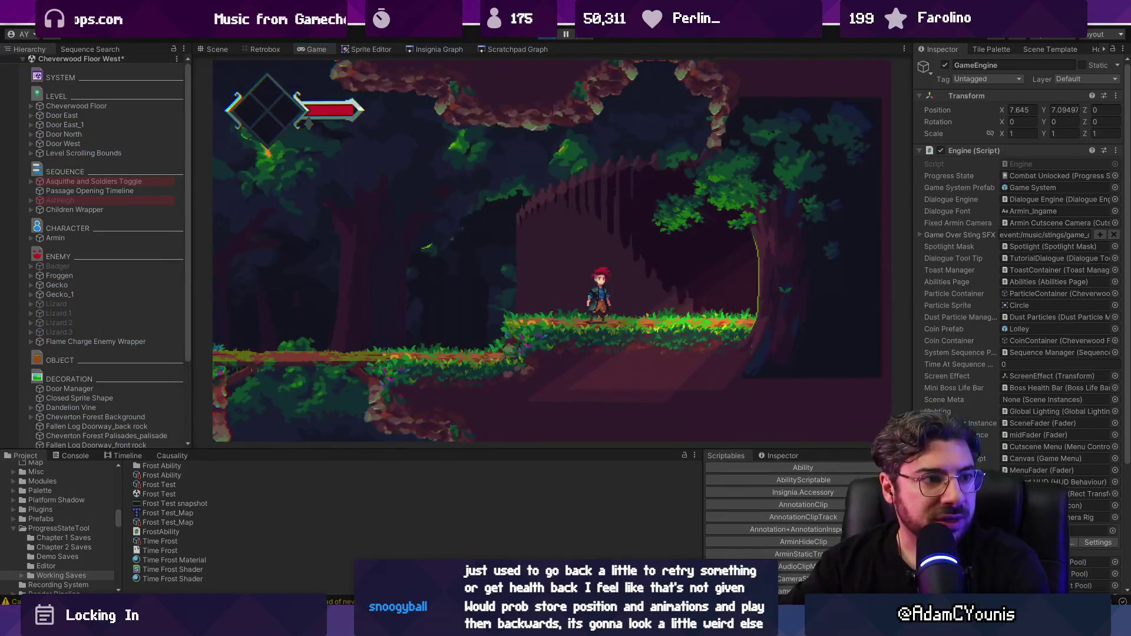
left_click(547, 37)
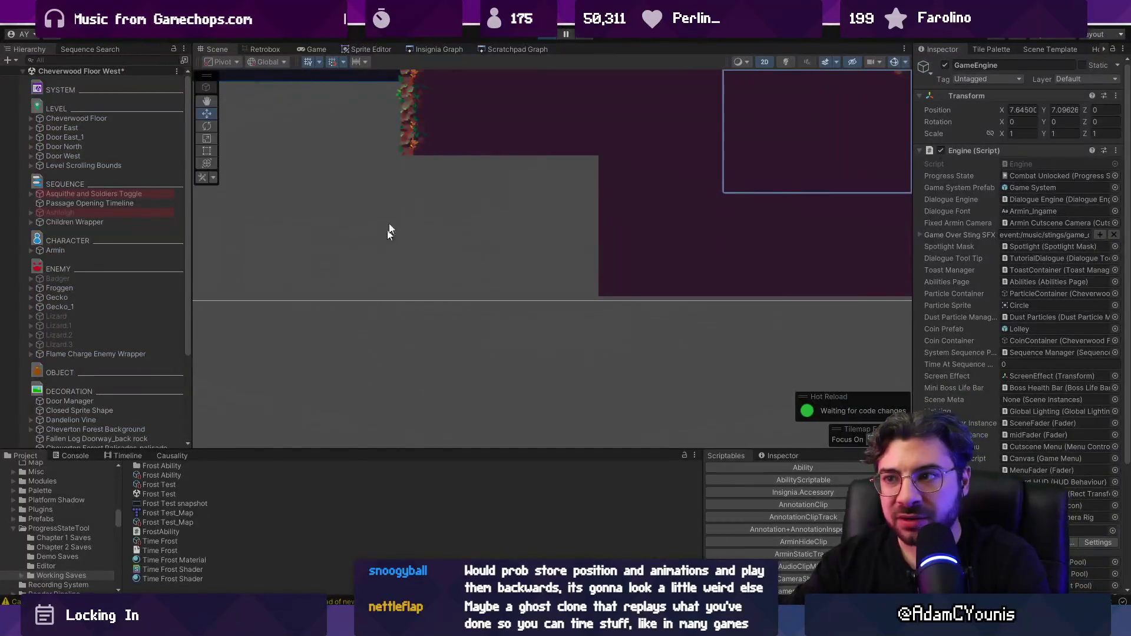
left_click(310, 49)
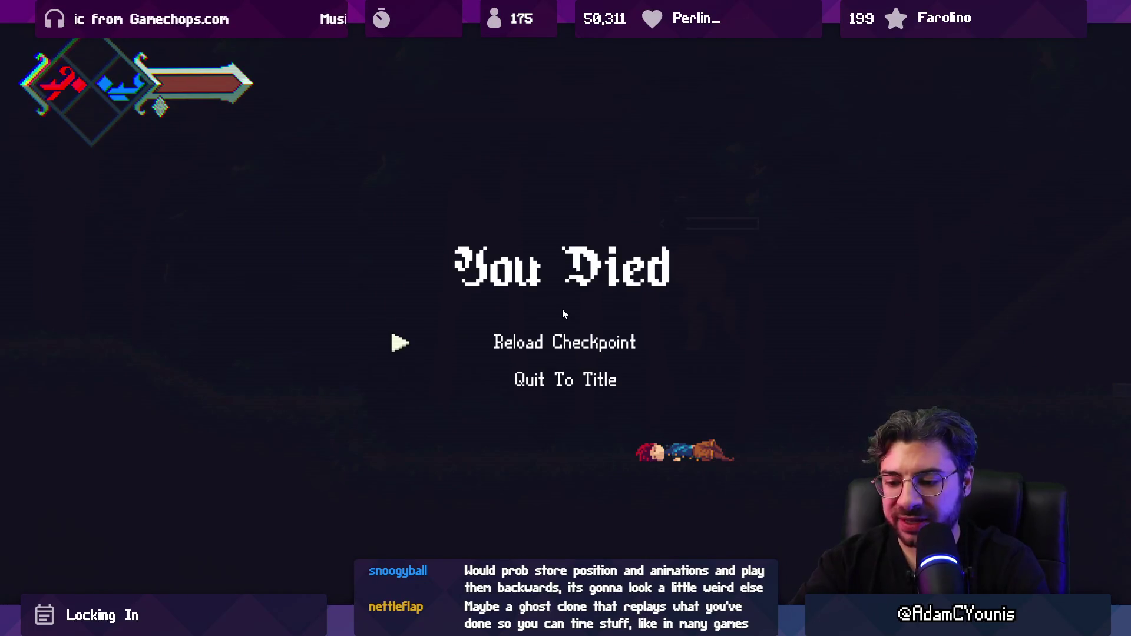
key("Return")
key("ctrl+p")
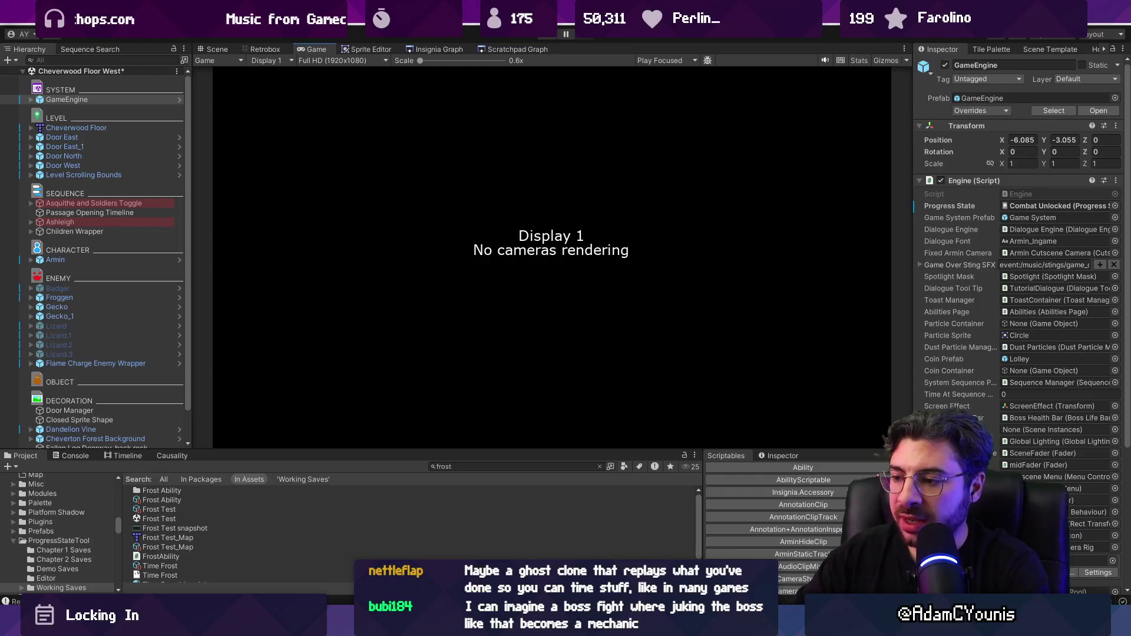
left_click(681, 537)
Bring the earlier sketches into view and brush an arrowed arc between the two stick figures
left_click_drag(778, 467, 551, 386)
scroll(586, 374, "up", 1)
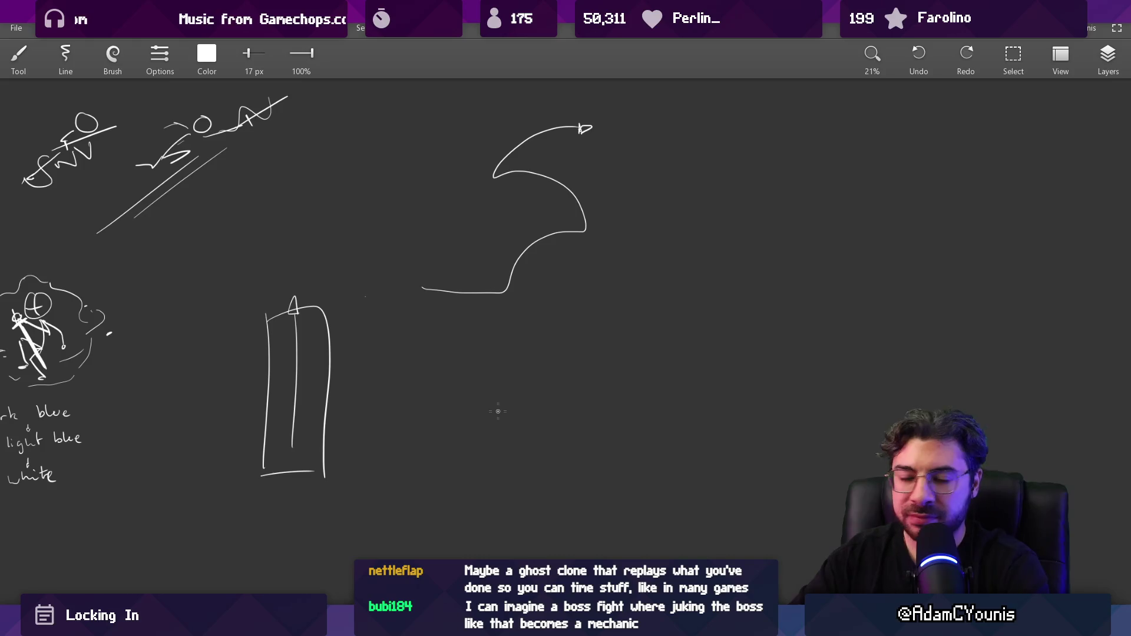
mouse_move(495, 413)
left_mouse_down()
mouse_move(596, 409)
mouse_move(641, 392)
left_mouse_up()
key("e")
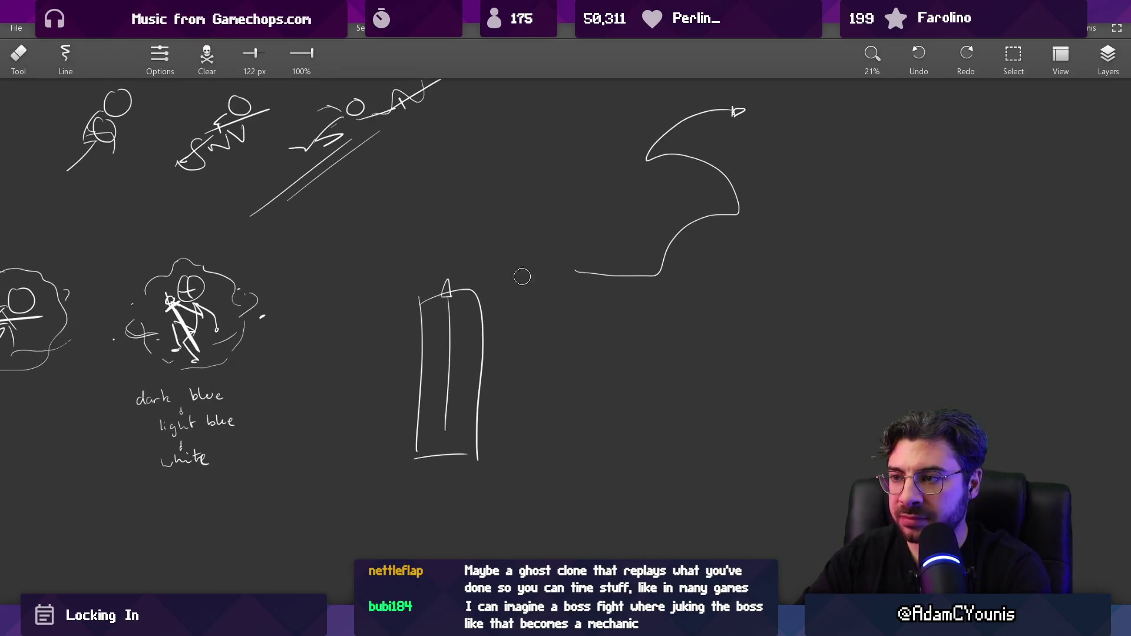
left_click_drag(597, 344, 416, 321)
key("b")
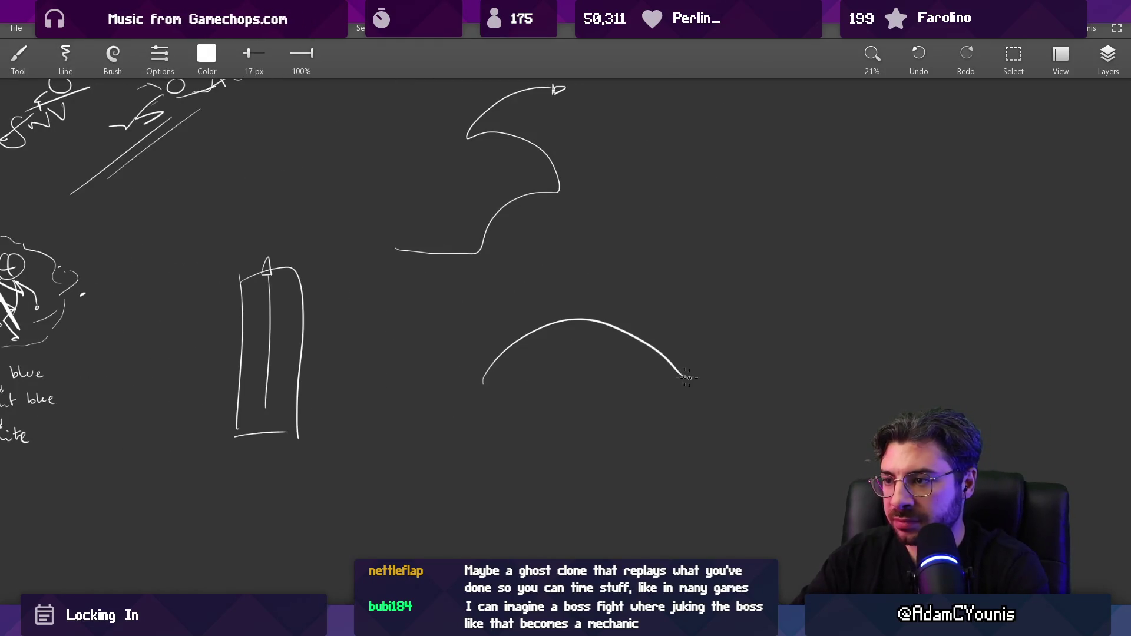
scroll(690, 373, "up", 3)
left_click_drag(674, 297, 618, 307)
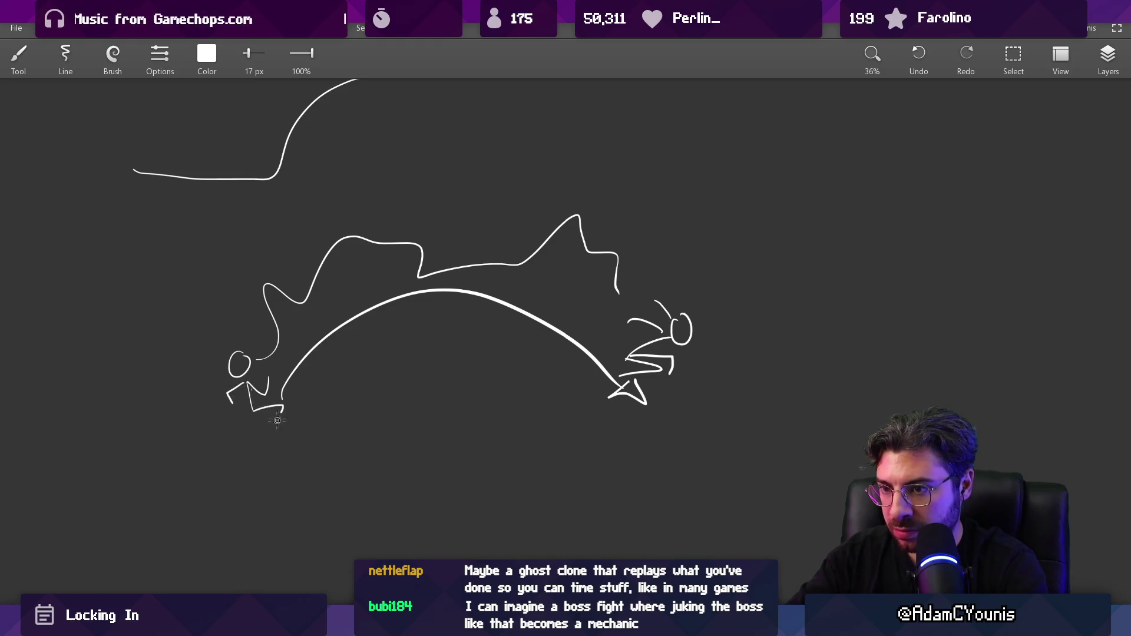
Erase gaps into the arc's left end to dash it, and add a curved stroke by the left figure
key("e")
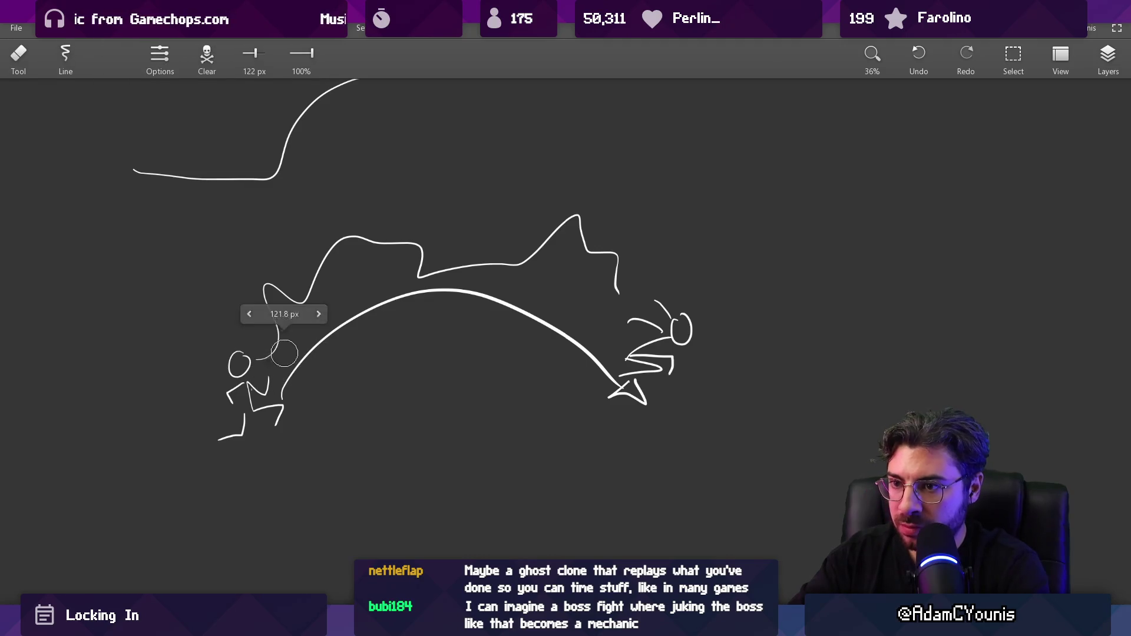
left_click_drag(315, 347, 340, 308)
scroll(396, 323, "down", 5)
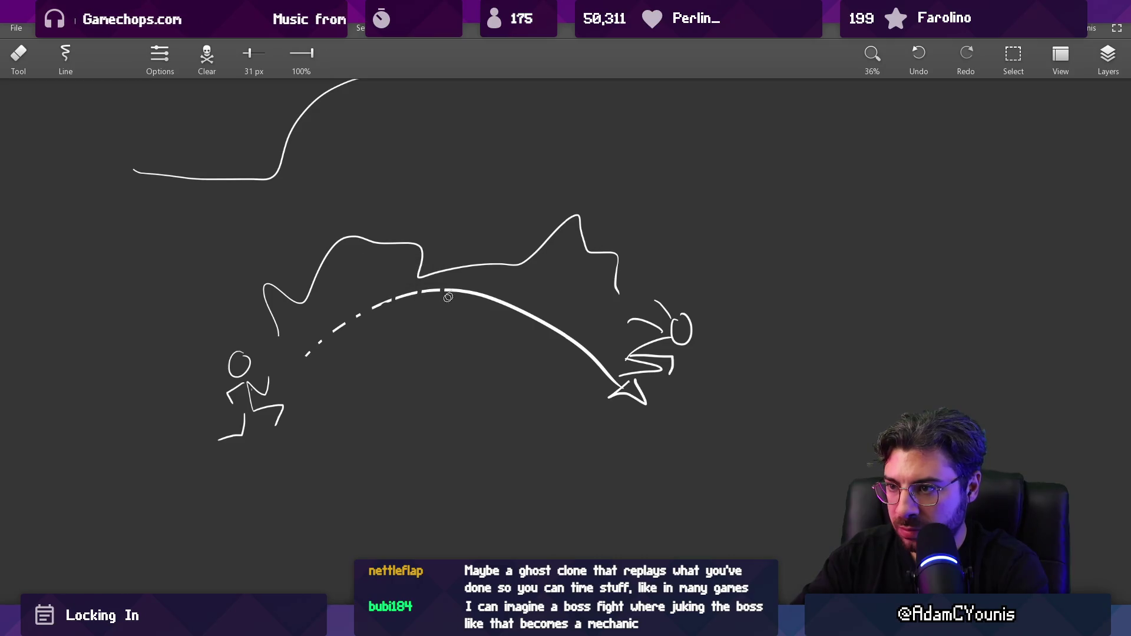
scroll(518, 353, "left", 5)
key("b")
left_click_drag(271, 342, 294, 321)
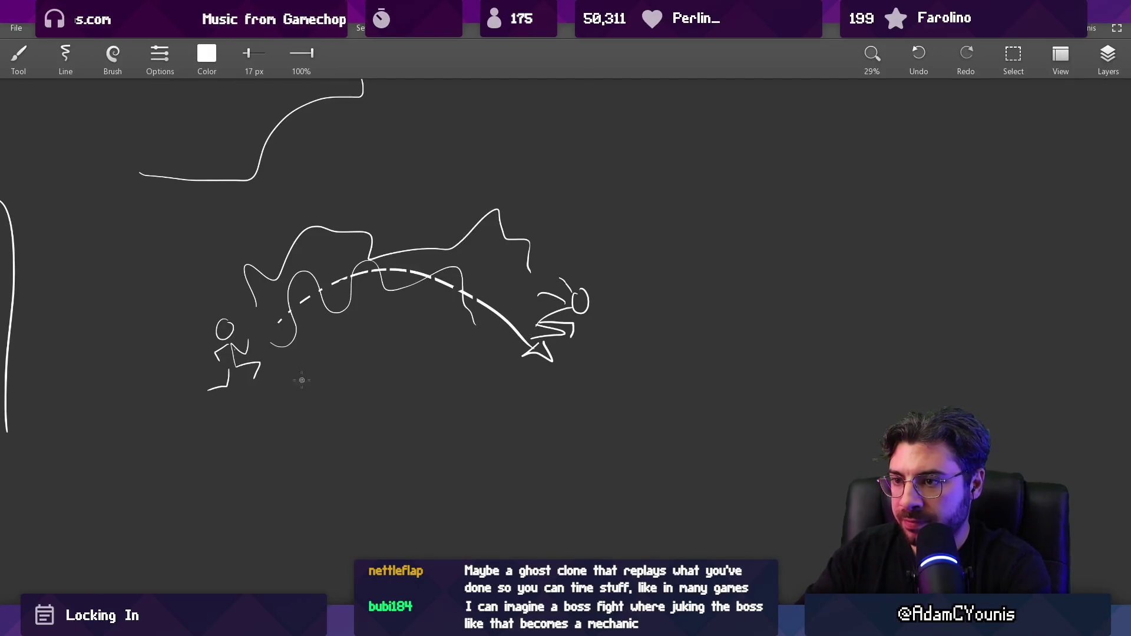
scroll(336, 370, "up", 2)
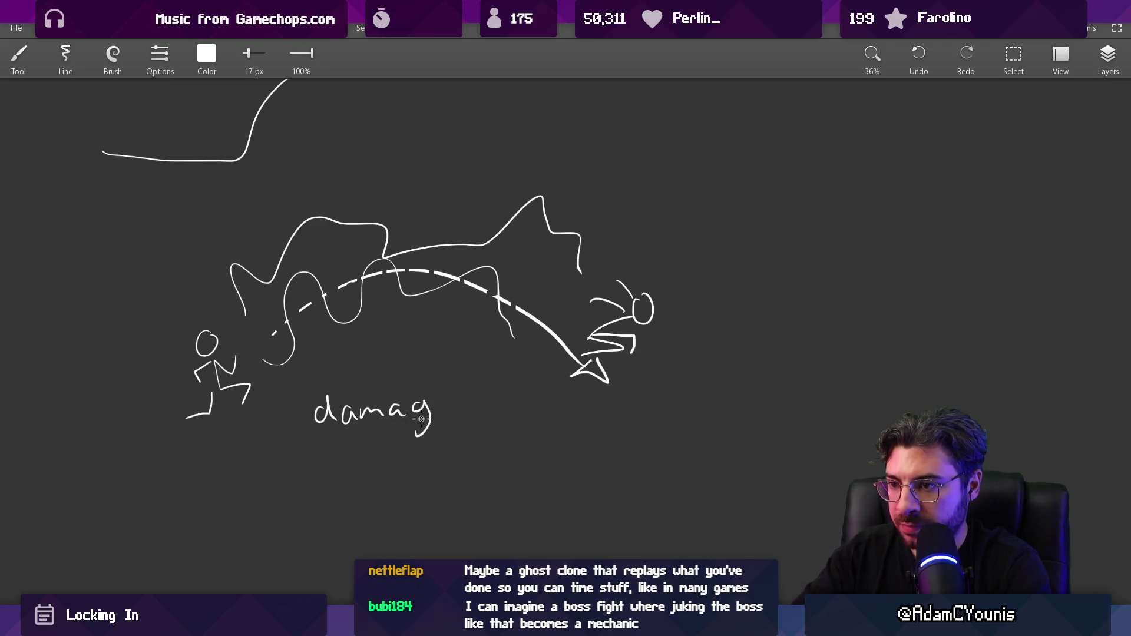
Erase the word 'damaging' and write 'wave' beneath 'echo'
left_click_drag(492, 402, 487, 438)
mouse_move(420, 436)
left_mouse_down()
mouse_move(419, 397)
mouse_move(446, 374)
mouse_move(432, 365)
left_mouse_up()
key("e")
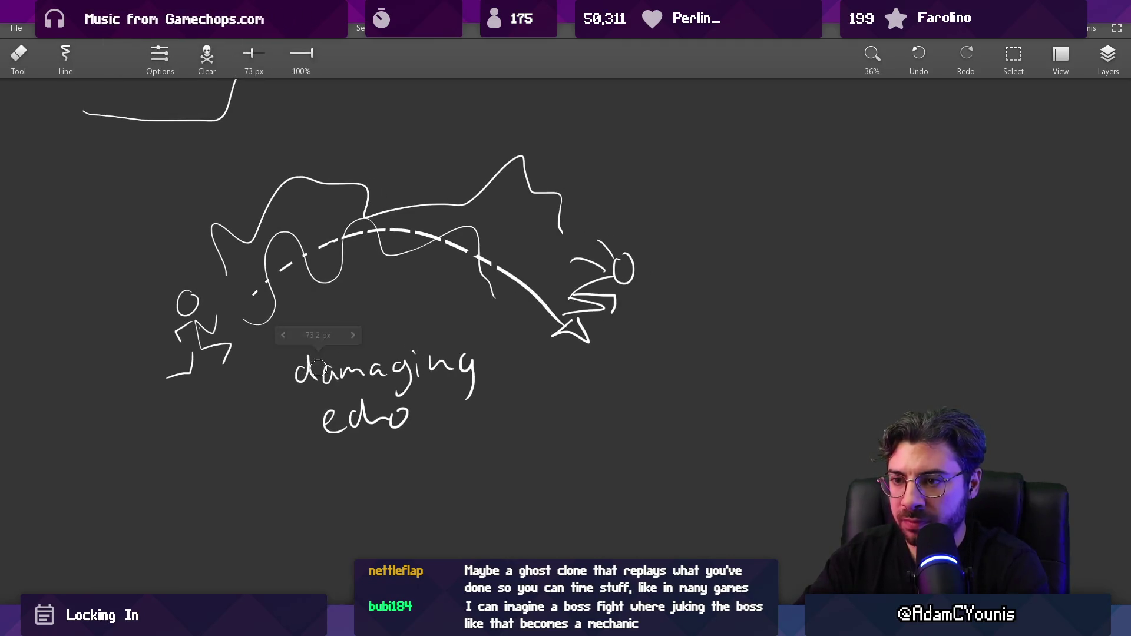
left_click_drag(297, 364, 393, 364)
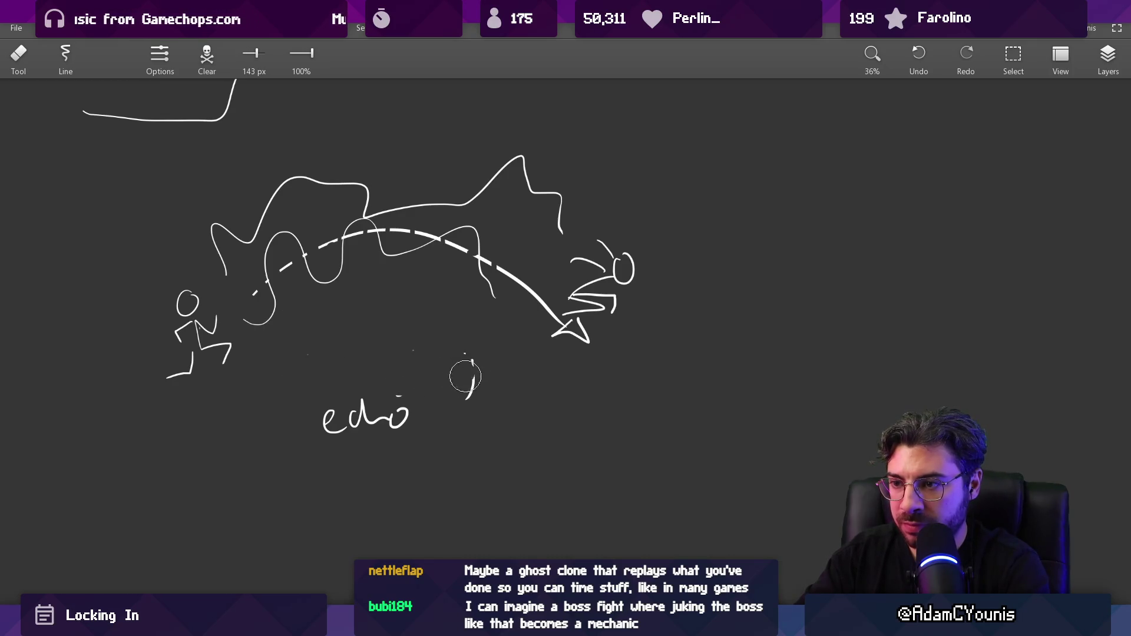
key("b")
left_click_drag(307, 344, 298, 363)
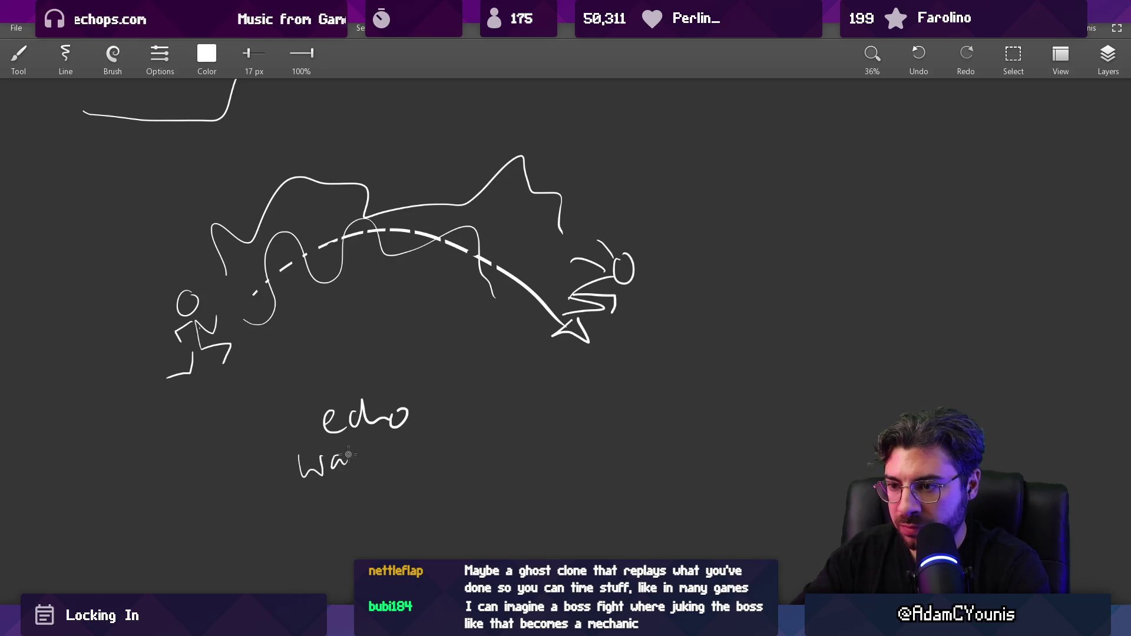
Lasso the 'echo wave' label and move it up under the dashed arc
key("l")
left_click_drag(304, 396, 307, 400)
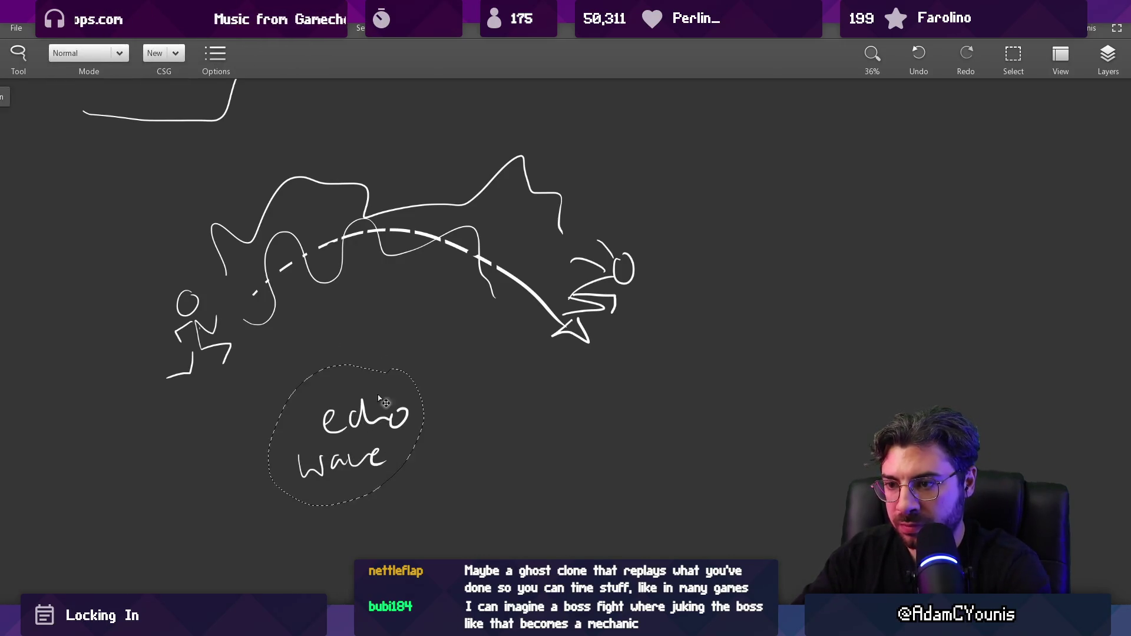
left_click_drag(424, 371, 462, 274)
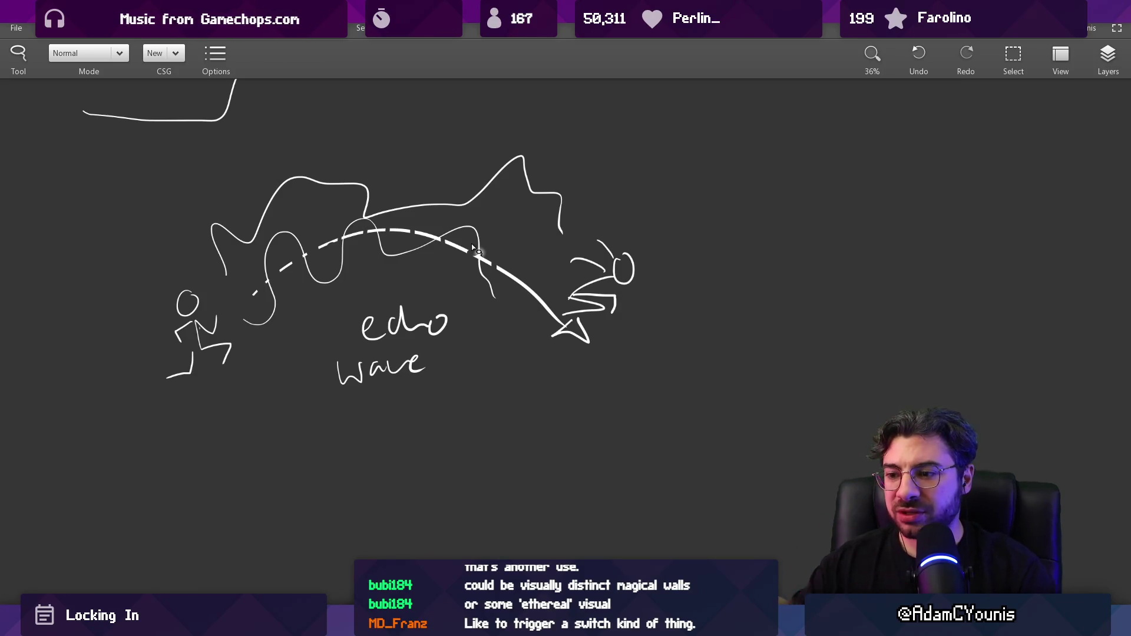
key("alt+Tab")
Start the game in full view, run through the forest and attack the winged block
left_click(553, 35)
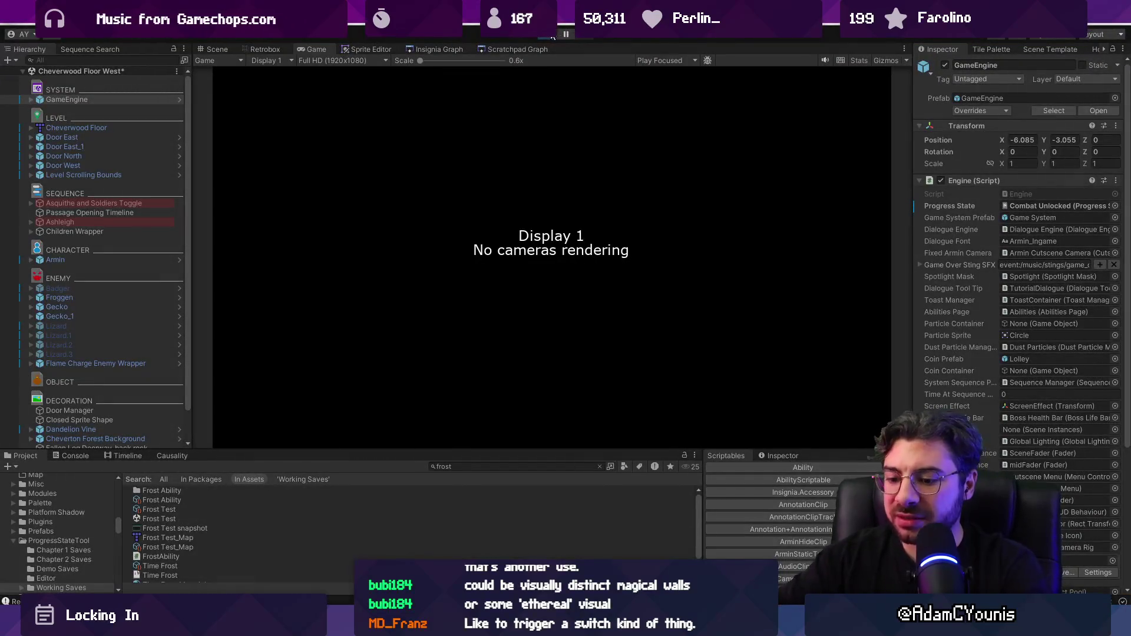
key("Left")
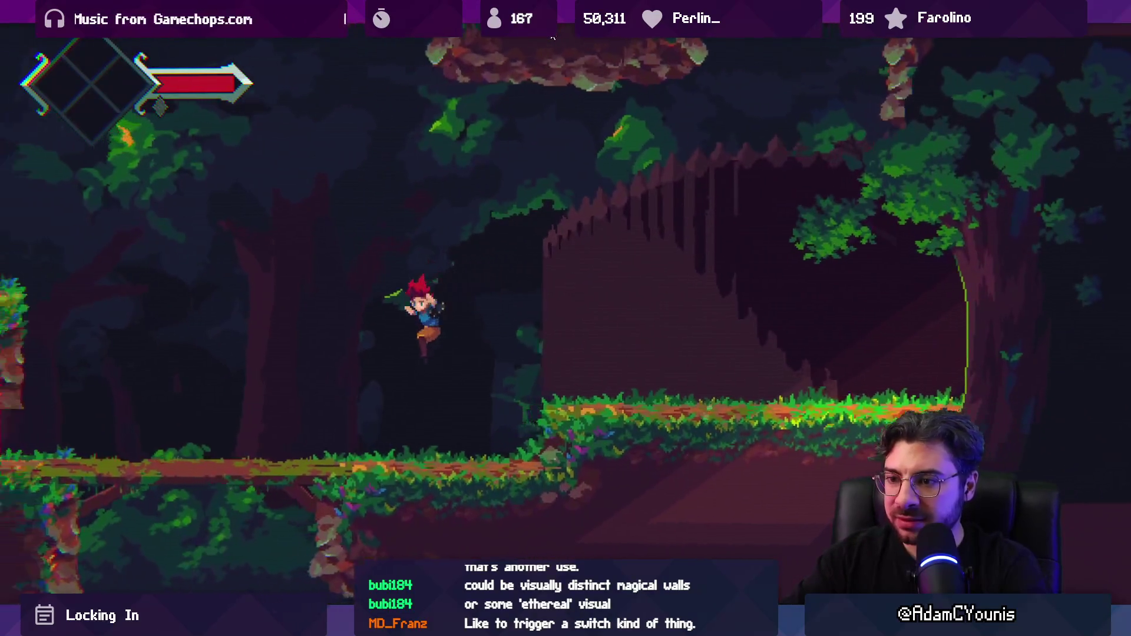
key("Right")
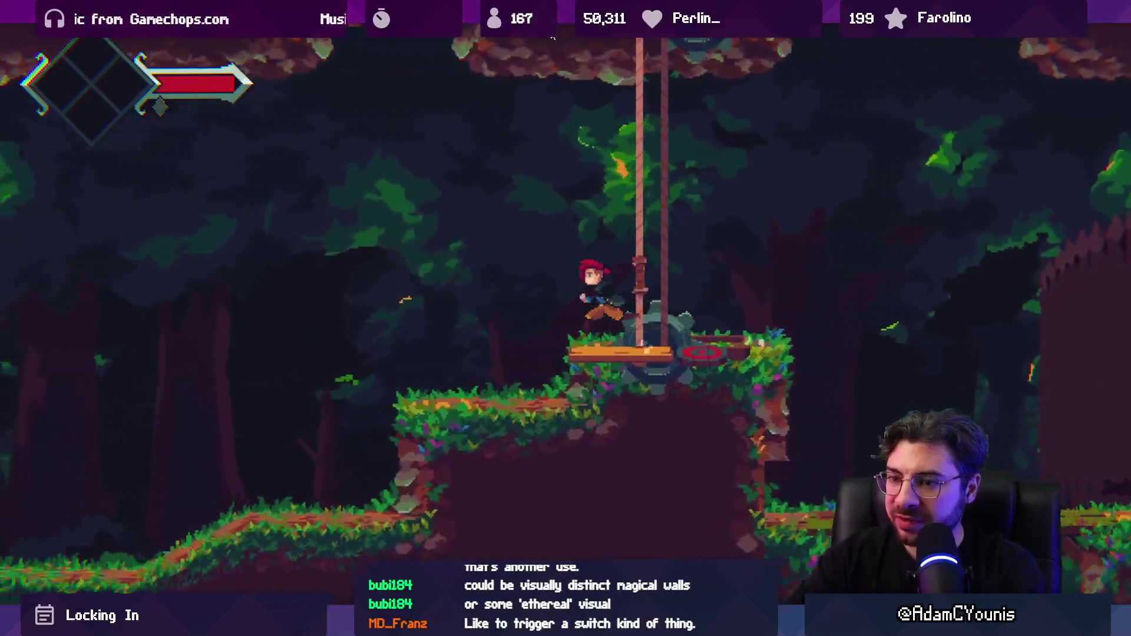
key("Right")
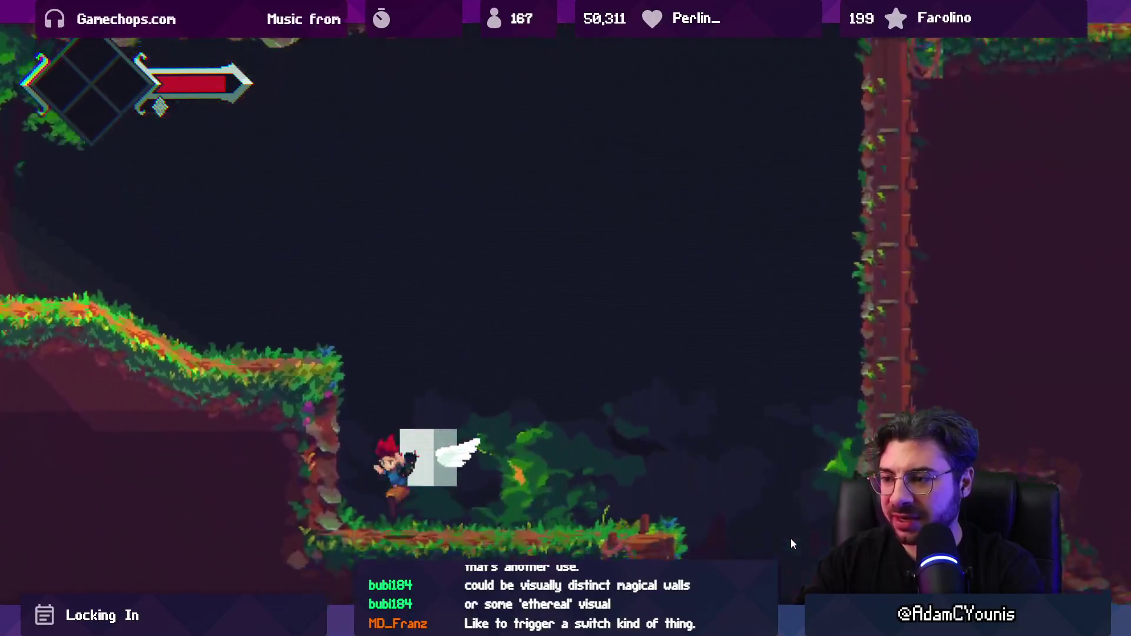
key("Right")
key("x")
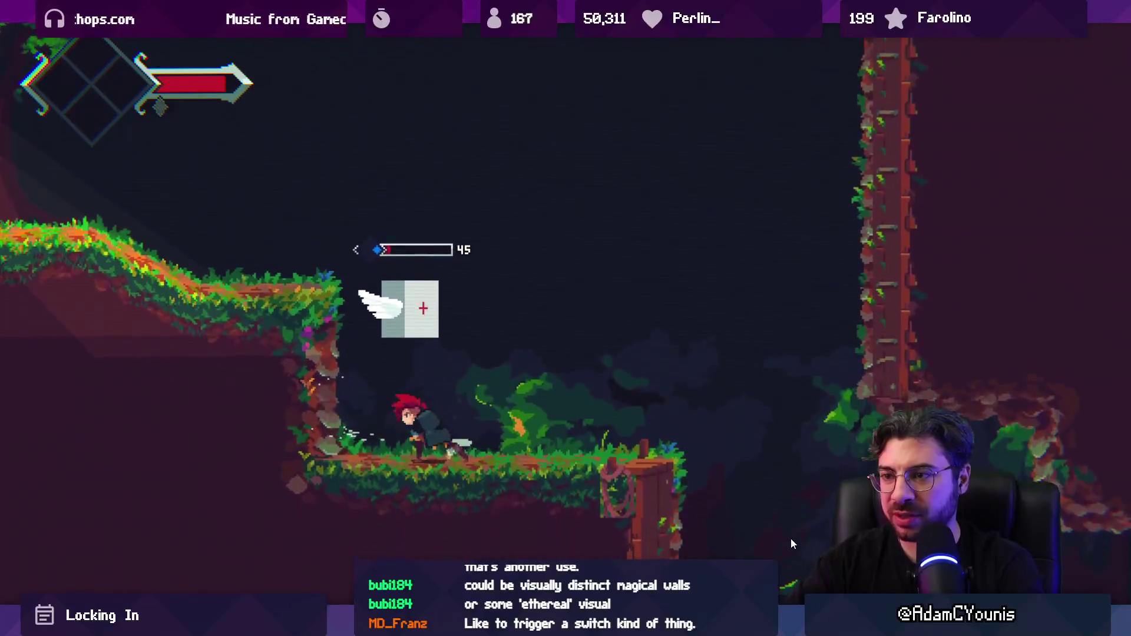
key("x")
Drop down the shaft, run down the slope and fight the green plant creature
key("Right")
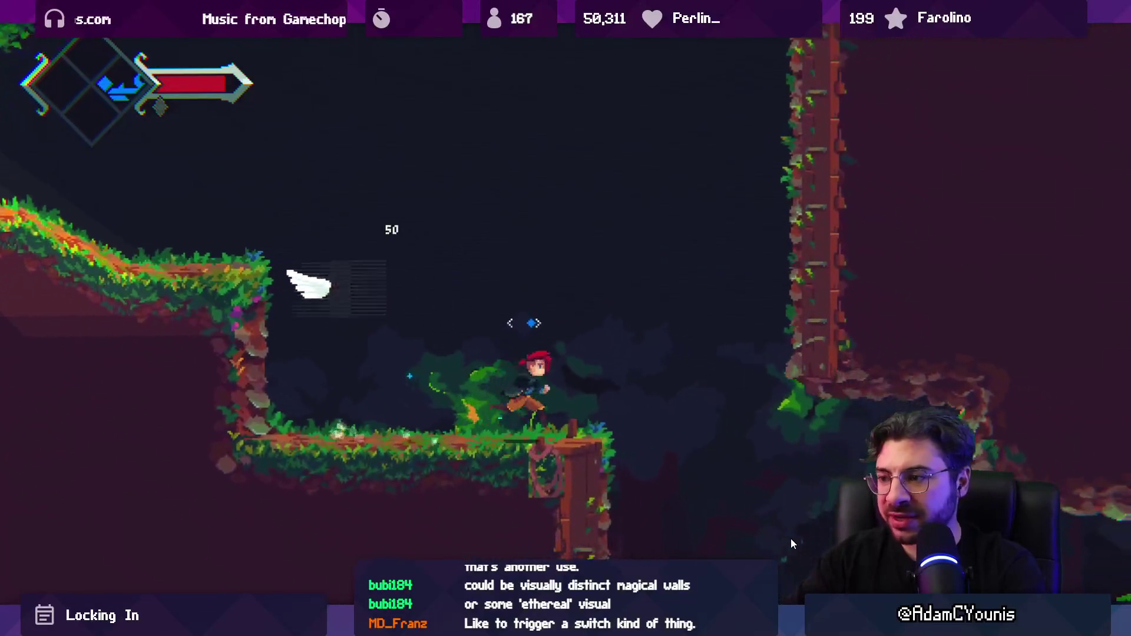
key("Right")
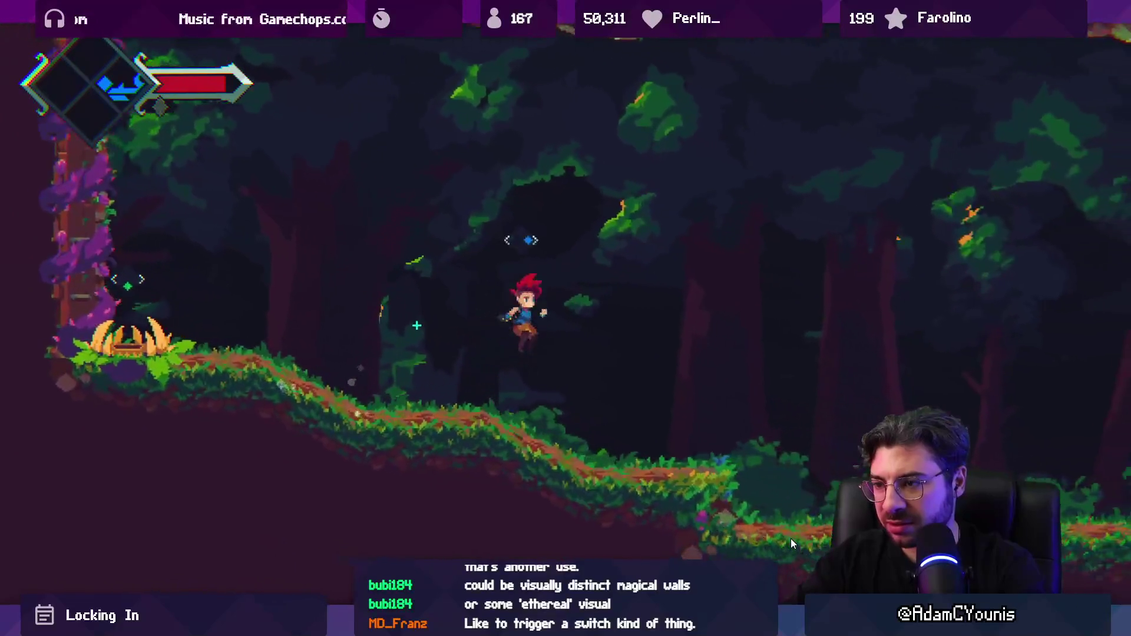
key("z")
key("Right")
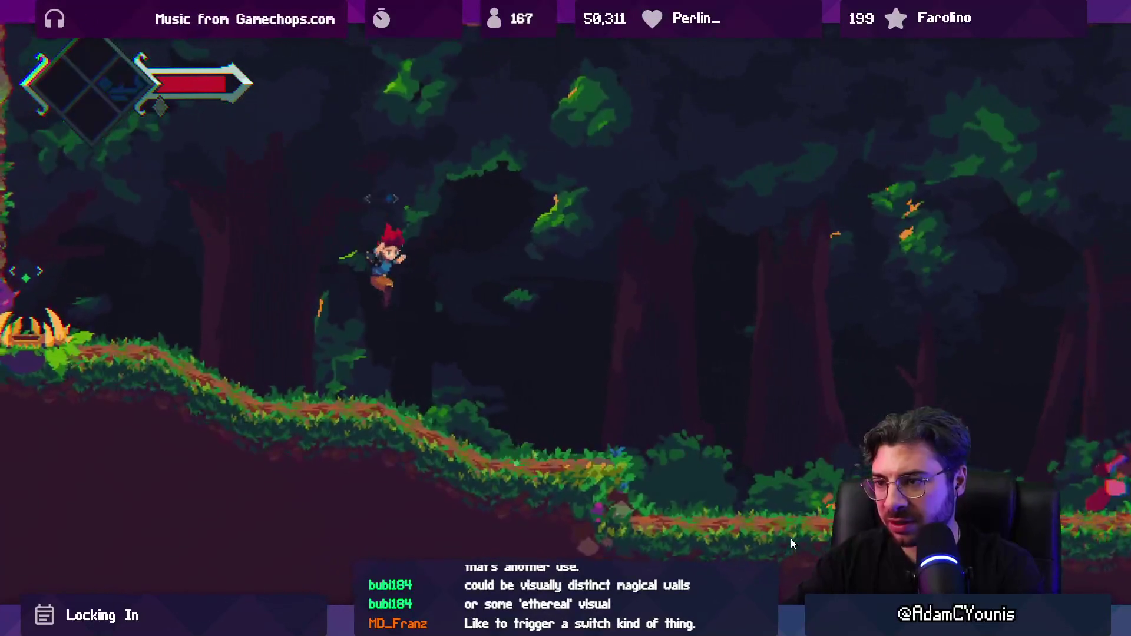
key("z")
key("z")
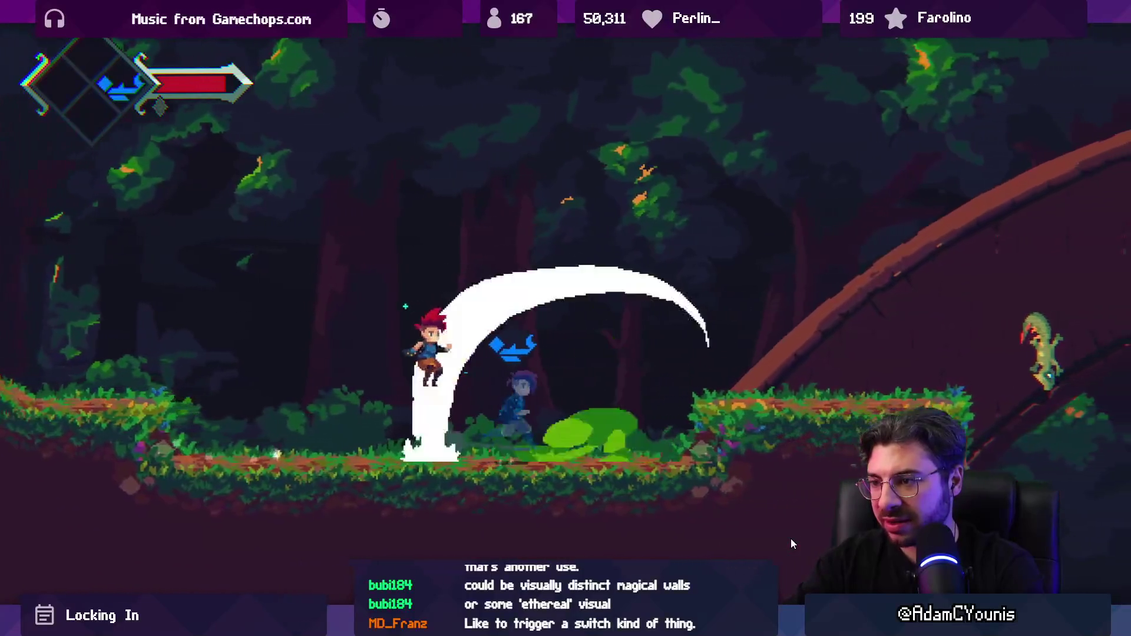
key("Left")
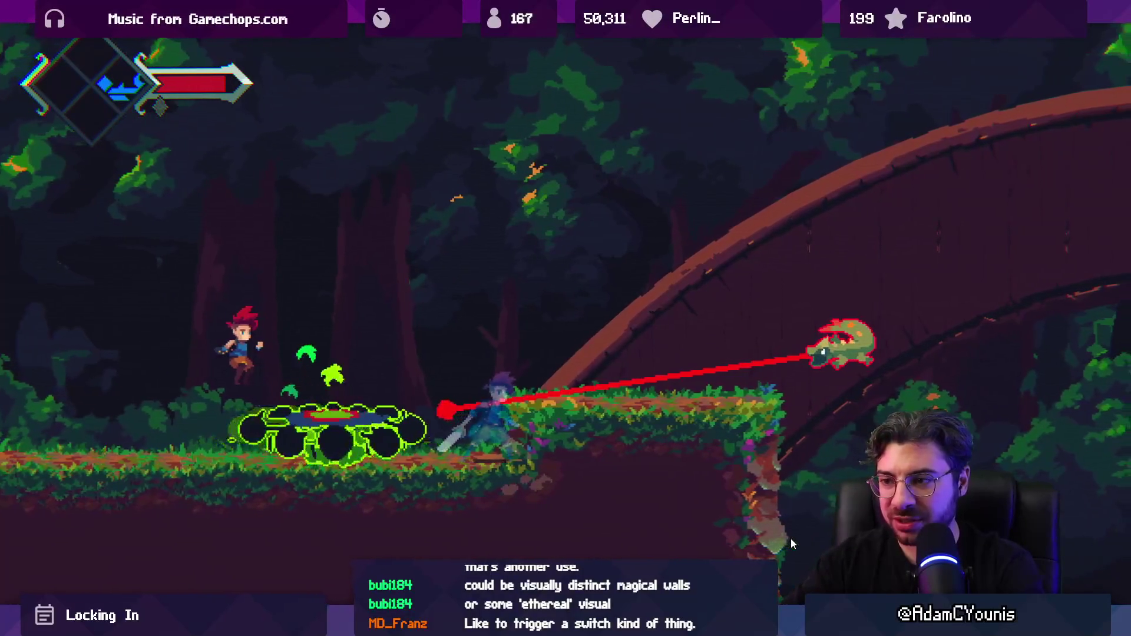
key("Right")
key("Right")
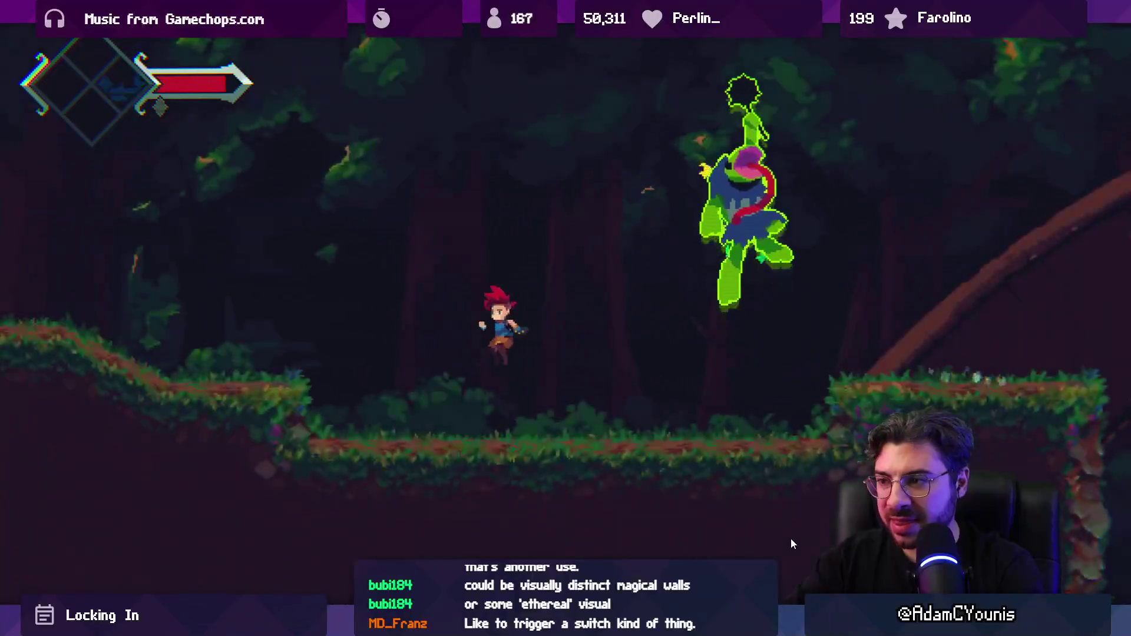
key("z")
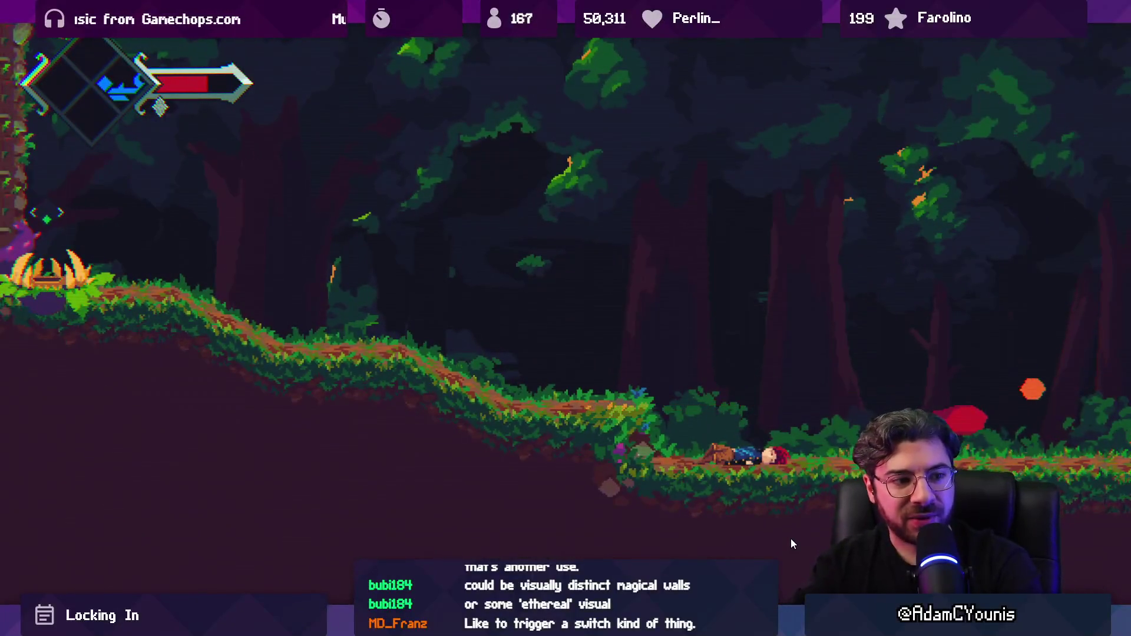
key("Right")
key("z")
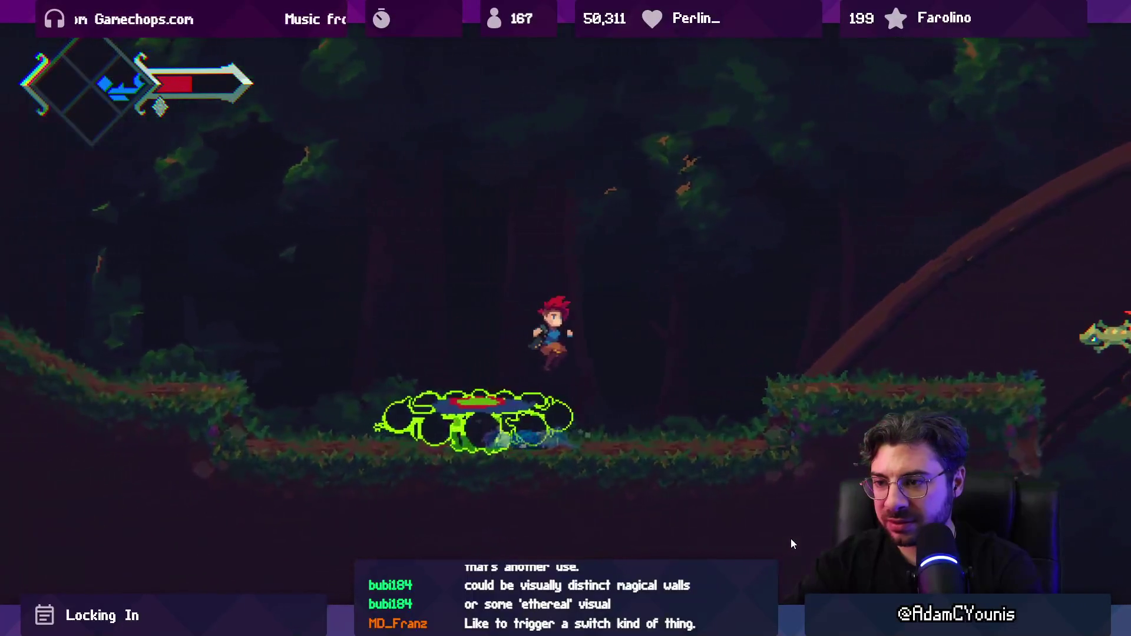
key("Left")
key("z")
key("Left")
key("z")
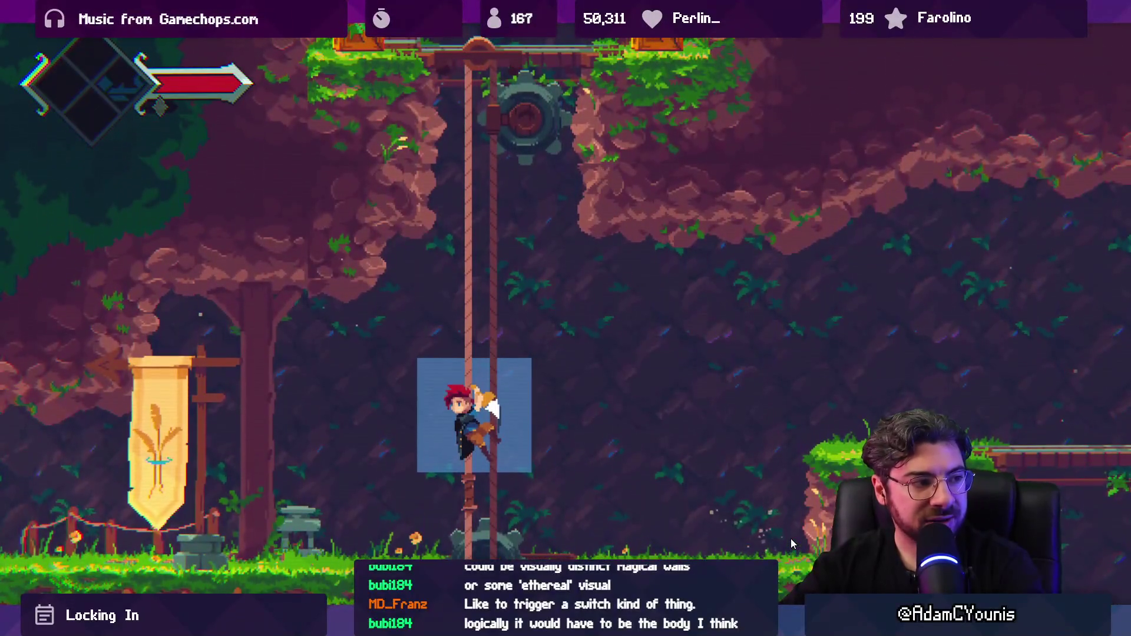
Climb the grassy ledge and vertical shaft up into the translucent blue block
key("Down")
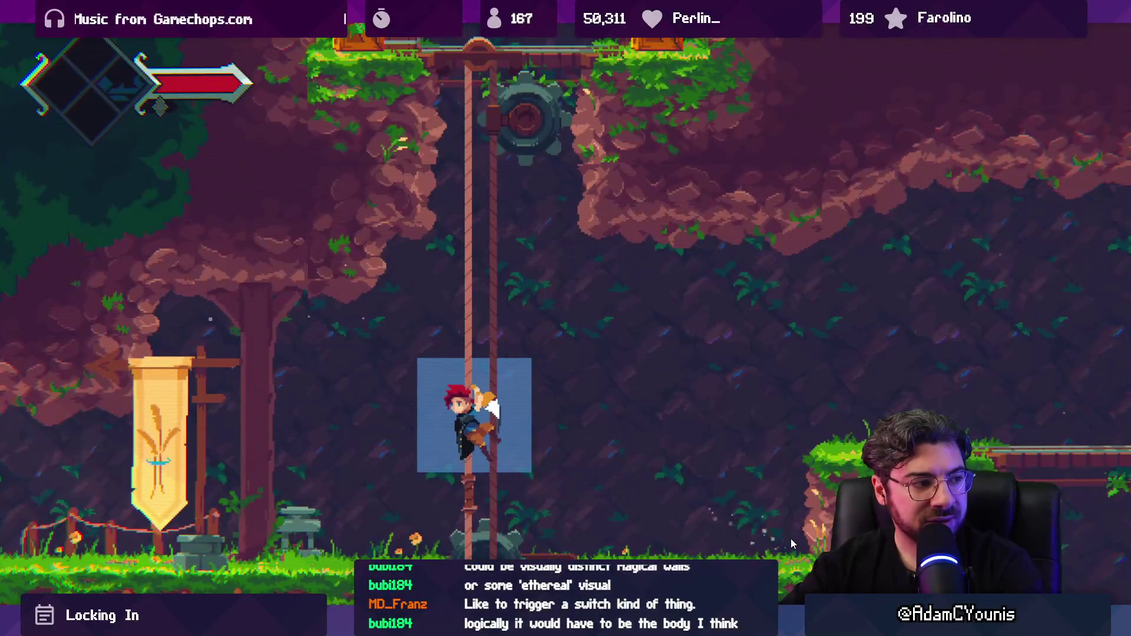
key("Right")
key("space")
key("Right")
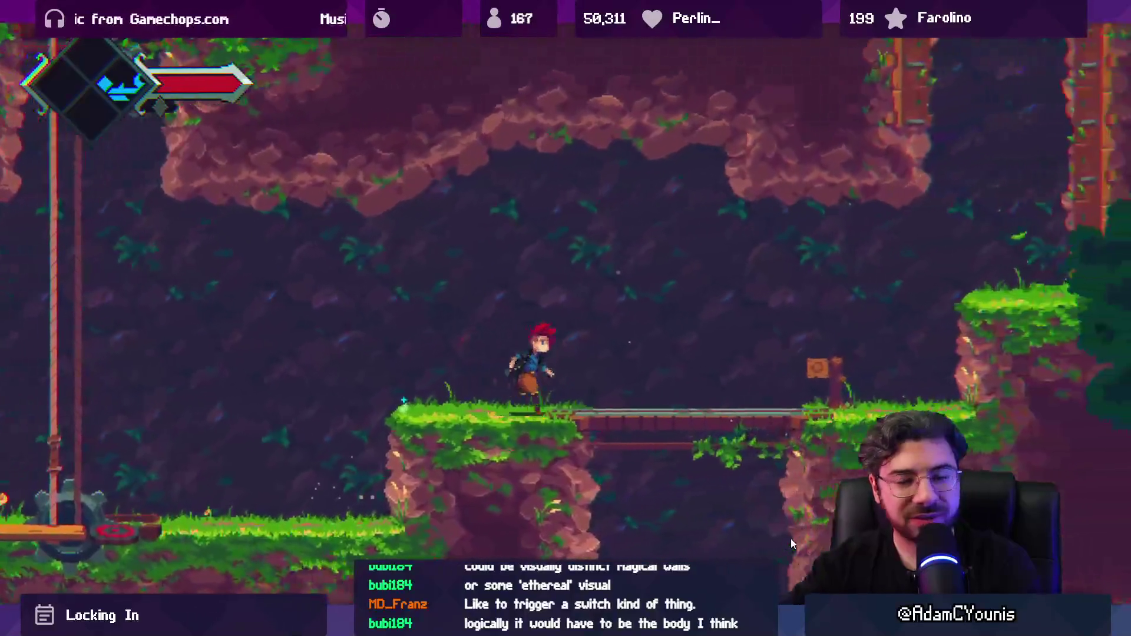
key("space")
key("Right")
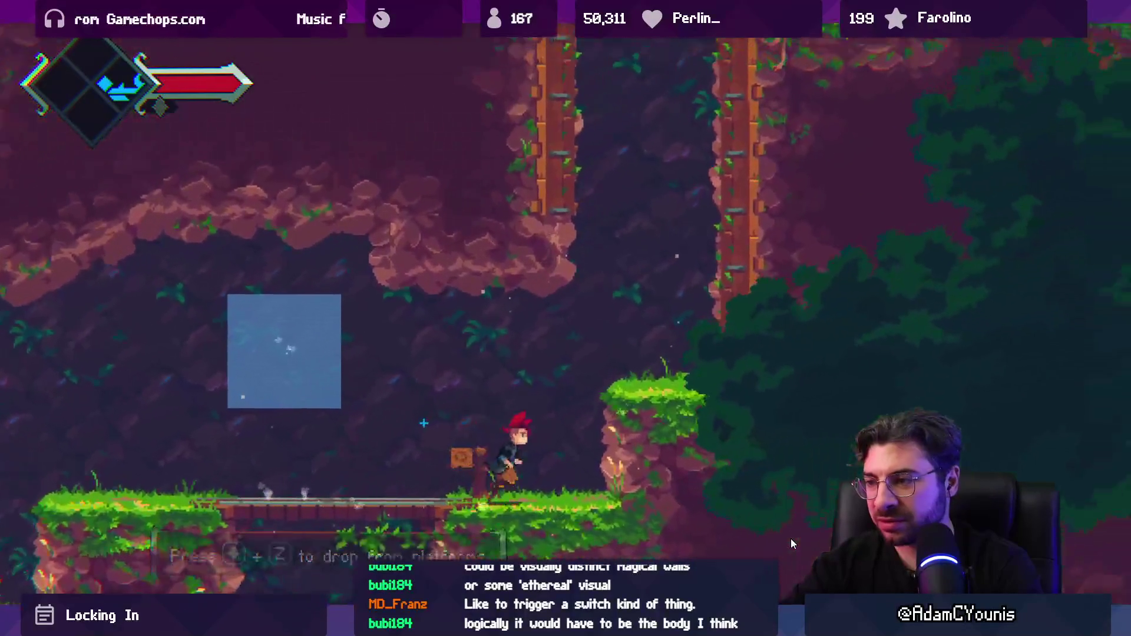
key("z")
key("z")
key("z")
key("z")
key("z")
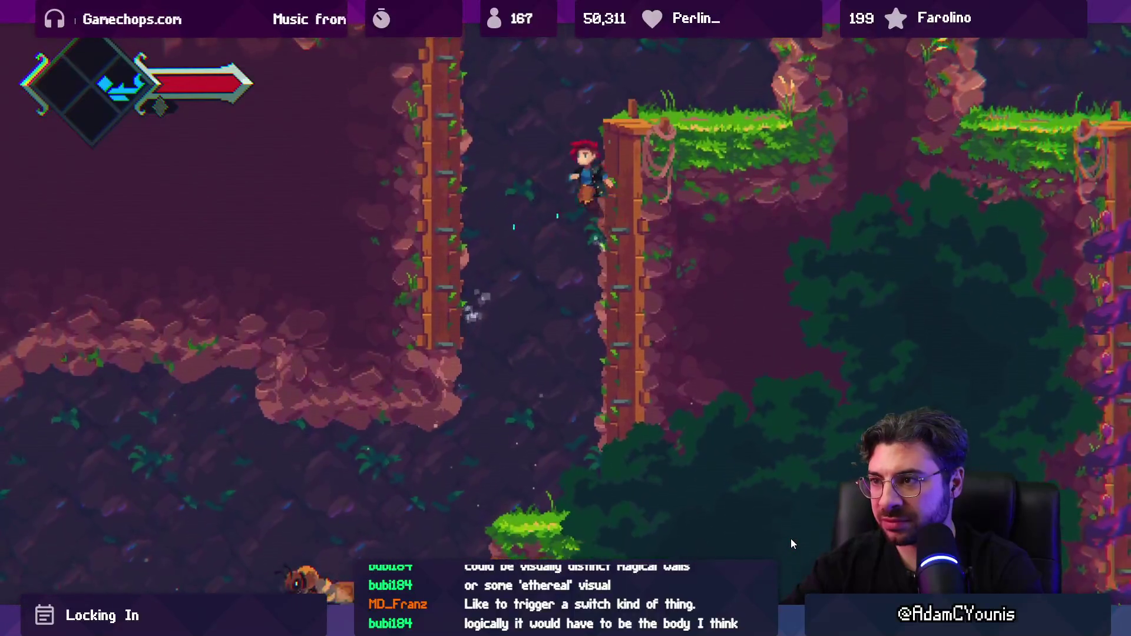
key("Right")
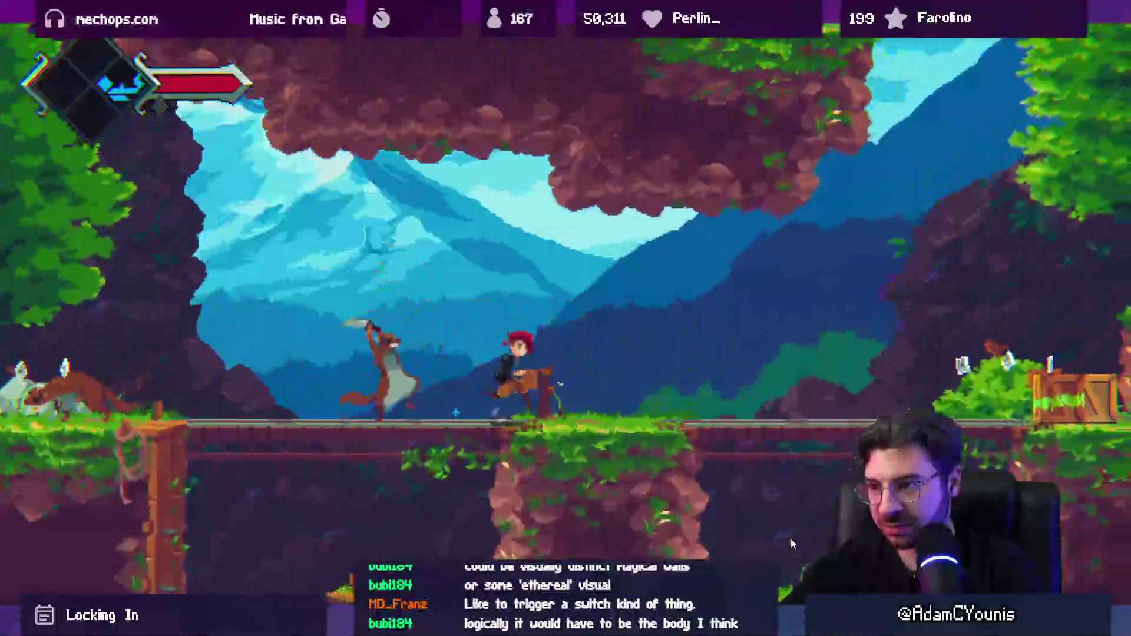
key("z")
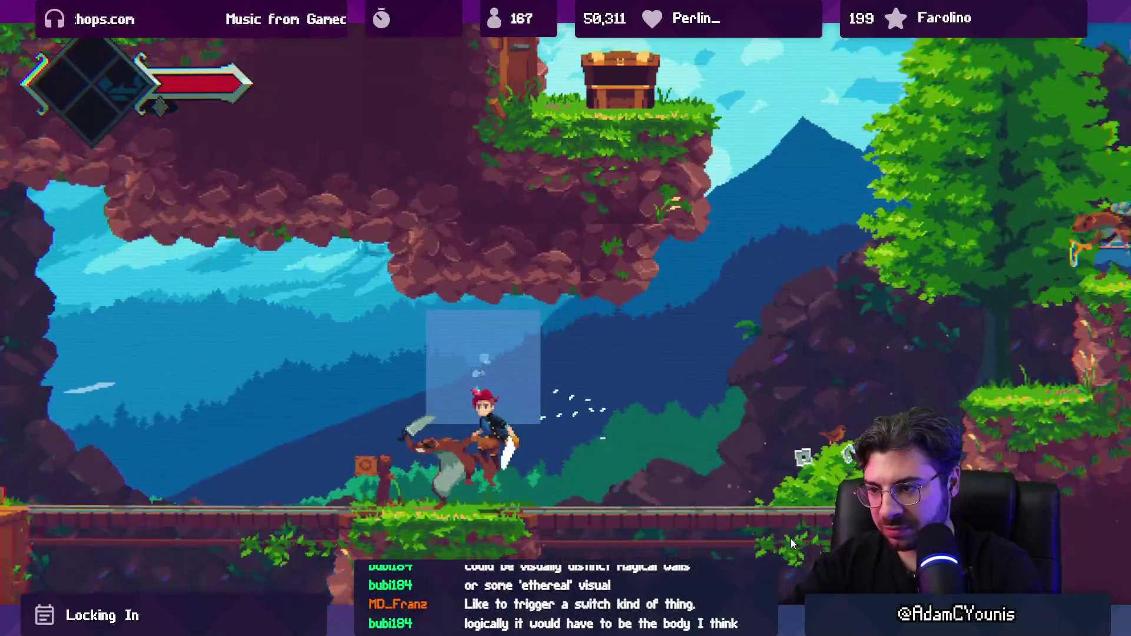
Fight the foxes on the bridge, casting the blue square ability mid-fight
key("x")
key("x")
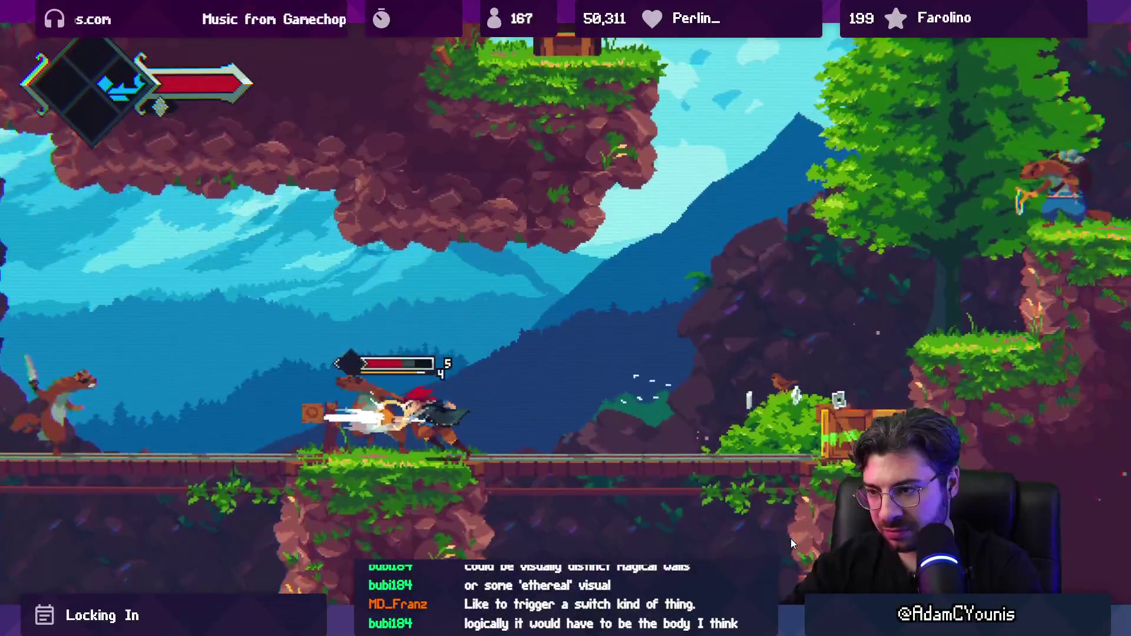
key("Left")
key("x")
key("x")
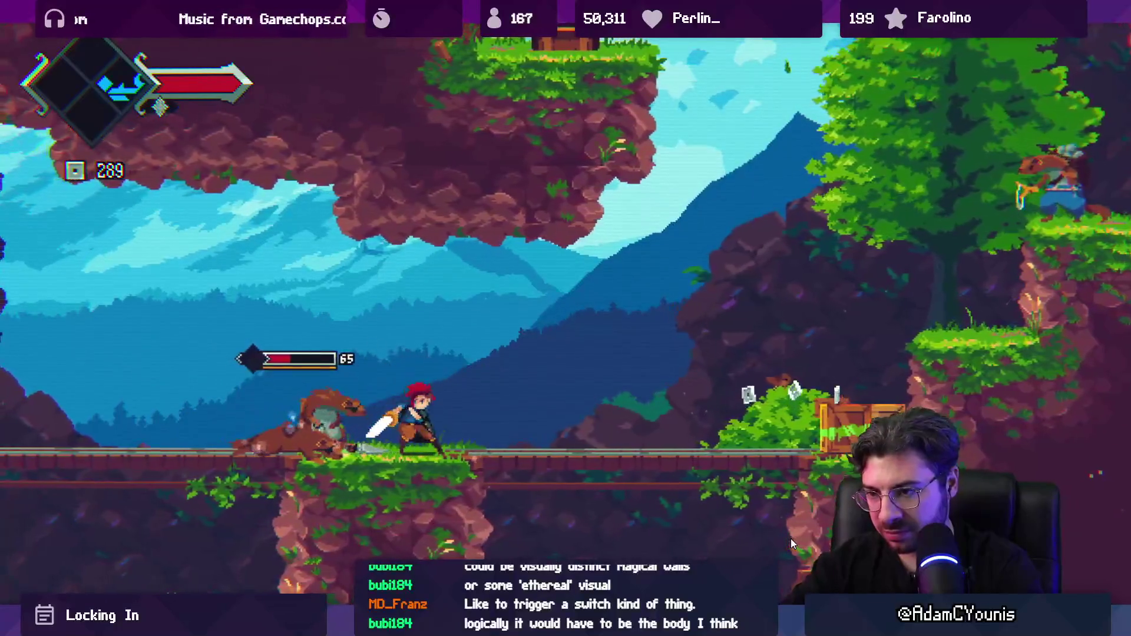
key("Right")
key("x")
key("x")
key("x")
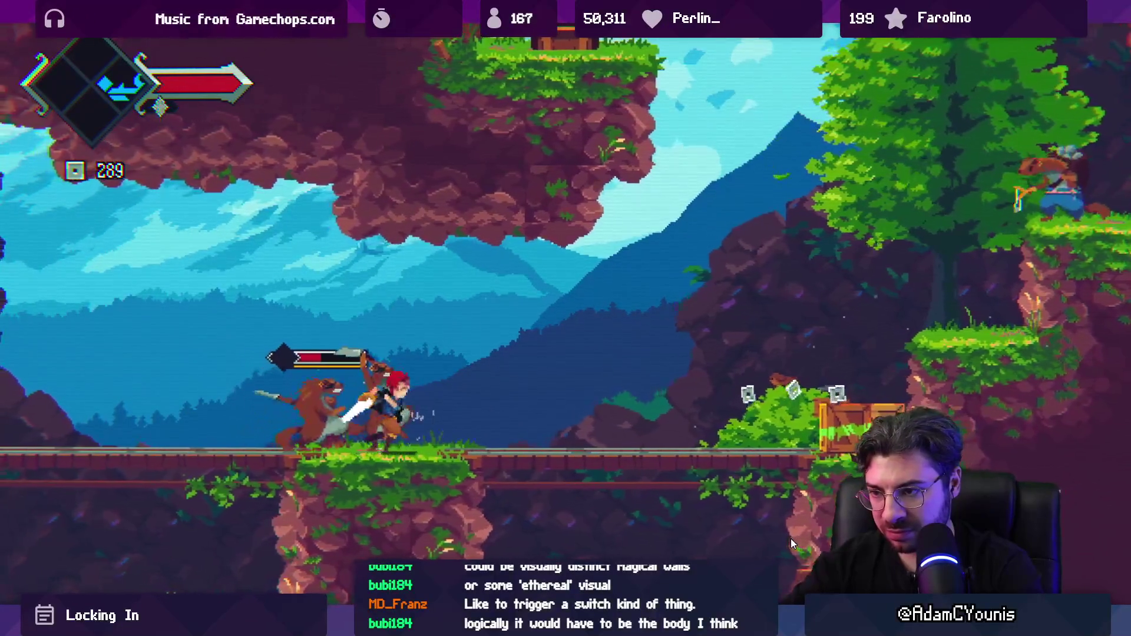
key("x")
key("space")
key("x")
key("x")
key("x")
key("c")
key("space")
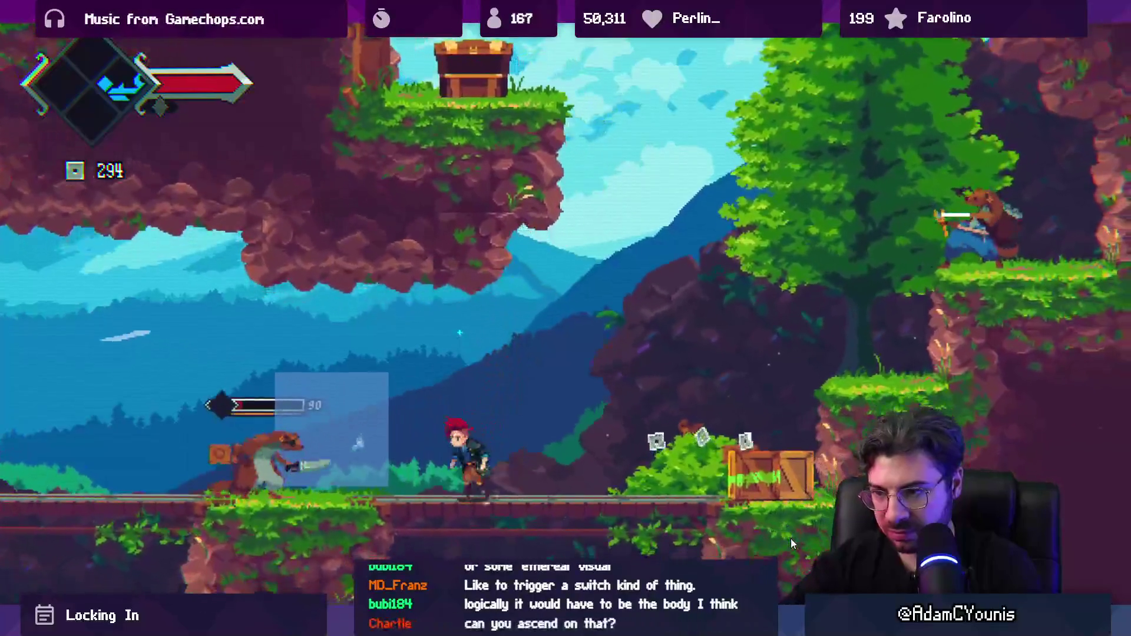
key("x")
Run along the bridge, slash the crate, and jump to hover inside the blue square
key("Right")
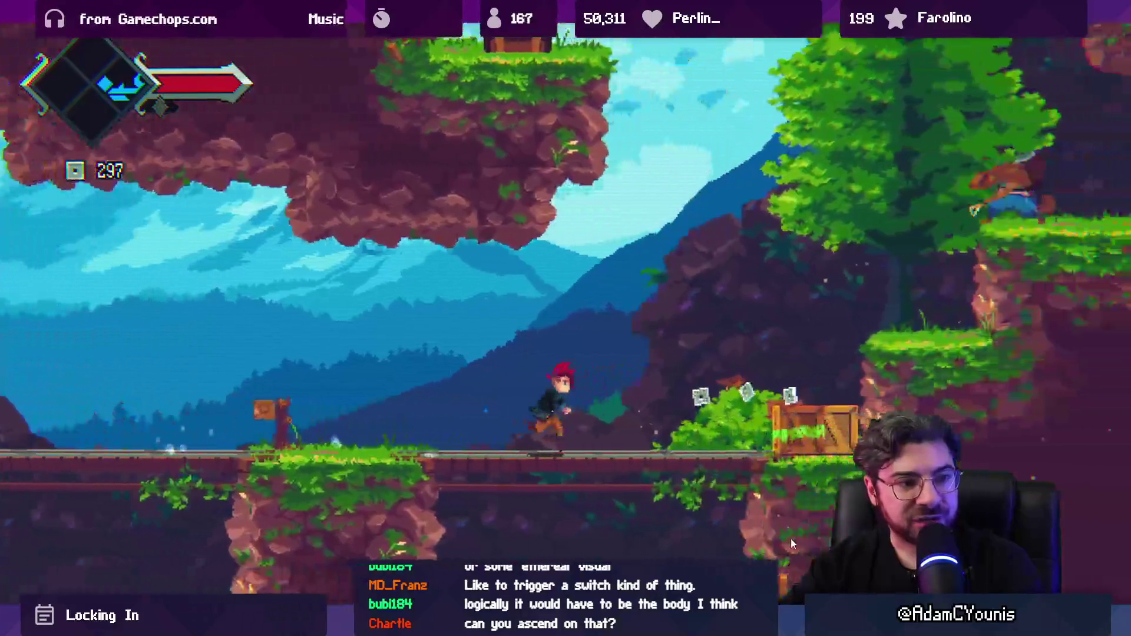
key("x")
key("x")
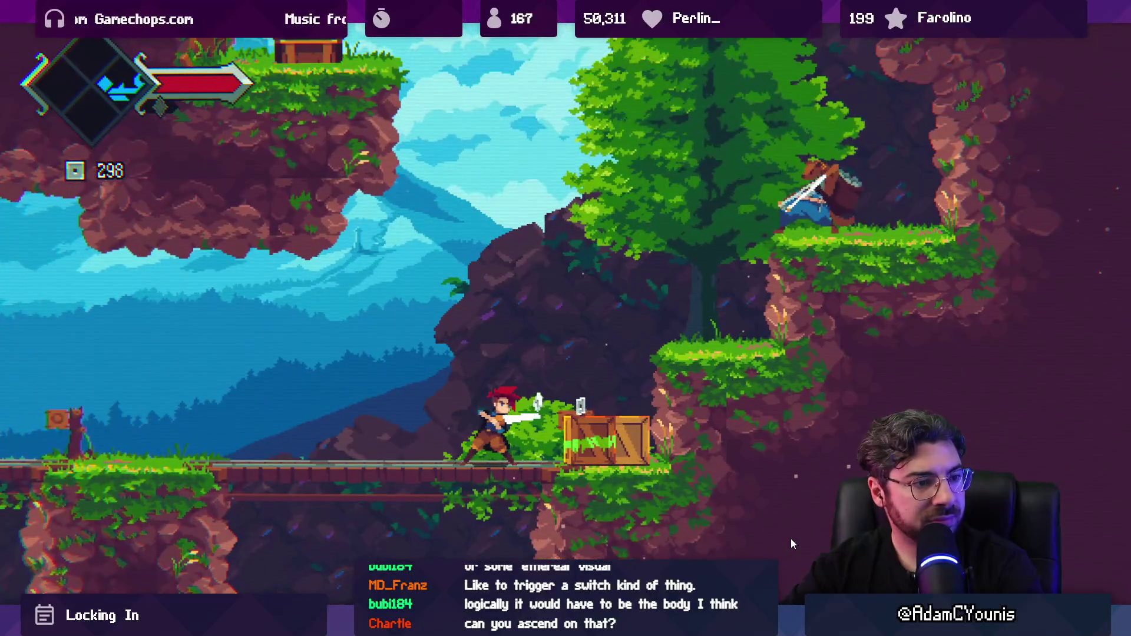
key("Left")
key("x")
key("z")
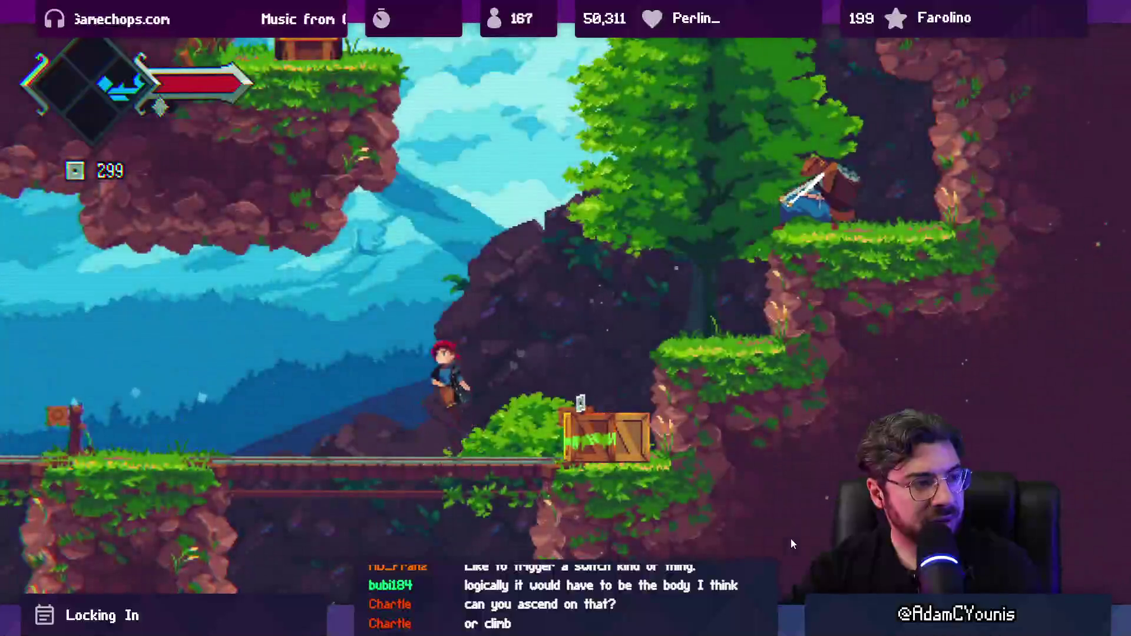
key("c")
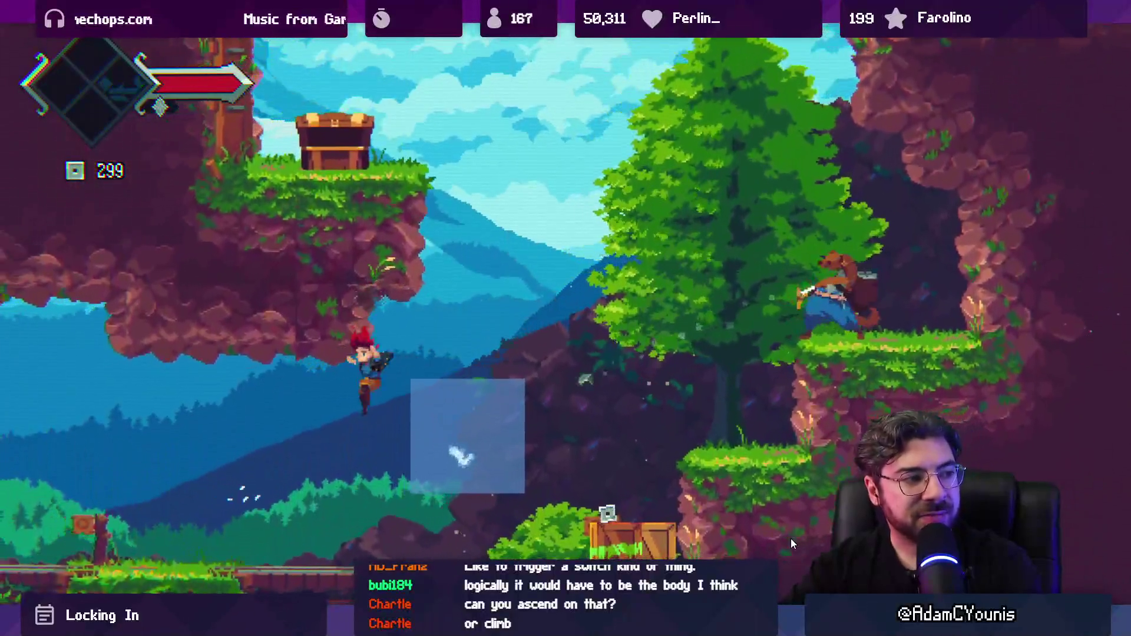
key("Left")
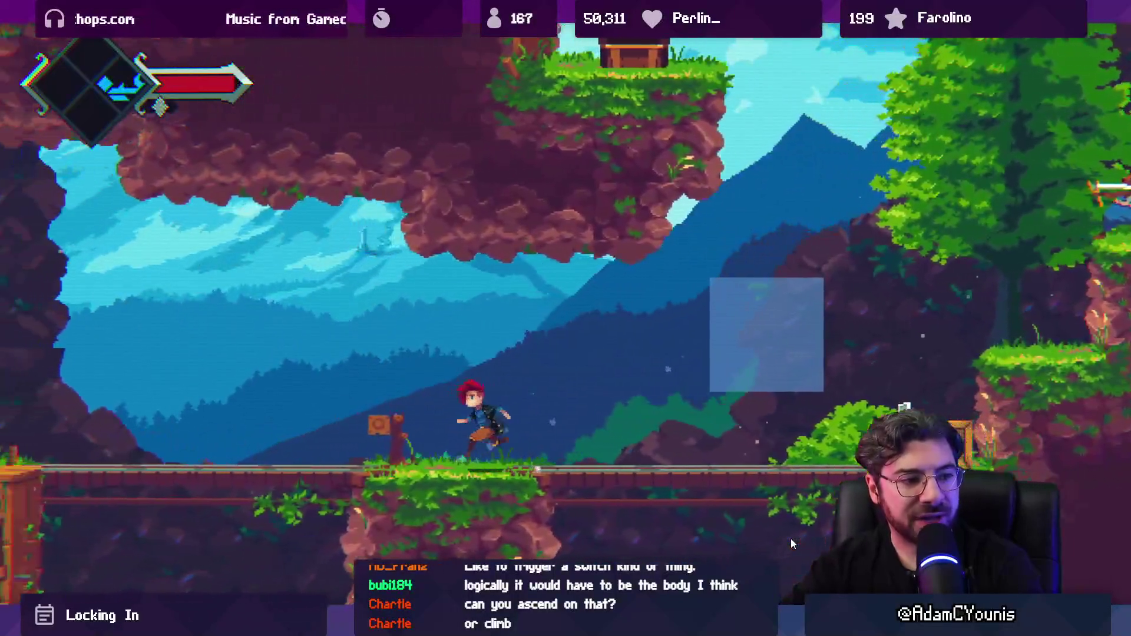
key("z")
key("c")
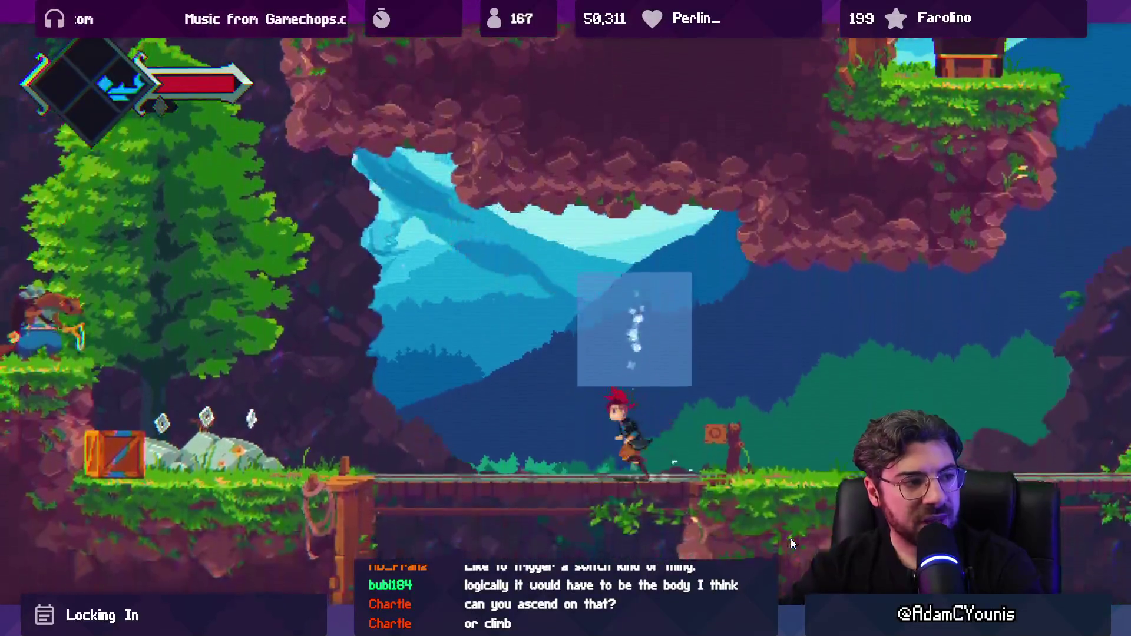
key("Left")
Re-trigger the hover square with Z and C, then leave it and drop to the ground facing left
key("z")
key("c")
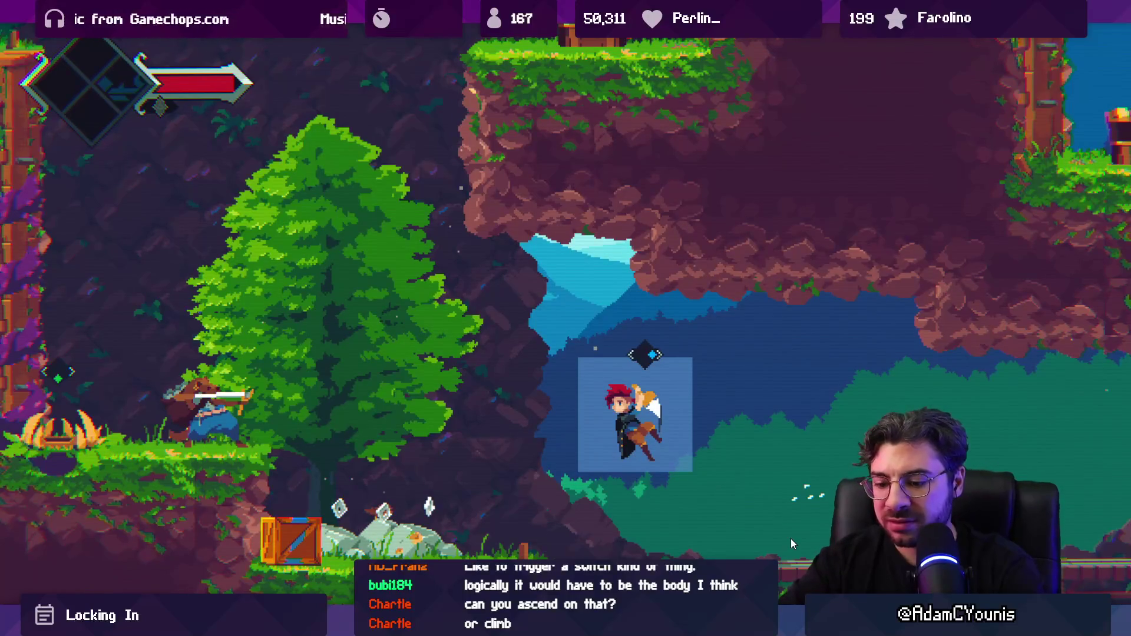
key("Right")
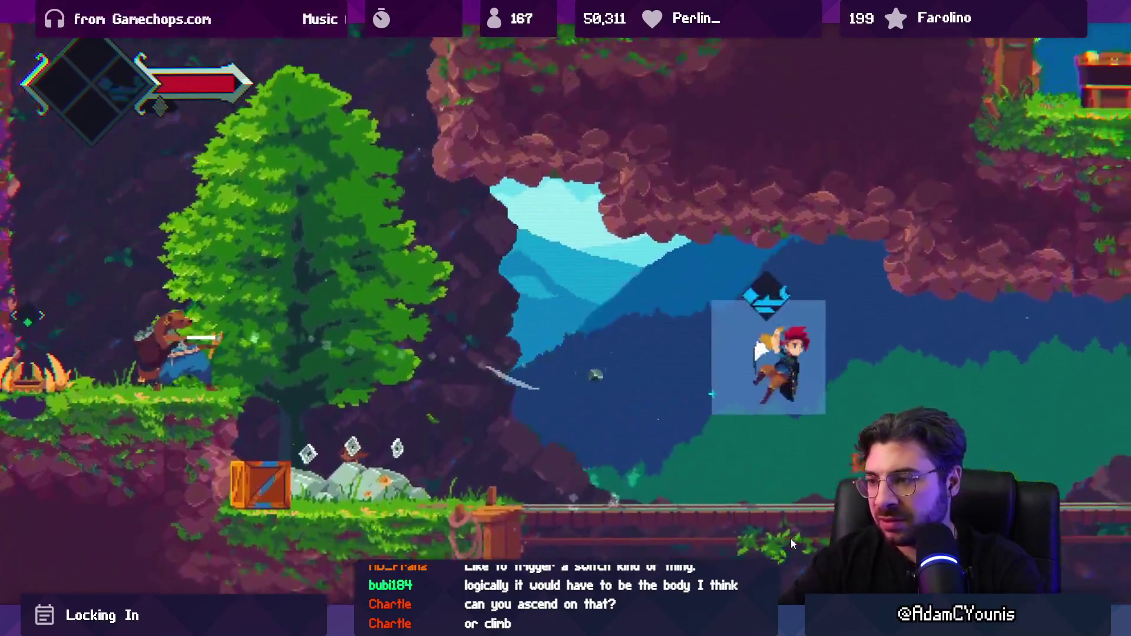
key("Left")
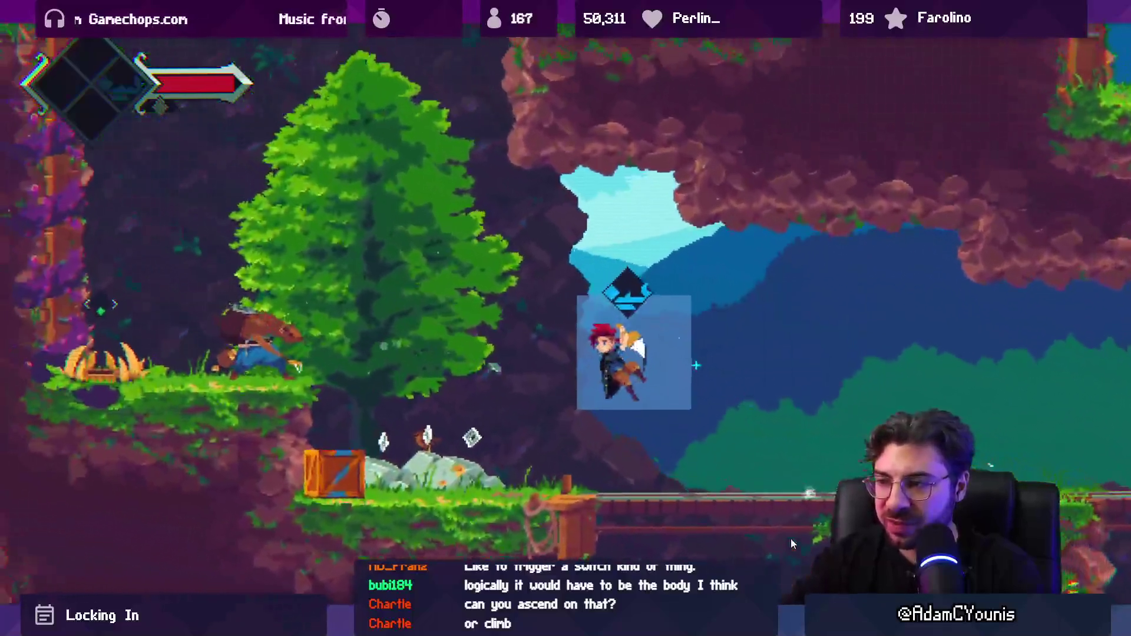
Run left beside the tree into a hover box and defeat the red enemy
key("Left")
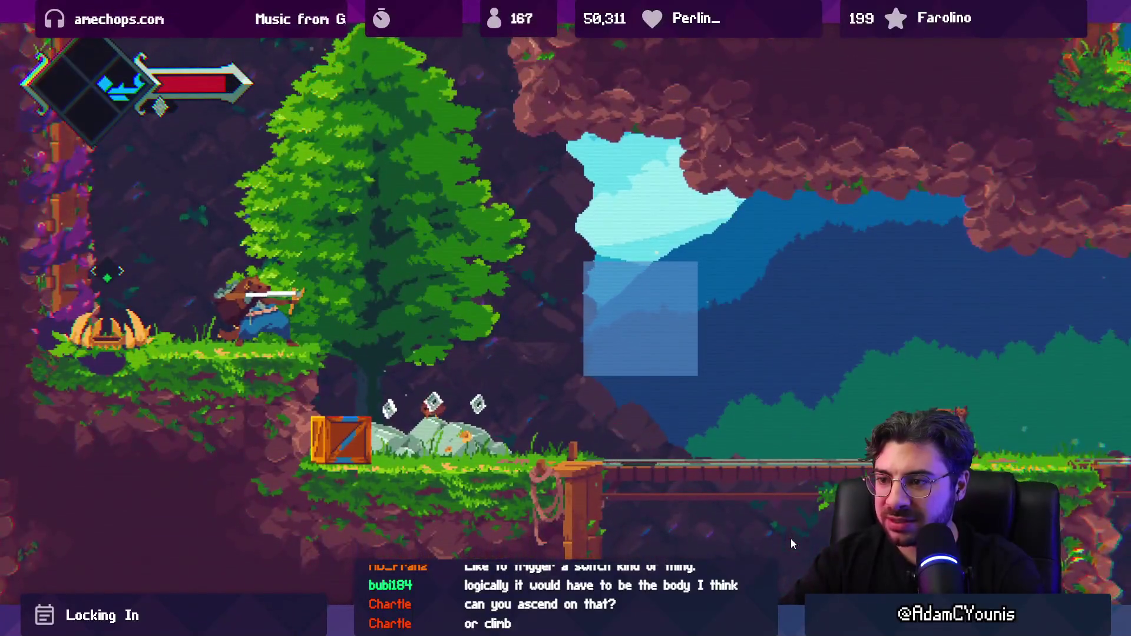
key("Left")
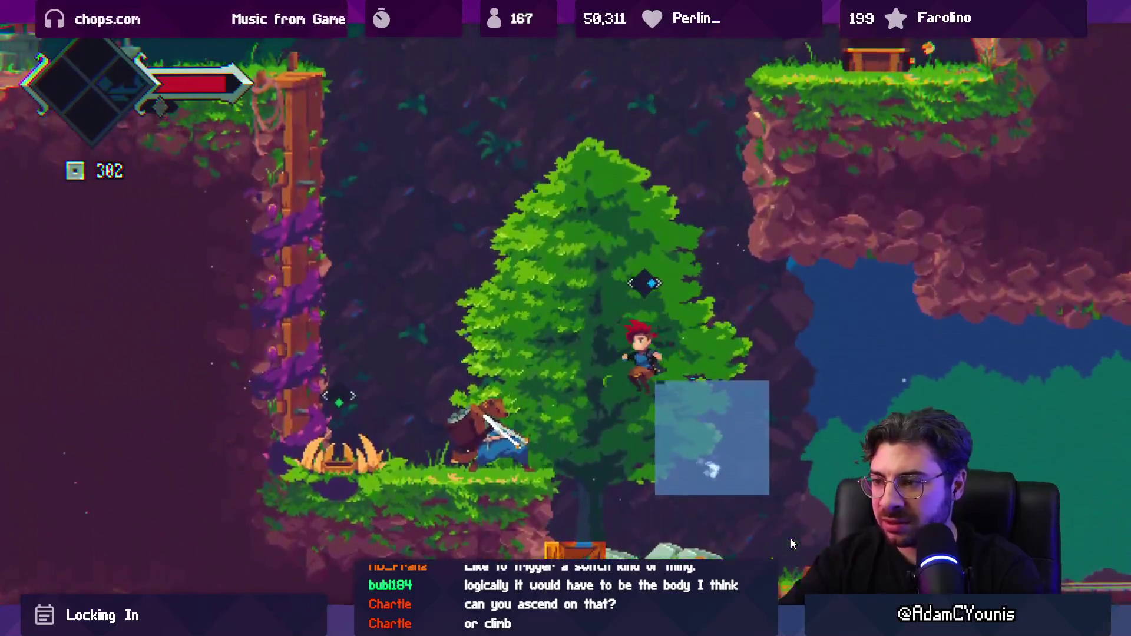
key("Left")
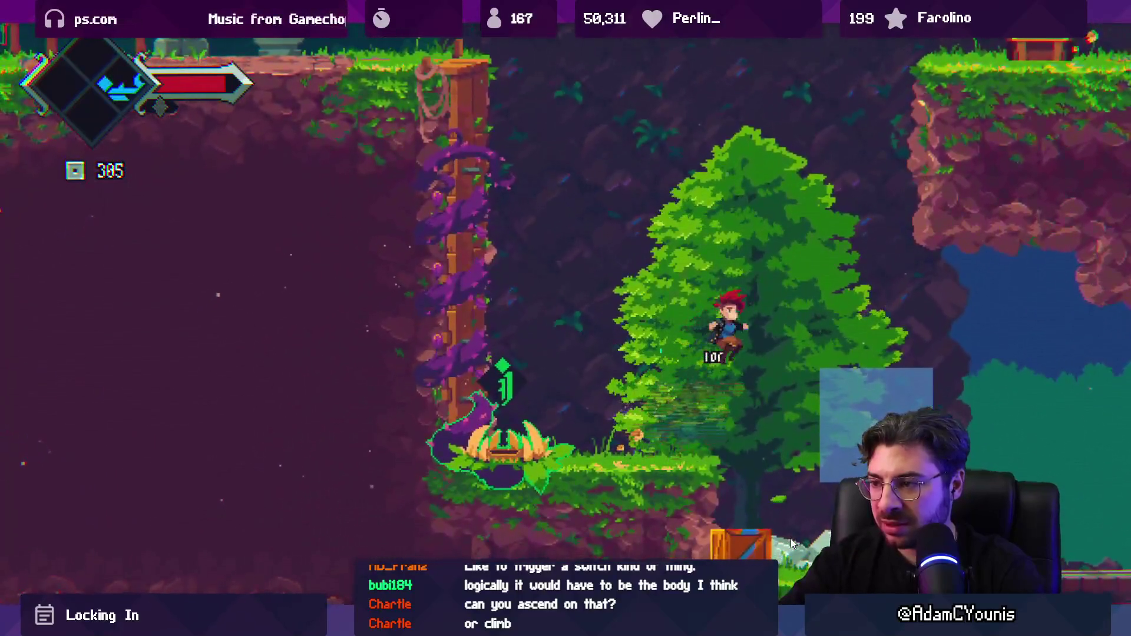
Hover right through floating boxes onto the bridge, jump into another box, then fall by the crate
key("Right")
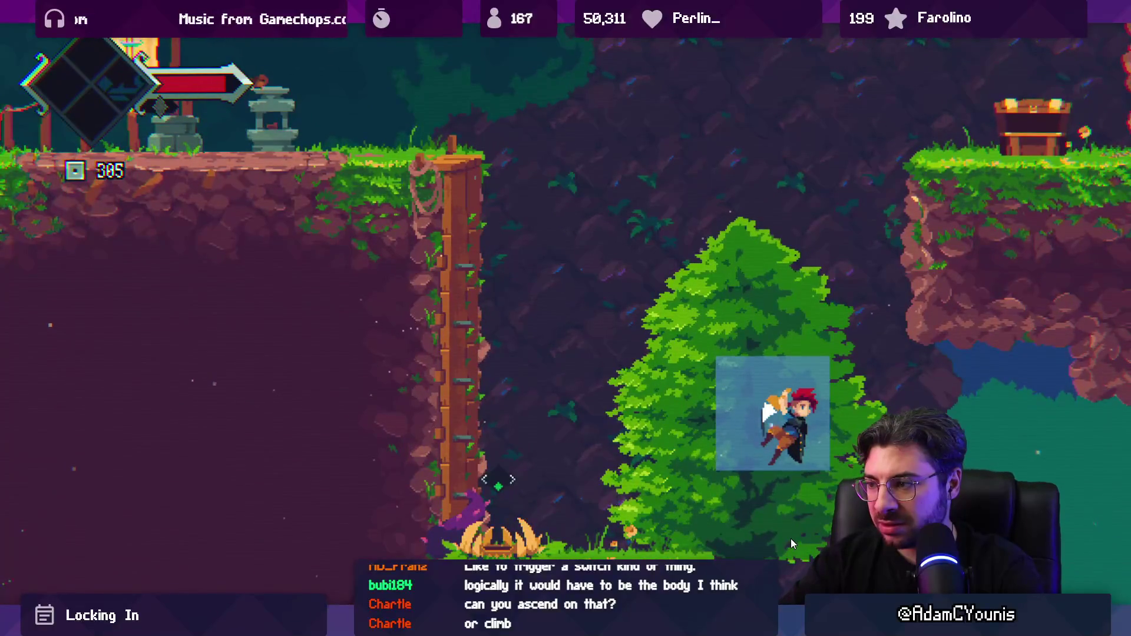
key("Right")
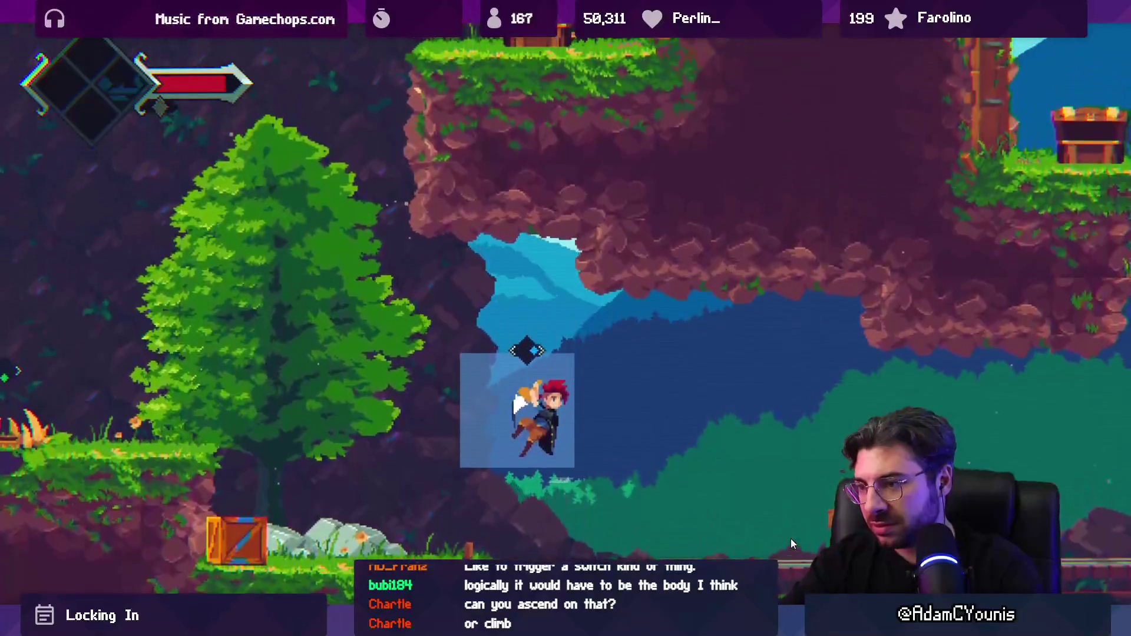
key("Right")
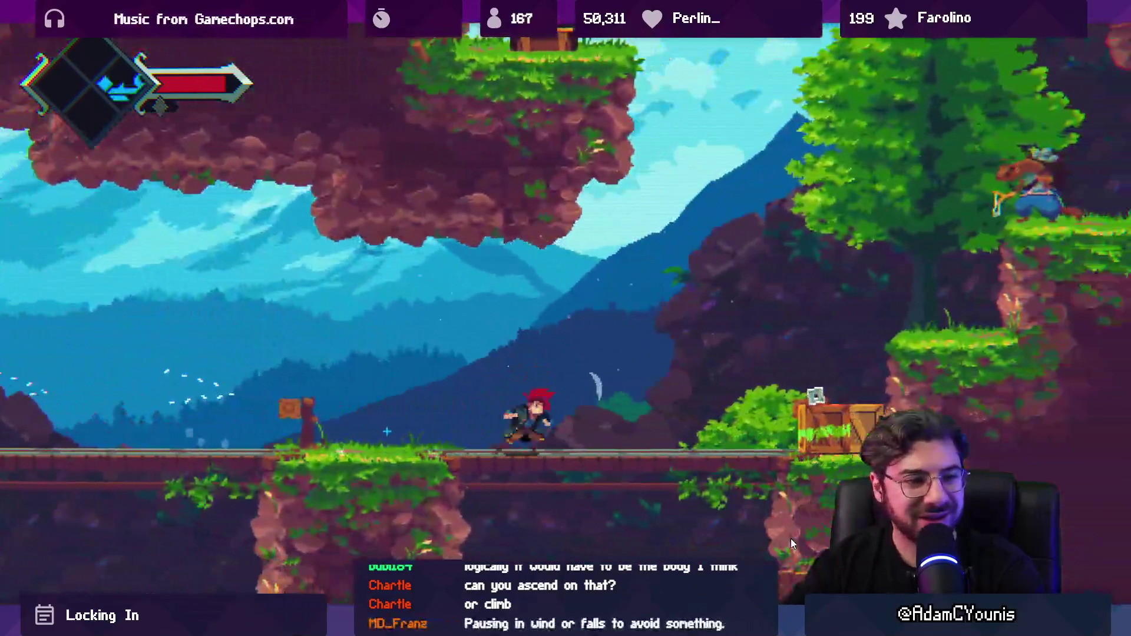
key("space")
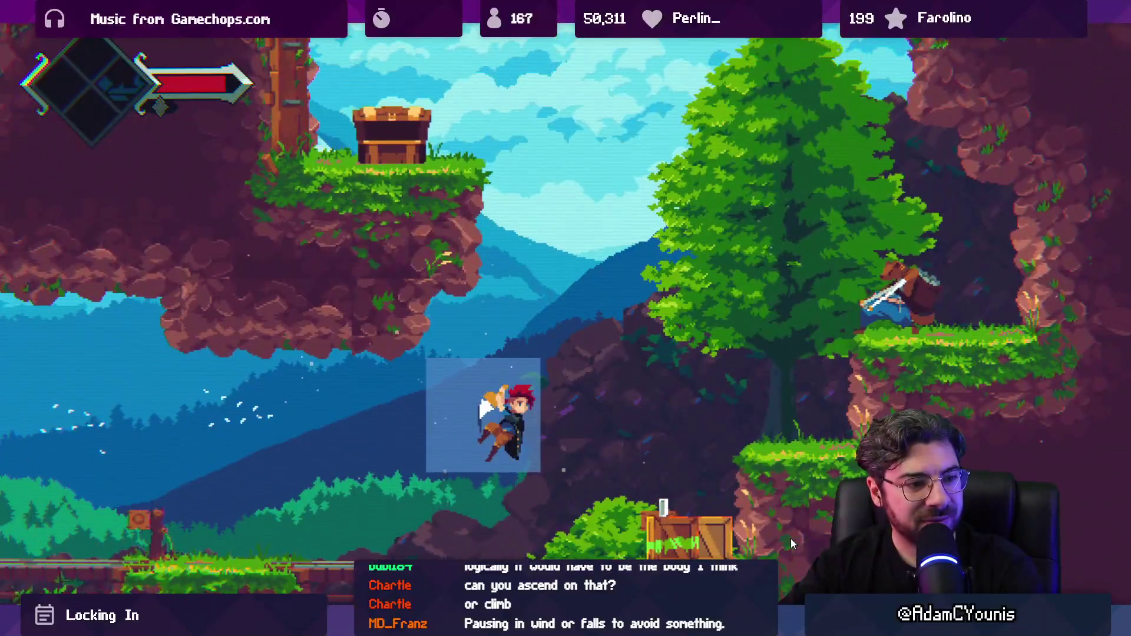
key("Right")
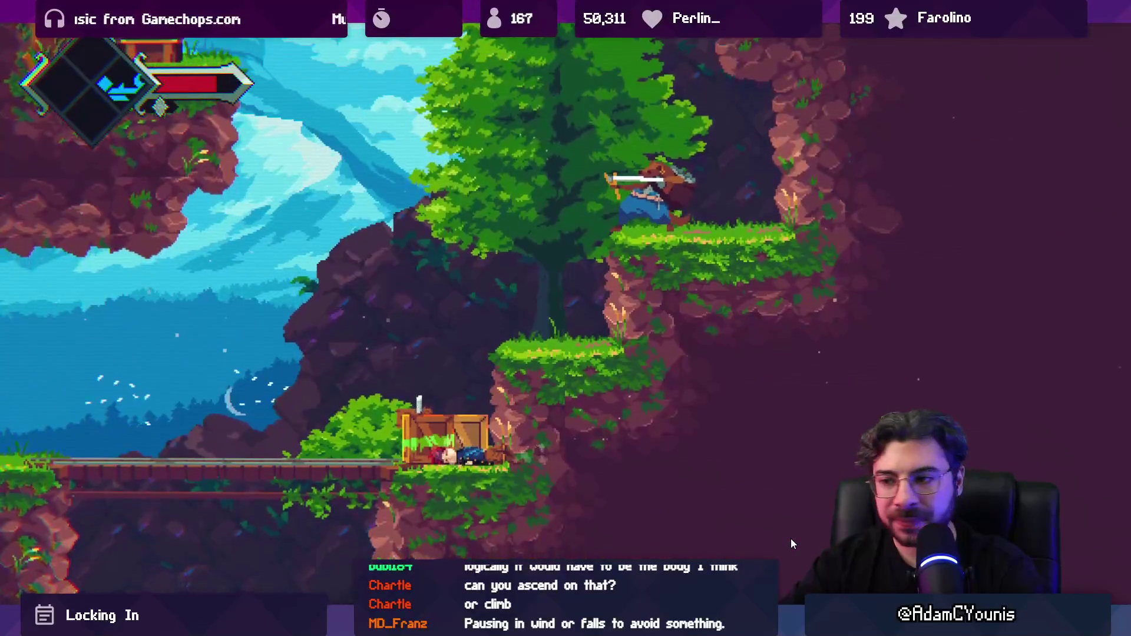
Run left past the crate and keep rising into floating boxes near the tree
key("Left")
key("space")
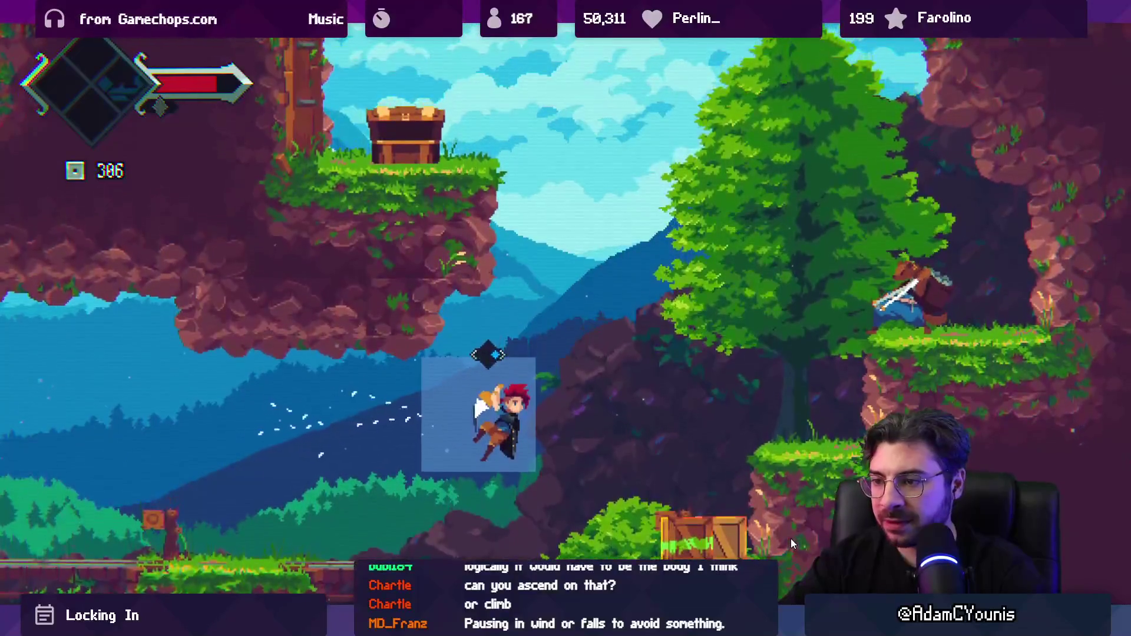
key("Right")
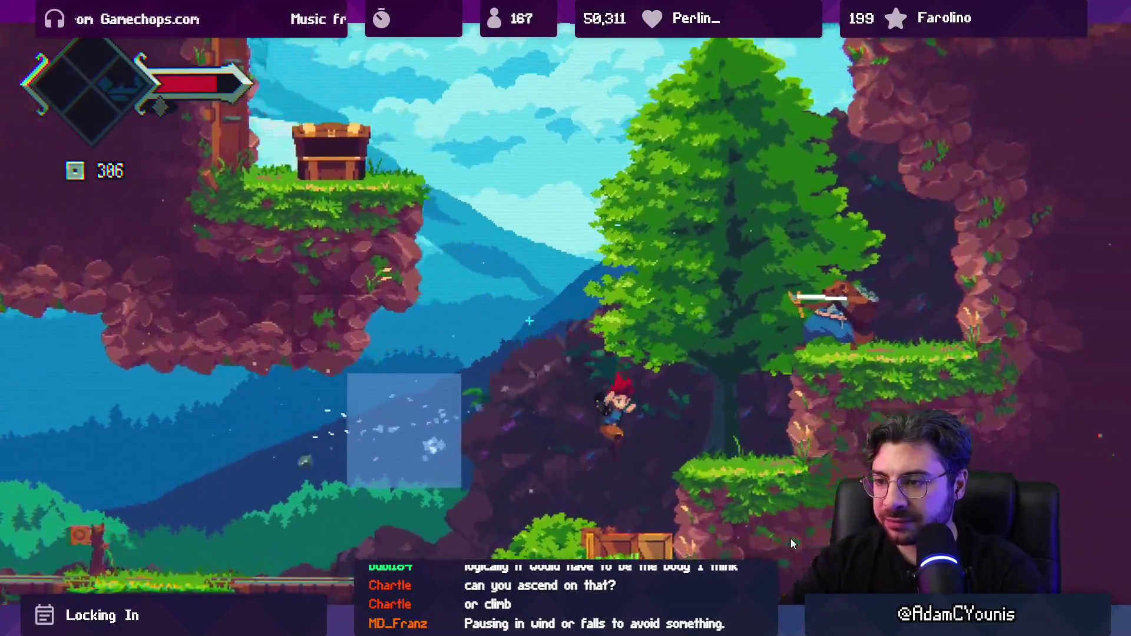
key("Left")
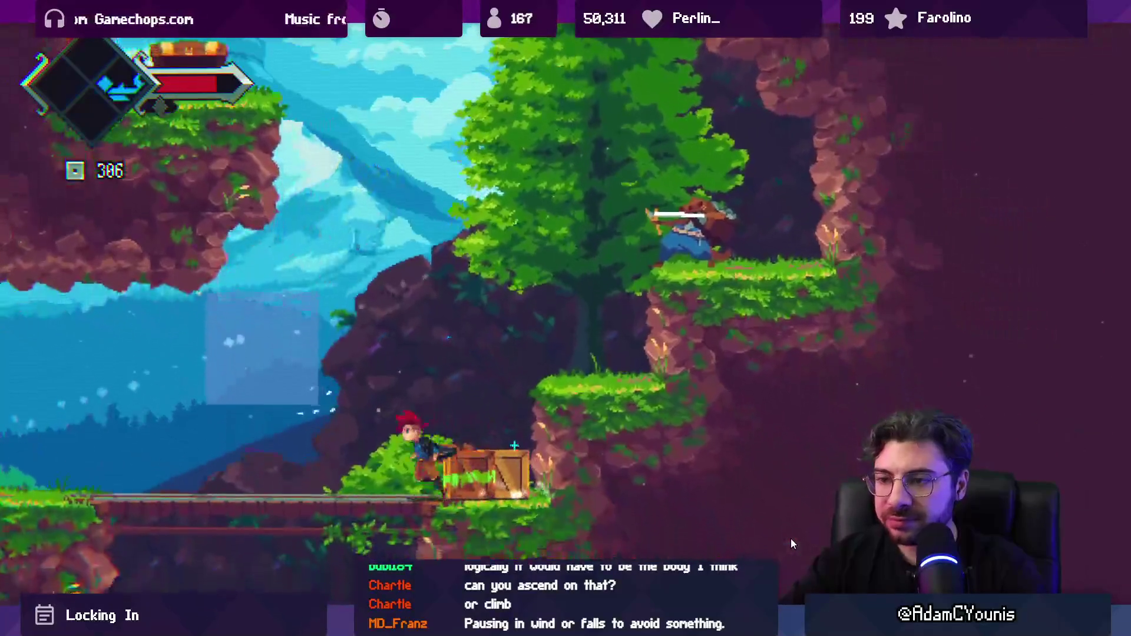
key("space")
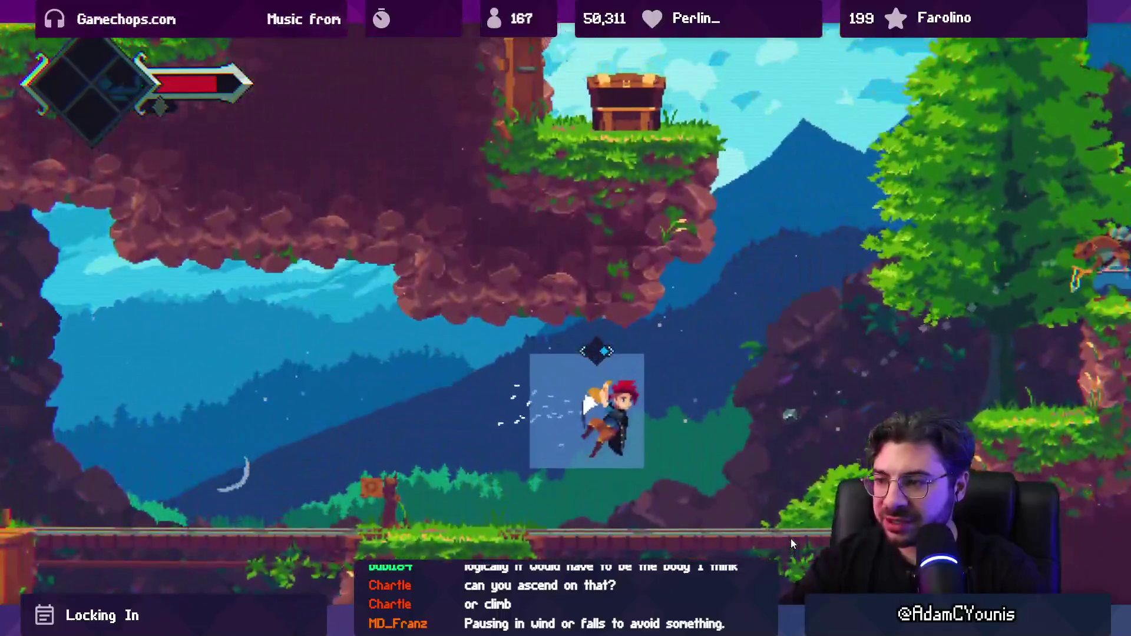
Exit the box, run left and jump, coming back down into the floating box
key("Right")
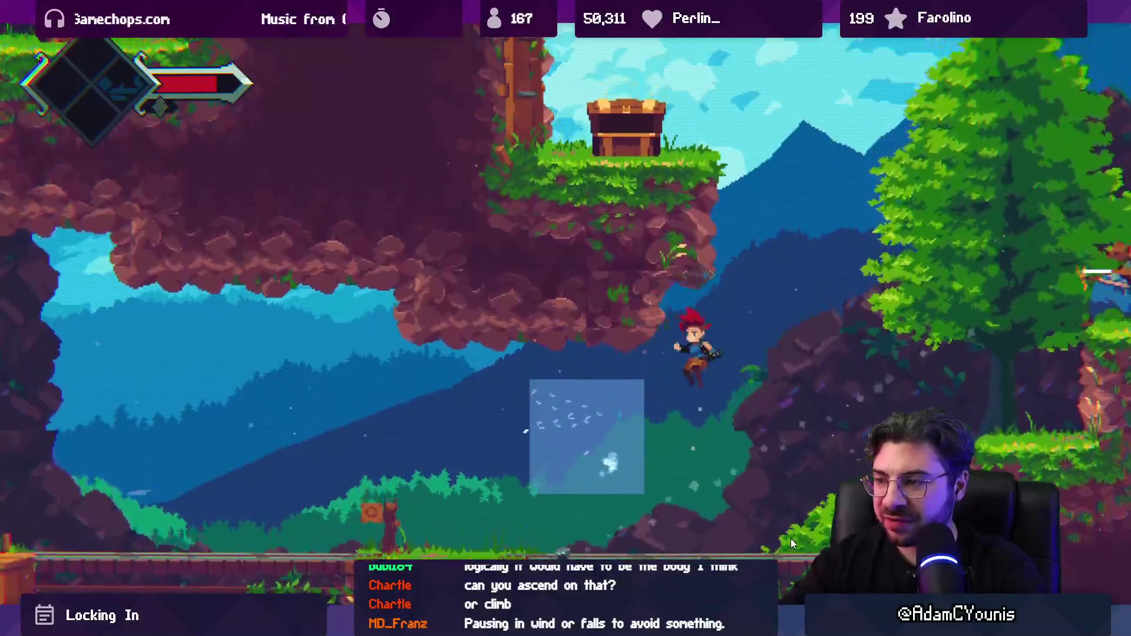
key("Left")
key("space")
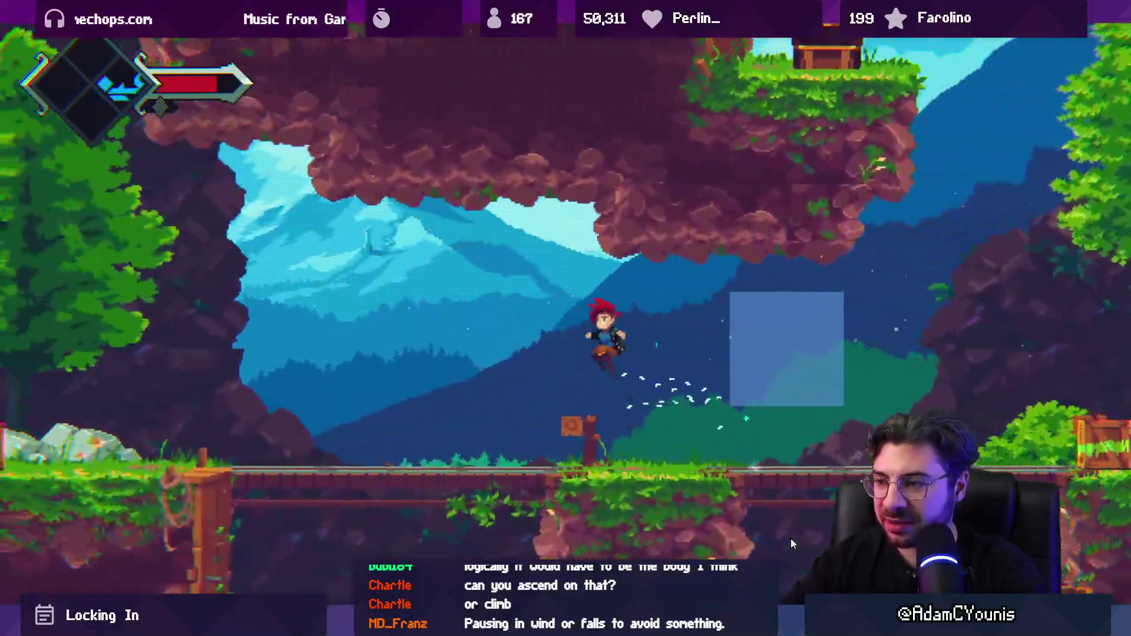
key("Left")
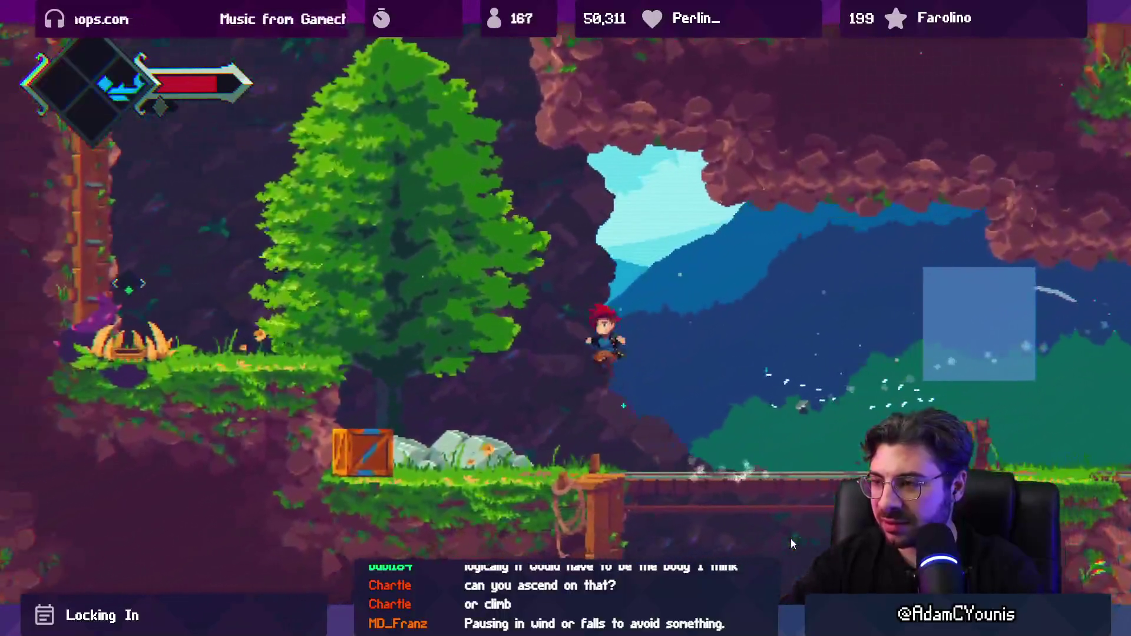
key("Left")
key("space")
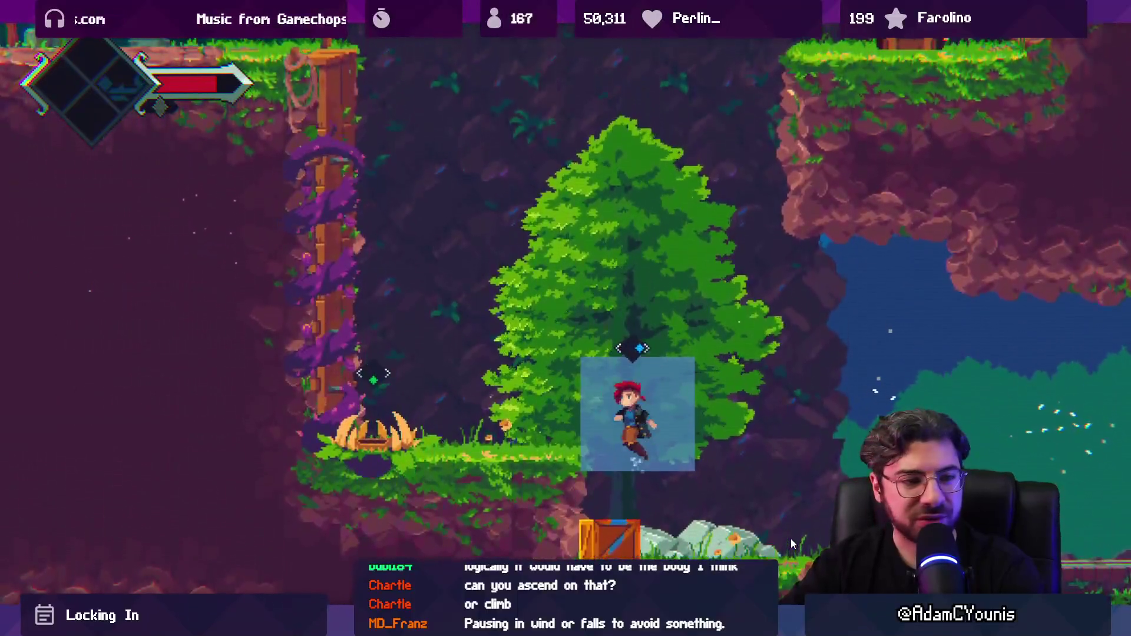
Jump up-left out of the floating box, drop back in, then land on the bridge
key("Left")
key("space")
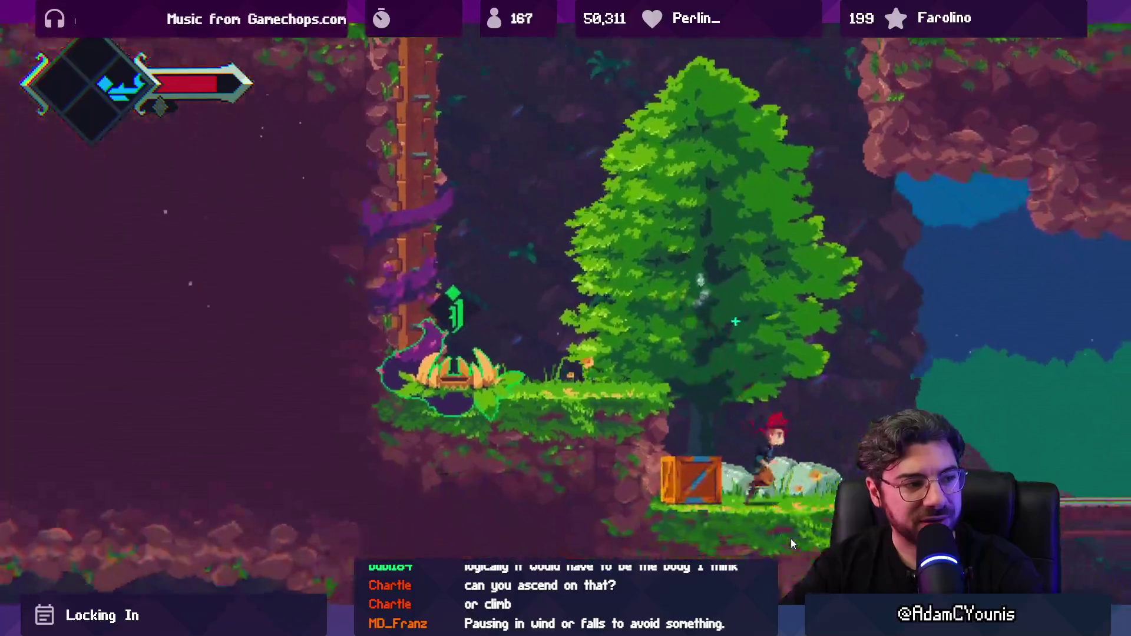
key("Right")
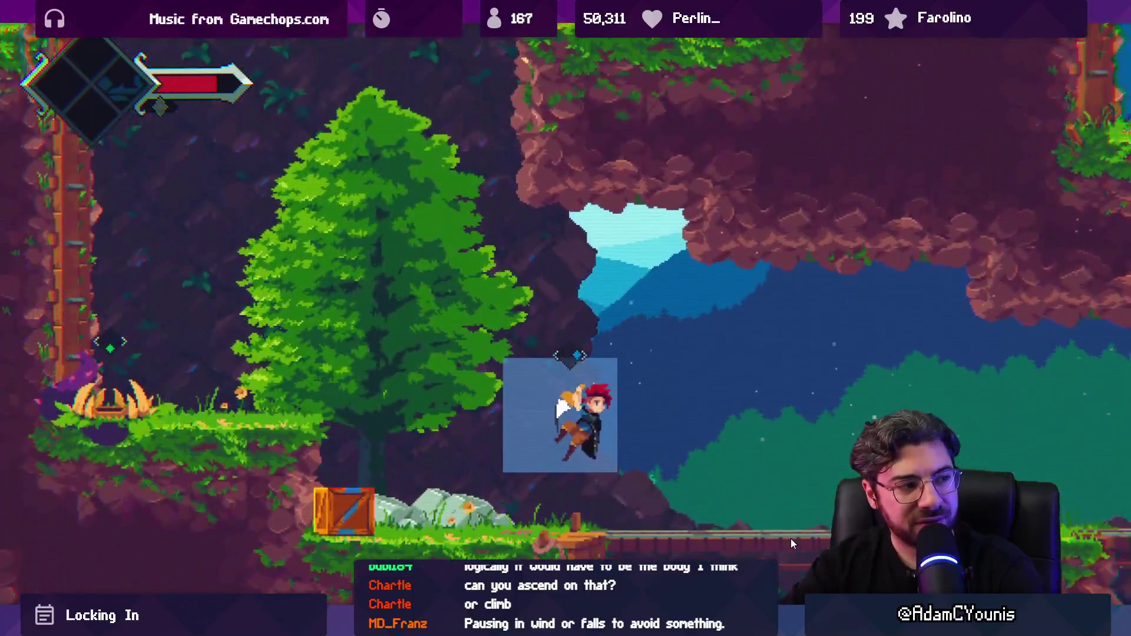
key("space")
key("Right")
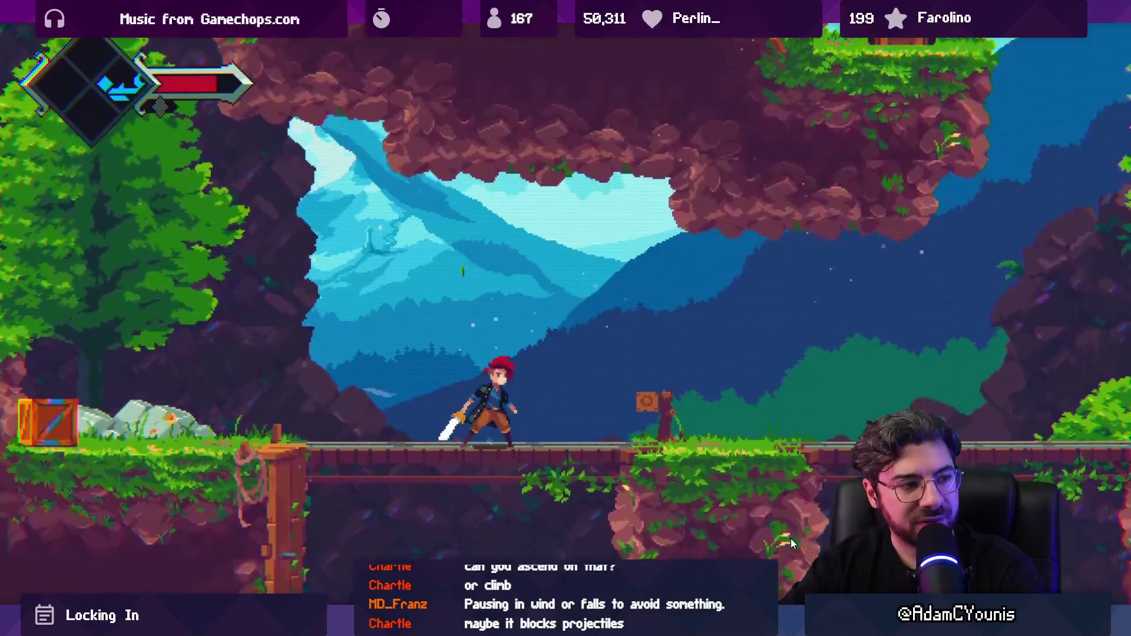
Launch up-left out of the hover box, slide along the ground, then jump into the floating box
key("space")
key("Left")
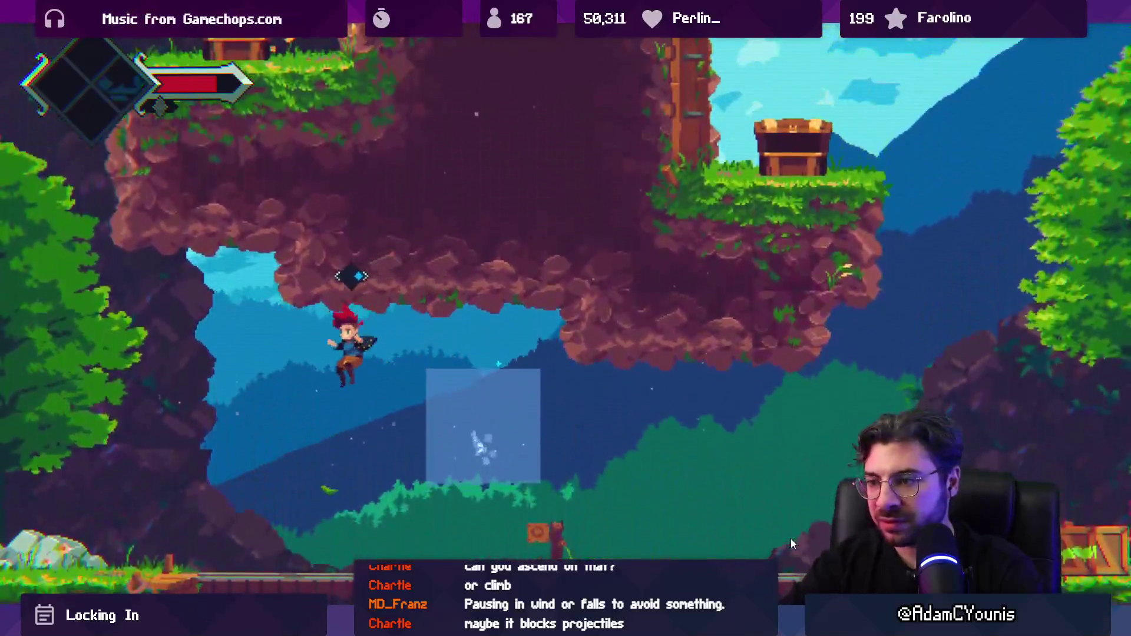
key("Left")
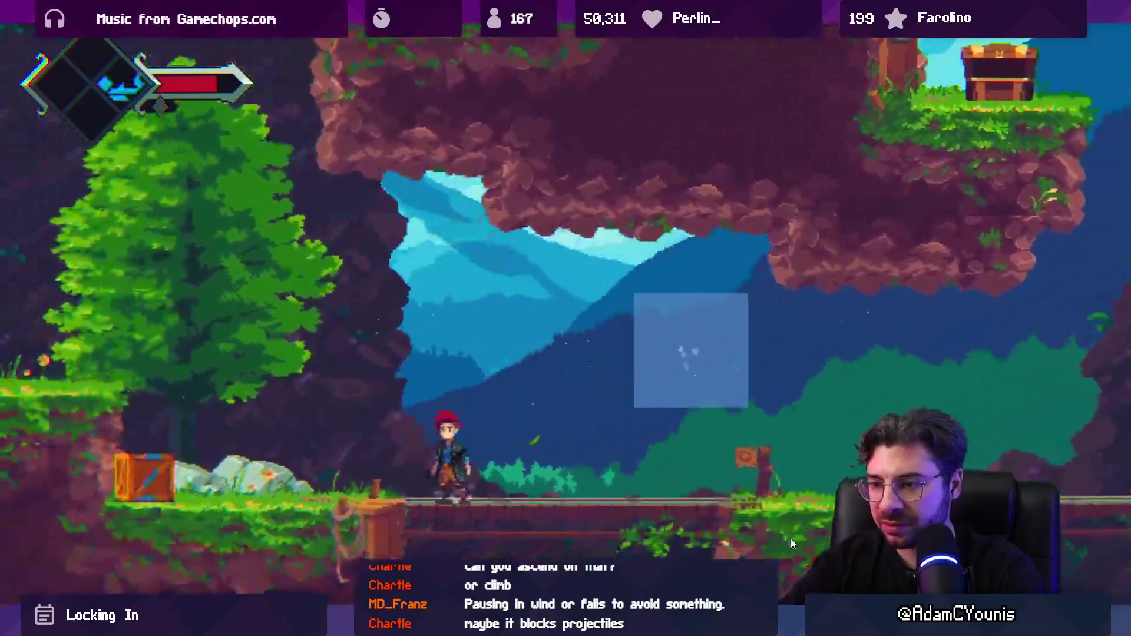
key("Down")
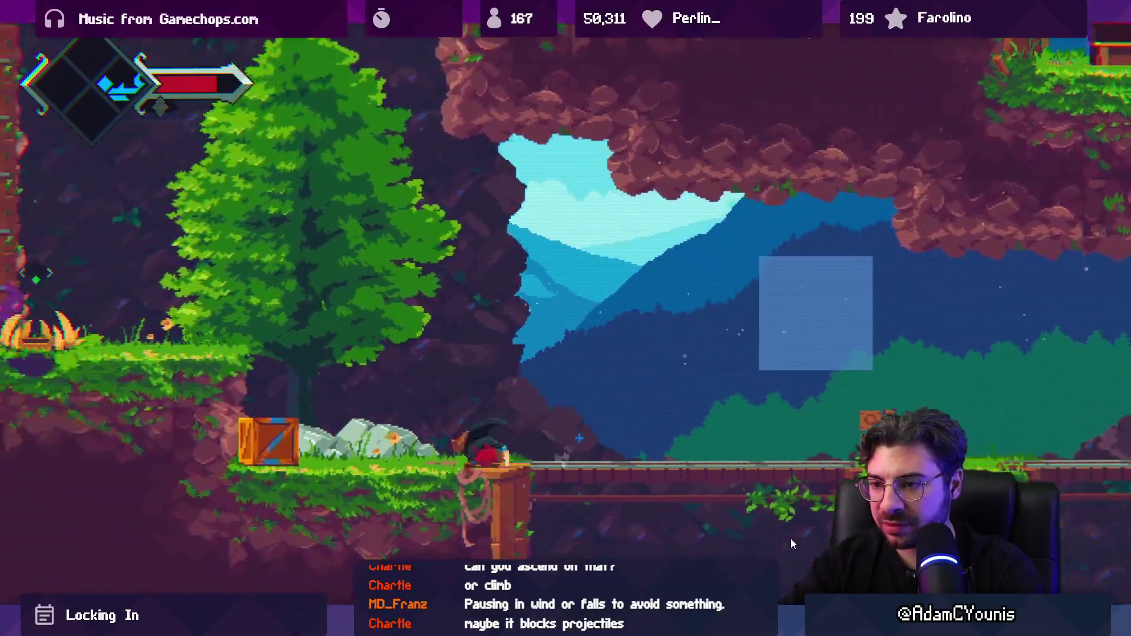
key("space")
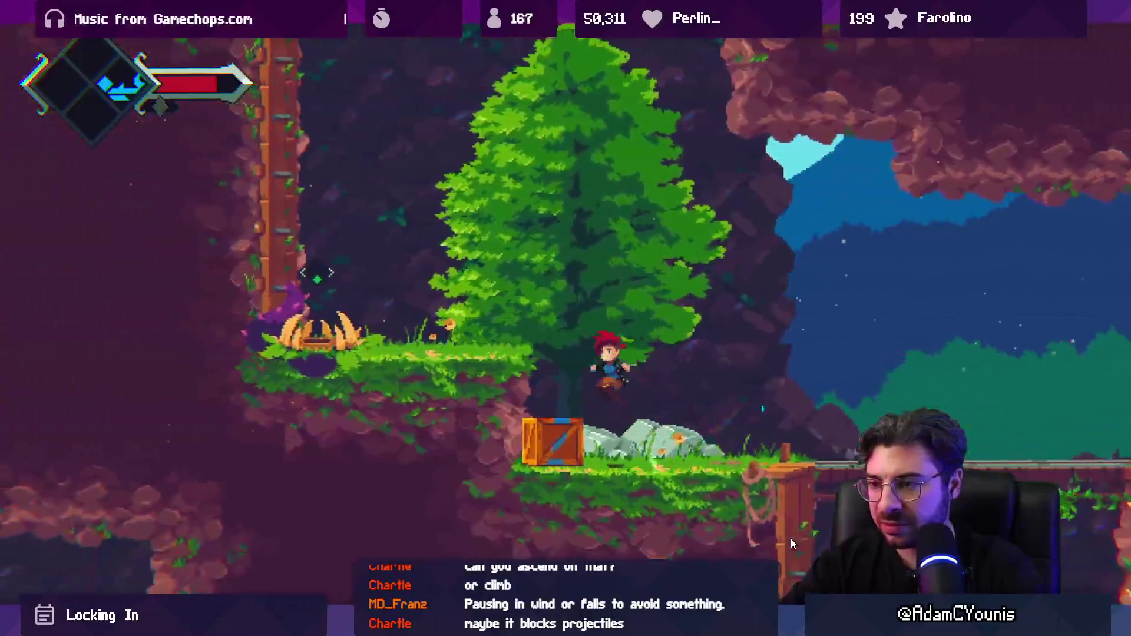
key("Right")
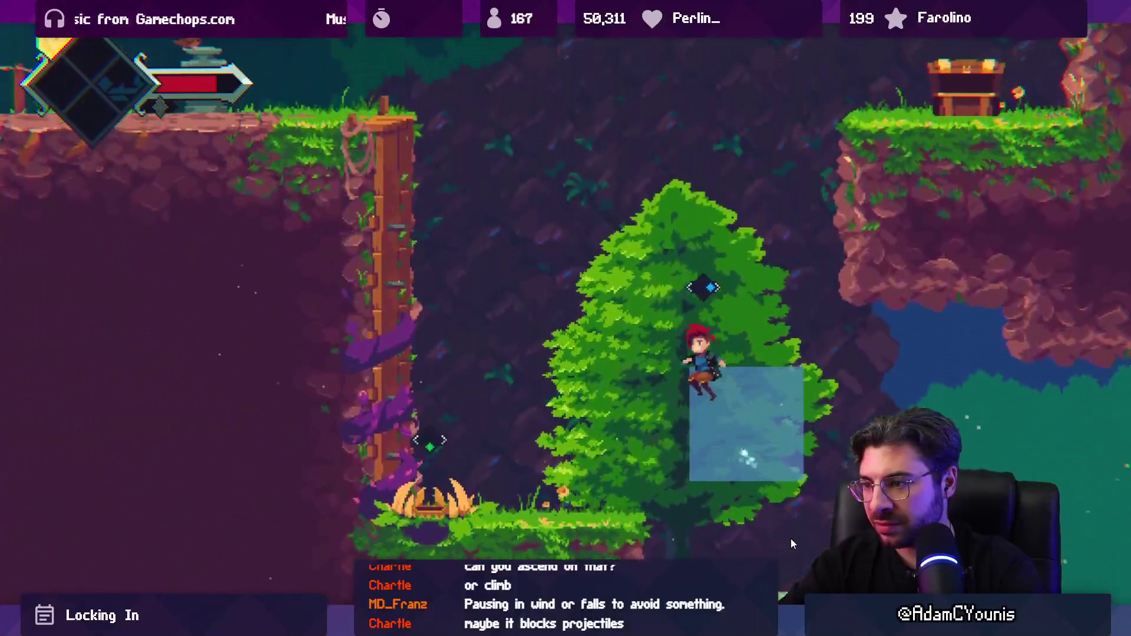
Slash the plant enemy with the sword, then run right, jump and slash again on landing
key("Left")
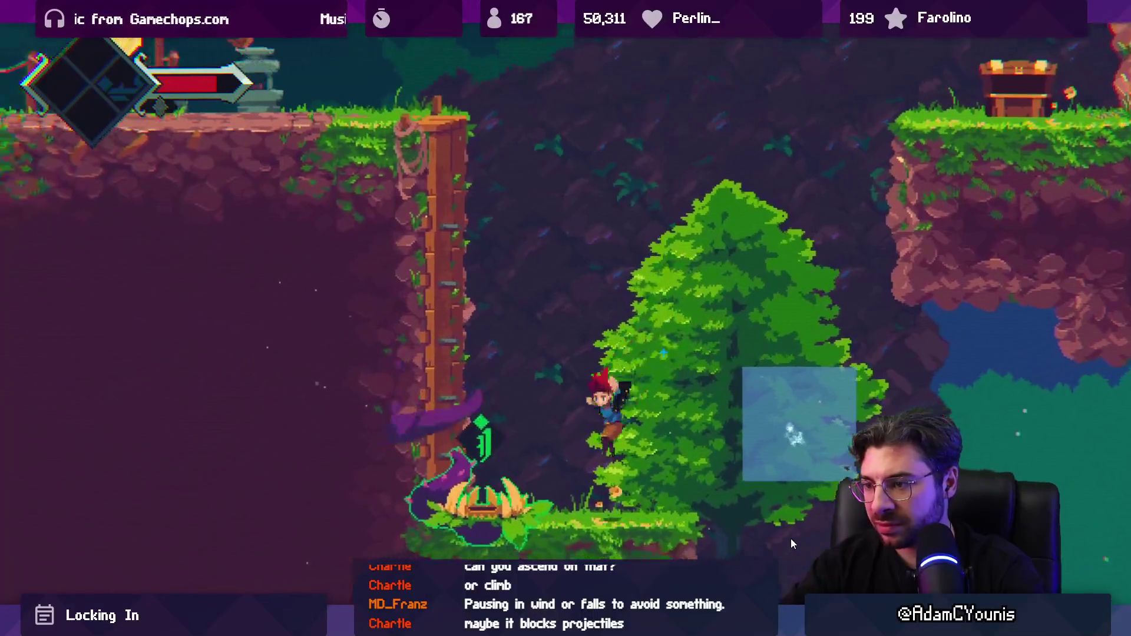
key("x")
key("Right")
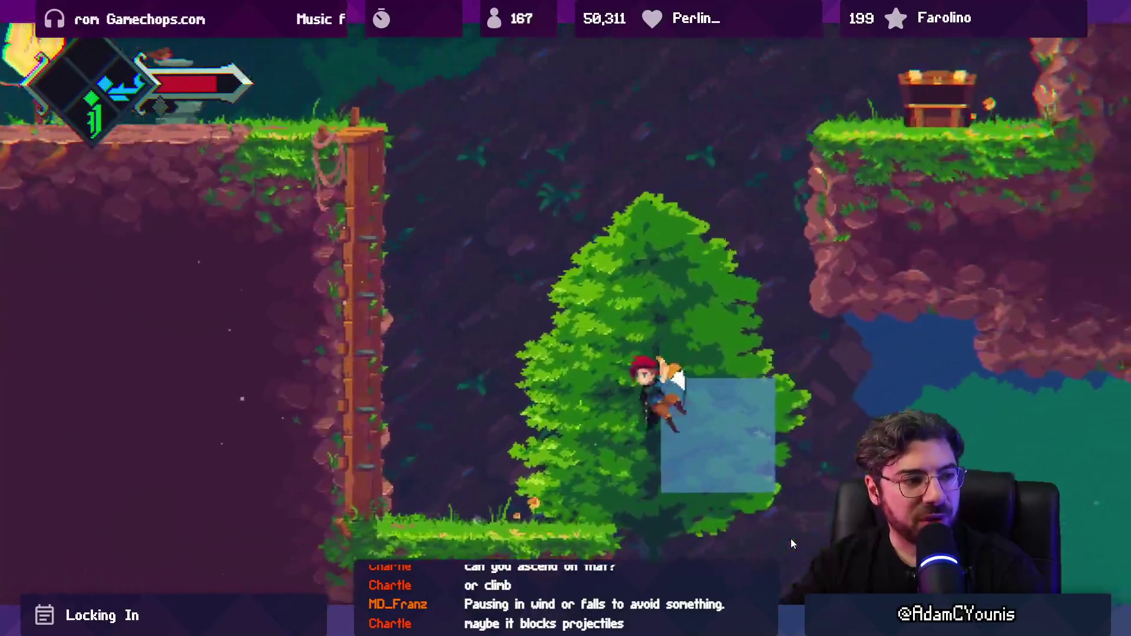
key("Right")
key("space")
key("Right")
key("x")
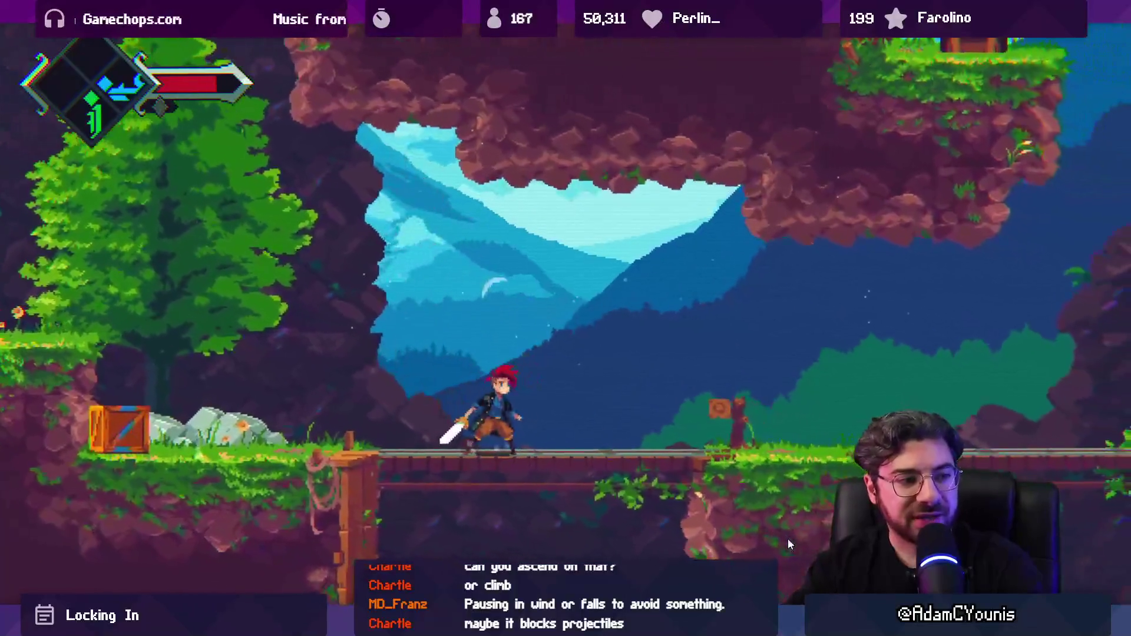
key("space")
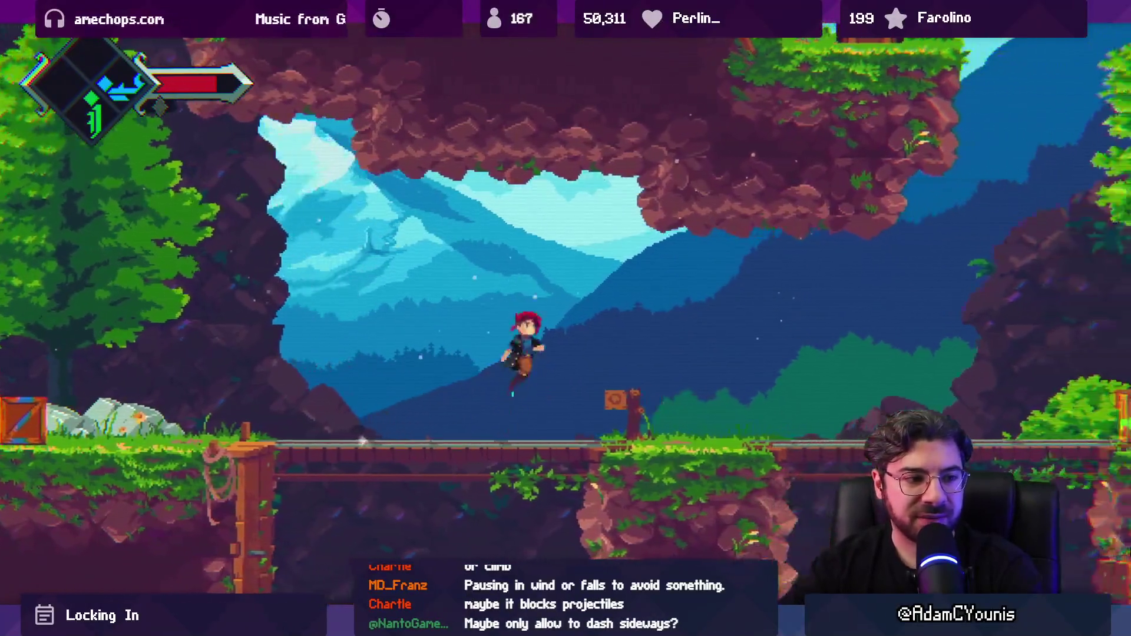
key("space")
Hover off the bridge, run left to cling to the tall wall, and wall-jump into the floating square
key("c")
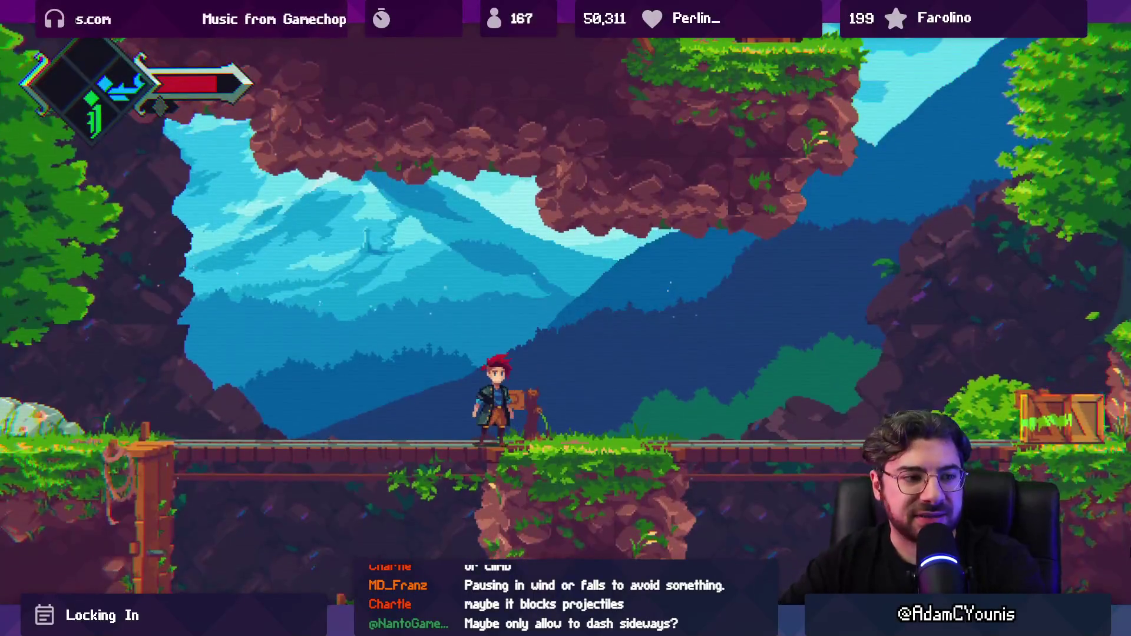
key("space")
key("c")
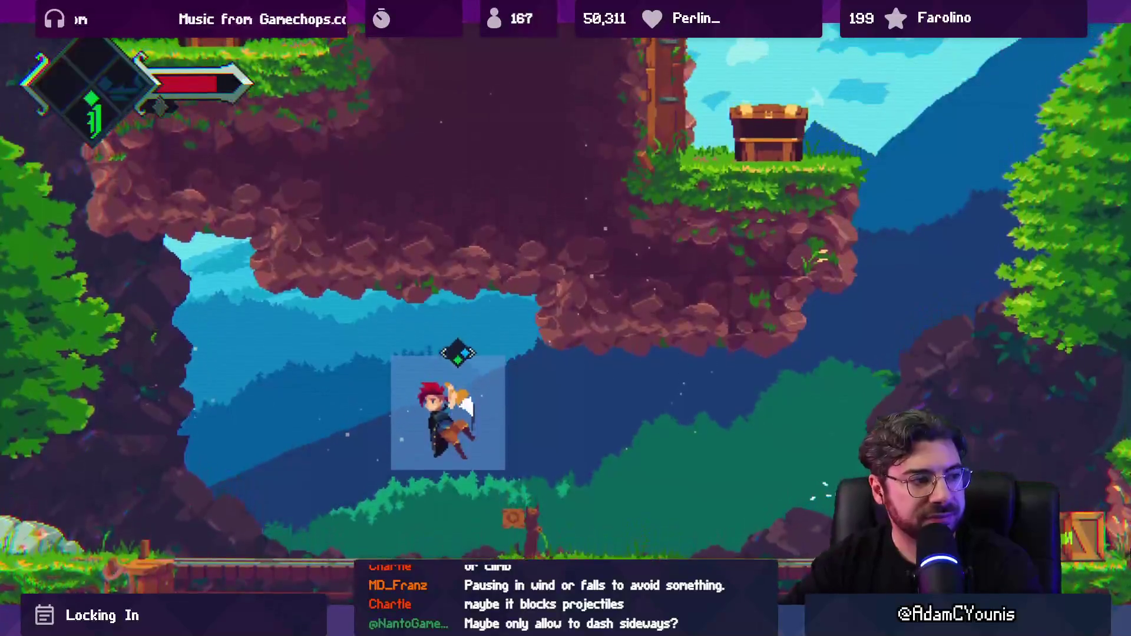
key("Left")
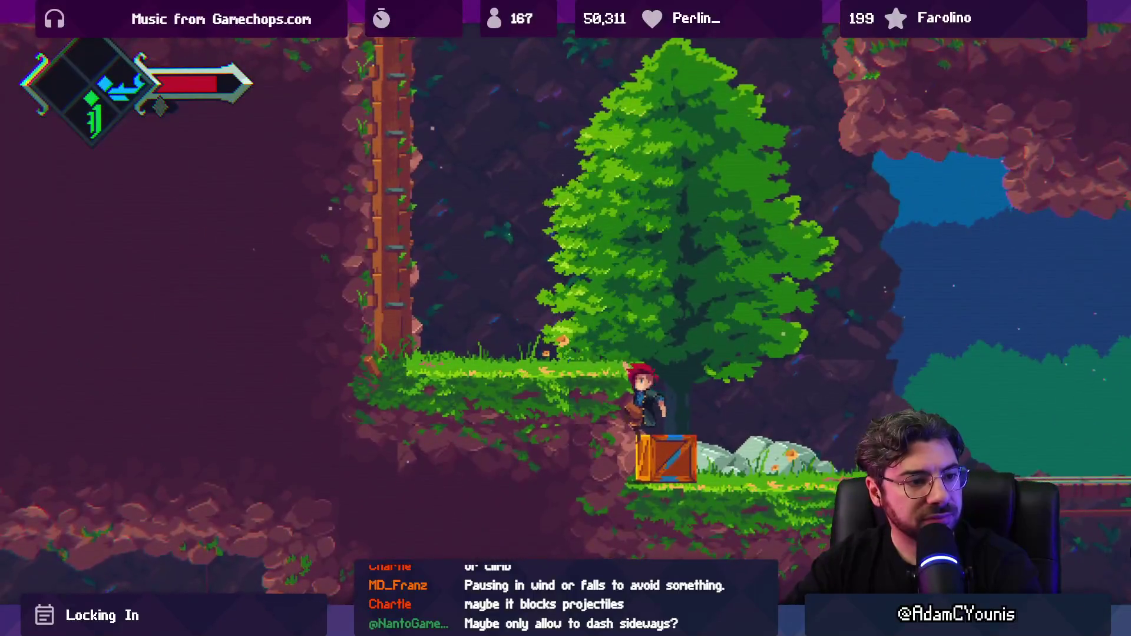
key("Left")
key("space")
key("space")
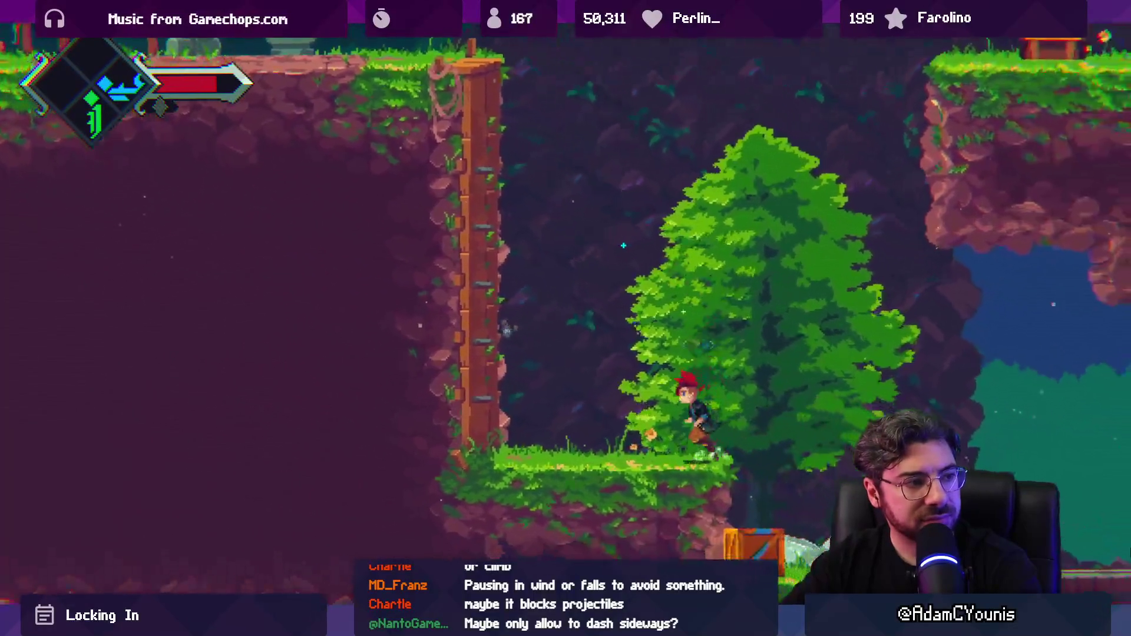
key("shift")
key("space")
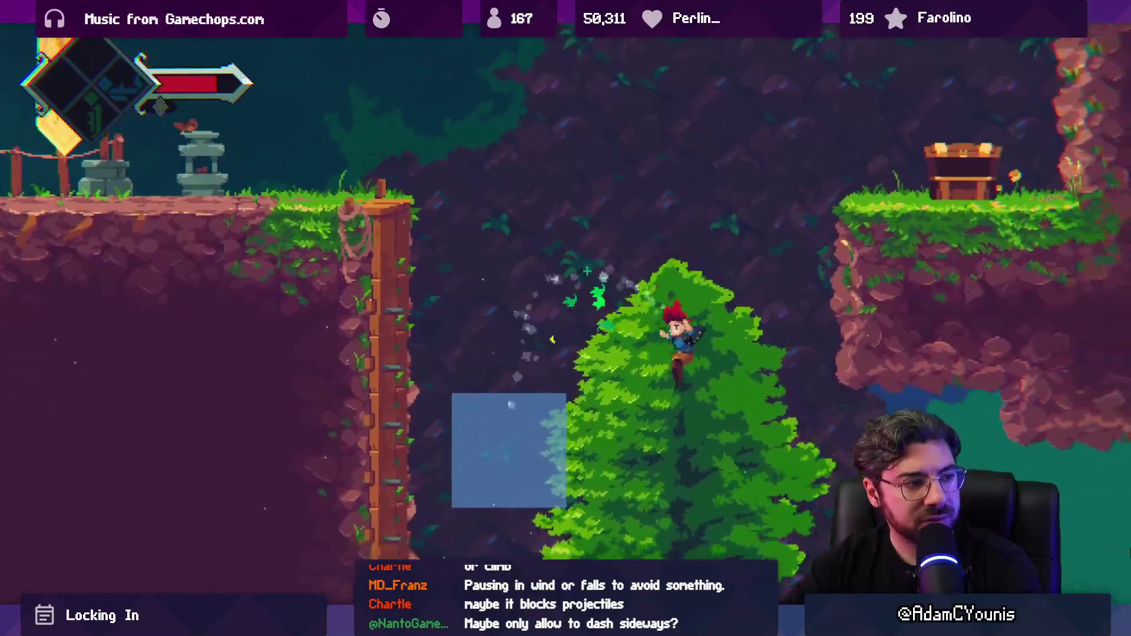
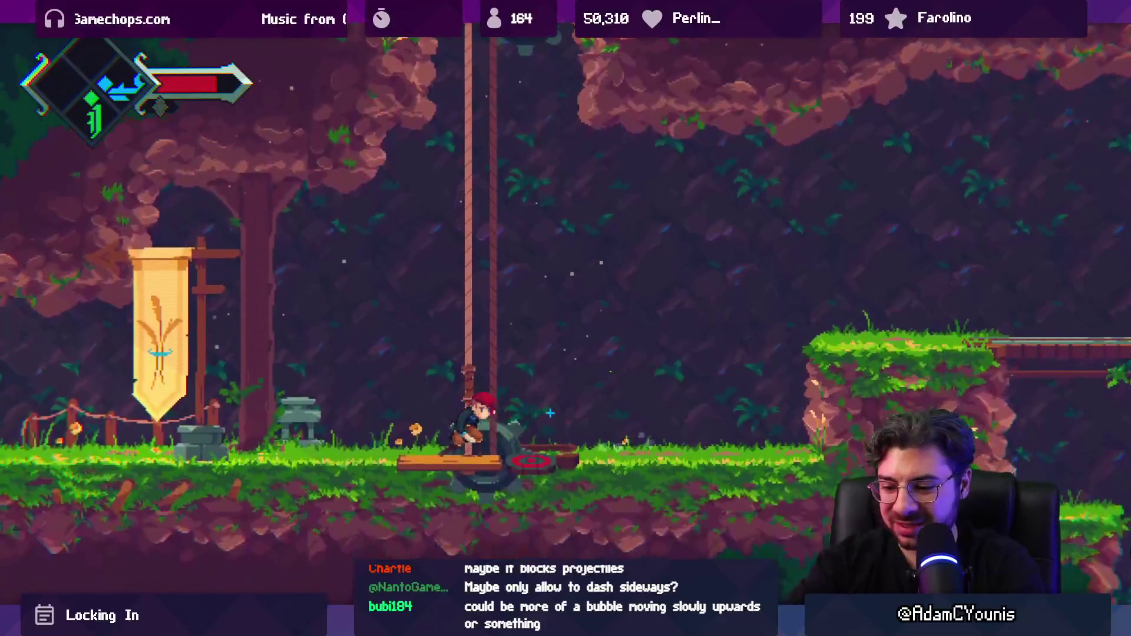
Exit the full-screen Game view, stop the Unity playtest and bring up the echo wave sketch in Concepts
key("shift+space")
left_click(544, 37)
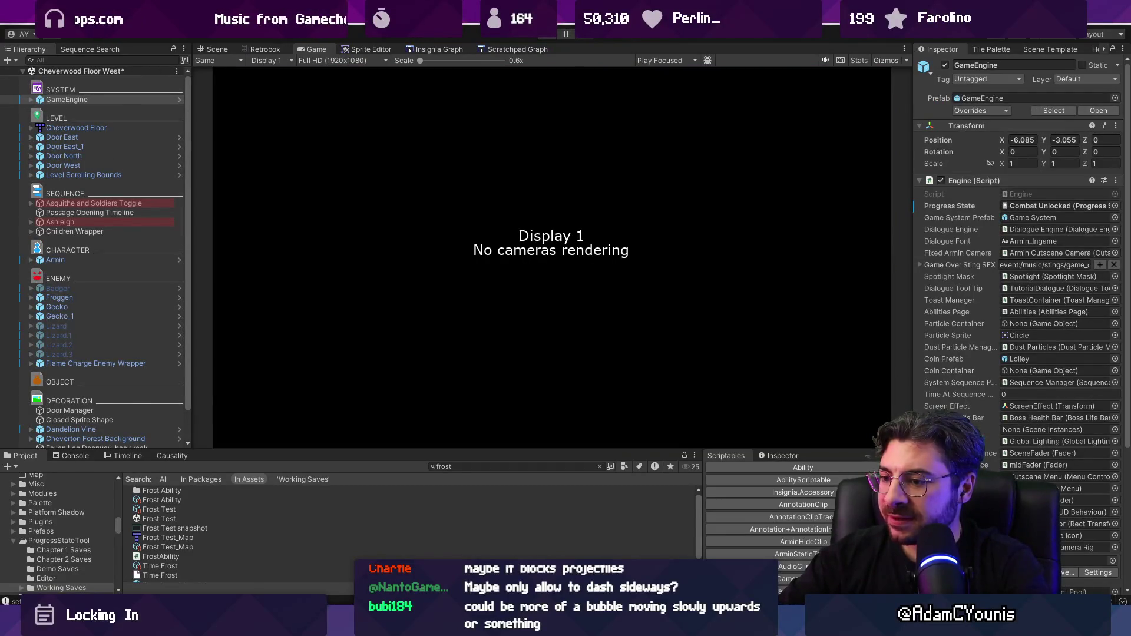
left_click(671, 542)
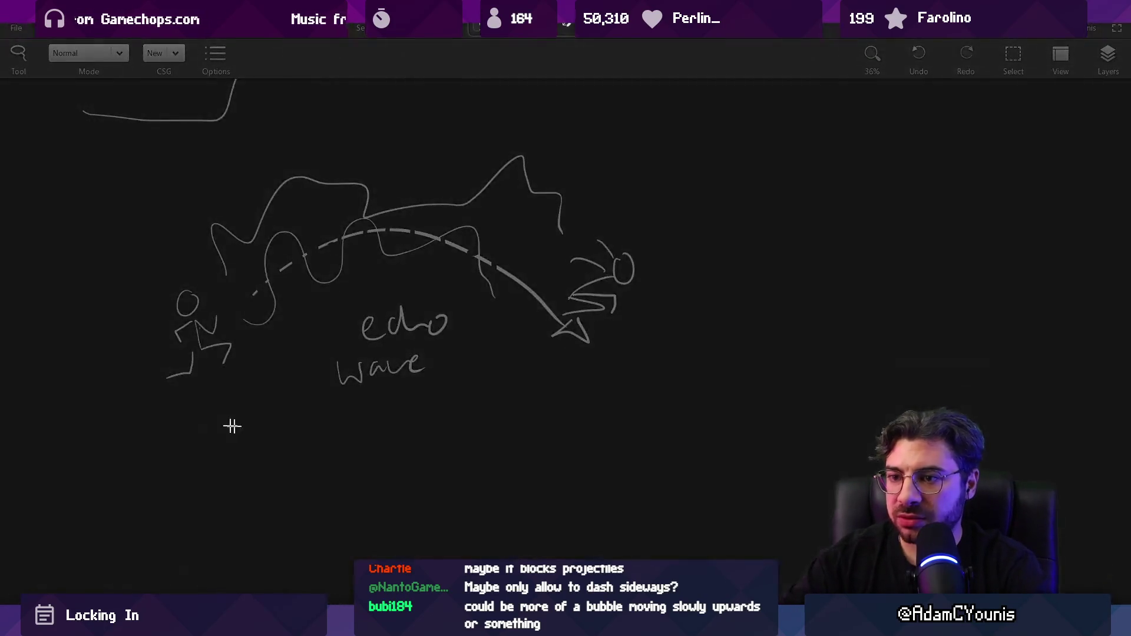
Lasso-select the entire echo wave sketch and switch to the Insignia document in Figma
mouse_move(152, 413)
left_mouse_down()
mouse_move(598, 160)
mouse_move(645, 155)
left_mouse_up()
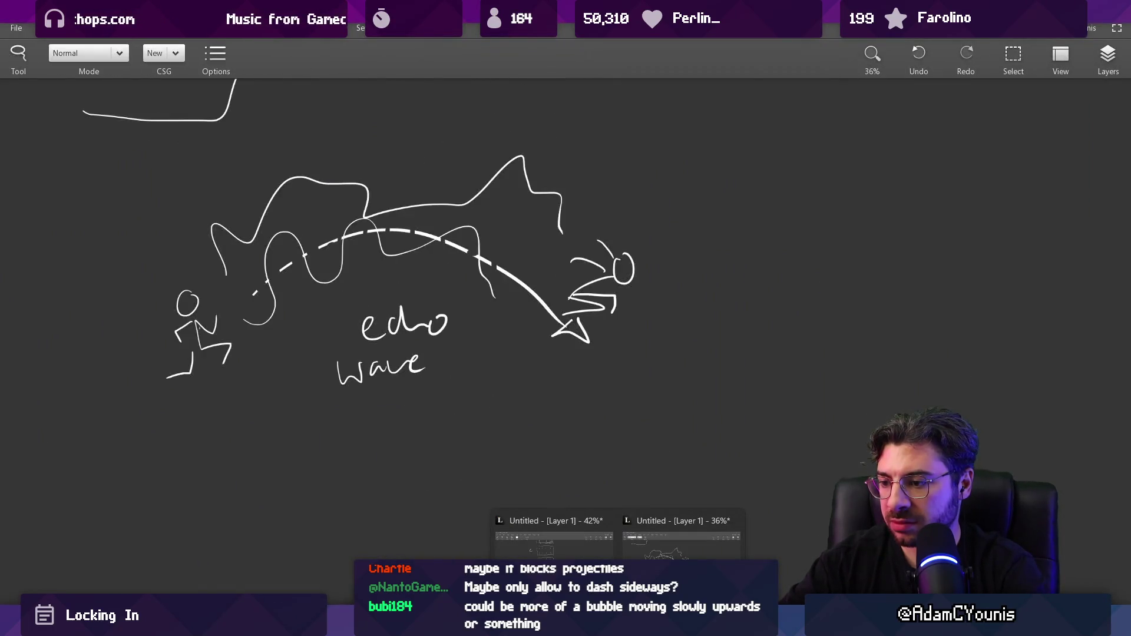
left_click(566, 625)
scroll(515, 461, "right", 8)
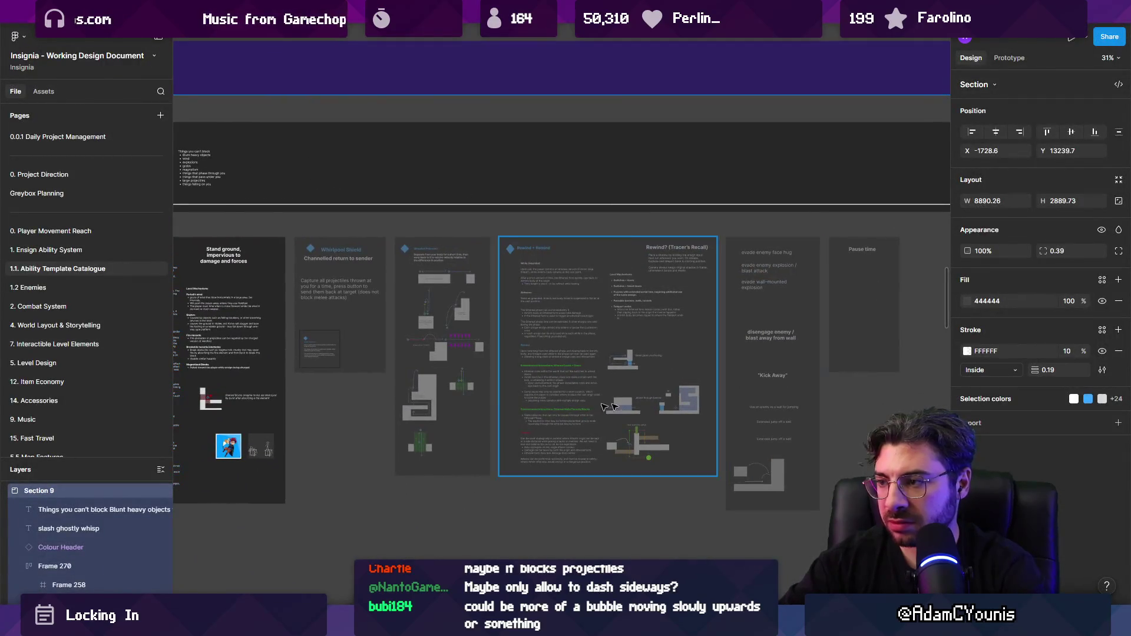
Paste the echo wave sketch and position it beside the Stand ground card in Blue Ensign Abilities
key("ctrl+v")
scroll(260, 365, "left", 4)
mouse_move(399, 398)
left_mouse_down()
mouse_move(487, 307)
mouse_move(647, 343)
mouse_move(627, 330)
left_mouse_up()
scroll(561, 382, "left", 1)
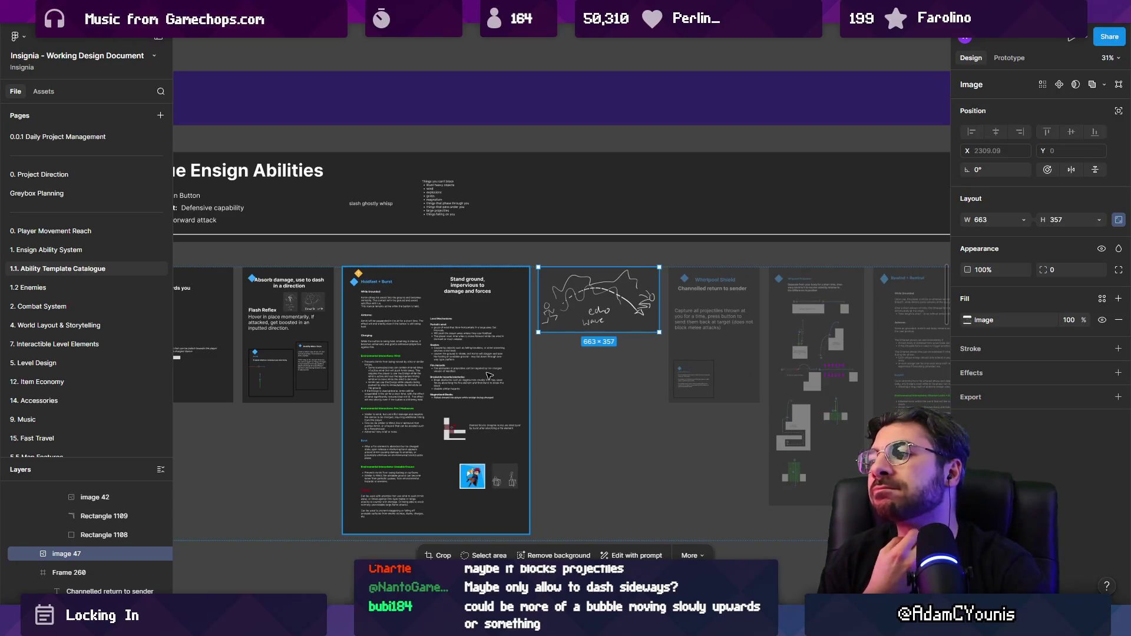
scroll(488, 376, "up", 3)
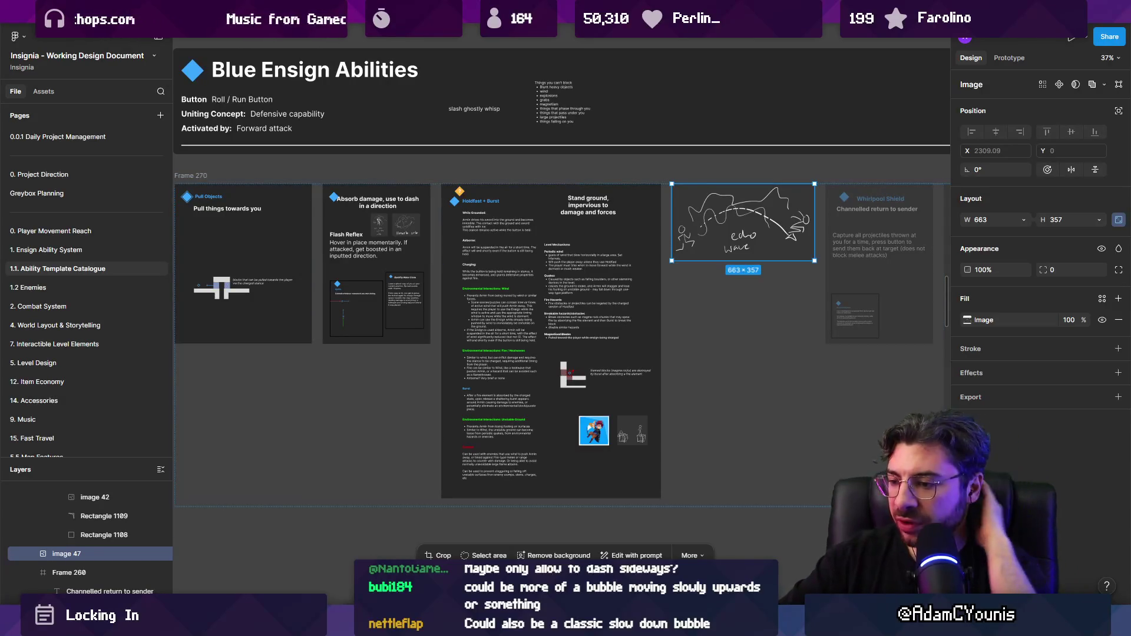
Return to the Unity editor showing the Cheverwood Floor West scene
mouse_move(565, 625)
mouse_move(514, 625)
left_click(426, 533)
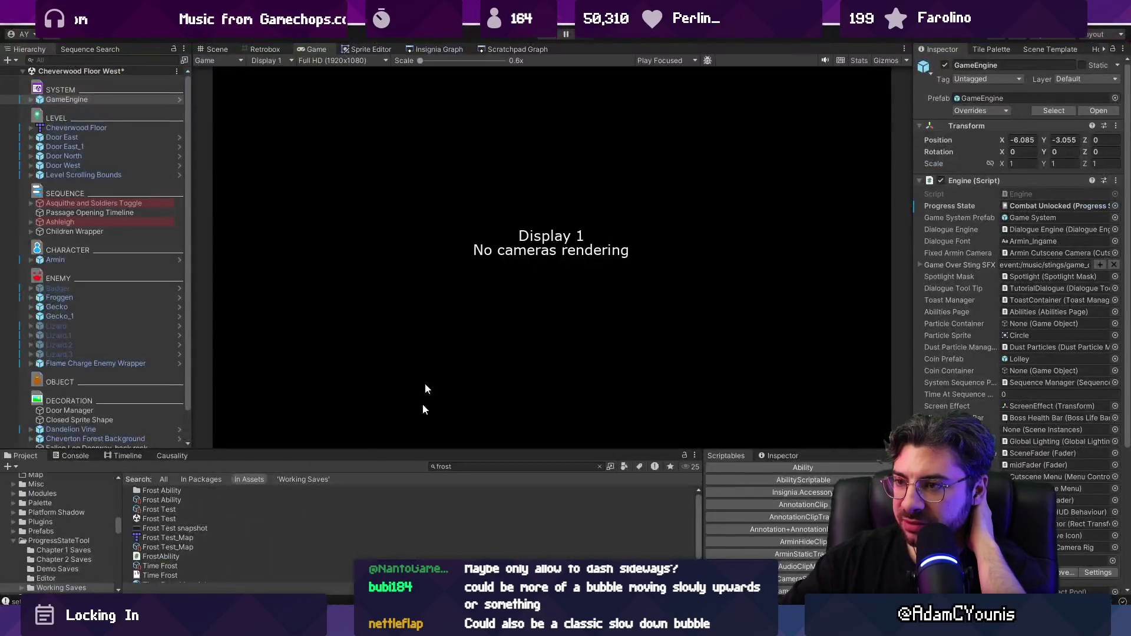
Look over the room cluster in the Insignia Graph of the game's rooms
left_click(428, 49)
scroll(493, 276, "down", 5)
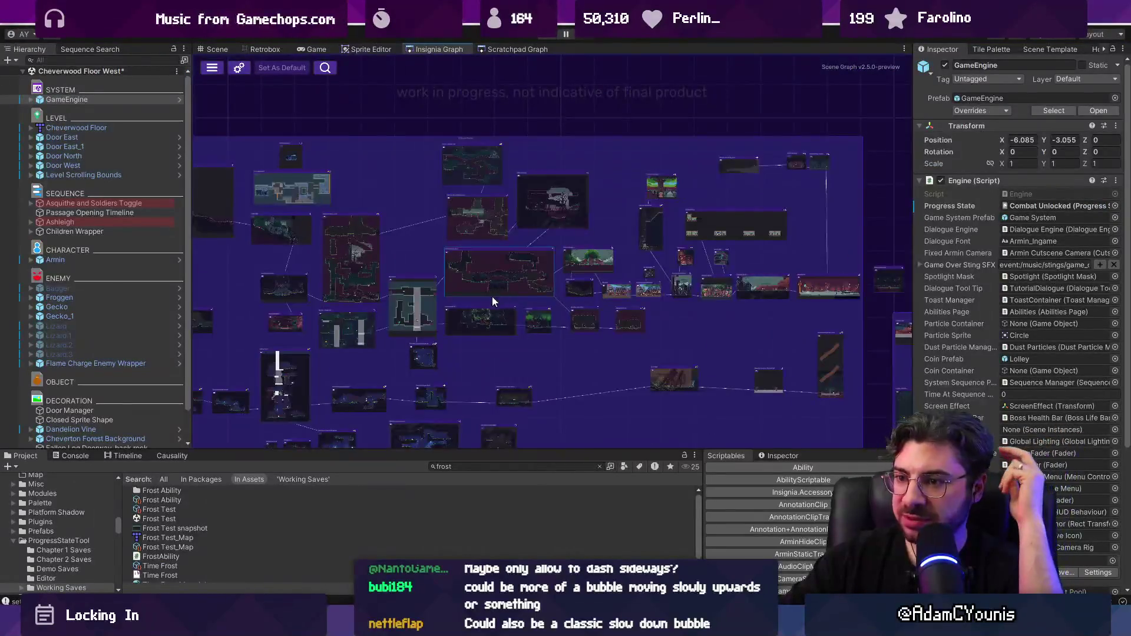
scroll(498, 319, "up", 3)
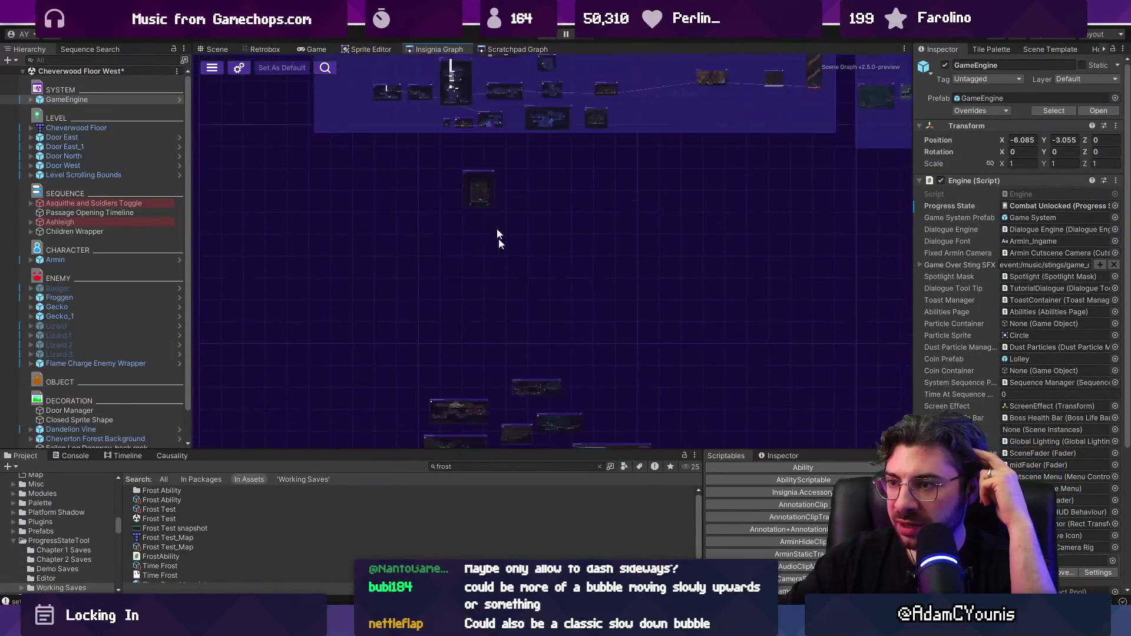
left_click_drag(472, 356, 479, 231)
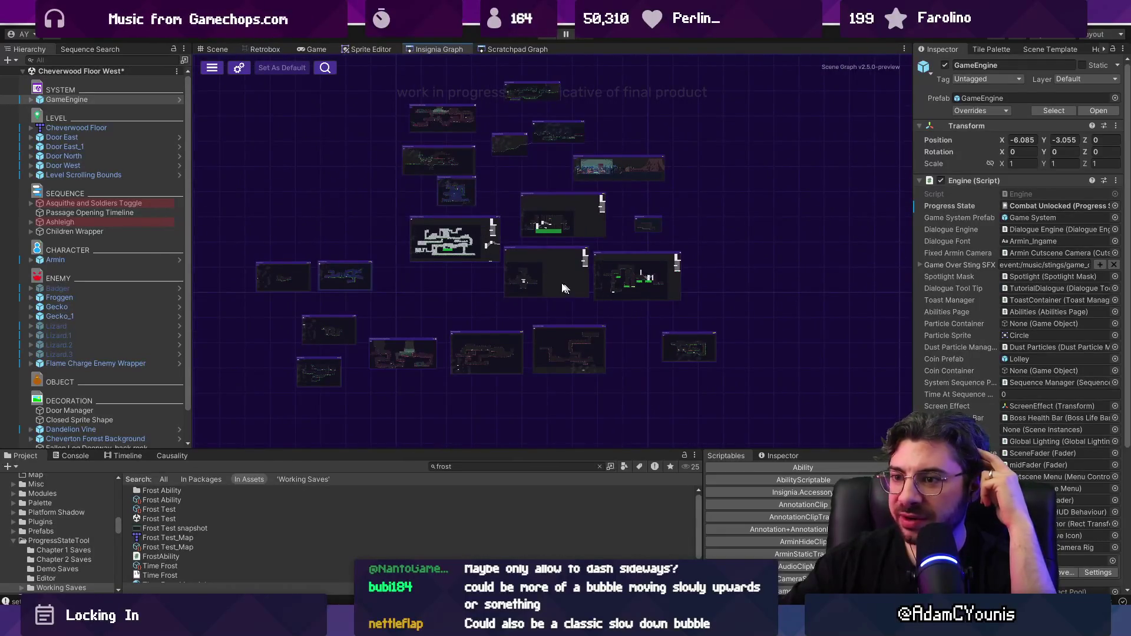
left_click_drag(408, 178, 454, 325)
Open the Flutter Ability Test level from the Scratchpad Graph, answer the save prompt, and start Play
left_click(511, 49)
scroll(551, 222, "down", 3)
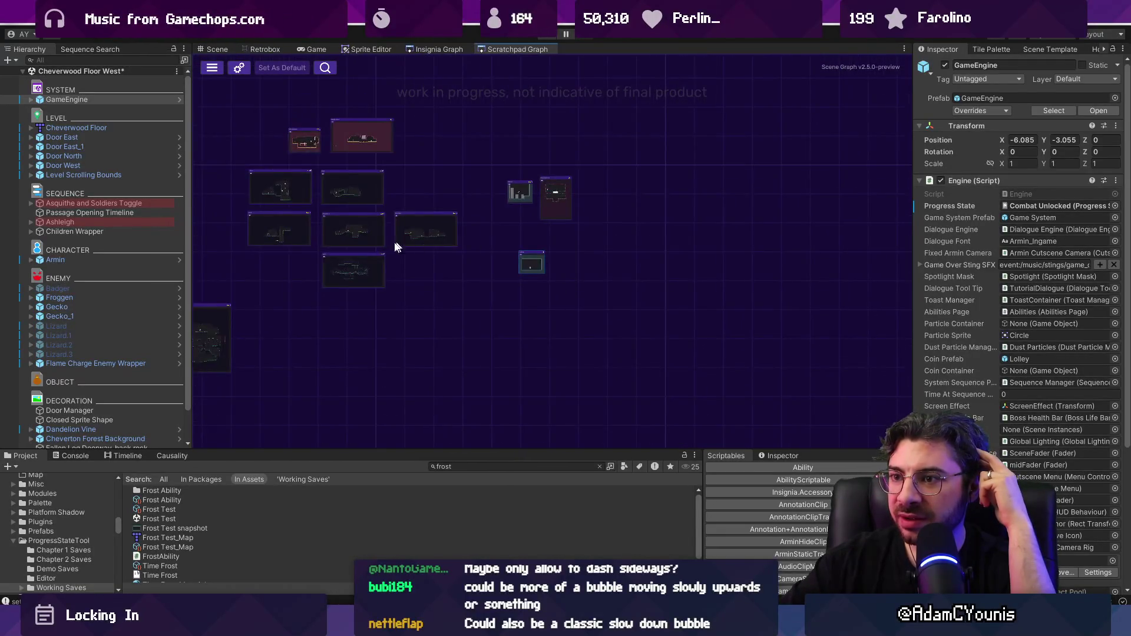
scroll(500, 311, "up", 5)
double_click(499, 311)
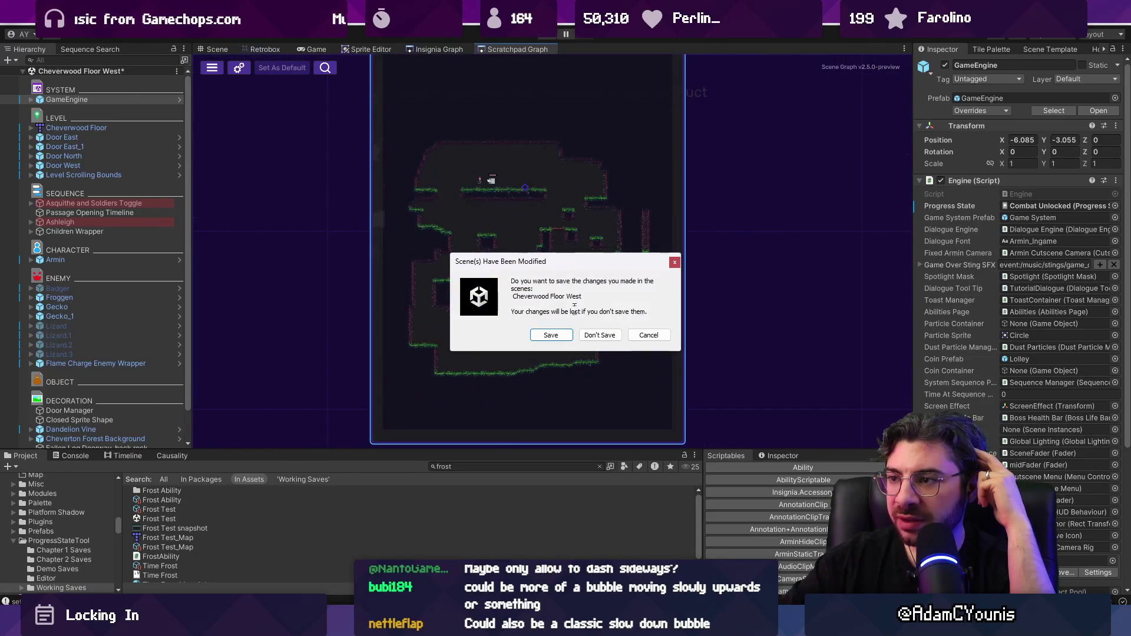
left_click(567, 333)
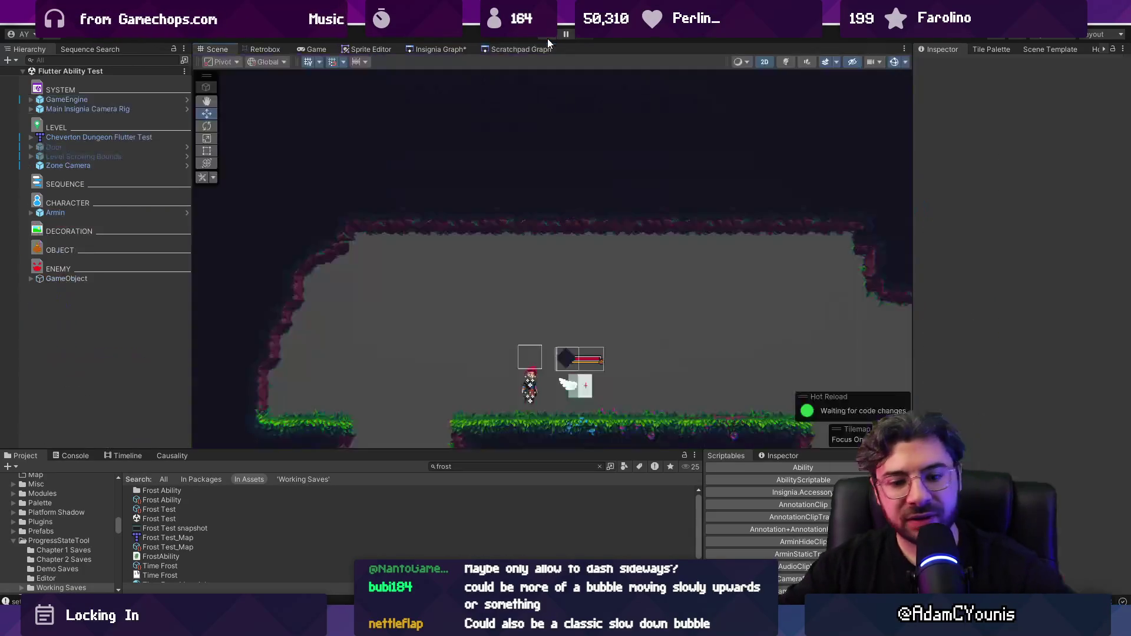
left_click(547, 39)
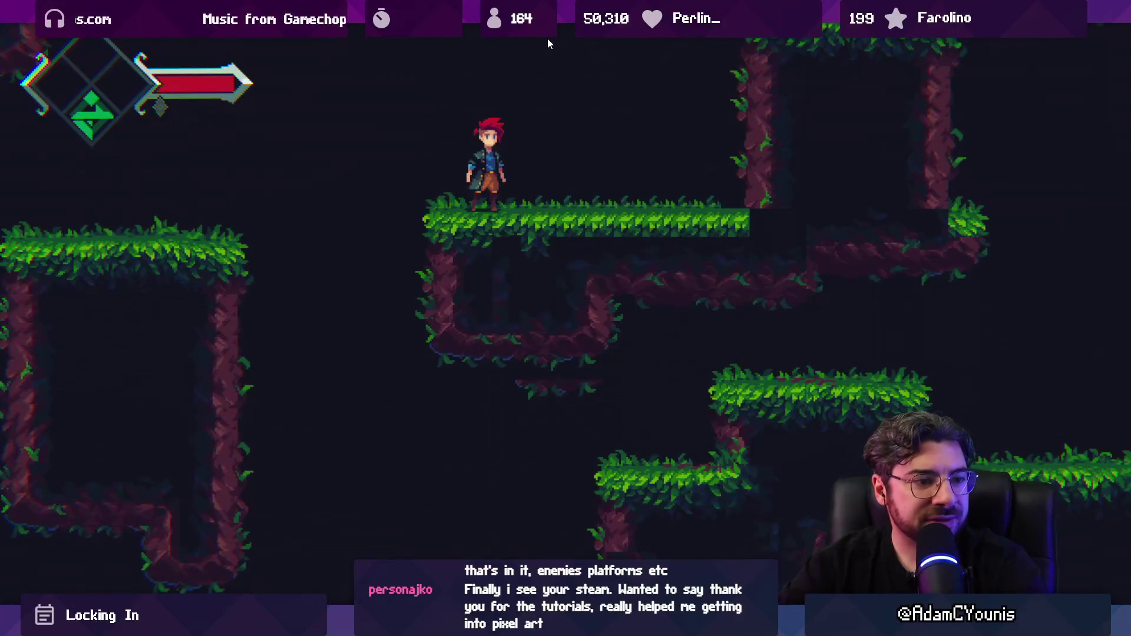
Restore the editor layout after playtesting the Flutter Ability Test level full-screen
key("shift+space")
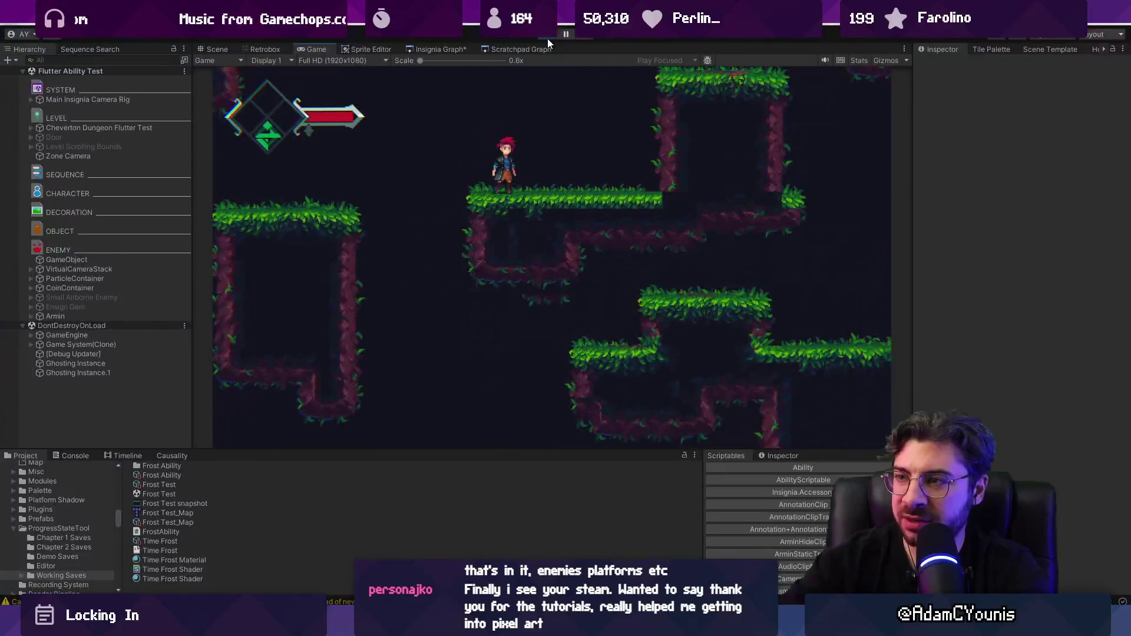
Stop the playtest and open the Insignia Graph, then the Scratchpad Graph of test levels
left_click(547, 37)
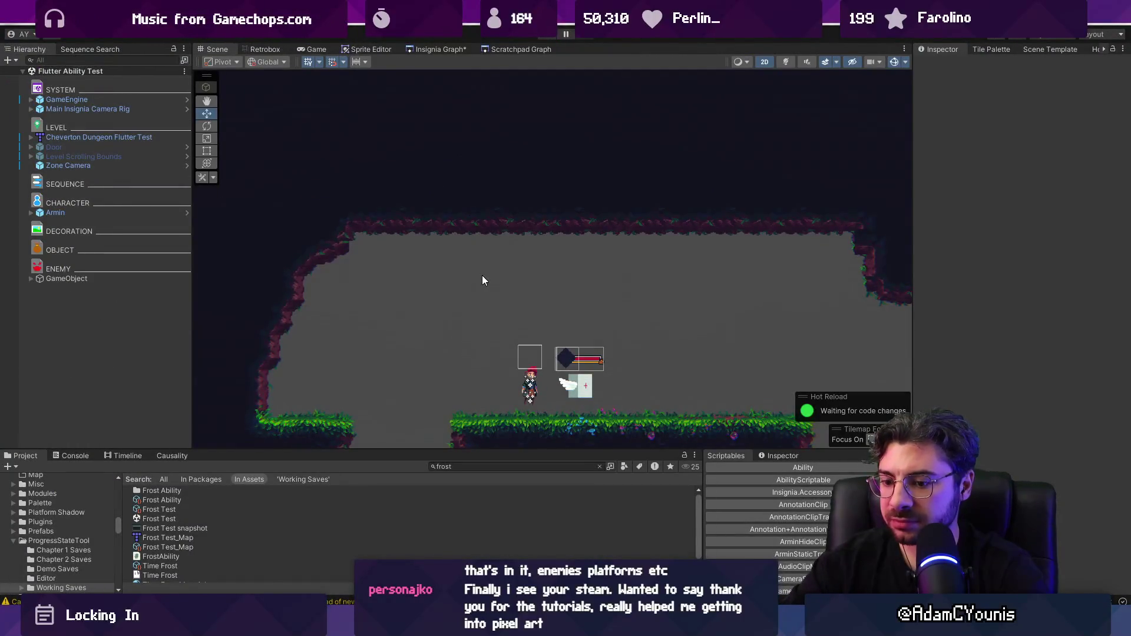
left_click(430, 48)
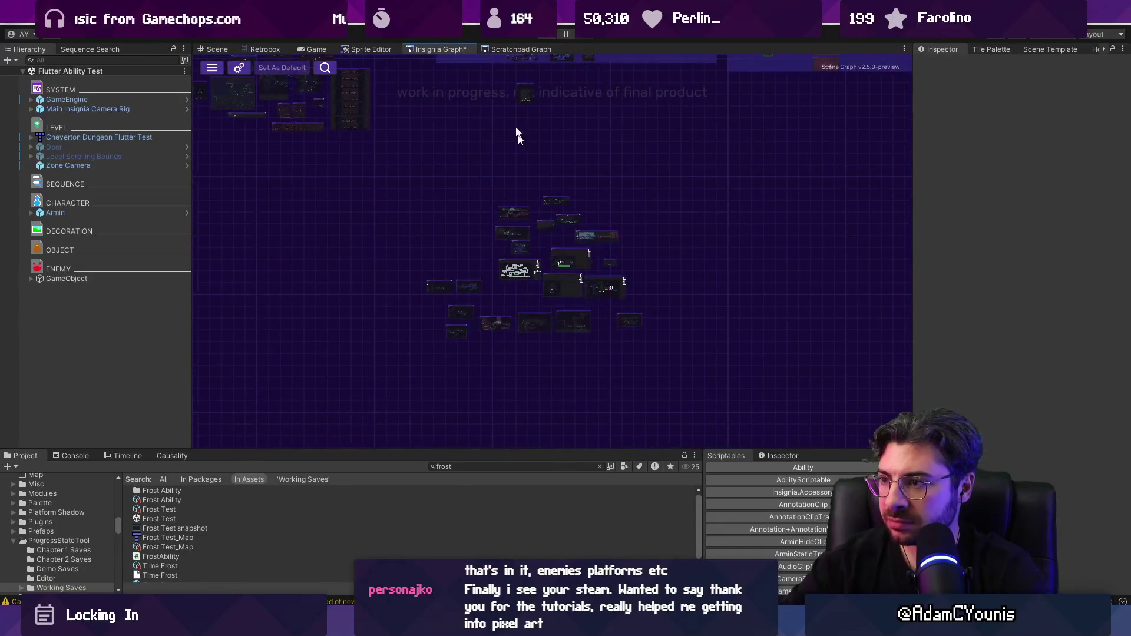
left_click(503, 49)
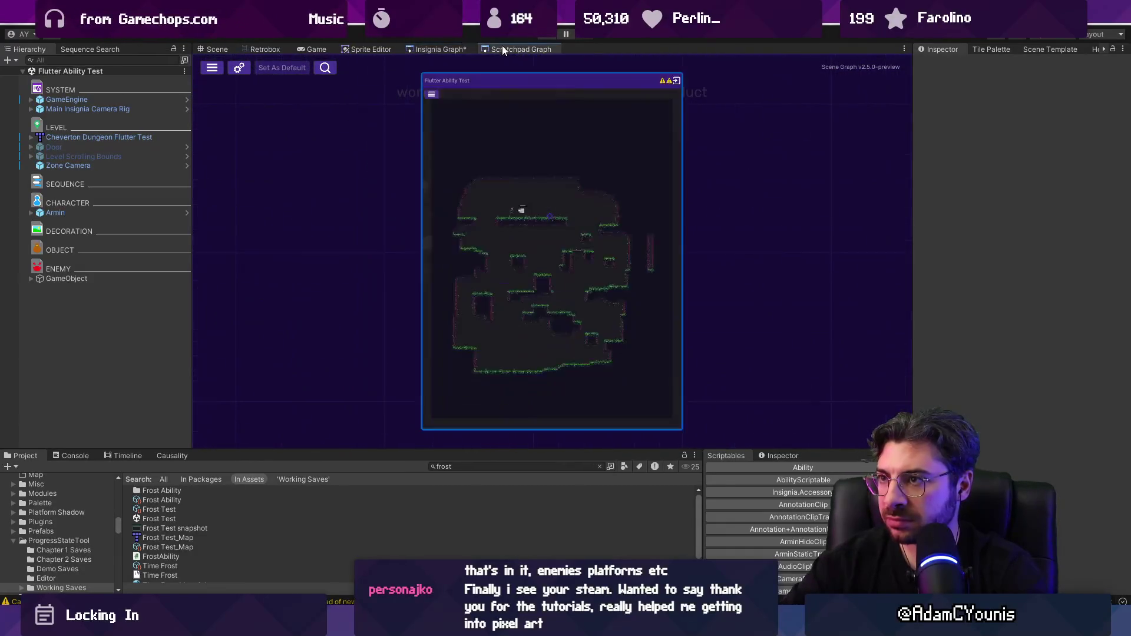
Zoom and pan across the different groups of test level maps
scroll(508, 342, "up", 3)
left_click_drag(455, 315, 628, 202)
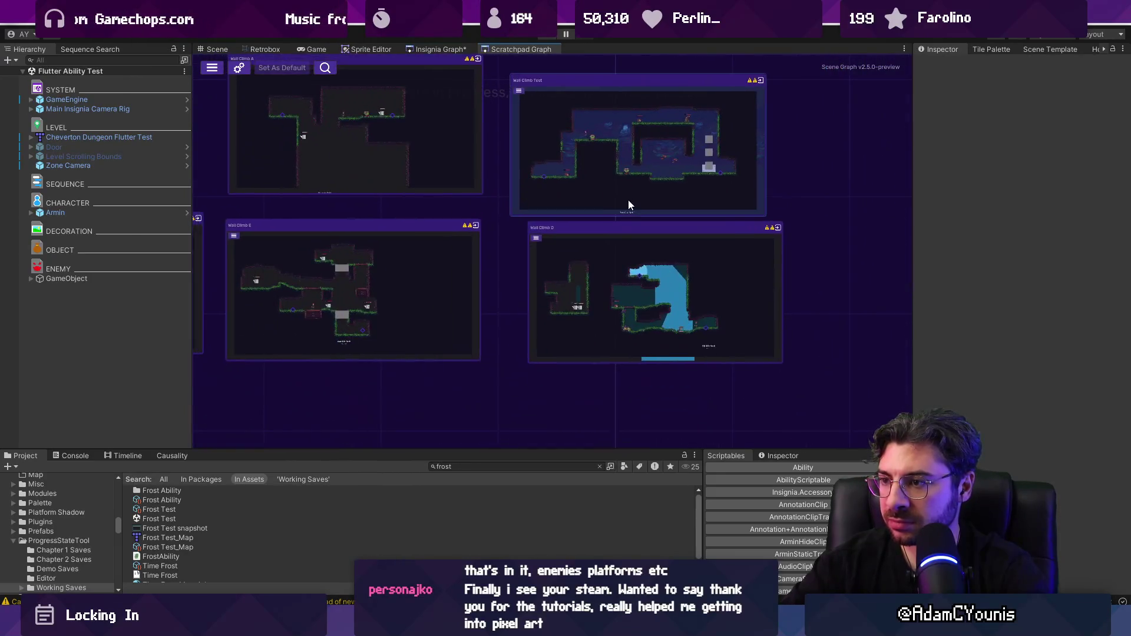
scroll(538, 341, "down", 10)
scroll(390, 264, "up", 5)
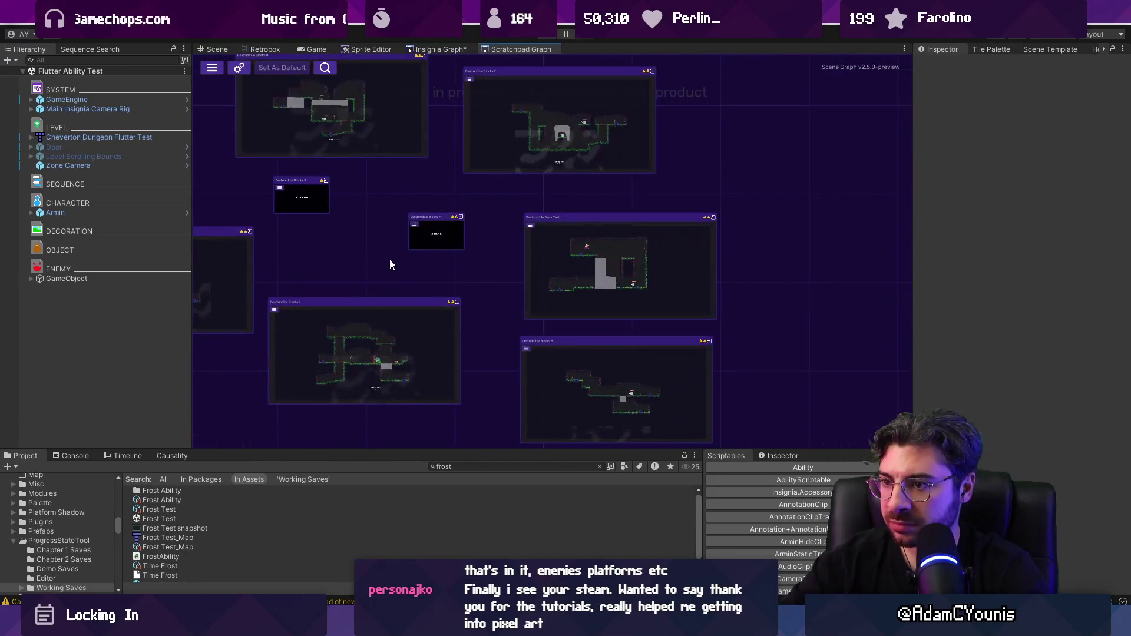
scroll(390, 259, "down", 5)
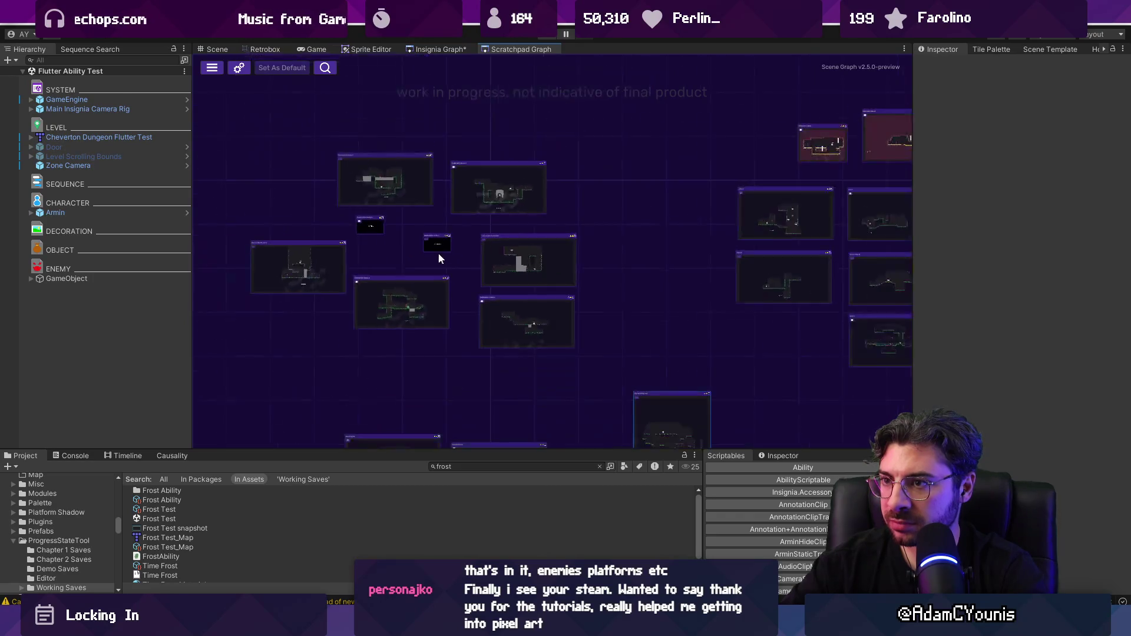
left_click_drag(437, 245, 348, 265)
scroll(355, 147, "up", 3)
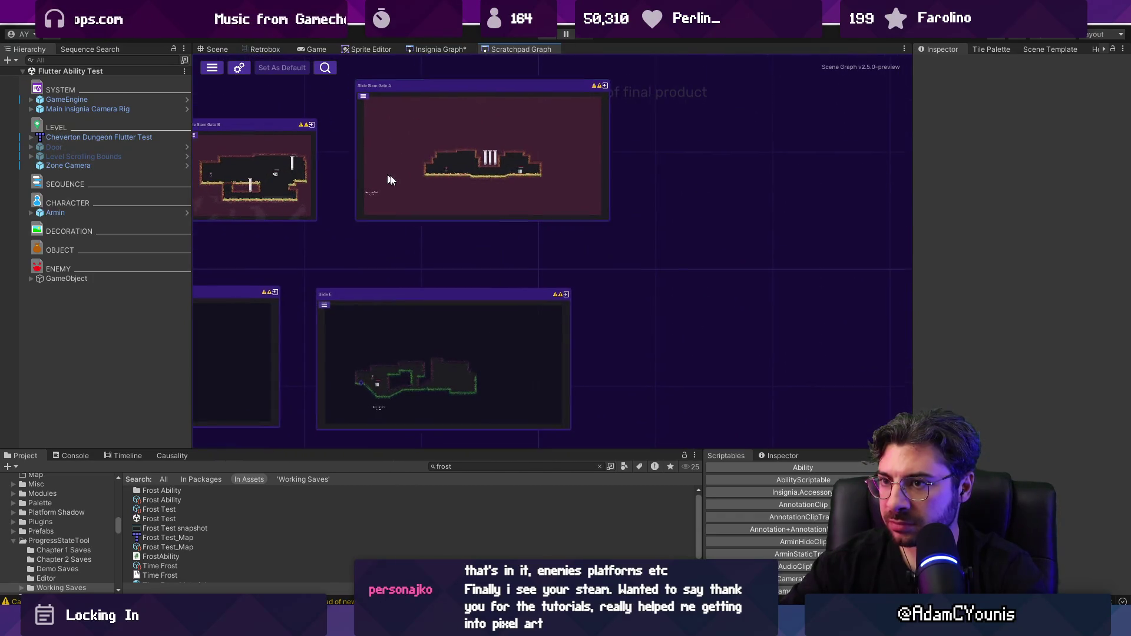
scroll(487, 200, "down", 4)
scroll(502, 325, "up", 2)
left_click_drag(502, 325, 517, 251)
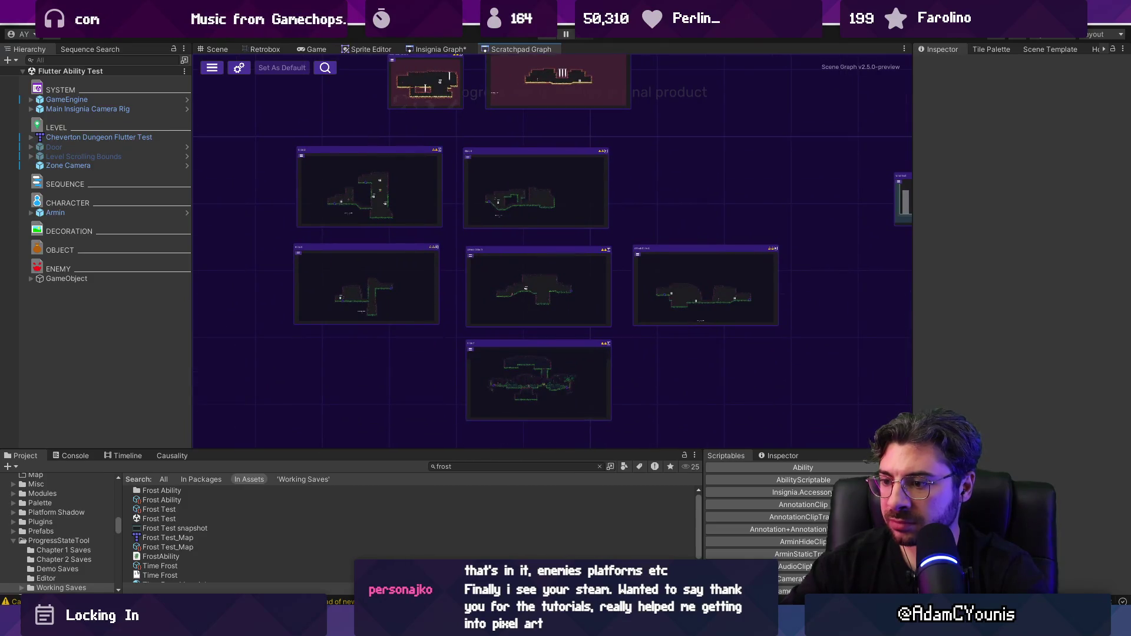
Switch back to the Insignia design document in Figma
key("alt+Tab")
scroll(598, 240, "up", 3)
scroll(484, 300, "up", 5)
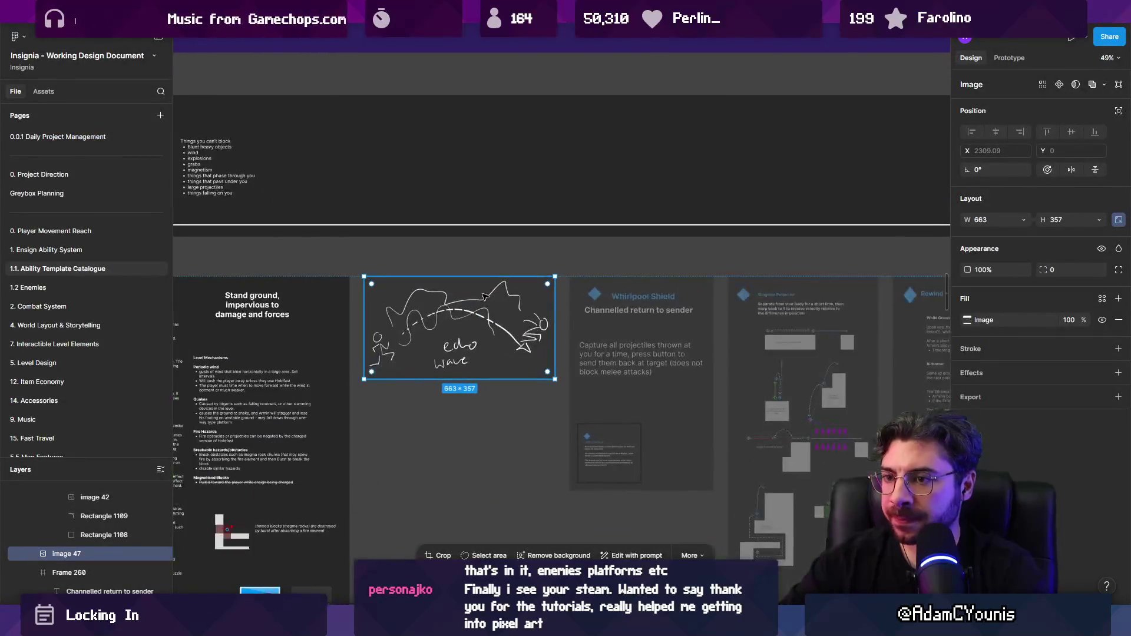
Scroll and zoom across the Ability Template Catalogue page to the Abilities By Chapter board's CH2–CH4 lists
scroll(487, 291, "down", 3)
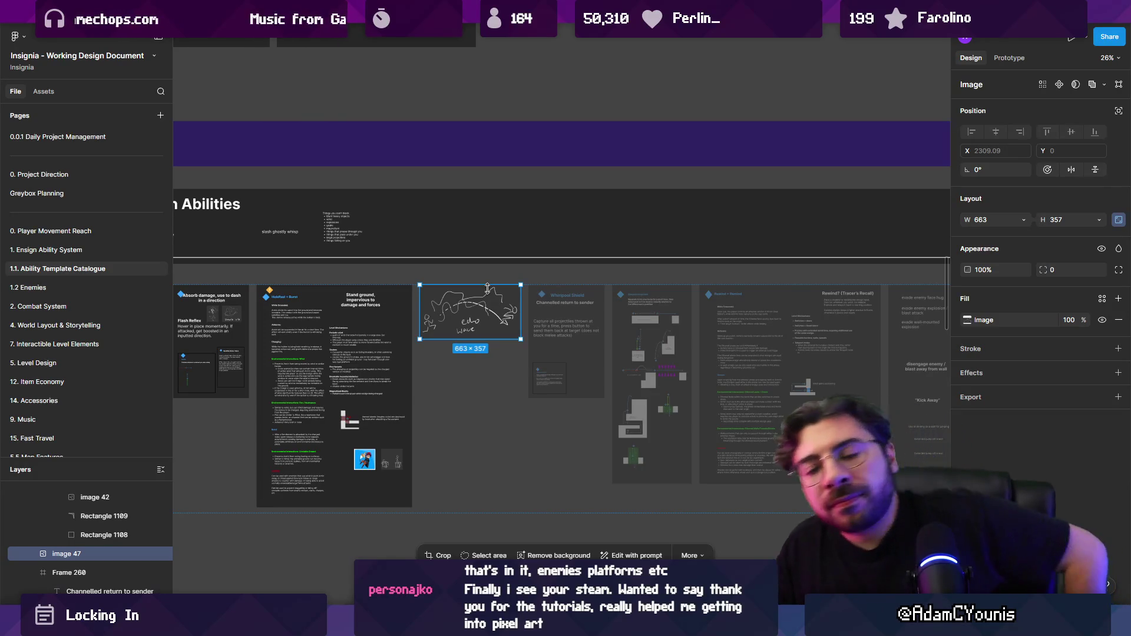
scroll(483, 289, "down", 3)
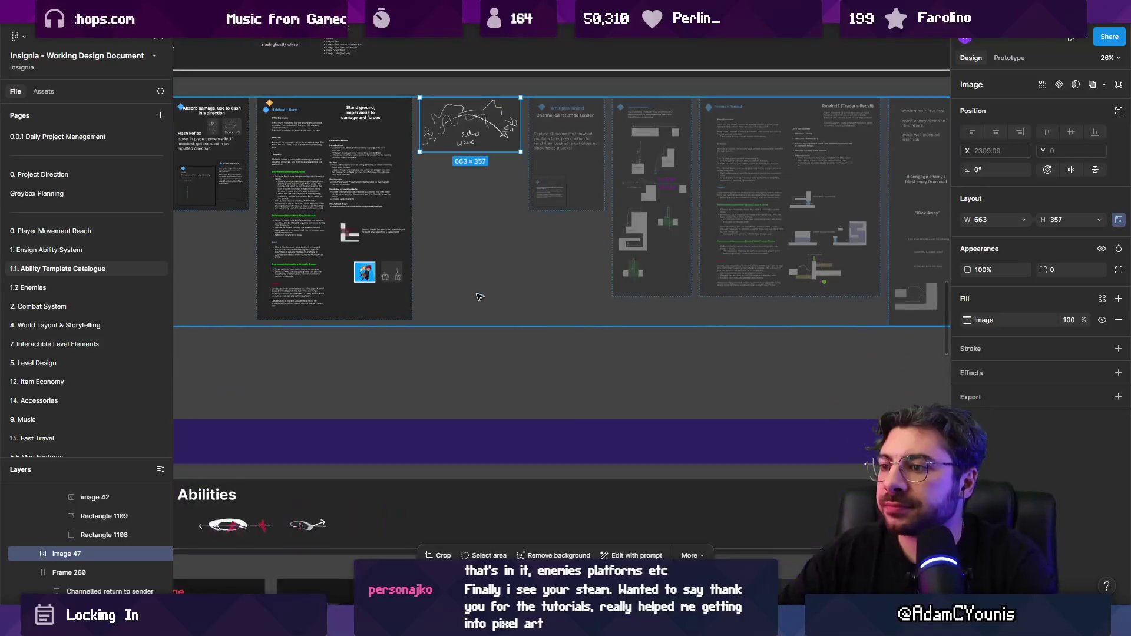
scroll(479, 290, "up", 2)
scroll(478, 290, "down", 3)
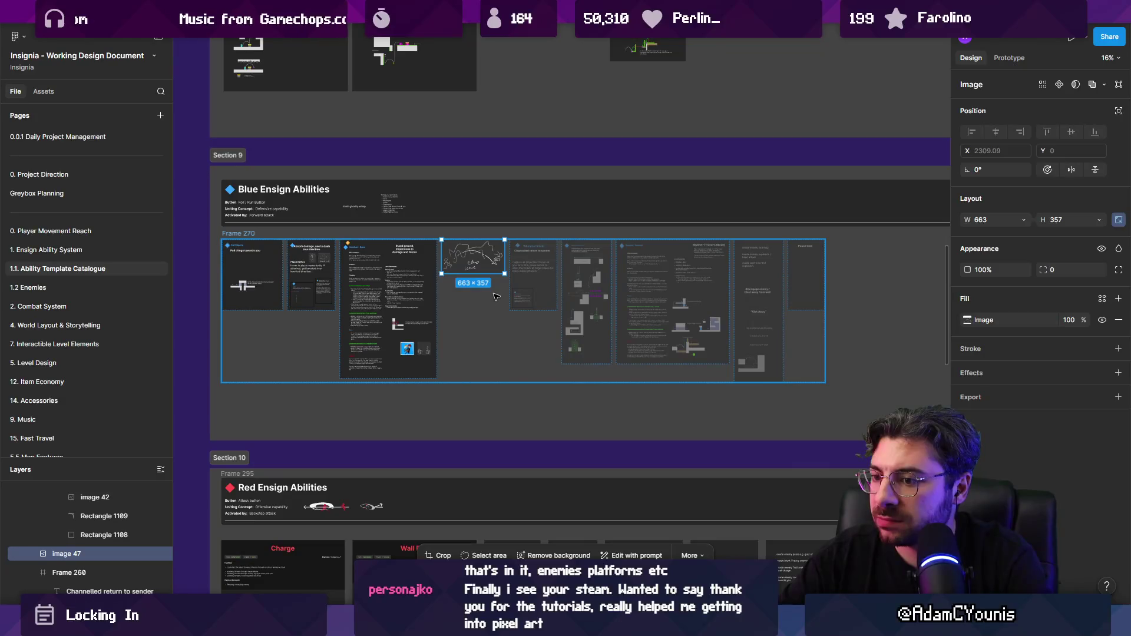
scroll(495, 296, "down", 2)
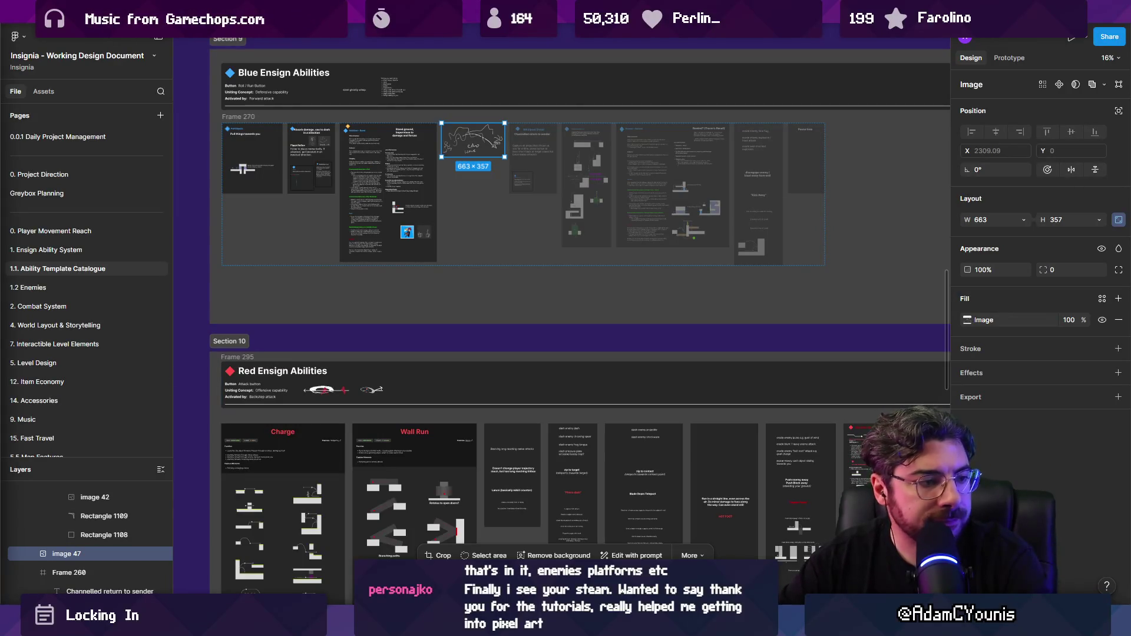
scroll(436, 174, "down", 2)
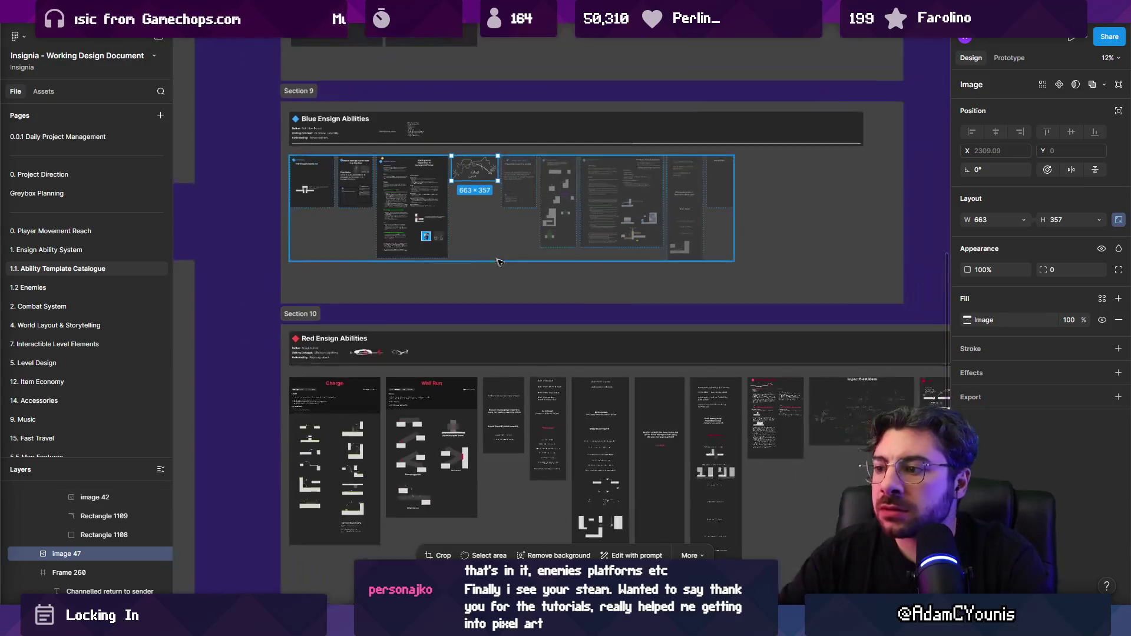
scroll(436, 174, "down", 3)
scroll(436, 174, "right", 3)
scroll(659, 270, "up", 5)
scroll(630, 313, "left", 5)
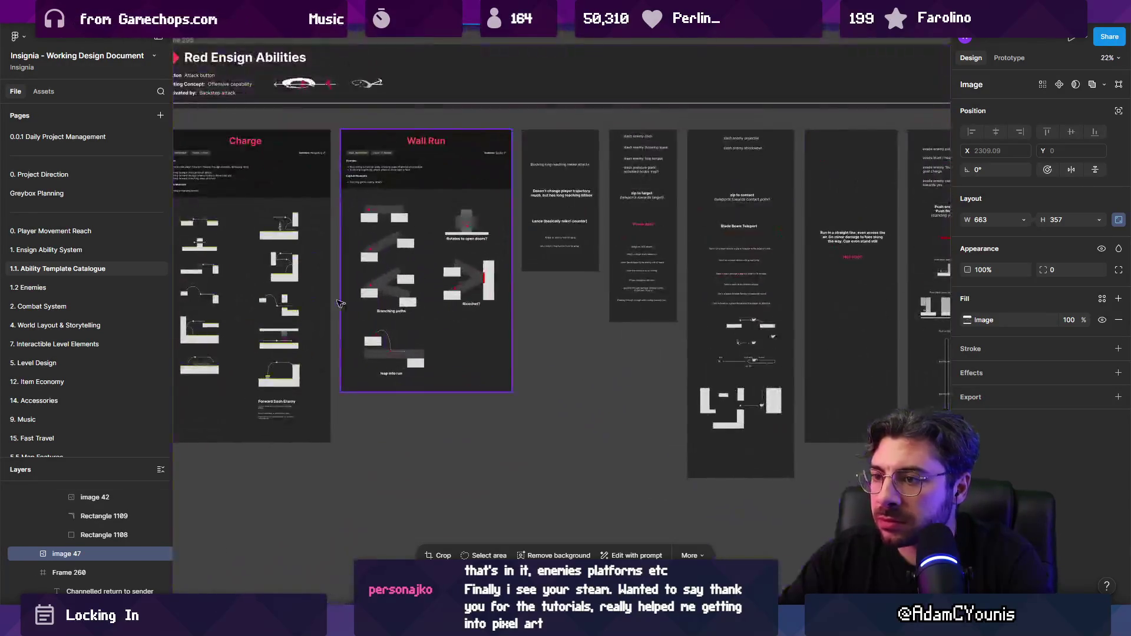
scroll(630, 312, "down", 3)
scroll(566, 295, "up", 5)
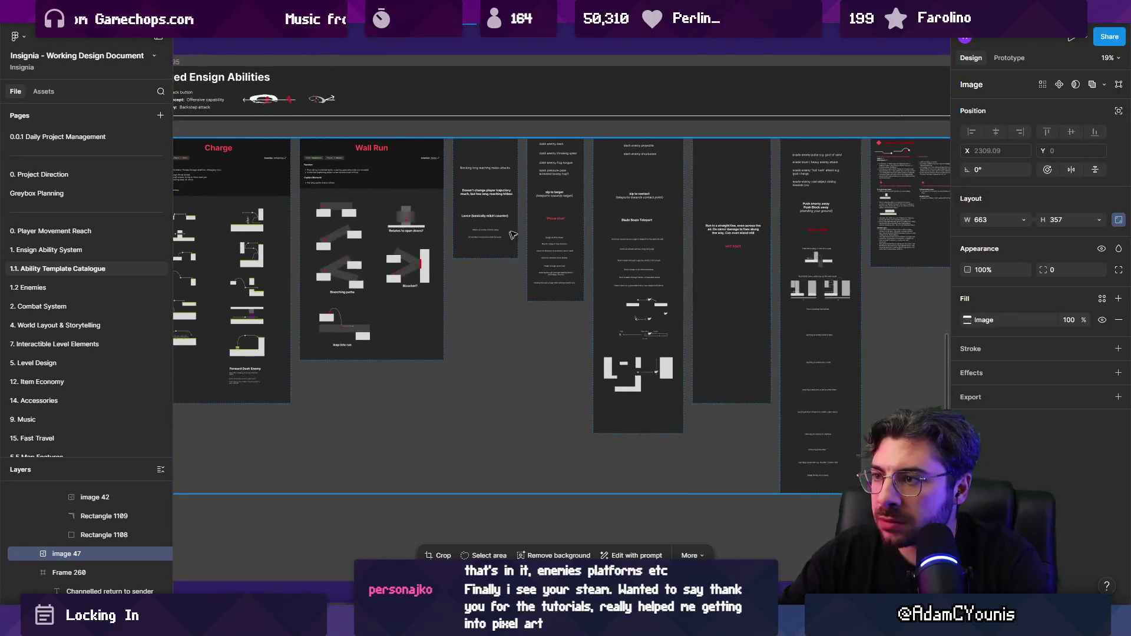
scroll(523, 273, "right", 5)
scroll(522, 273, "down", 5)
scroll(531, 295, "right", 3)
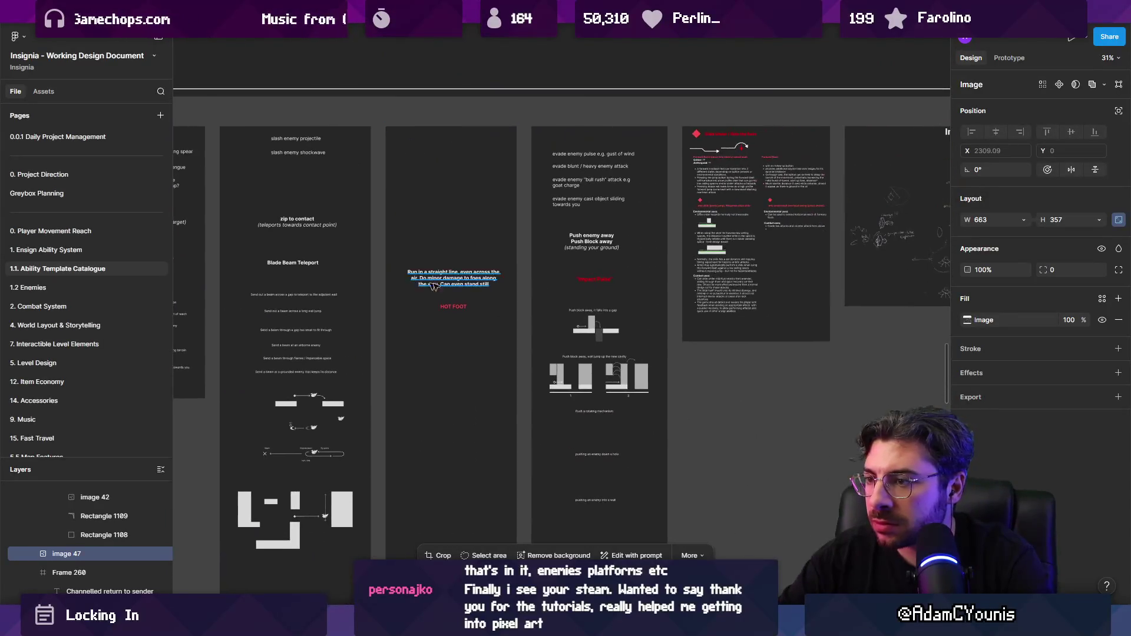
scroll(536, 307, "up", 2)
scroll(536, 307, "right", 5)
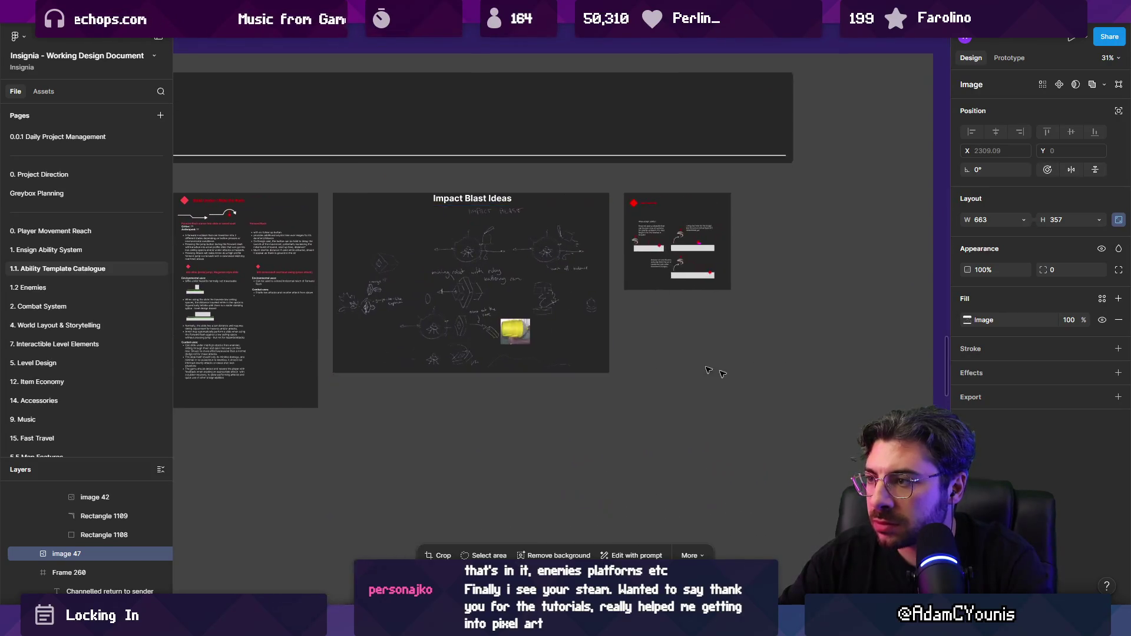
scroll(658, 439, "down", 10)
scroll(658, 439, "up", 10)
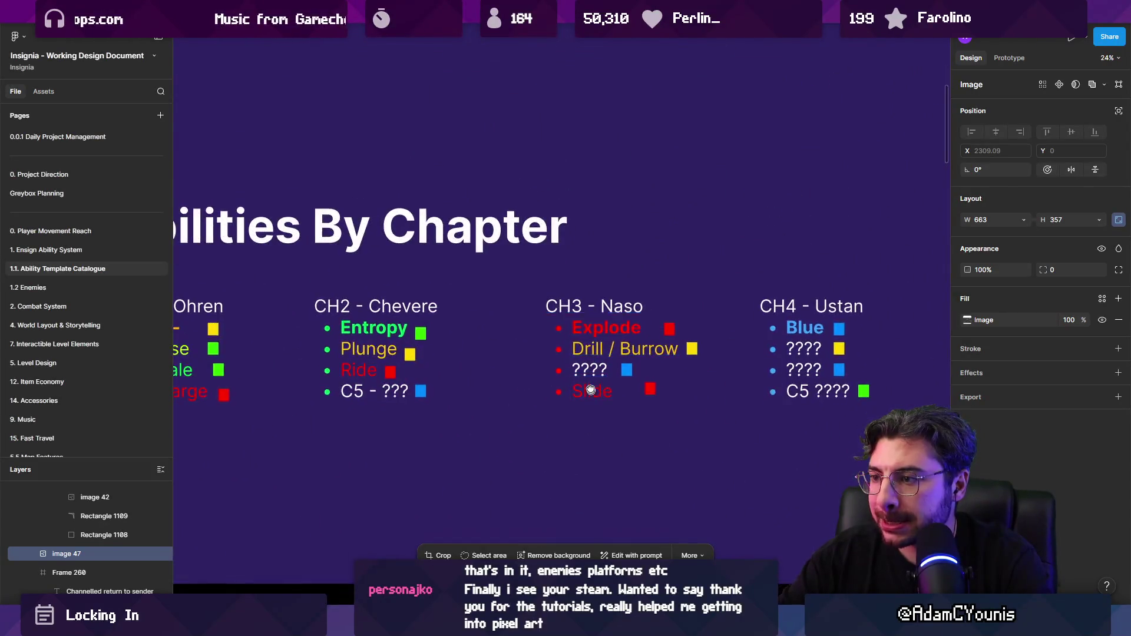
Enter text editing on the CH3 - Naso list and select its ???? placeholder word
double_click(598, 331)
double_click(599, 331)
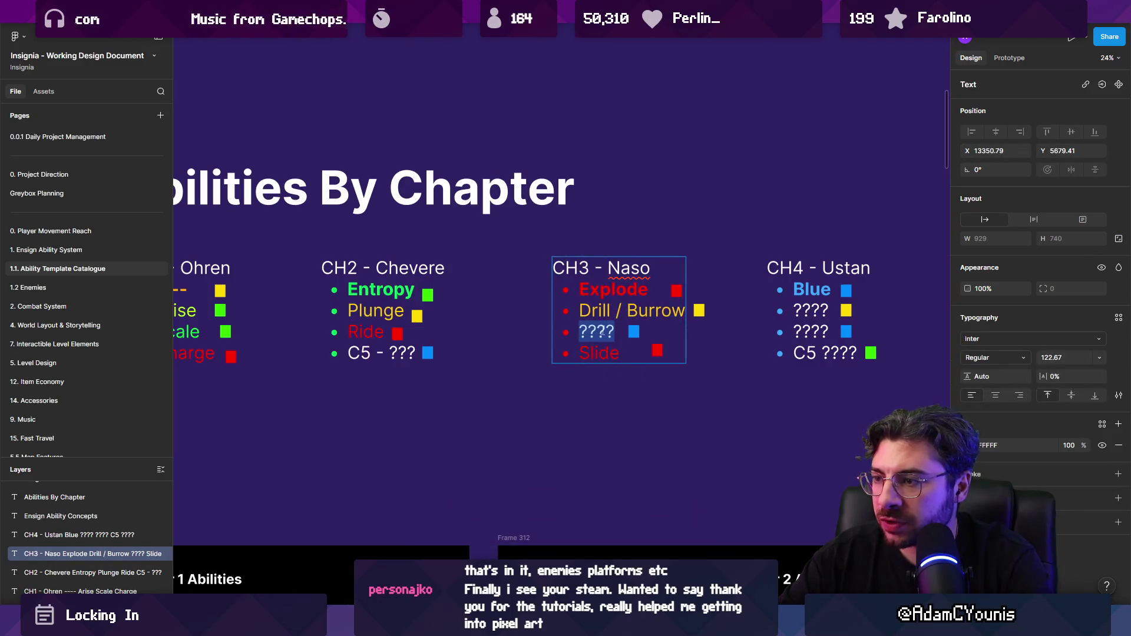
scroll(610, 304, "down", 5)
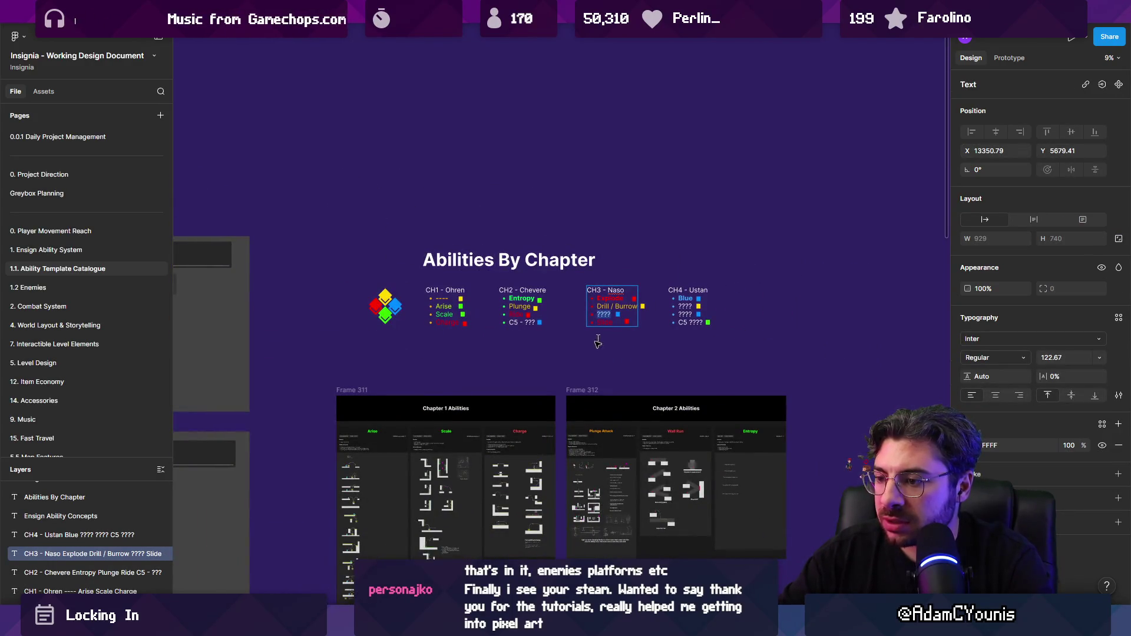
scroll(613, 321, "up", 8)
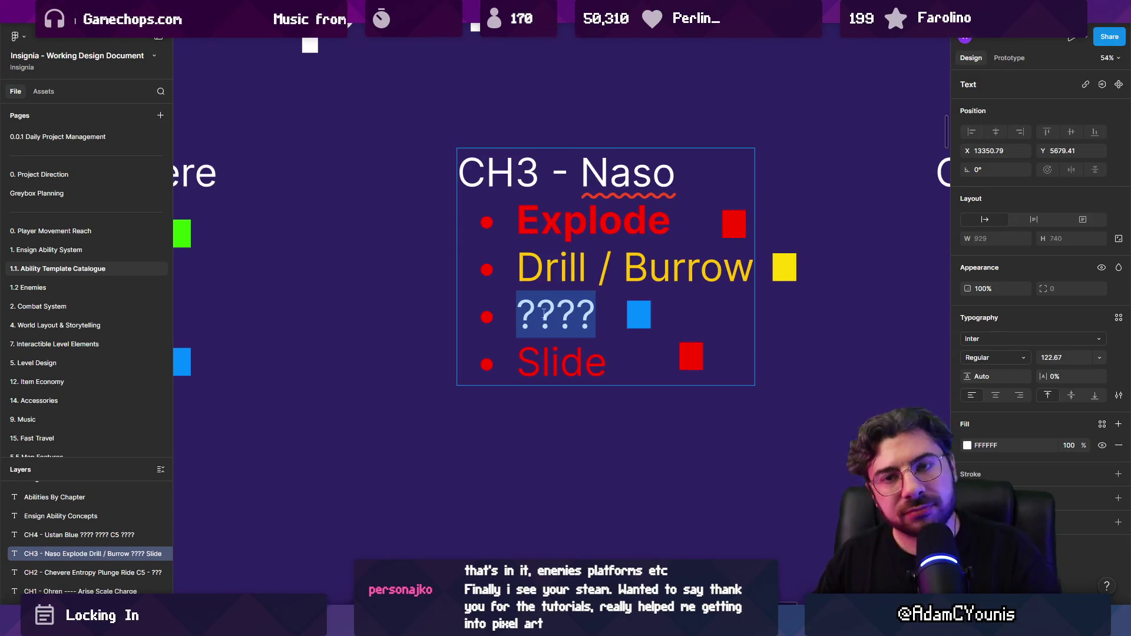
scroll(448, 534, "down", 10)
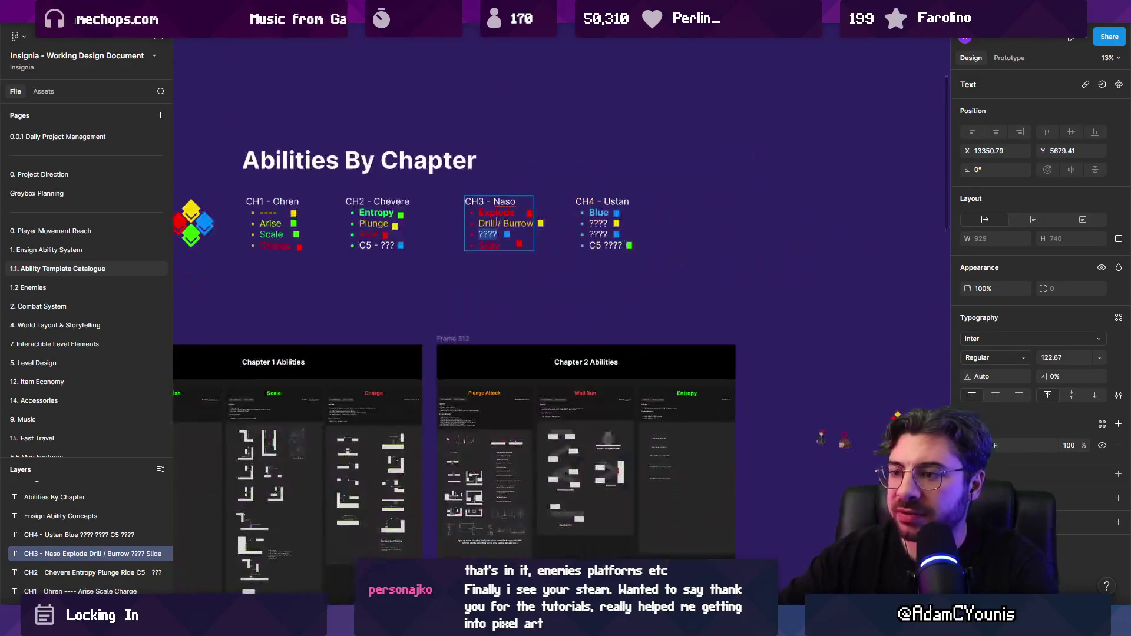
Zoom to Section 9 Blue Ensign Abilities and select the Holdfast + Burst title text
scroll(432, 352, "up", 10)
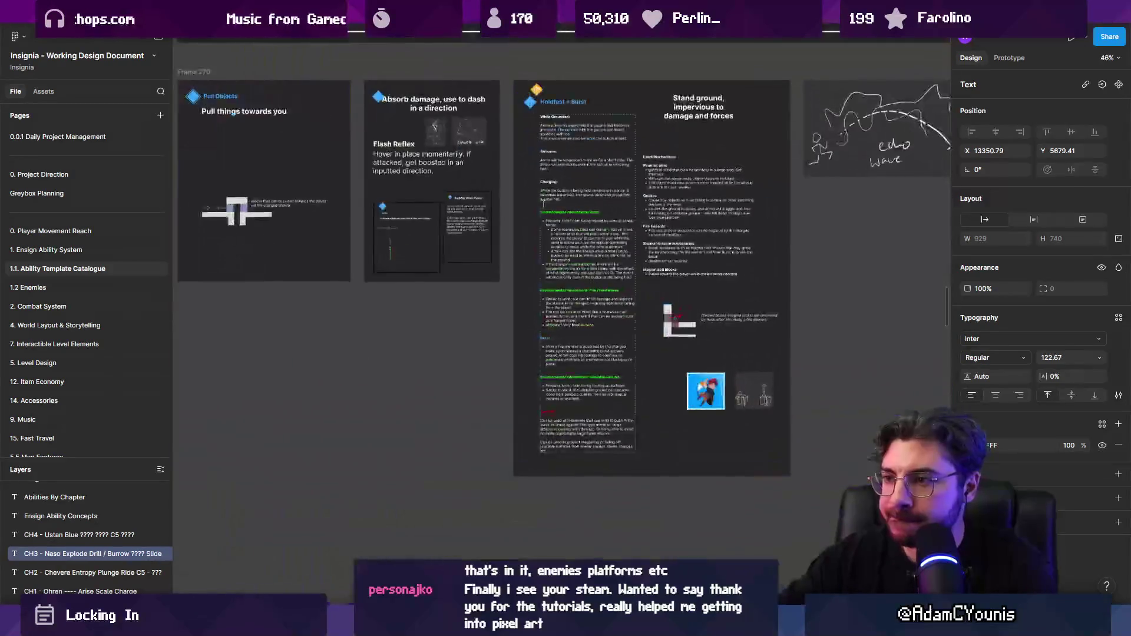
scroll(475, 210, "up", 3)
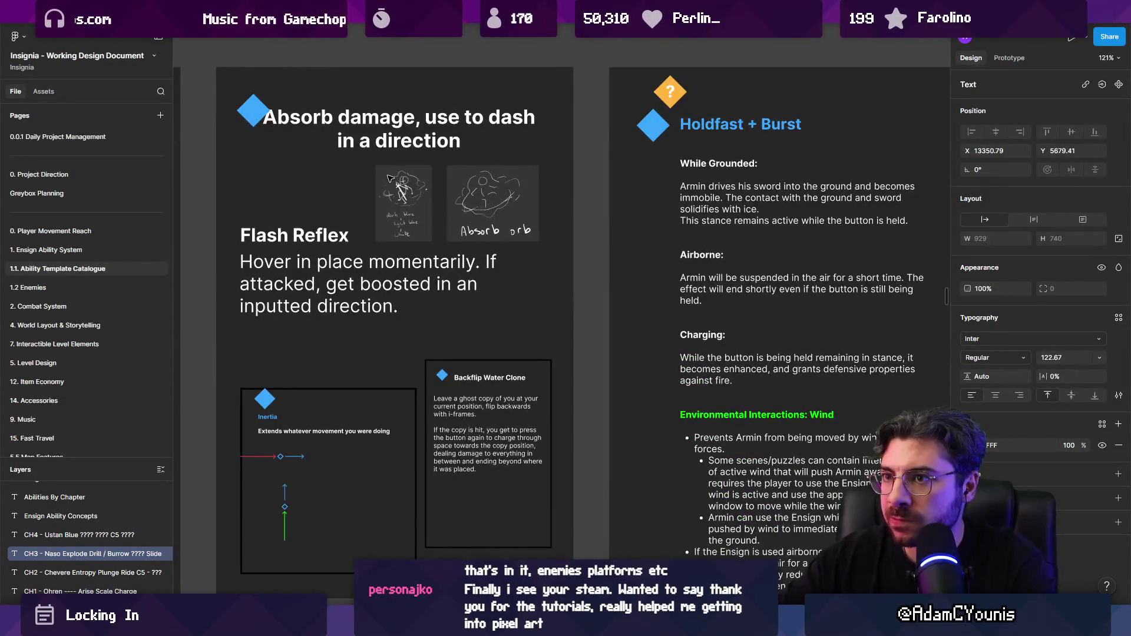
scroll(420, 247, "down", 5)
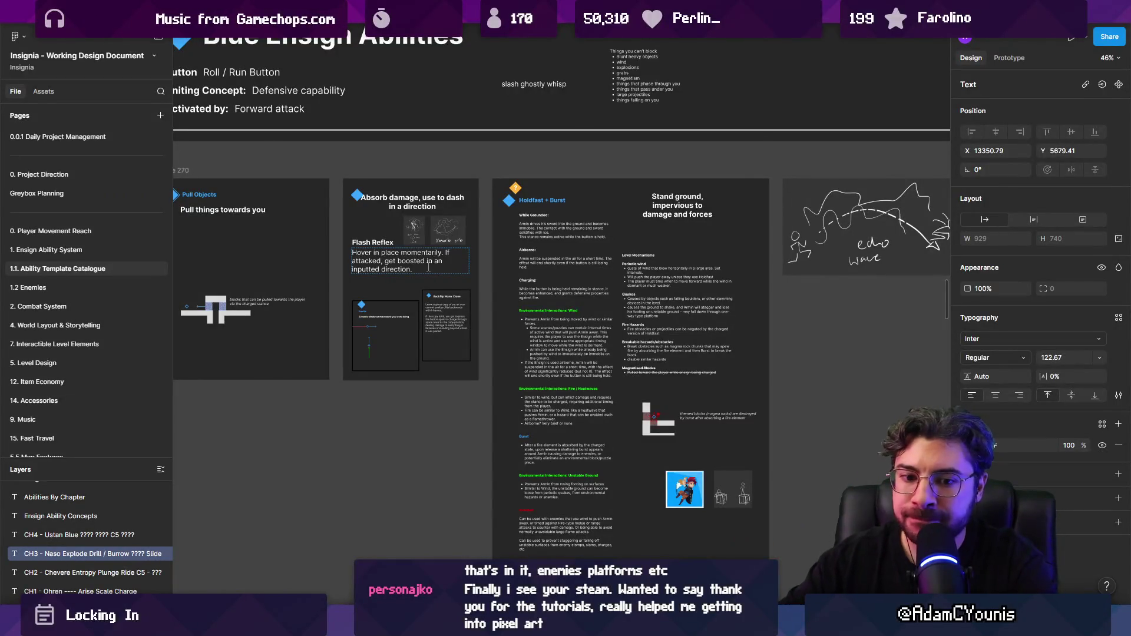
scroll(411, 251, "left", 2)
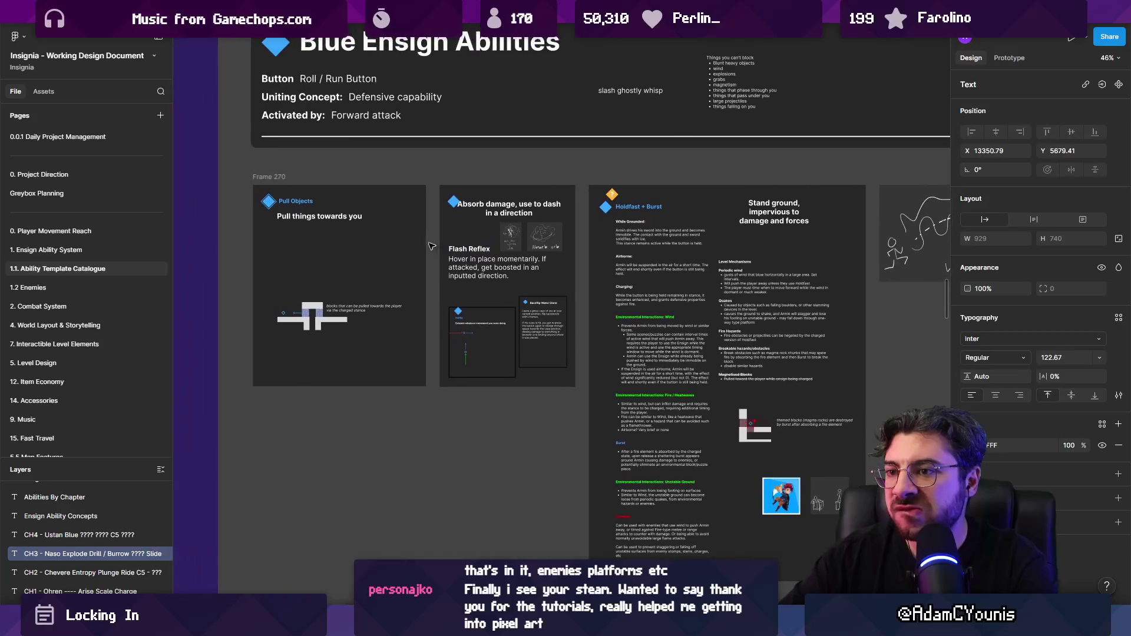
scroll(448, 235, "right", 4)
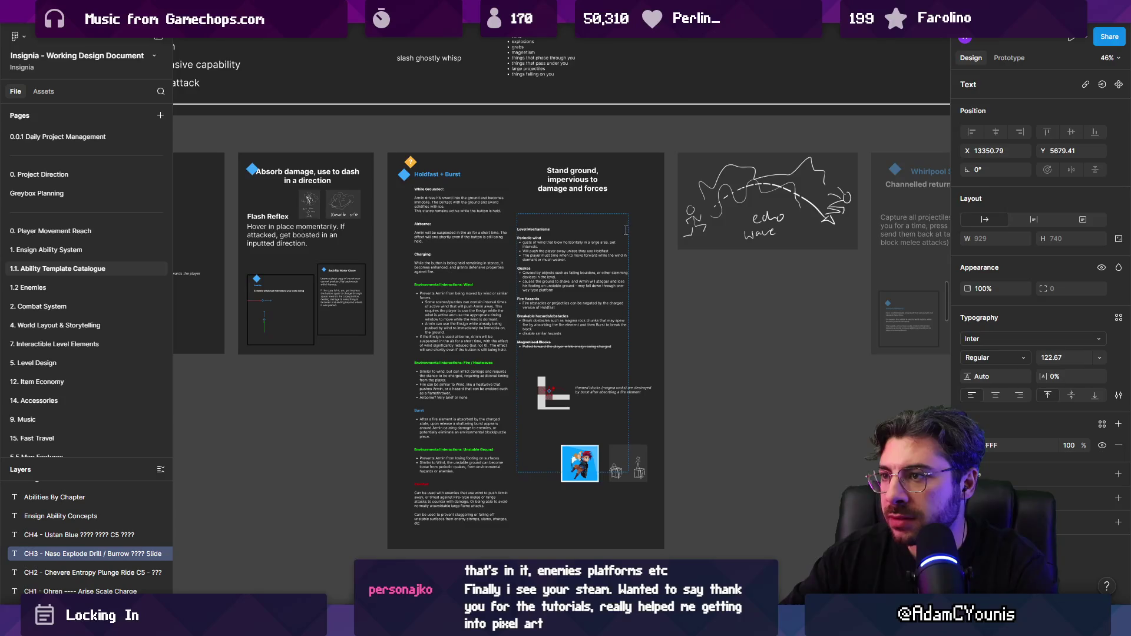
scroll(627, 230, "down", 3)
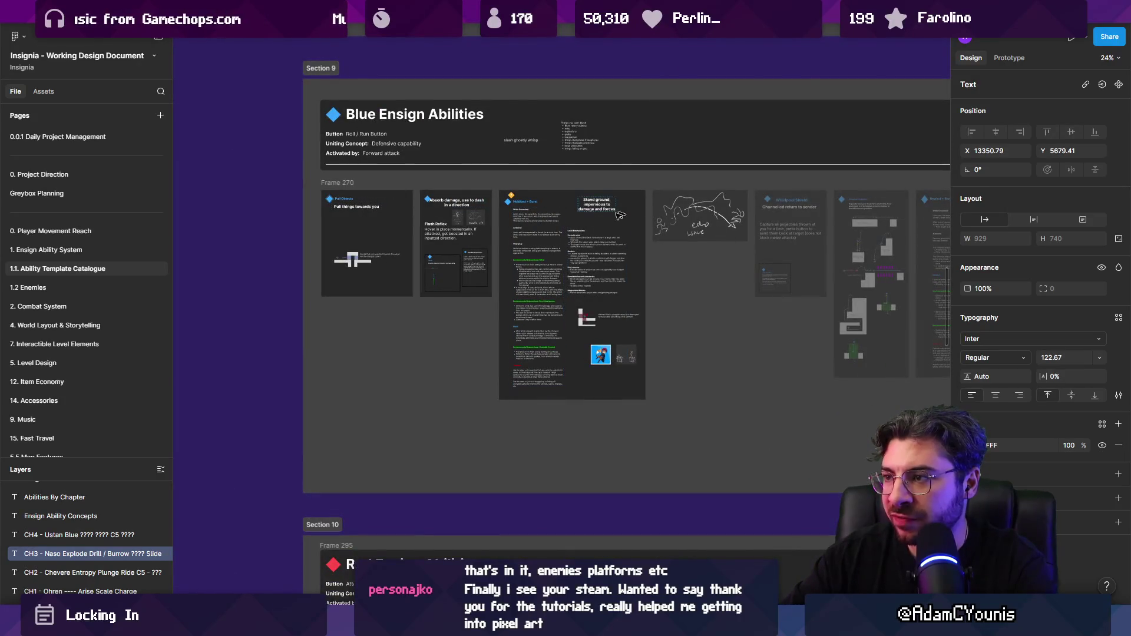
scroll(565, 232, "up", 3)
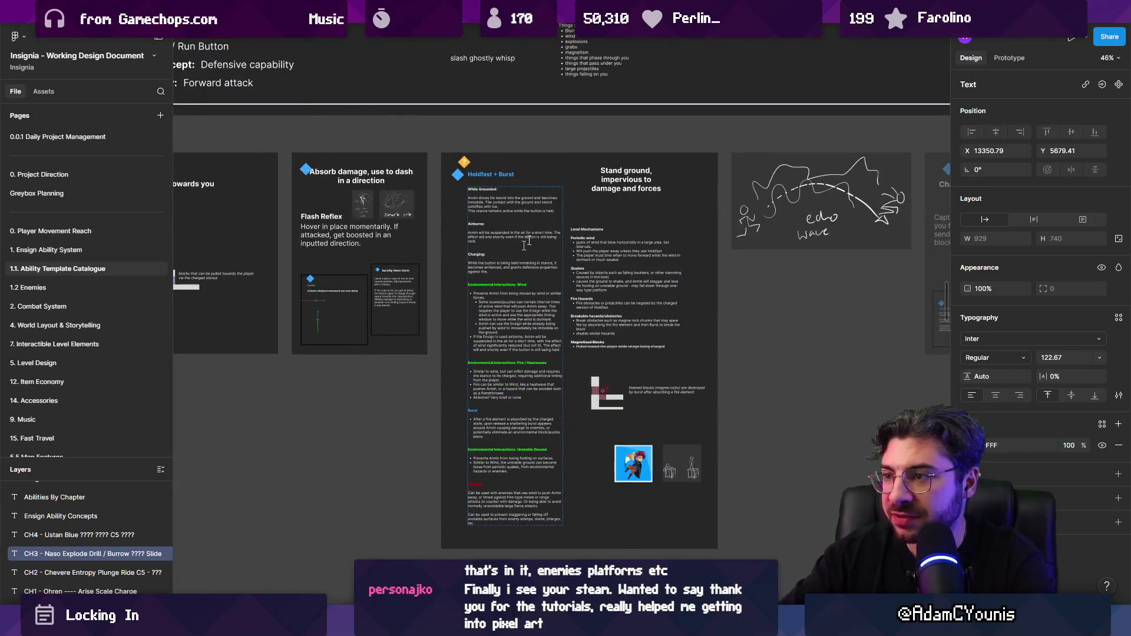
left_click(550, 175)
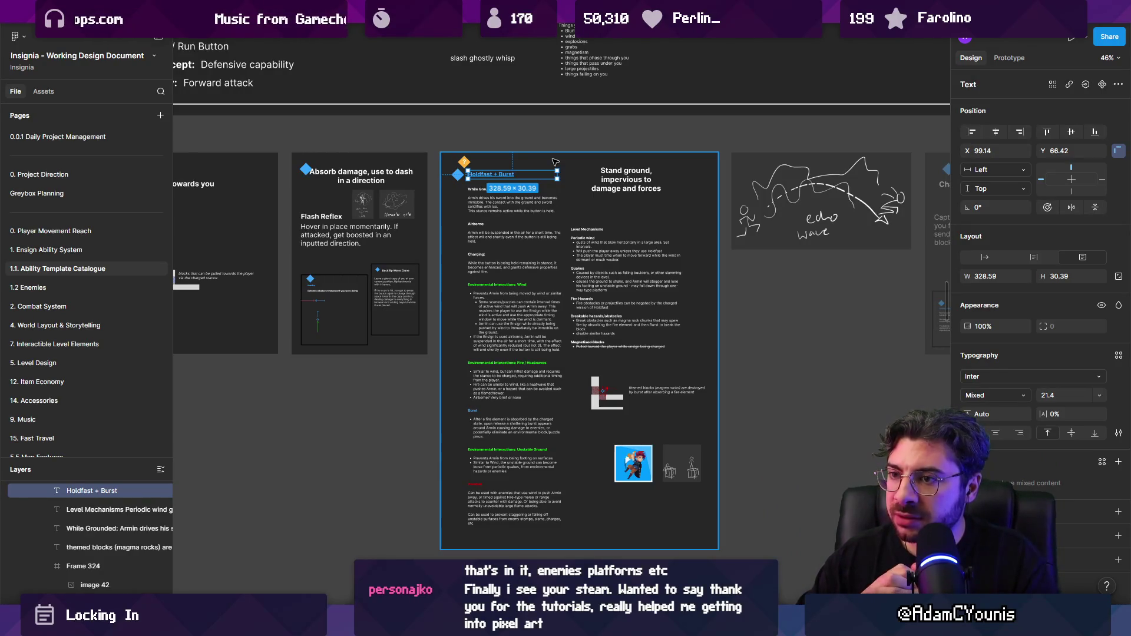
scroll(398, 222, "up", 5)
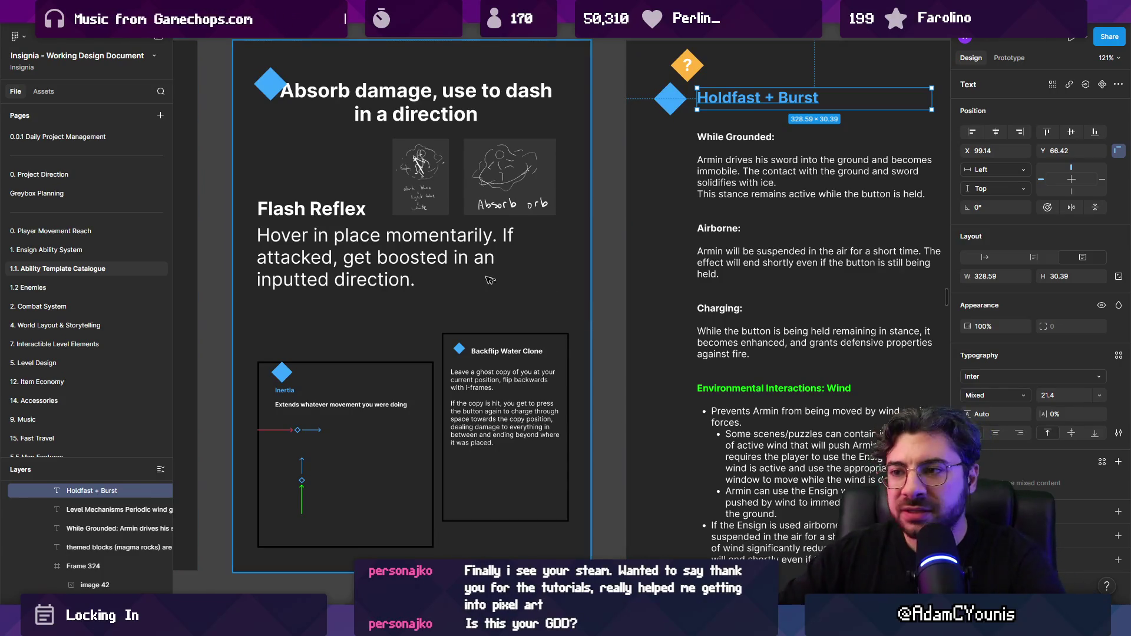
scroll(493, 295, "down", 5)
scroll(493, 295, "down", 6)
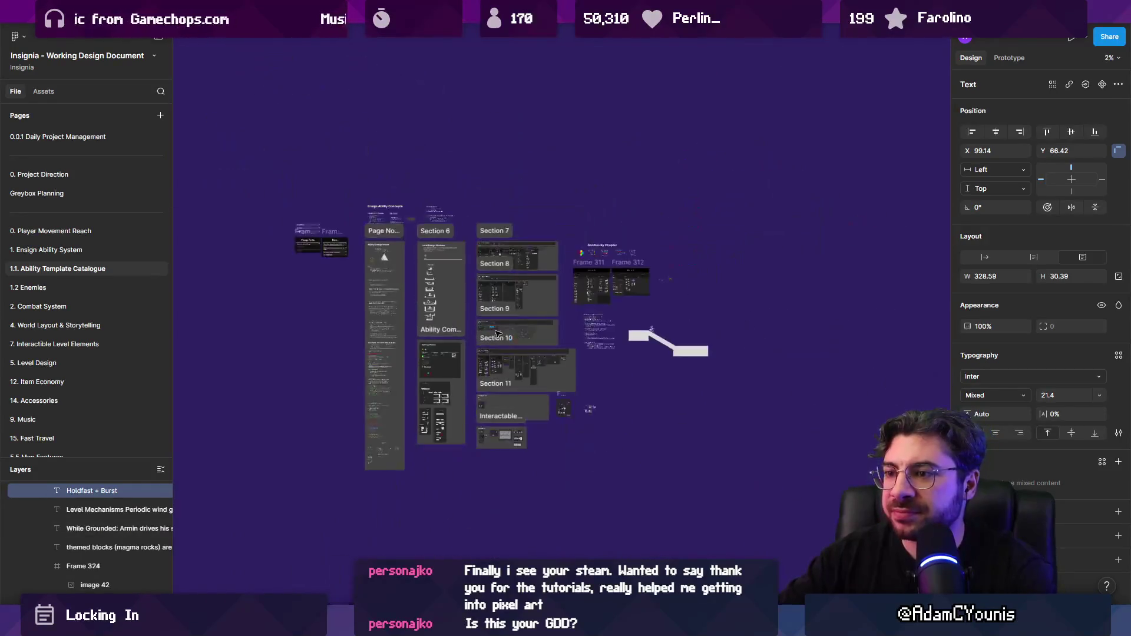
Zoom around Sections 7–11 to review the Green, Yellow and Red Ensign Abilities cards
scroll(492, 323, "up", 3)
scroll(492, 323, "down", 1)
scroll(83, 181, "down", 6)
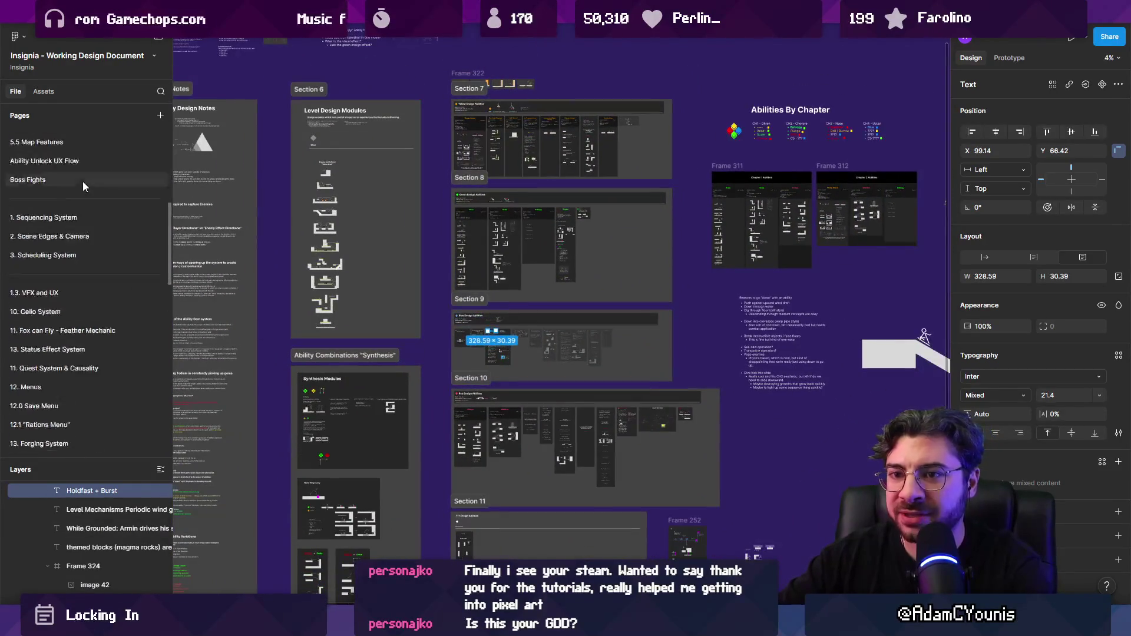
scroll(86, 243, "up", 6)
scroll(498, 283, "up", 5)
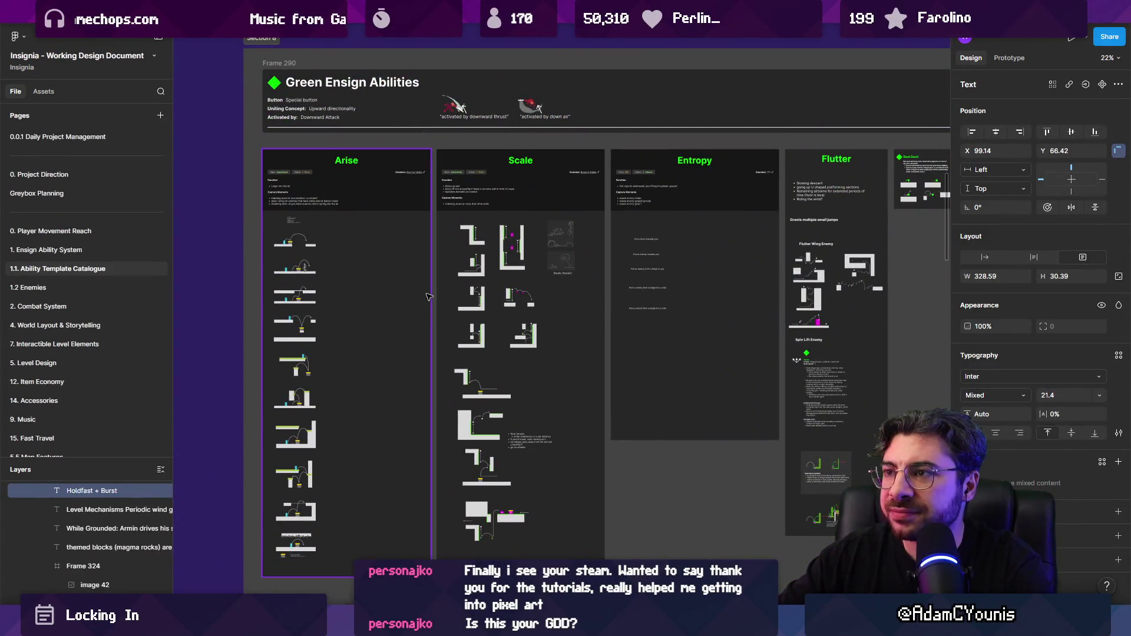
scroll(428, 298, "down", 2)
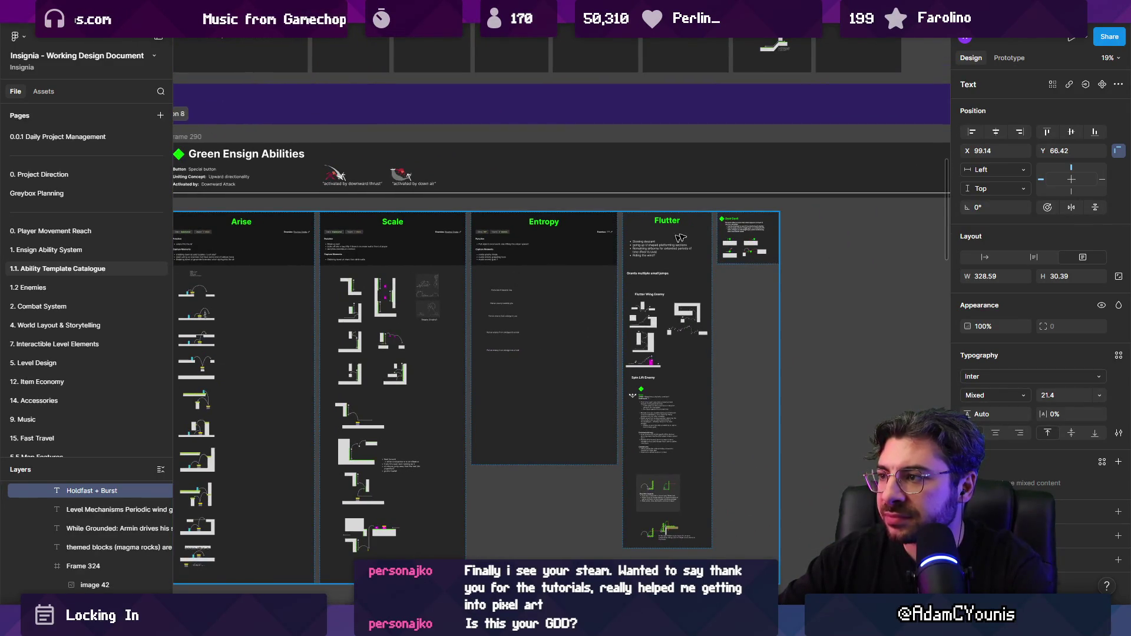
scroll(775, 227, "up", 5)
scroll(712, 273, "down", 5)
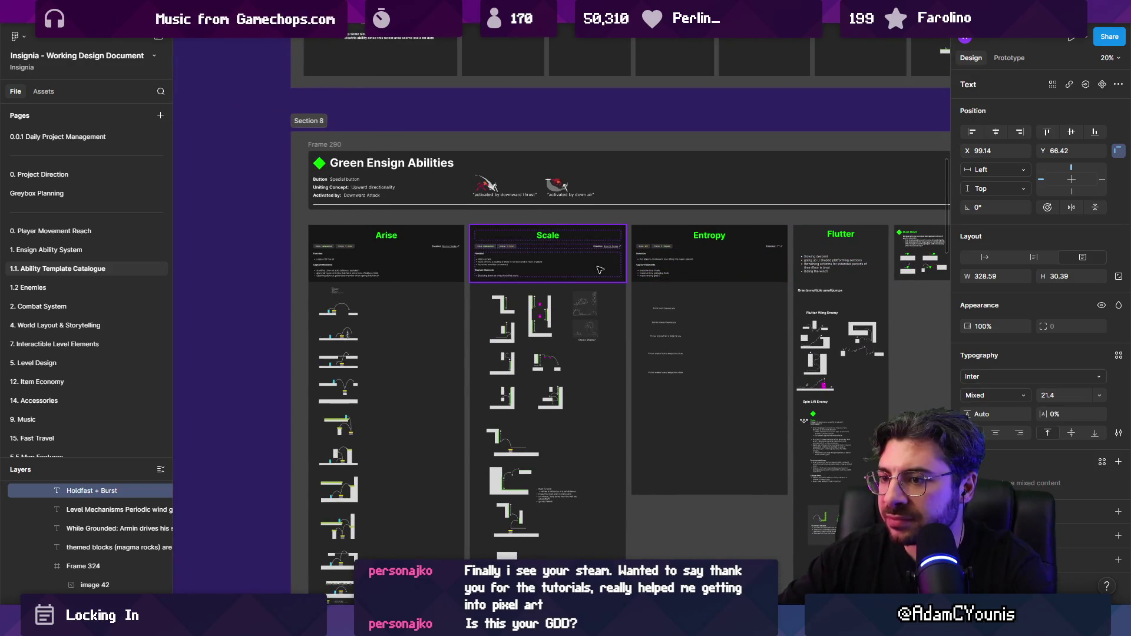
scroll(600, 271, "down", 5)
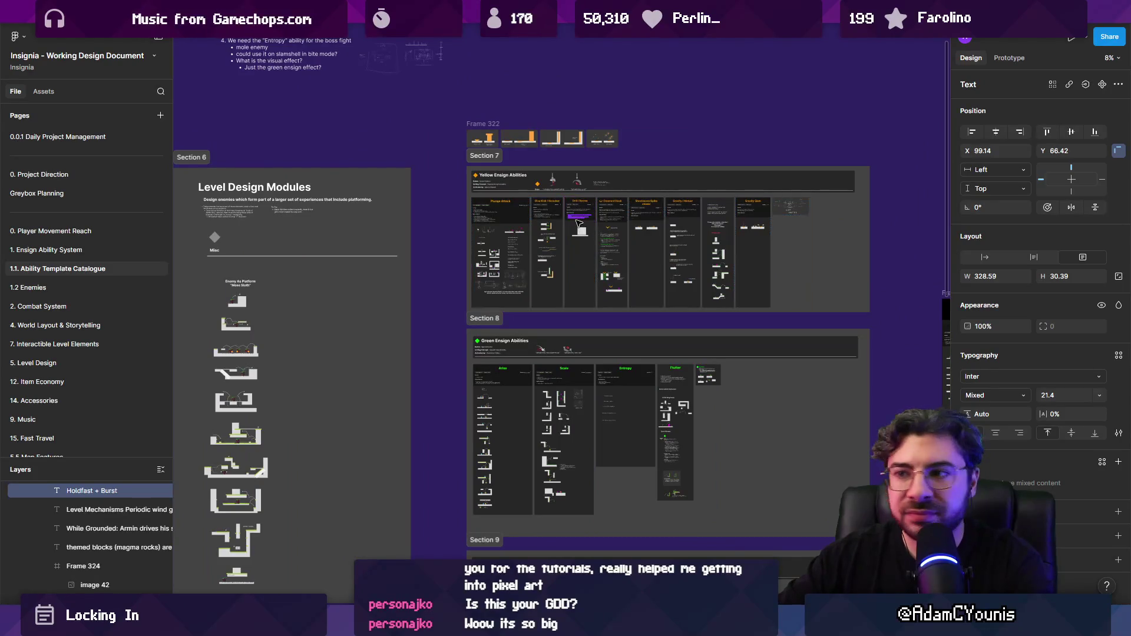
scroll(596, 265, "up", 5)
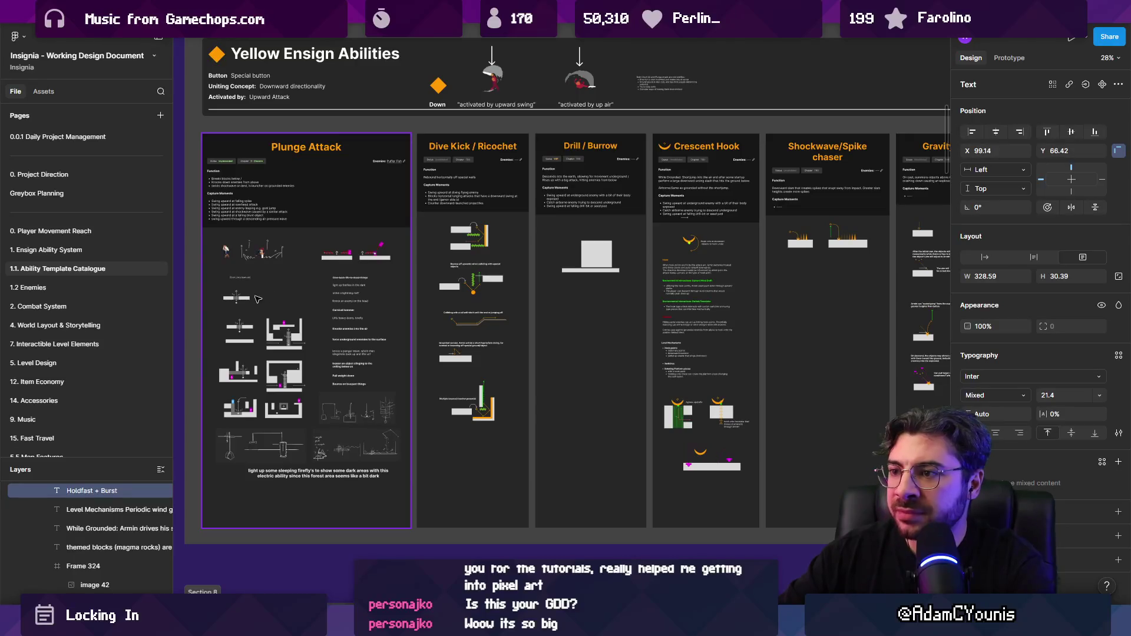
Pan back to the CH2 Chevere, CH3 Naso and CH4 Ustan chapter lists
scroll(265, 295, "right", 5)
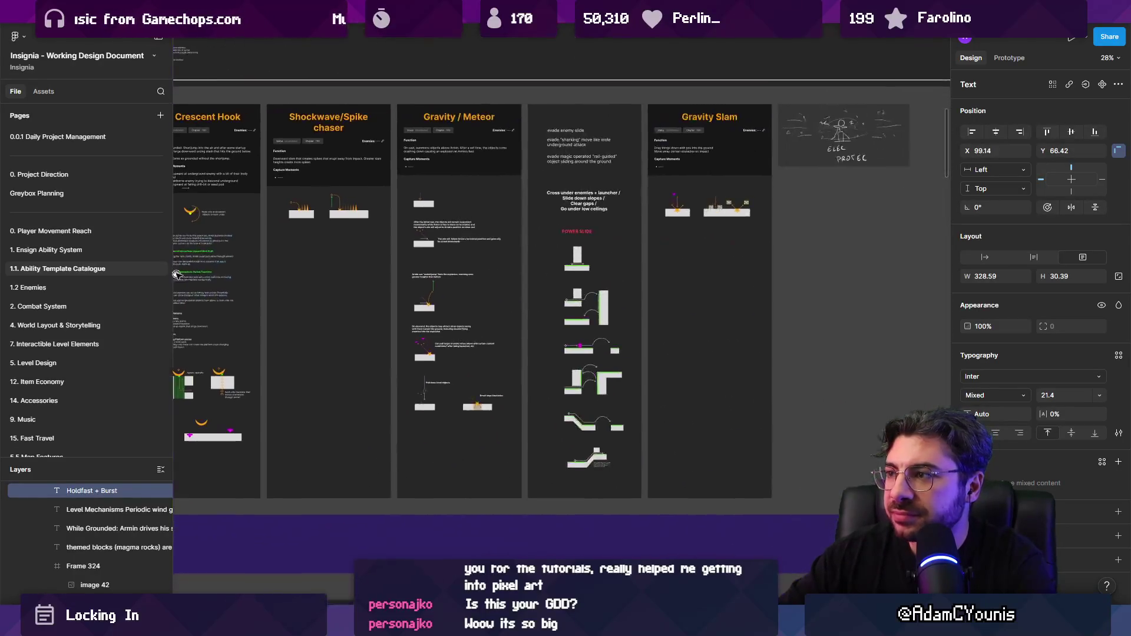
scroll(295, 259, "down", 5)
scroll(492, 260, "right", 5)
scroll(492, 259, "down", 2)
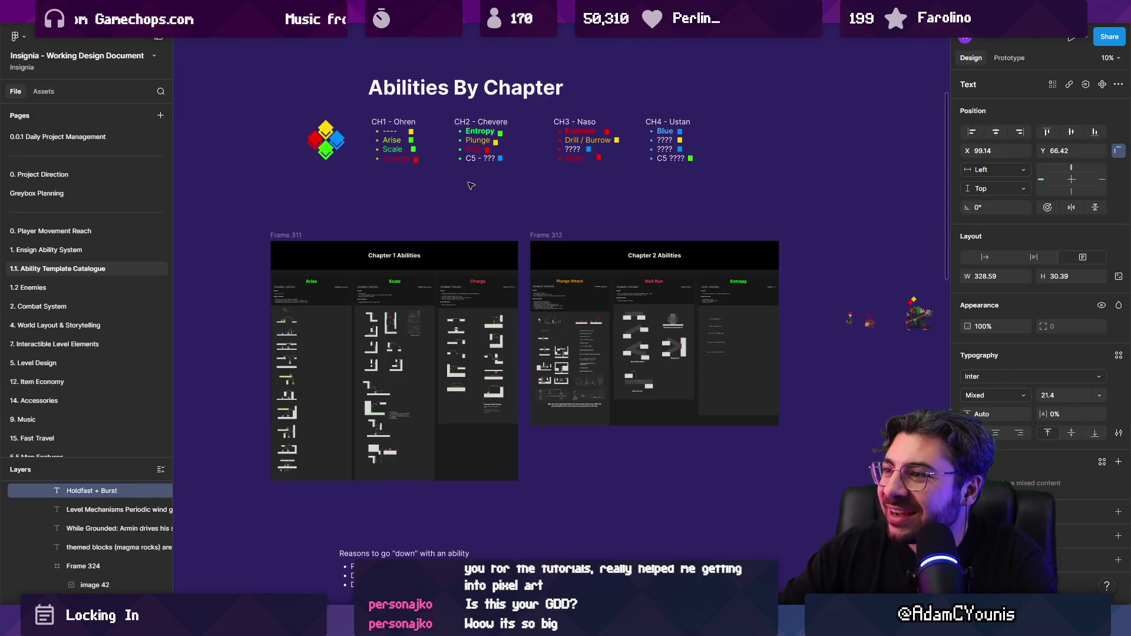
scroll(470, 184, "down", 5)
scroll(352, 390, "up", 5)
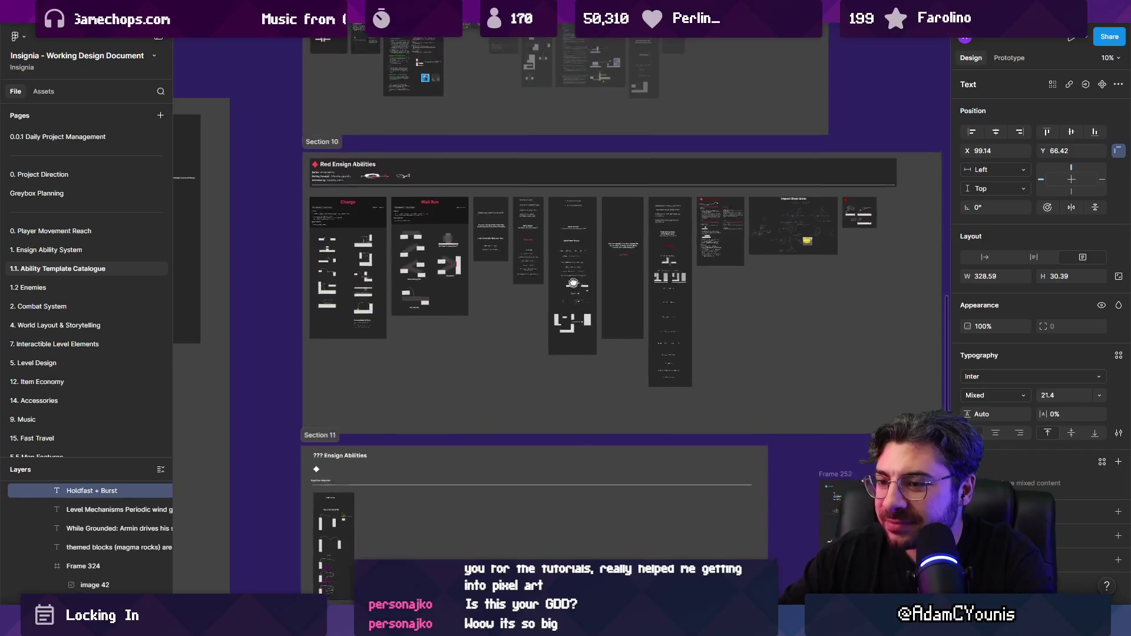
scroll(534, 66, "down", 5)
scroll(534, 66, "down", 5)
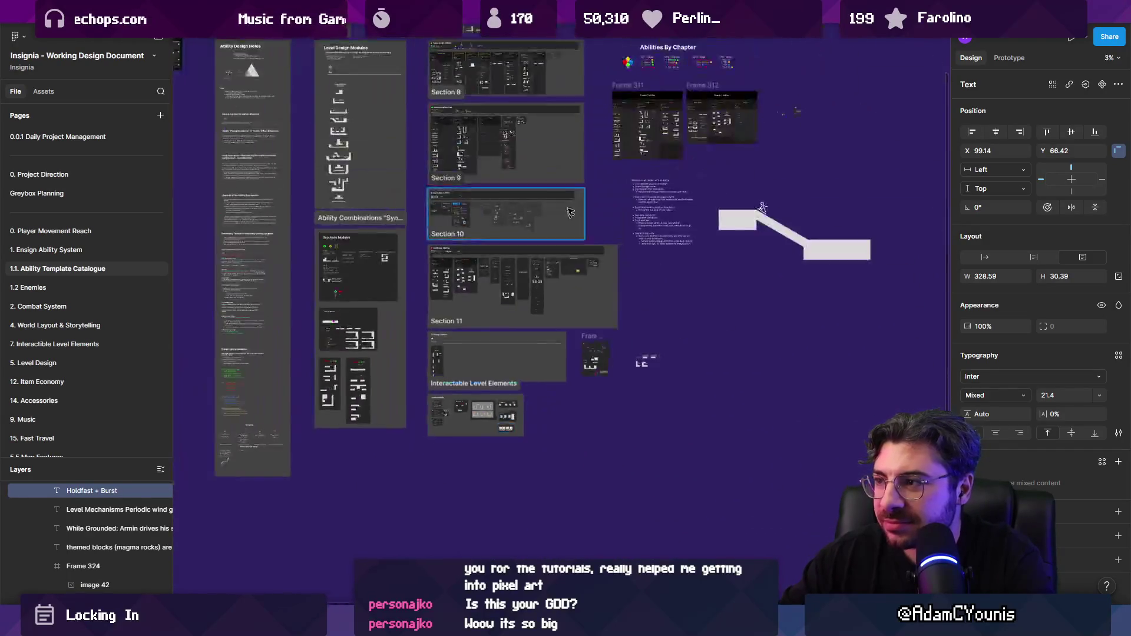
scroll(644, 53, "up", 7)
scroll(645, 53, "up", 5)
scroll(645, 195, "up", 4)
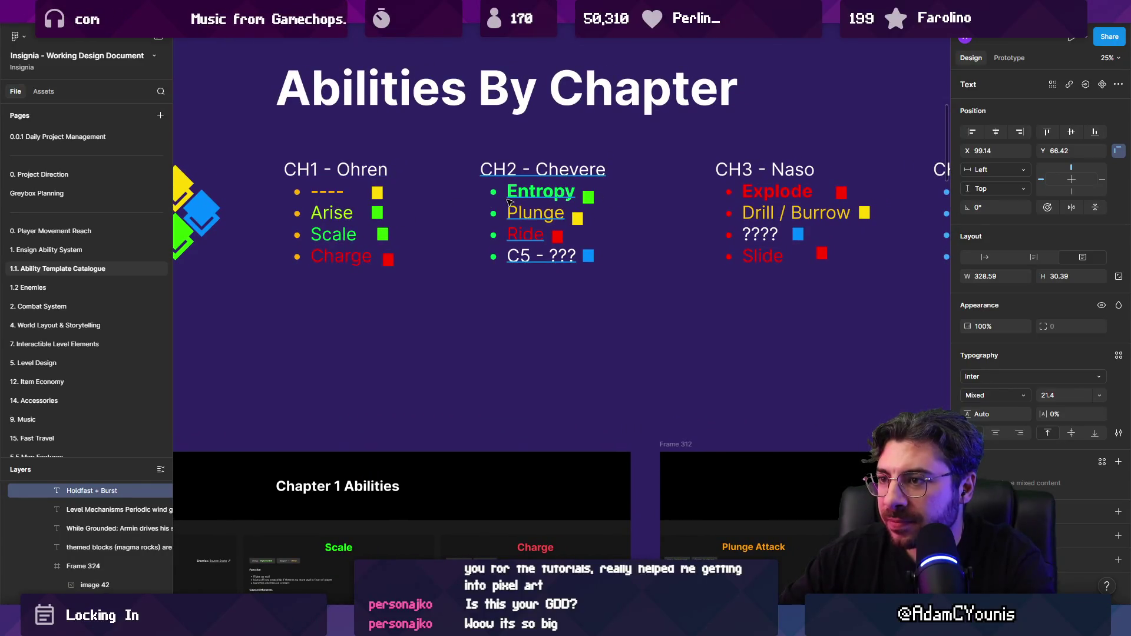
scroll(676, 190, "right", 6)
left_click_drag(401, 196, 521, 218)
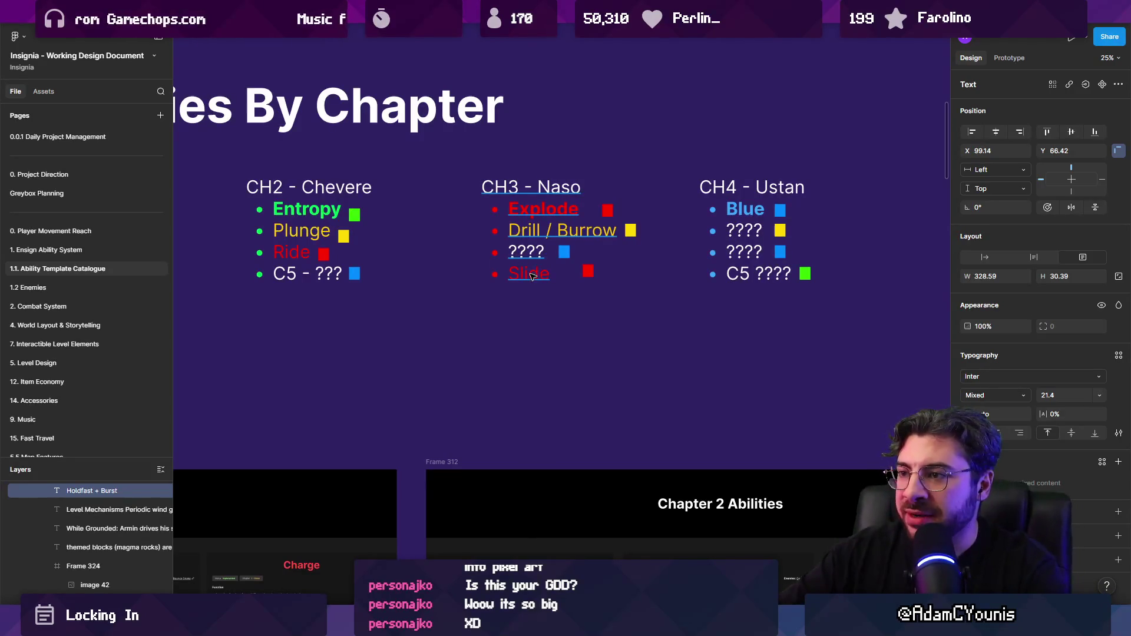
double_click(537, 253)
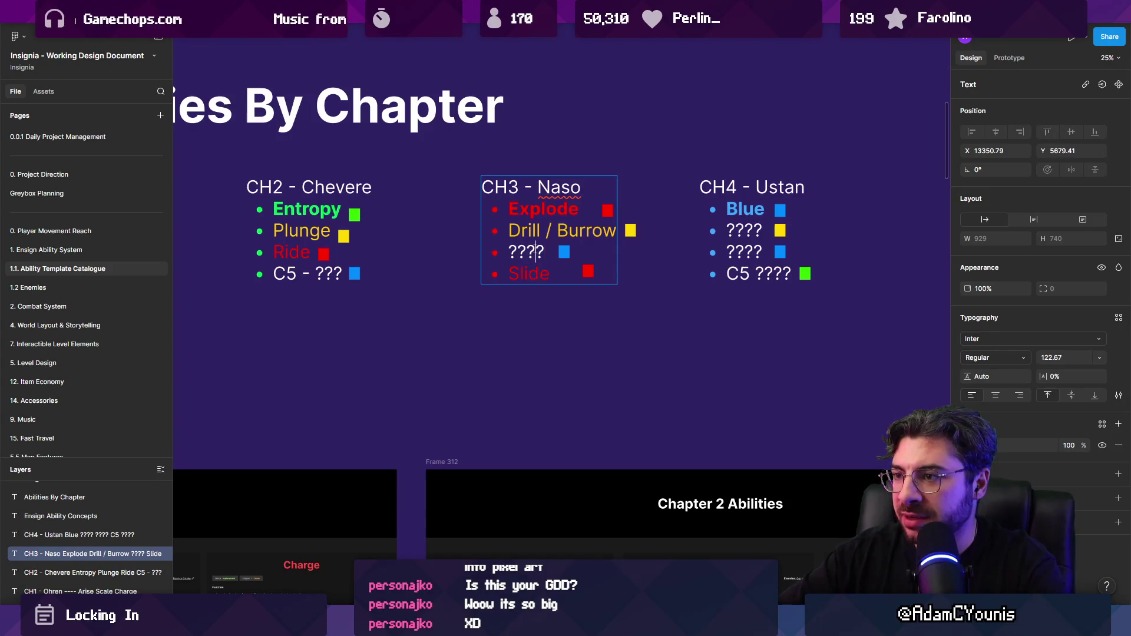
double_click(536, 230)
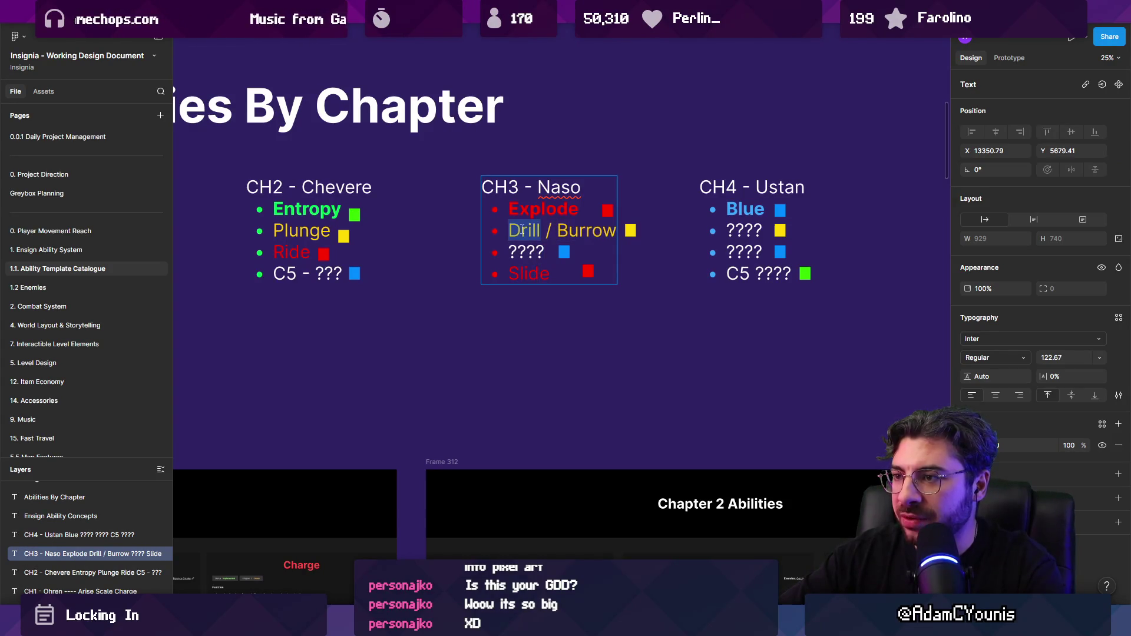
key("Escape")
scroll(493, 230, "down", 5)
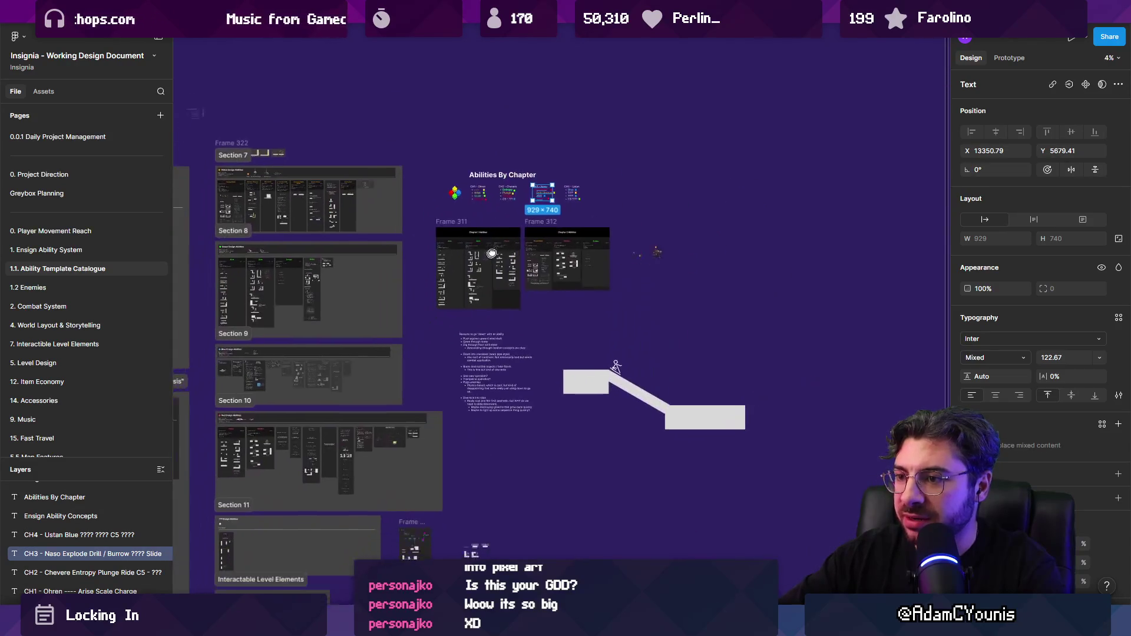
scroll(626, 218, "up", 5)
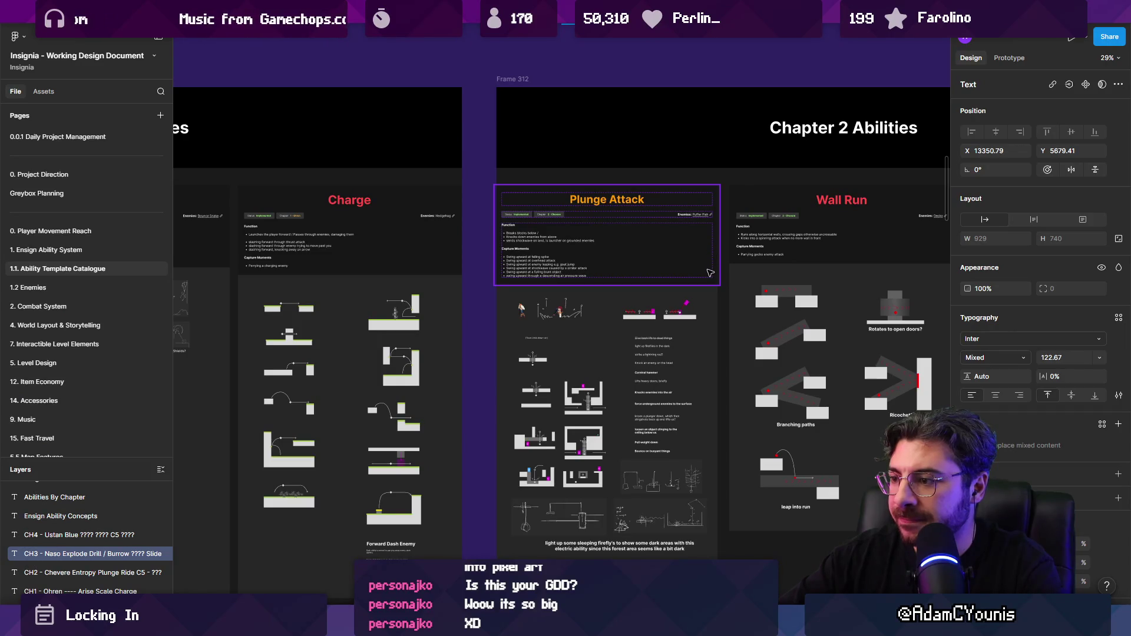
scroll(710, 273, "down", 10)
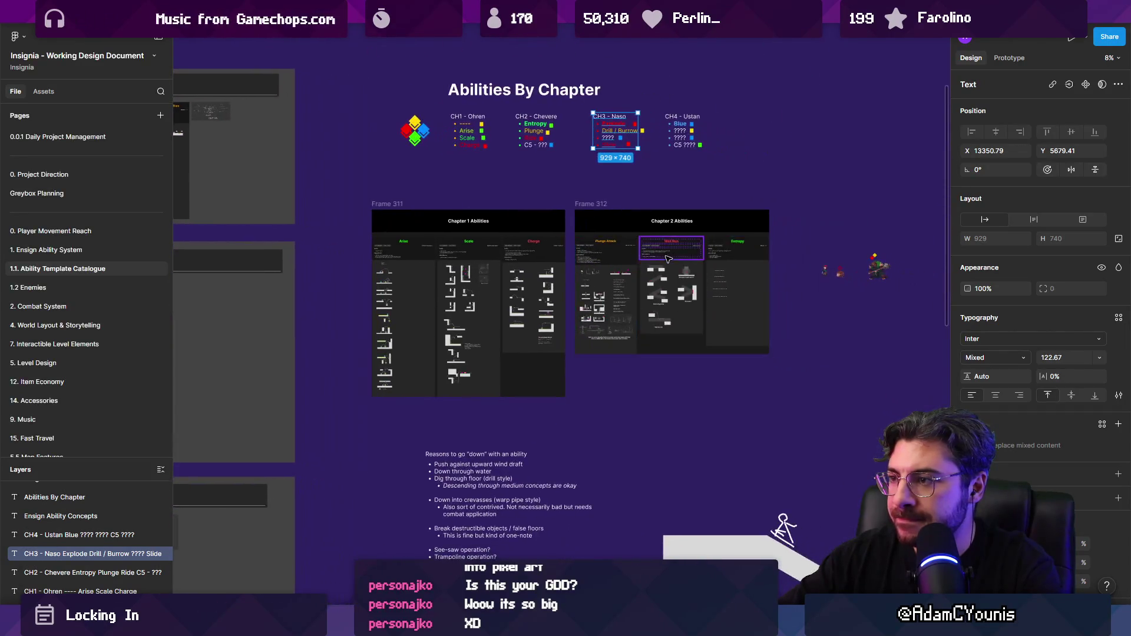
left_click_drag(471, 283, 592, 252)
scroll(592, 252, "up", 10)
left_click(672, 141)
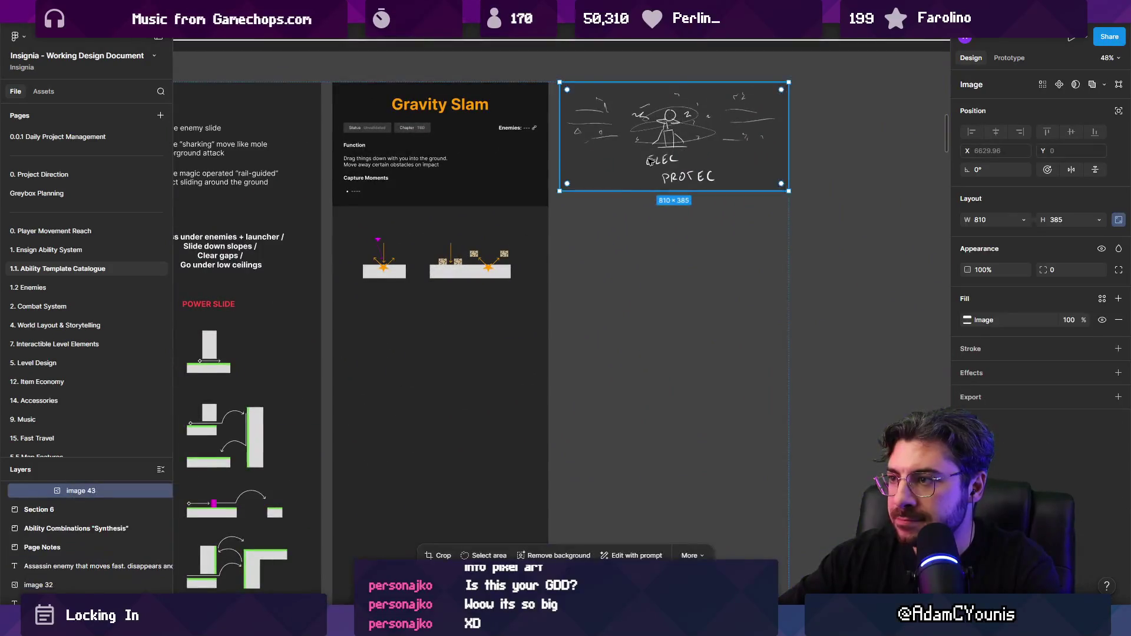
scroll(851, 216, "down", 2)
scroll(851, 216, "down", 1)
scroll(334, 208, "left", 10)
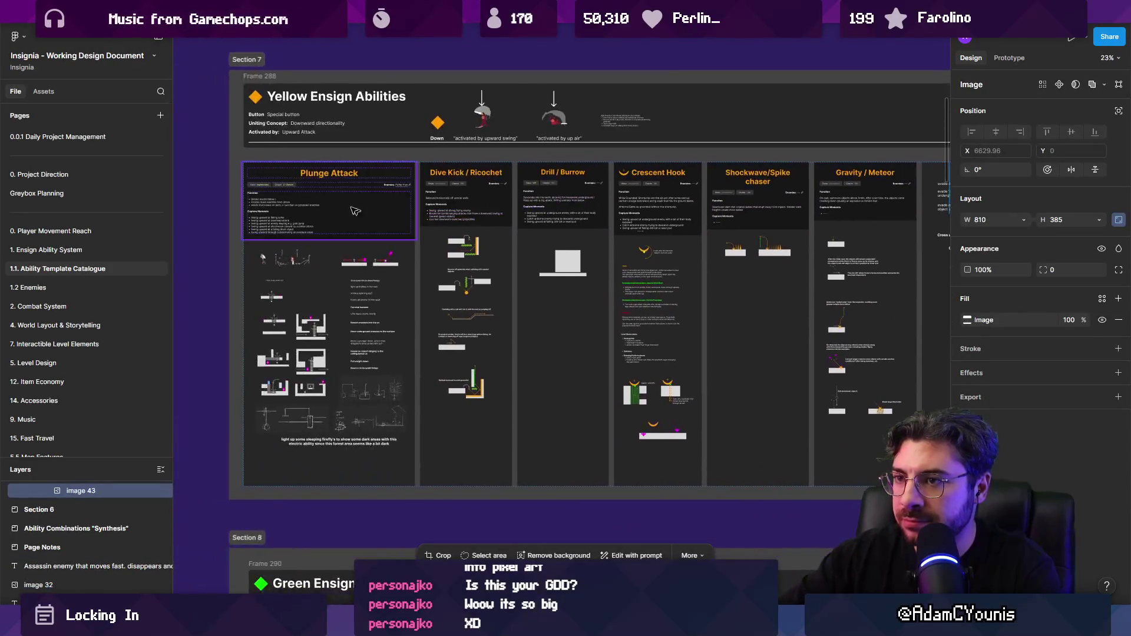
scroll(334, 208, "left", 2)
scroll(412, 254, "up", 5)
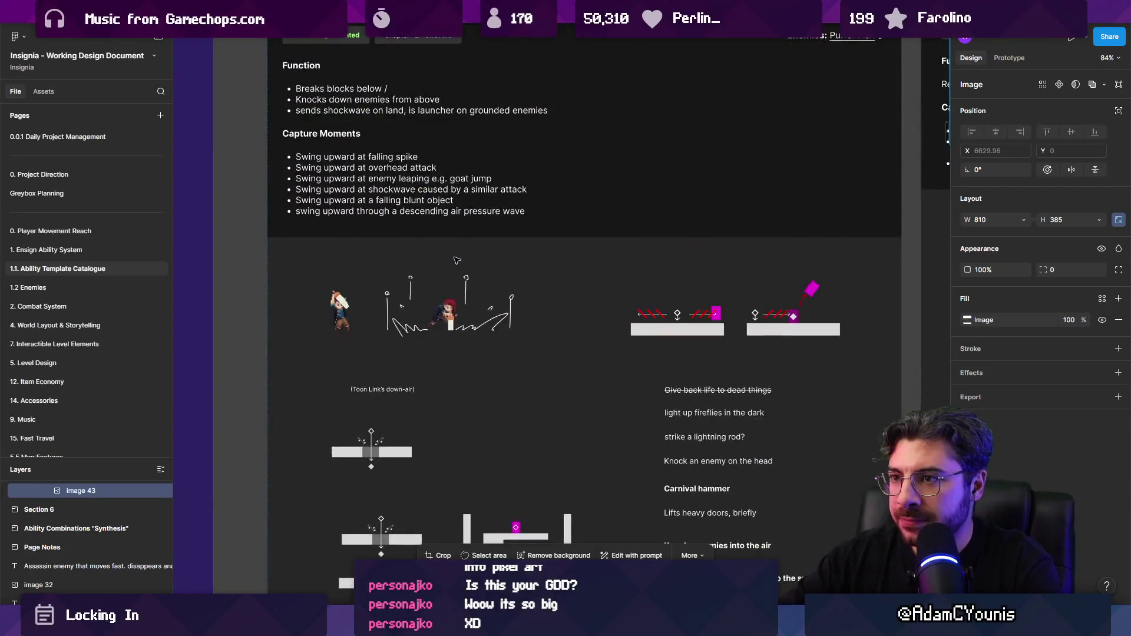
scroll(457, 260, "down", 5)
scroll(457, 259, "right", 5)
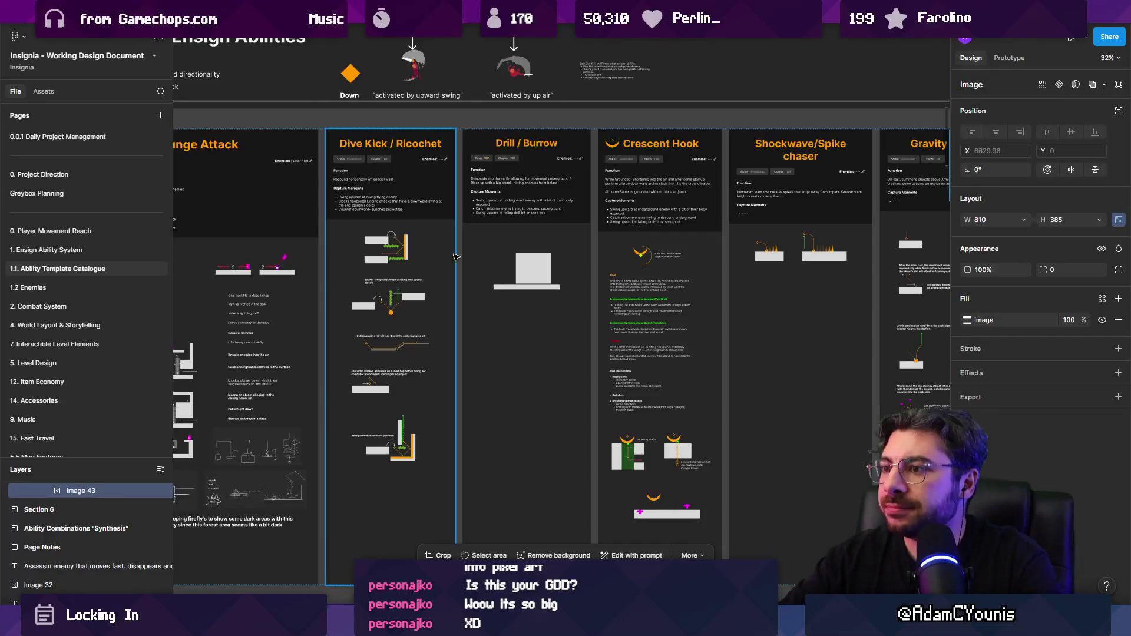
scroll(536, 171, "up", 5)
scroll(525, 179, "down", 3)
scroll(531, 171, "right", 2)
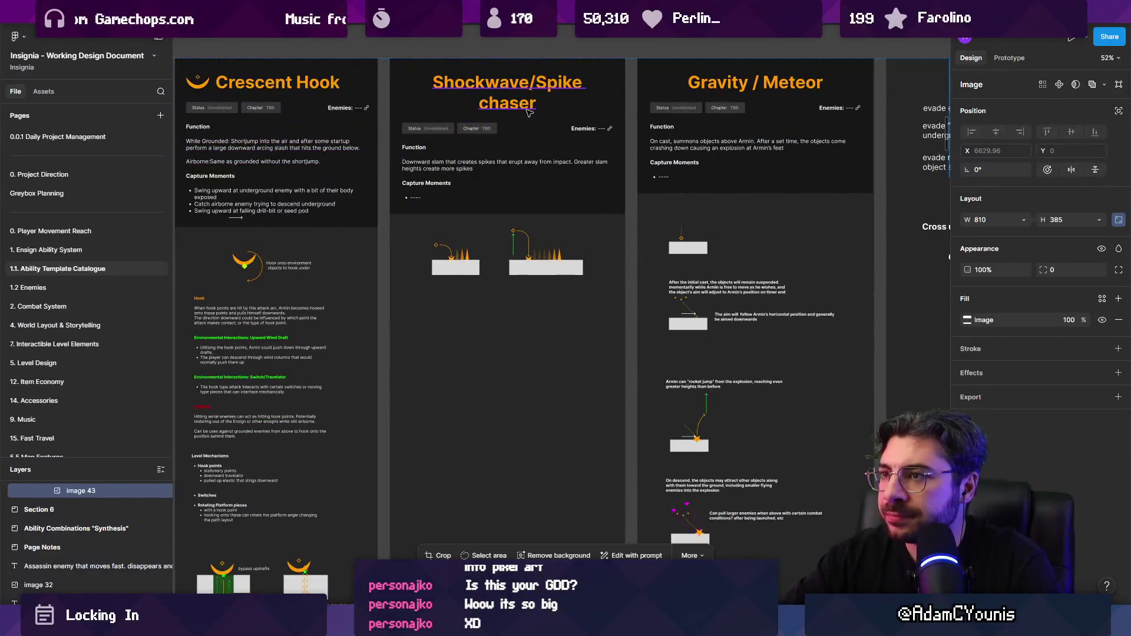
scroll(545, 159, "up", 3)
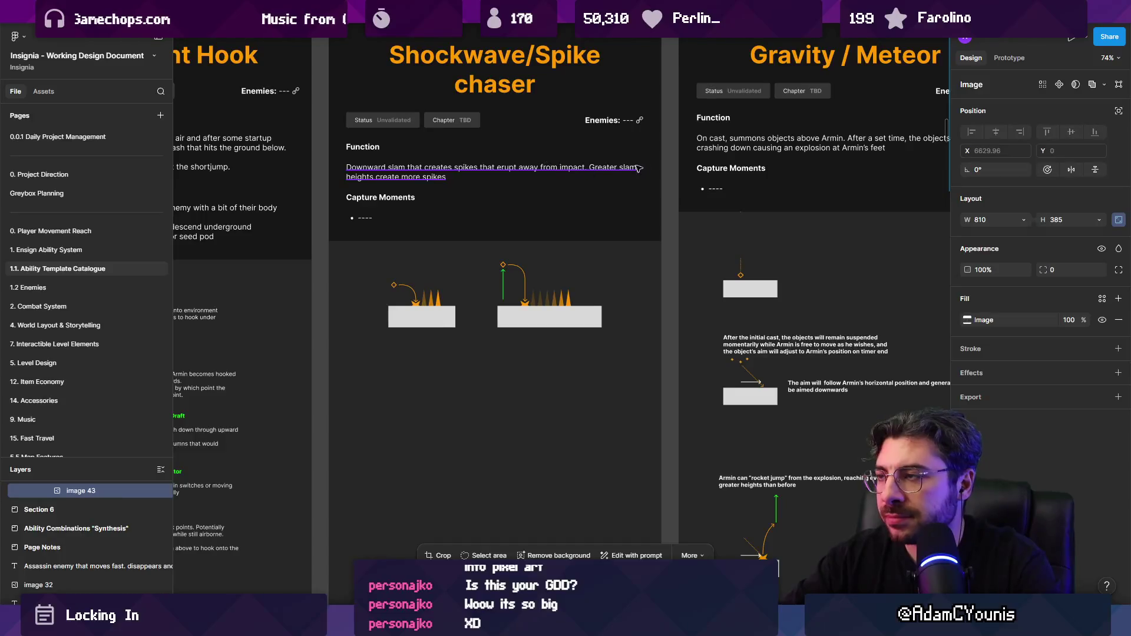
scroll(357, 143, "right", 5)
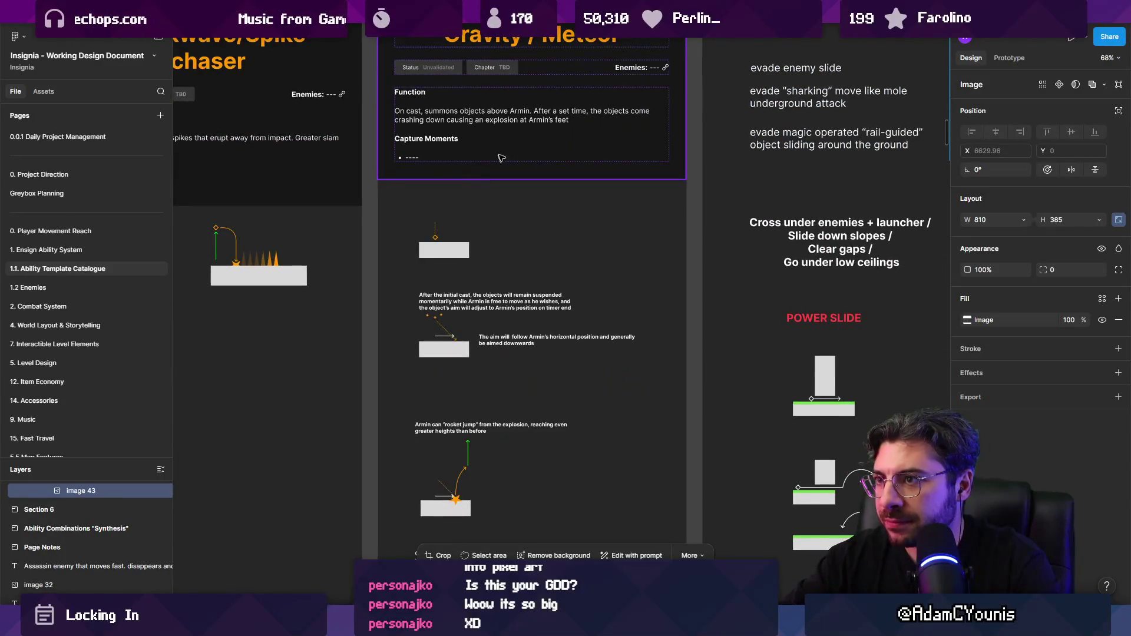
scroll(391, 175, "down", 2)
scroll(390, 175, "down", 3)
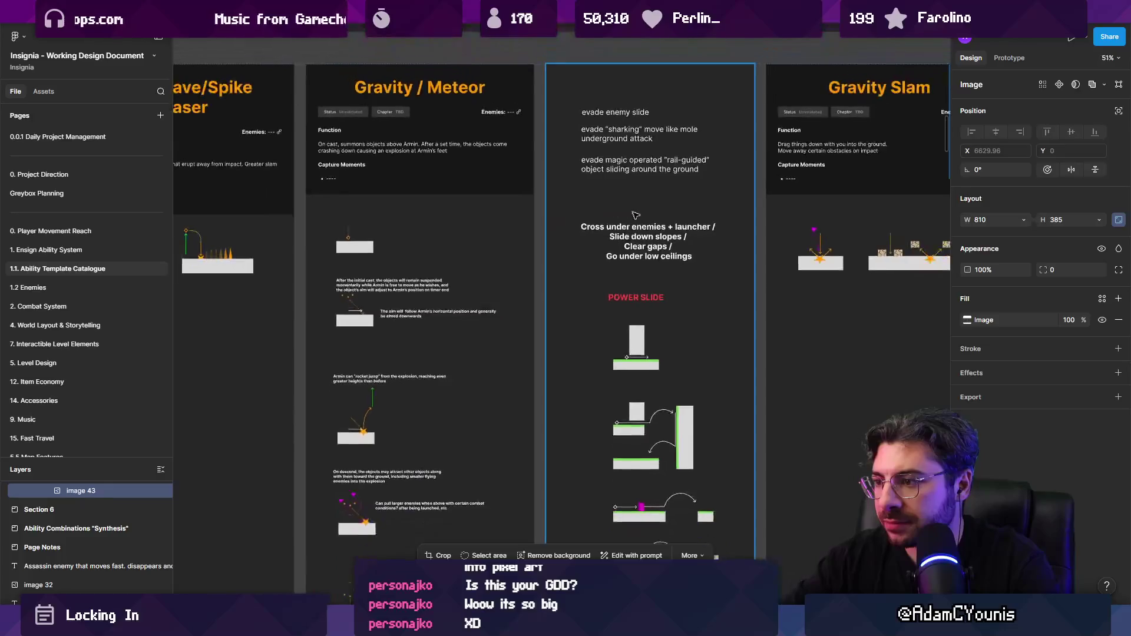
scroll(412, 236, "right", 3)
scroll(471, 332, "up", 2)
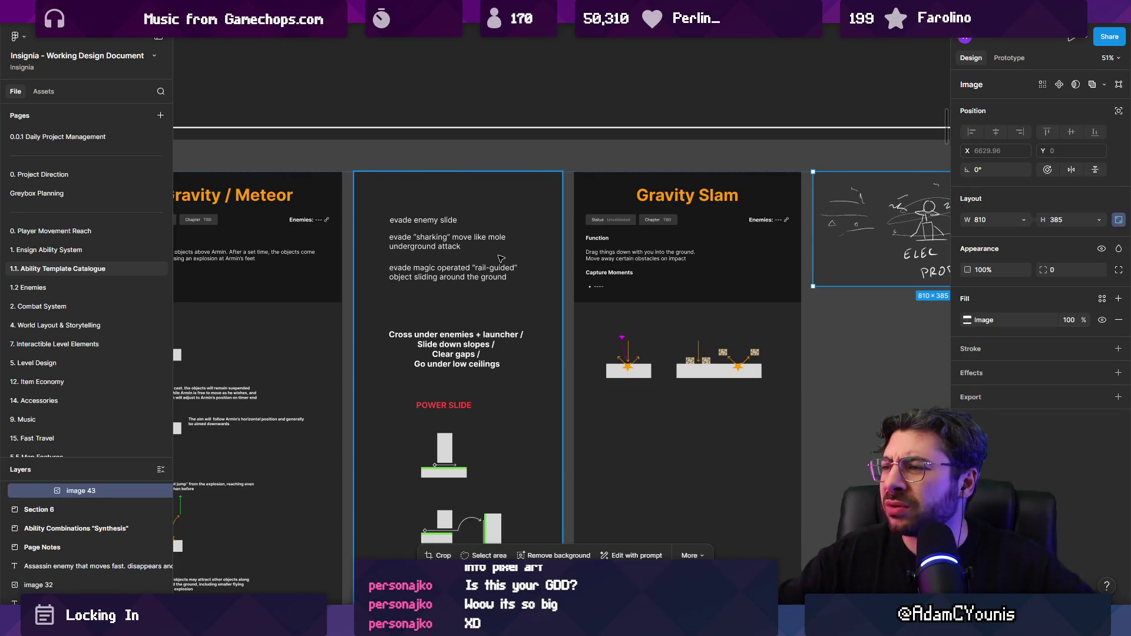
scroll(482, 258, "down", 5)
scroll(456, 247, "up", 2)
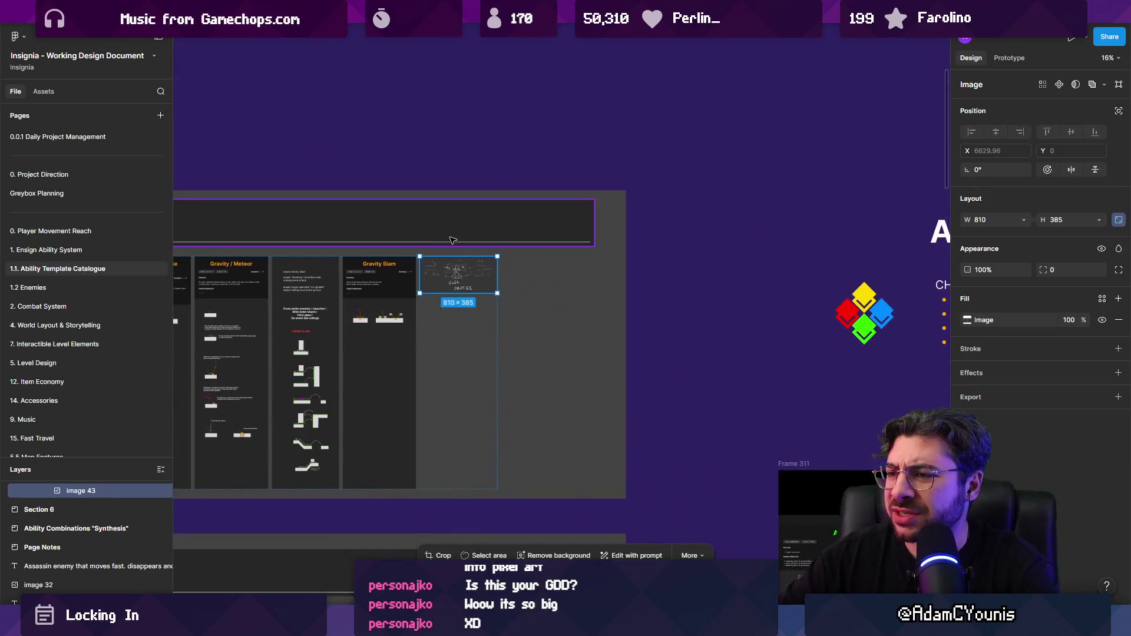
scroll(456, 247, "right", 5)
scroll(497, 254, "up", 5)
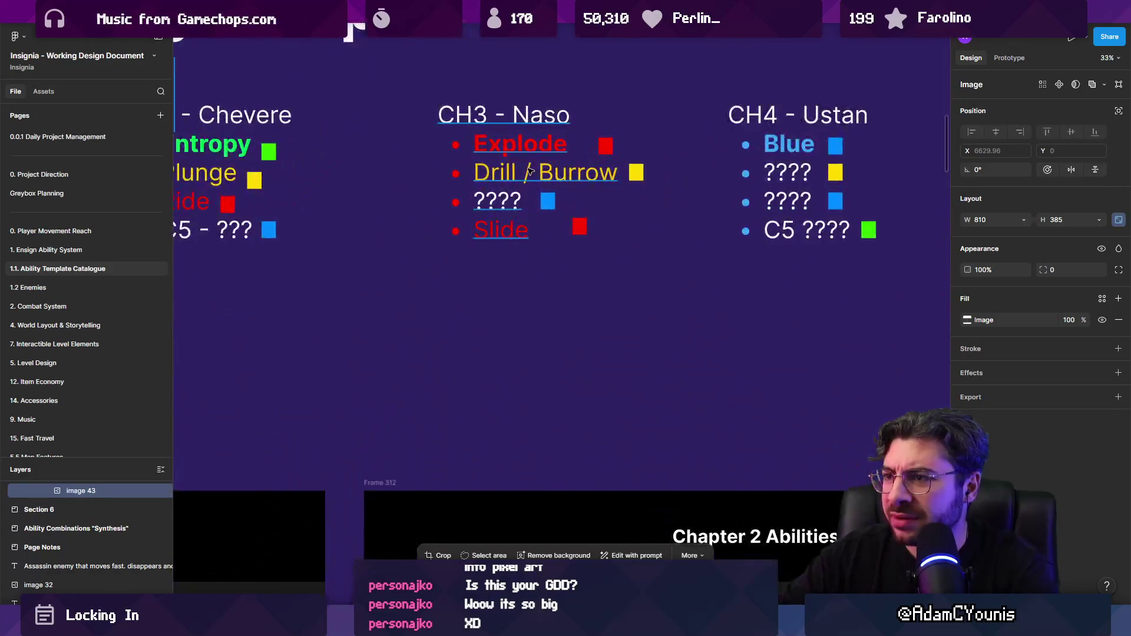
scroll(497, 254, "down", 3)
left_click(498, 245)
double_click(505, 234)
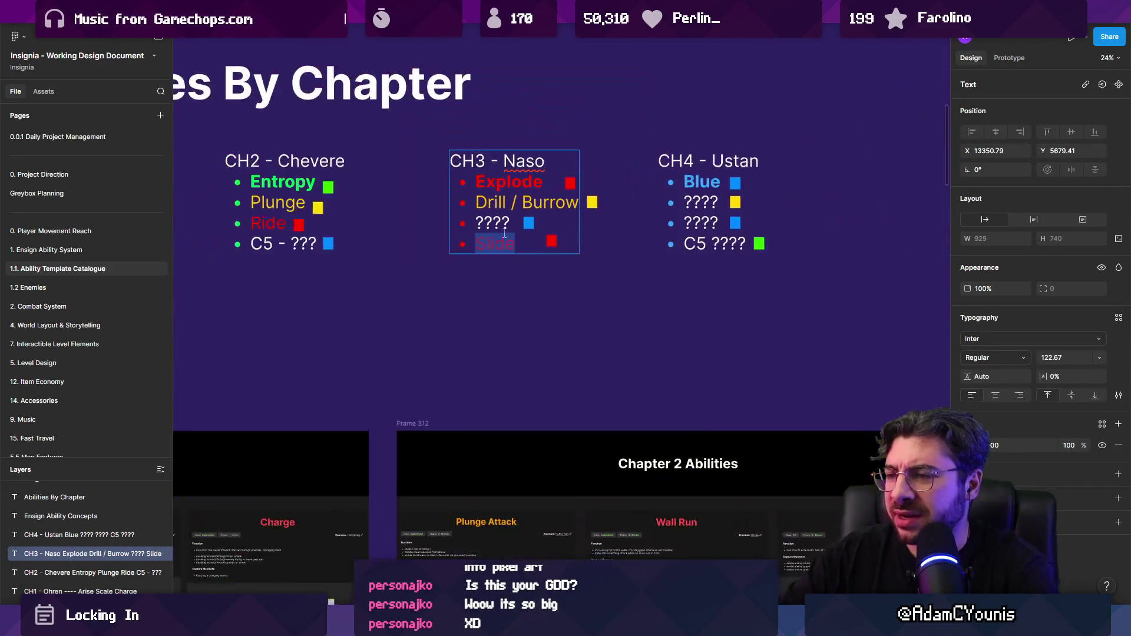
scroll(599, 244, "down", 4)
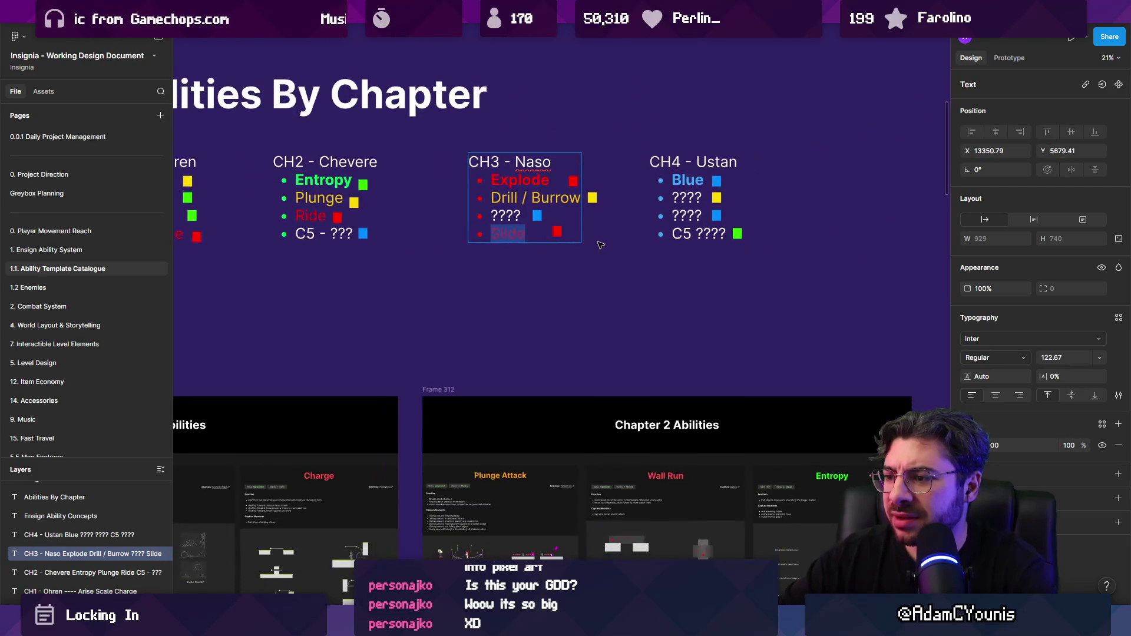
scroll(603, 241, "down", 4)
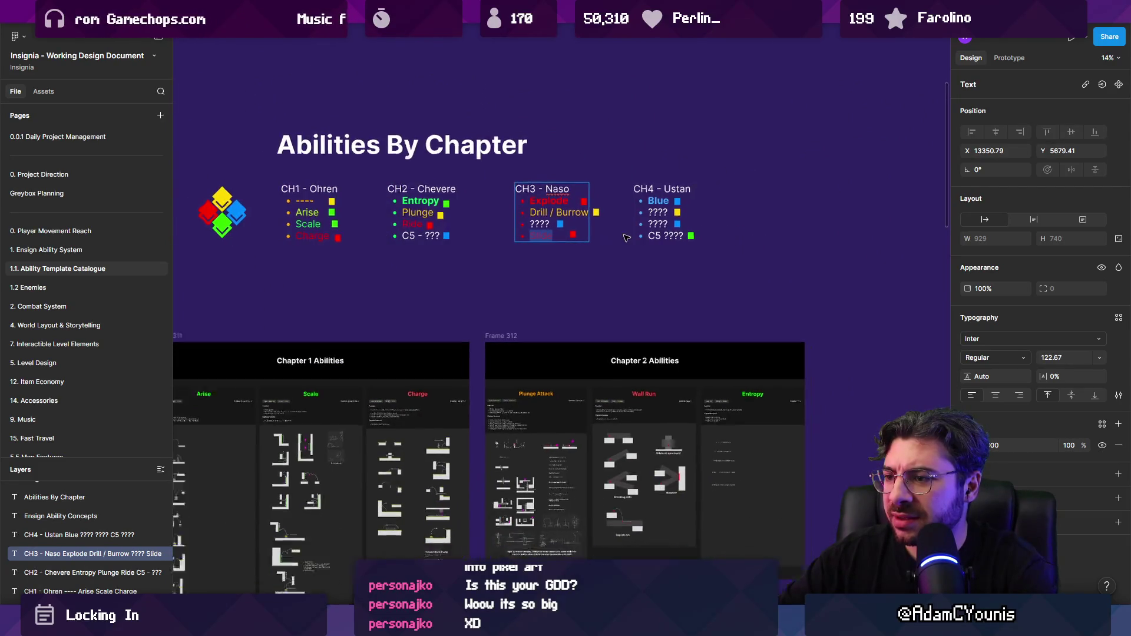
scroll(507, 417, "left", 10)
scroll(507, 417, "up", 5)
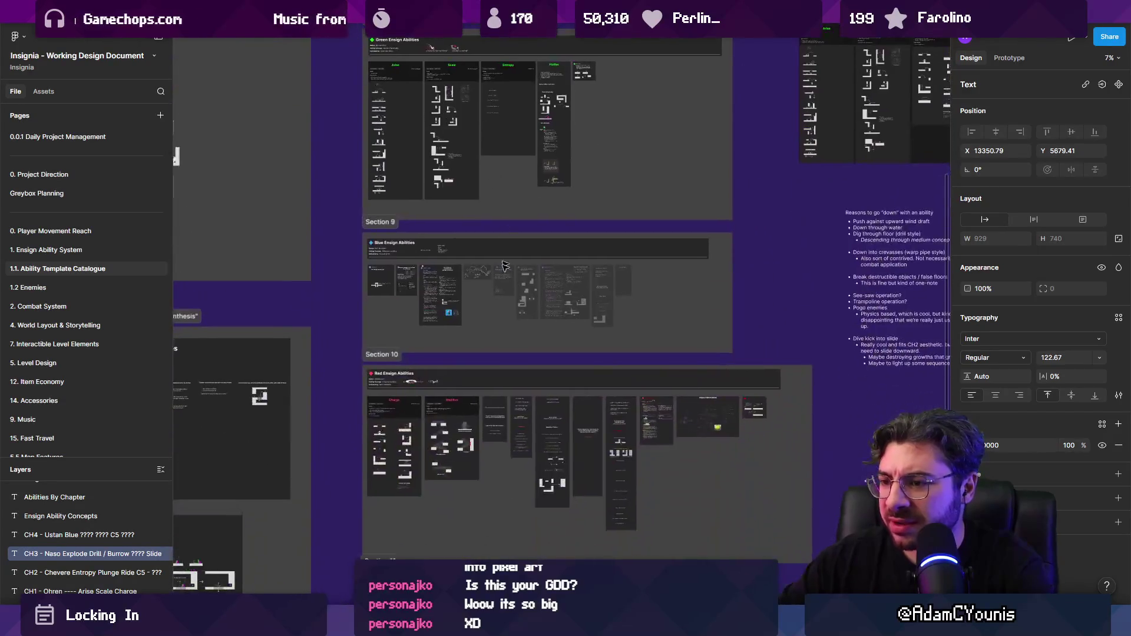
scroll(571, 436, "up", 2)
scroll(571, 436, "right", 8)
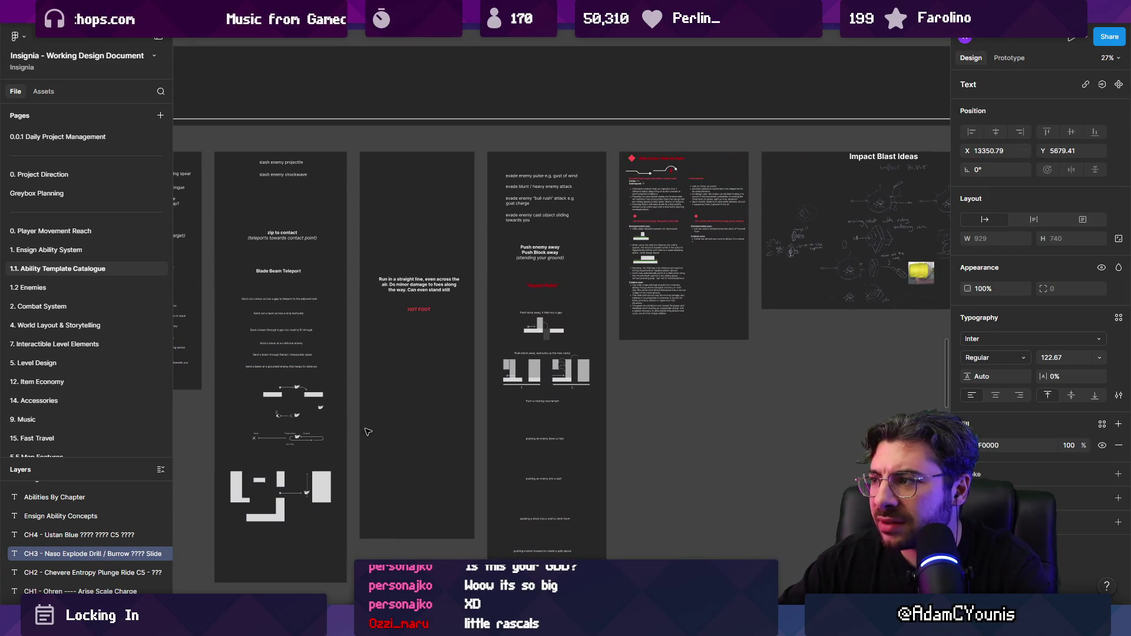
scroll(368, 432, "down", 4)
scroll(471, 383, "left", 10)
scroll(589, 323, "up", 3)
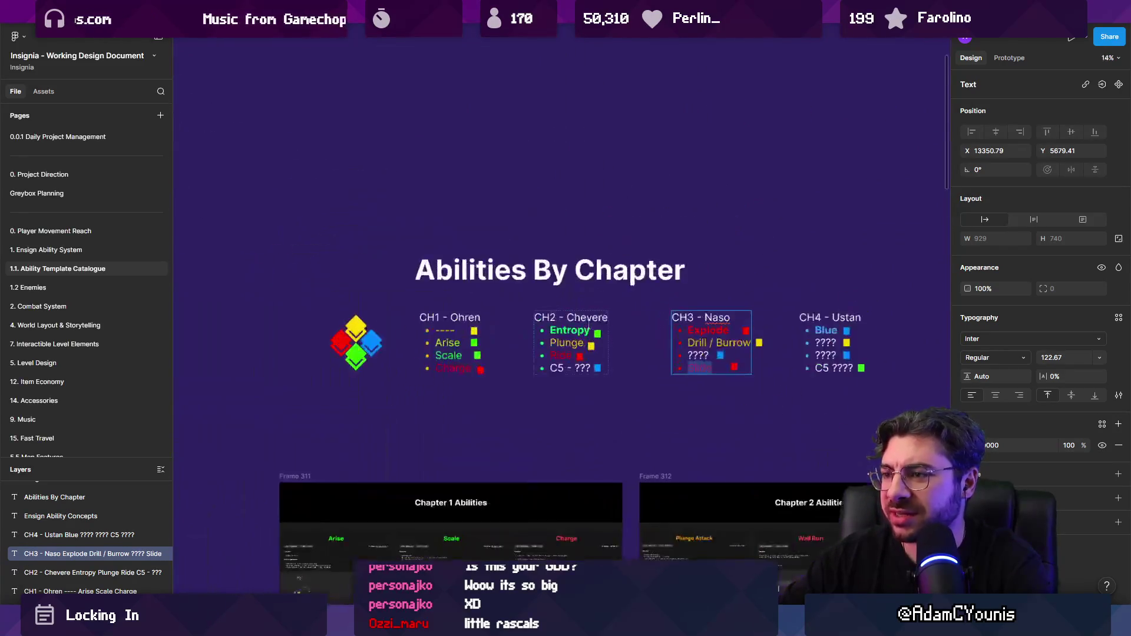
scroll(590, 323, "up", 5)
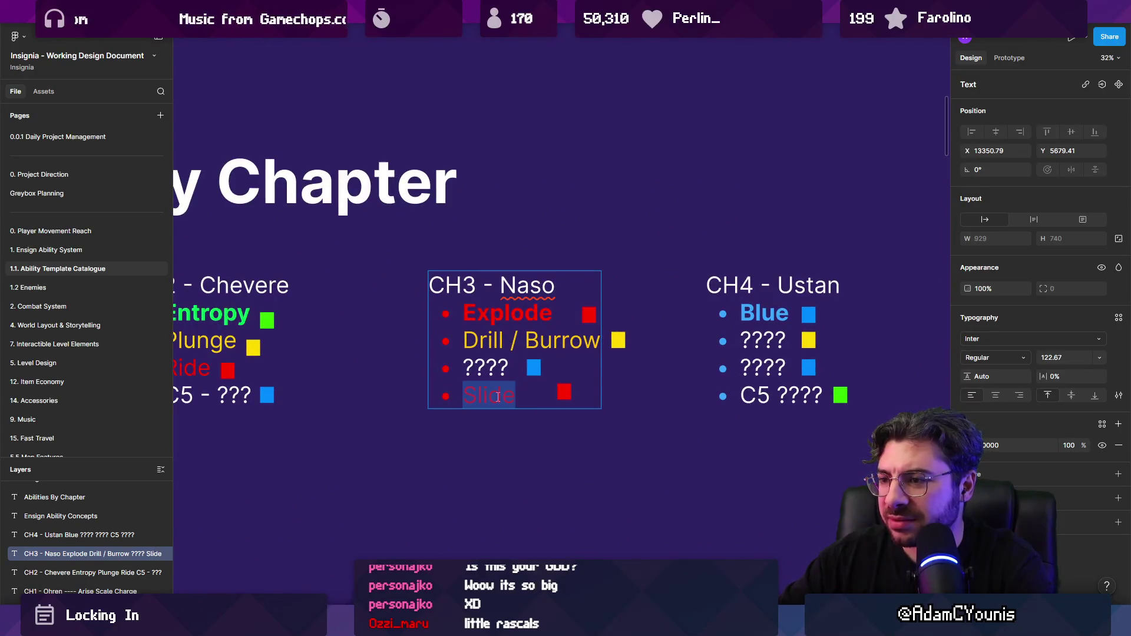
left_click(968, 445)
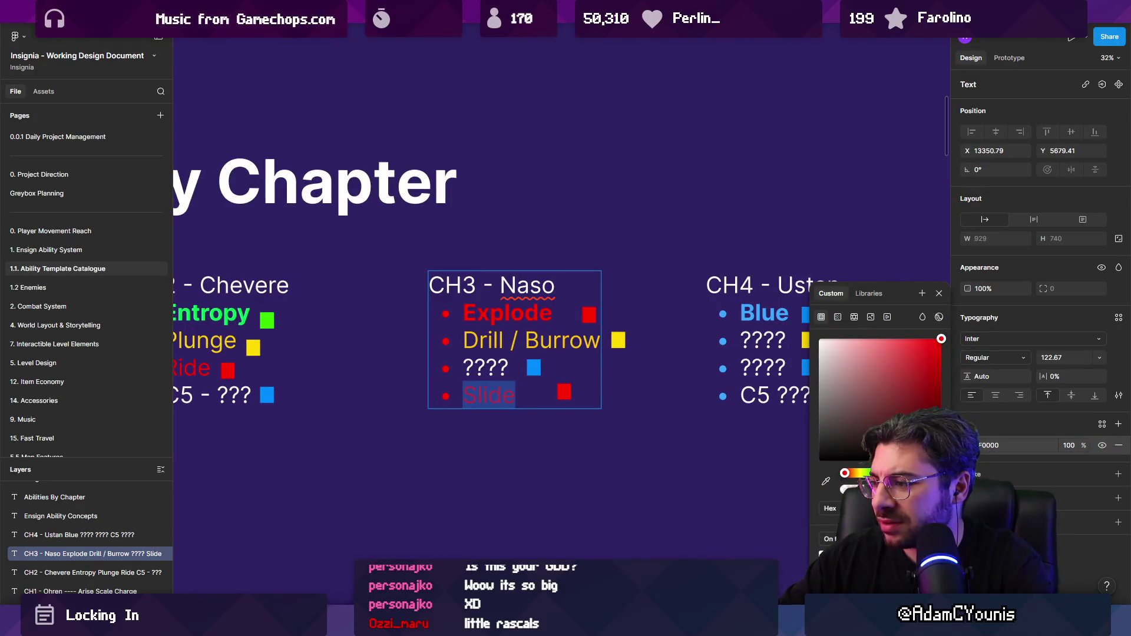
left_click_drag(845, 473, 854, 473)
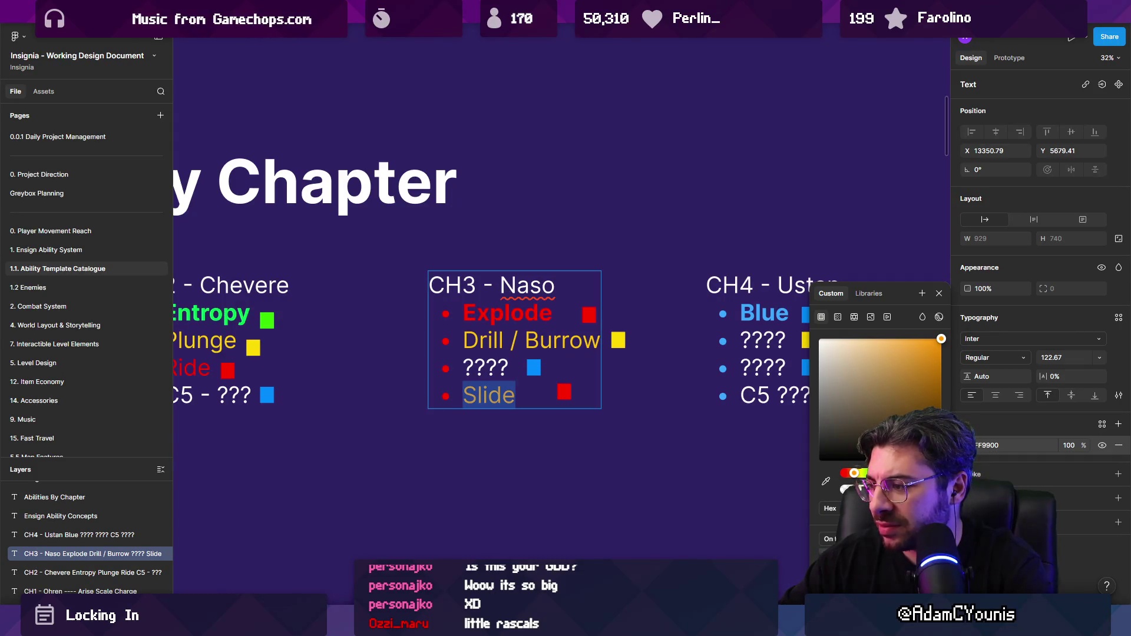
left_click_drag(854, 473, 858, 473)
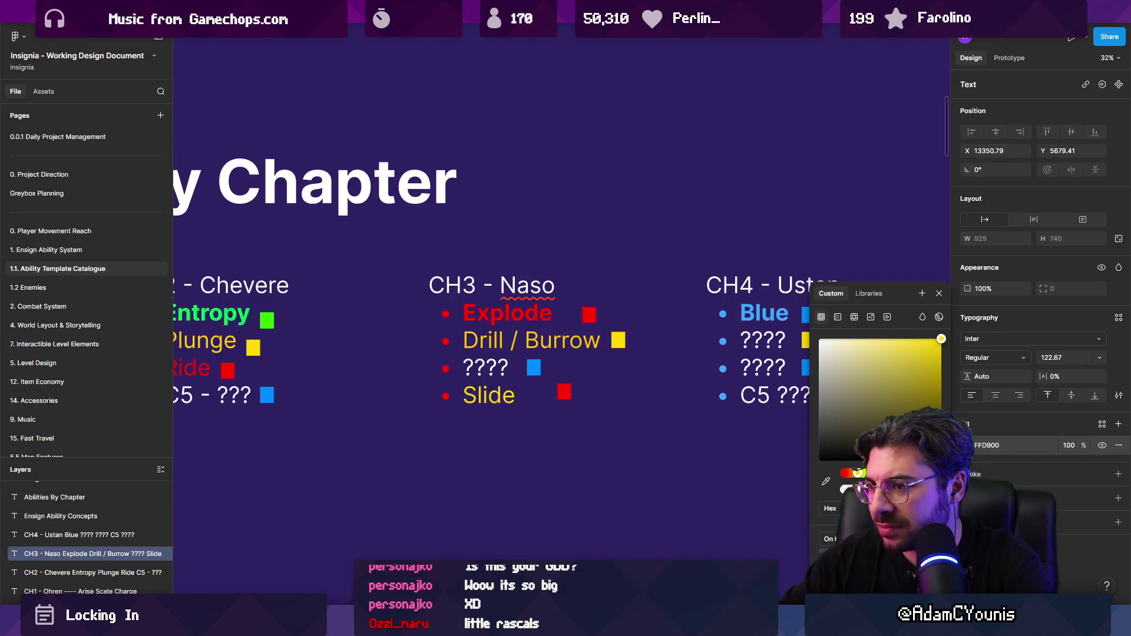
left_click(567, 393)
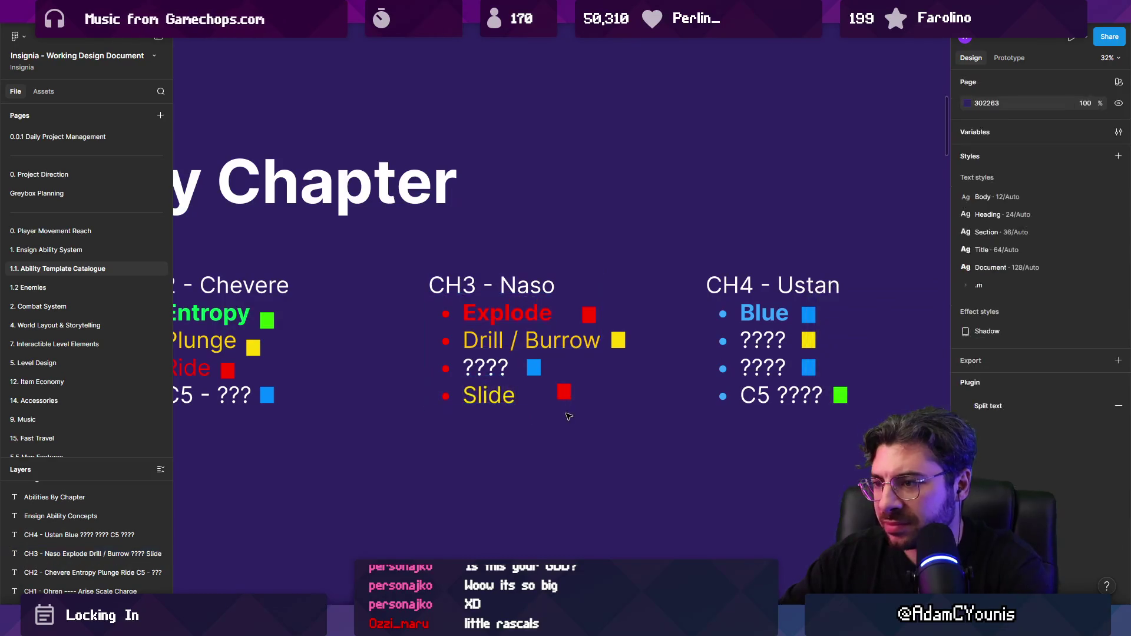
left_click(967, 320)
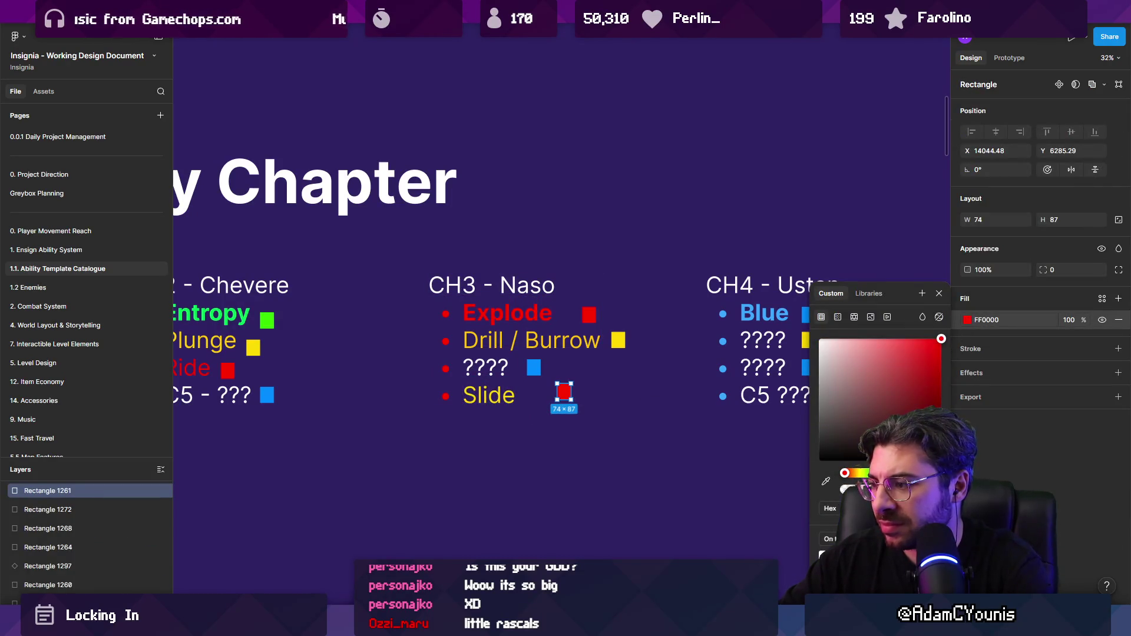
left_click_drag(845, 473, 857, 473)
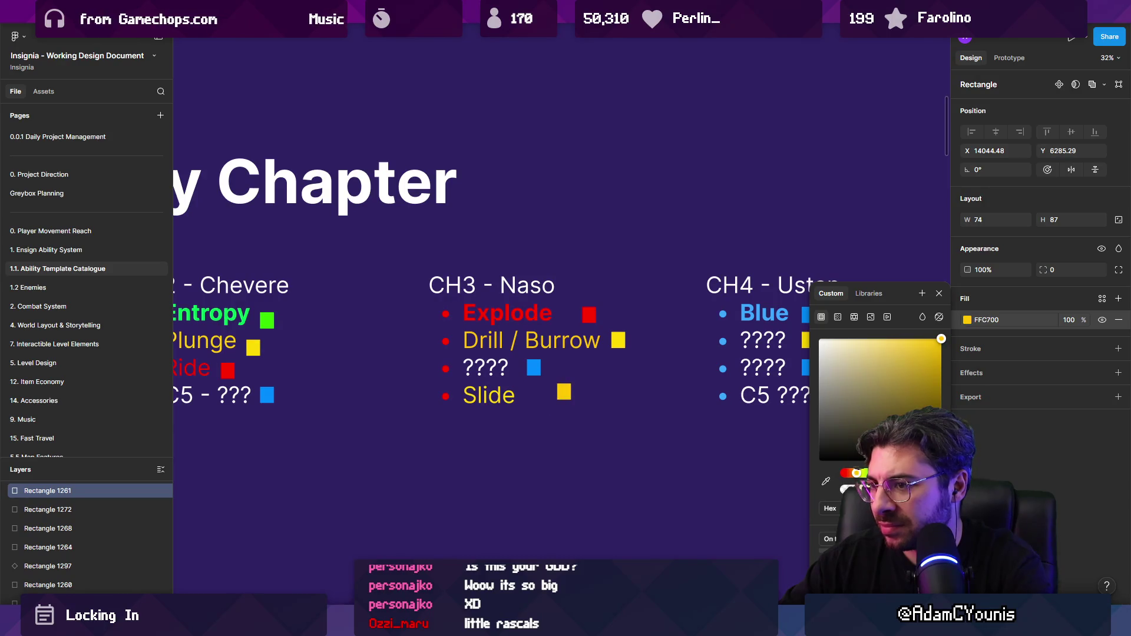
left_click(627, 488)
scroll(565, 339, "down", 3)
left_click(587, 345)
double_click(586, 344)
scroll(587, 345, "down", 2)
scroll(501, 330, "left", 3)
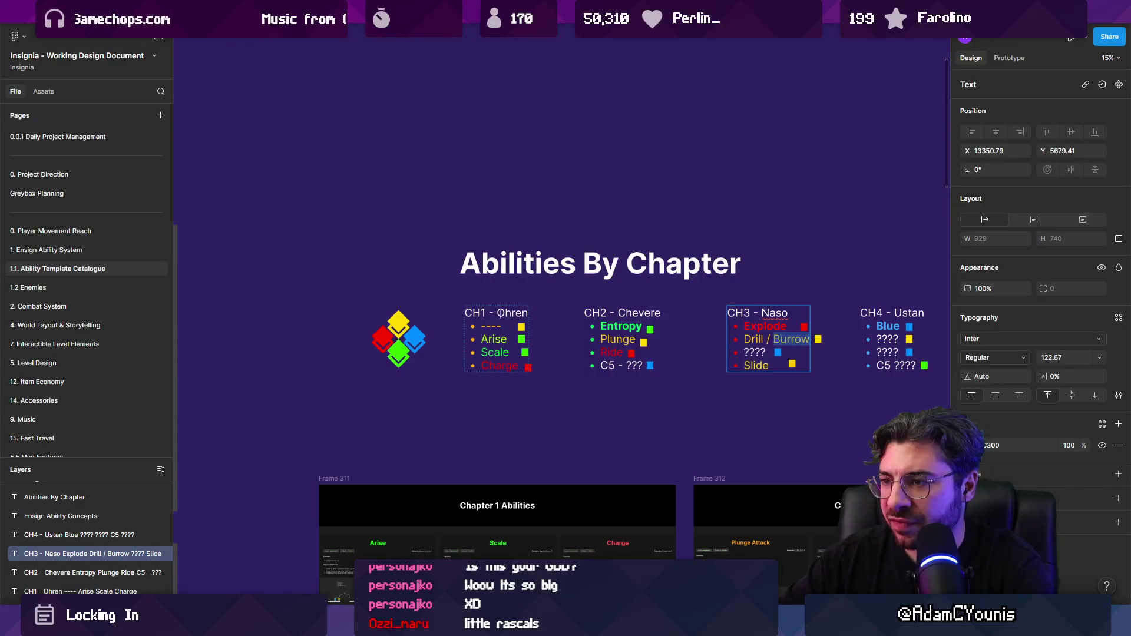
scroll(439, 324, "right", 2)
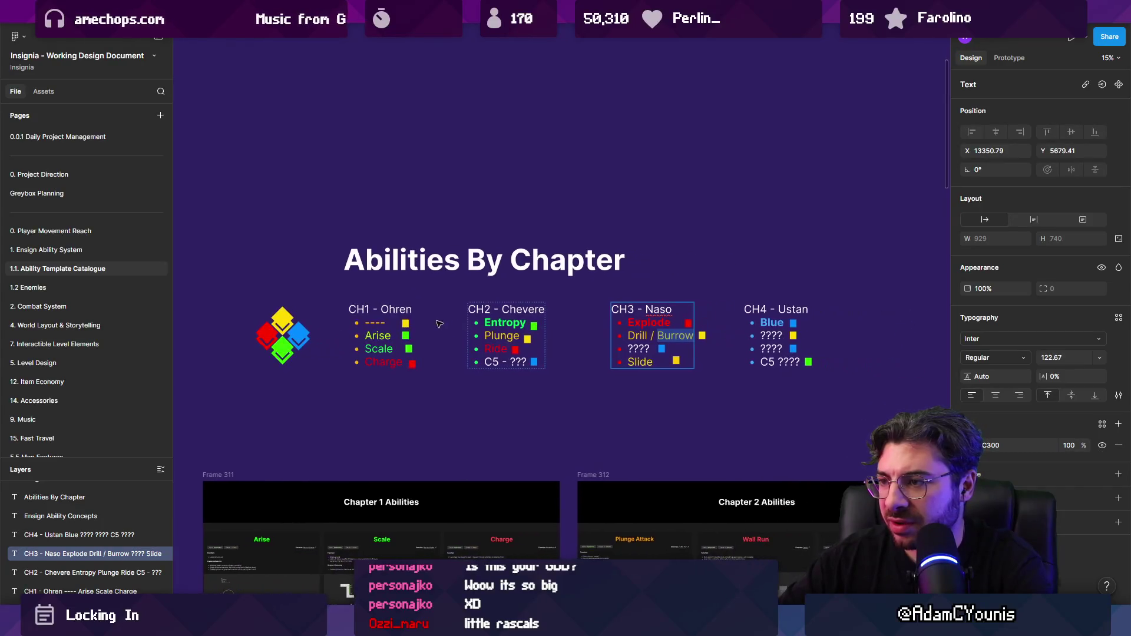
scroll(668, 336, "up", 5)
triple_click(648, 344)
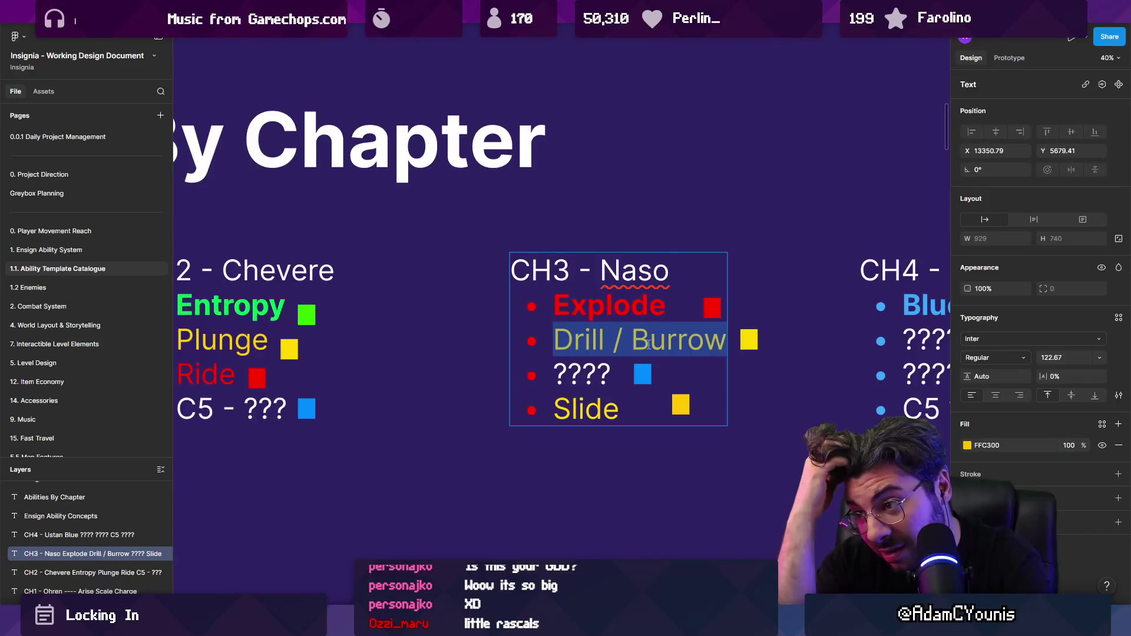
scroll(649, 345, "down", 5)
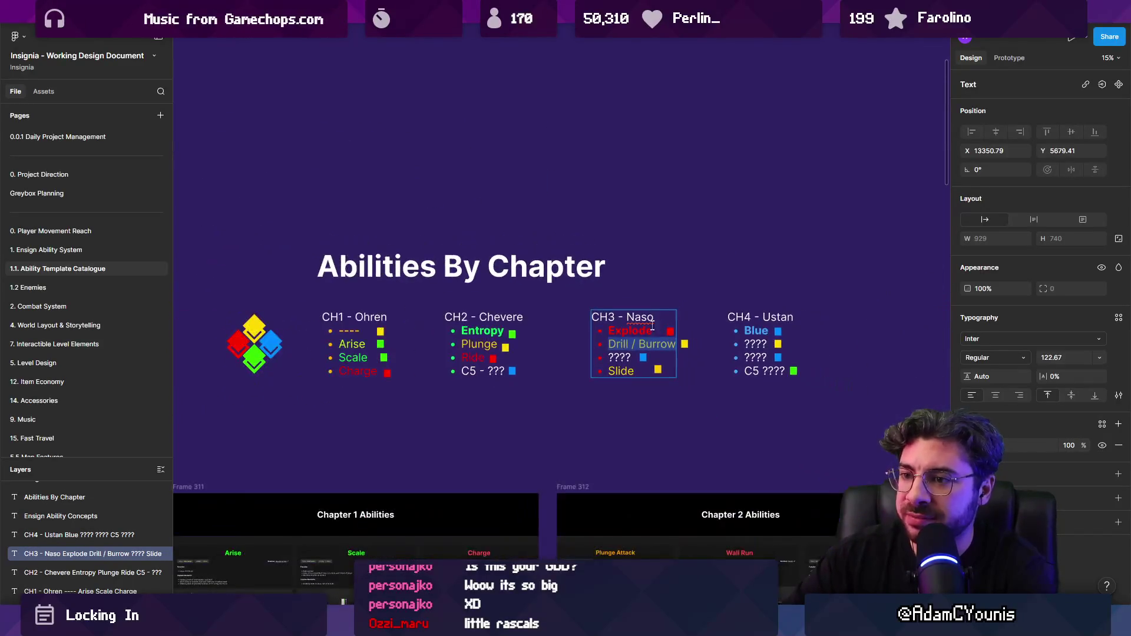
scroll(369, 348, "up", 1)
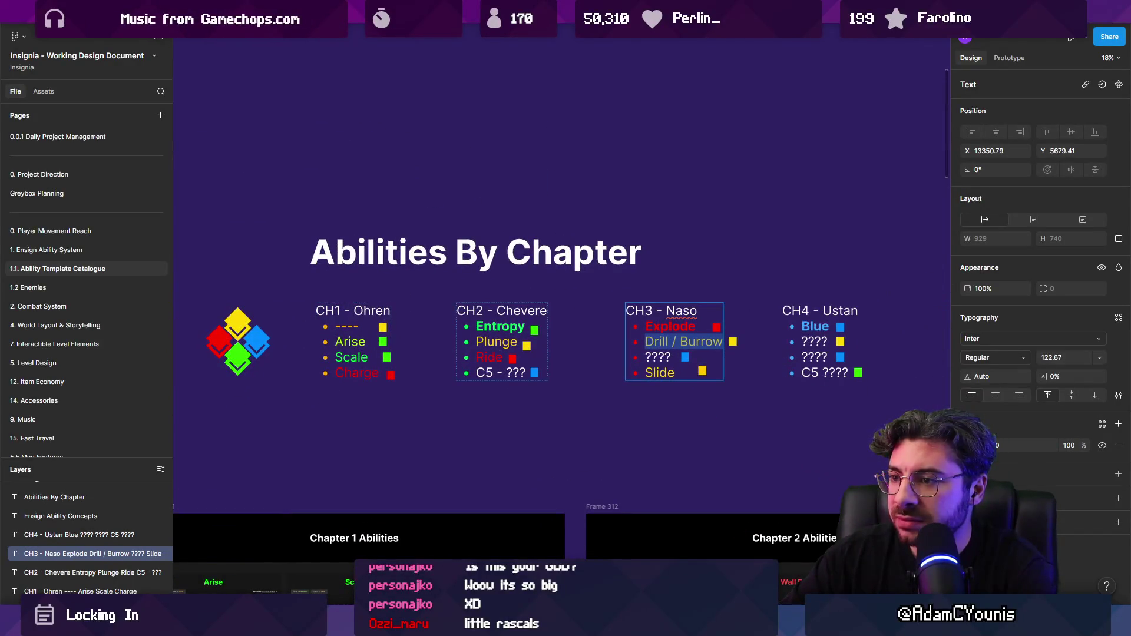
scroll(554, 348, "right", 3)
scroll(554, 345, "up", 3)
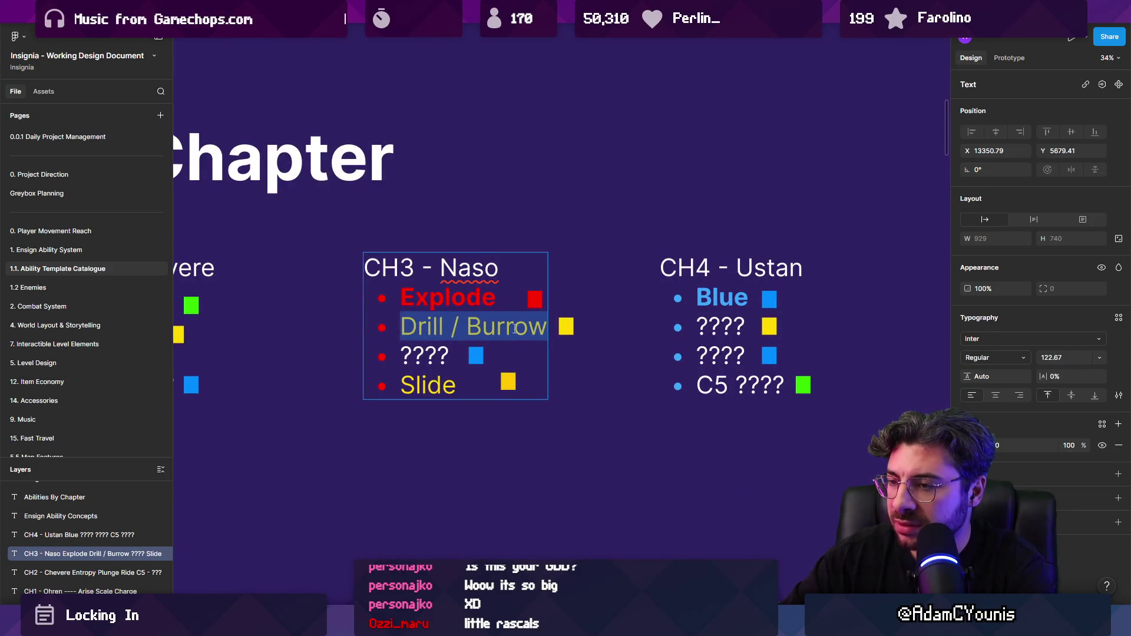
double_click(436, 354)
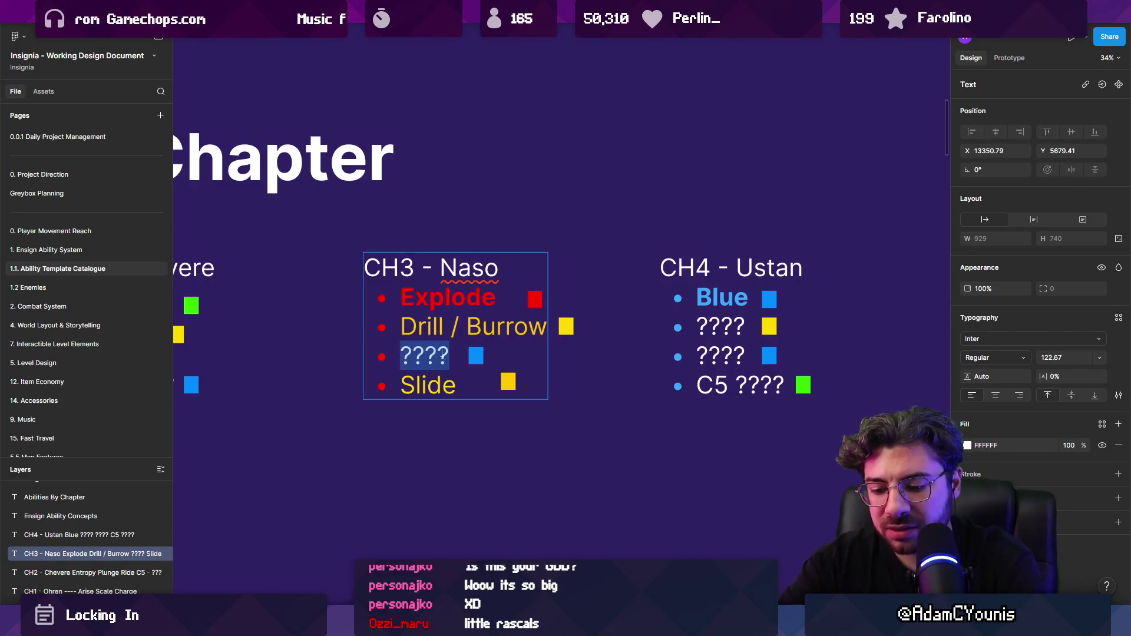
Type Absorb over the ???? entry and move its blue square closer to it
type("Absorb")
key("Escape")
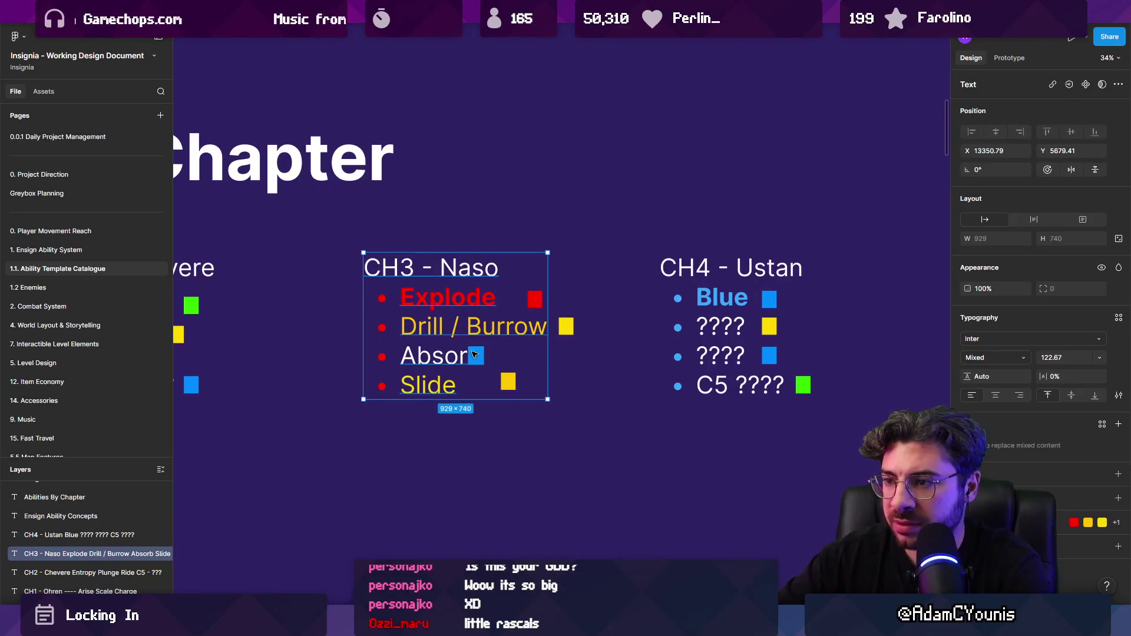
left_click_drag(475, 354, 509, 359)
left_click(501, 359)
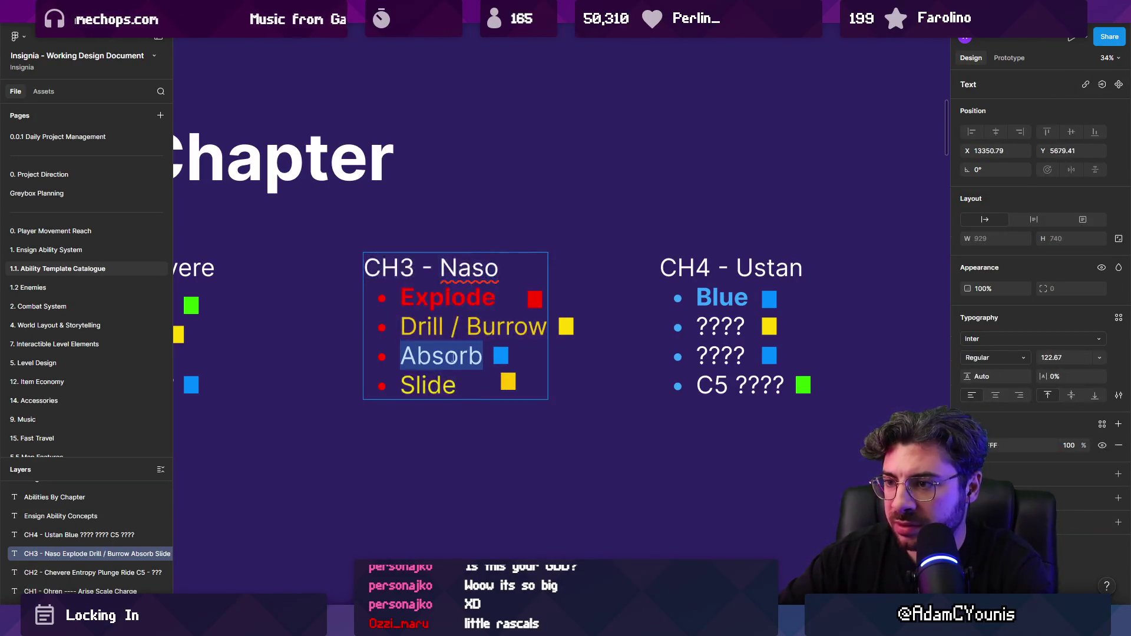
Remove the extra words typed after Absorb in the CH3 - Naso list
scroll(518, 377, "down", 5)
scroll(569, 318, "up", 10)
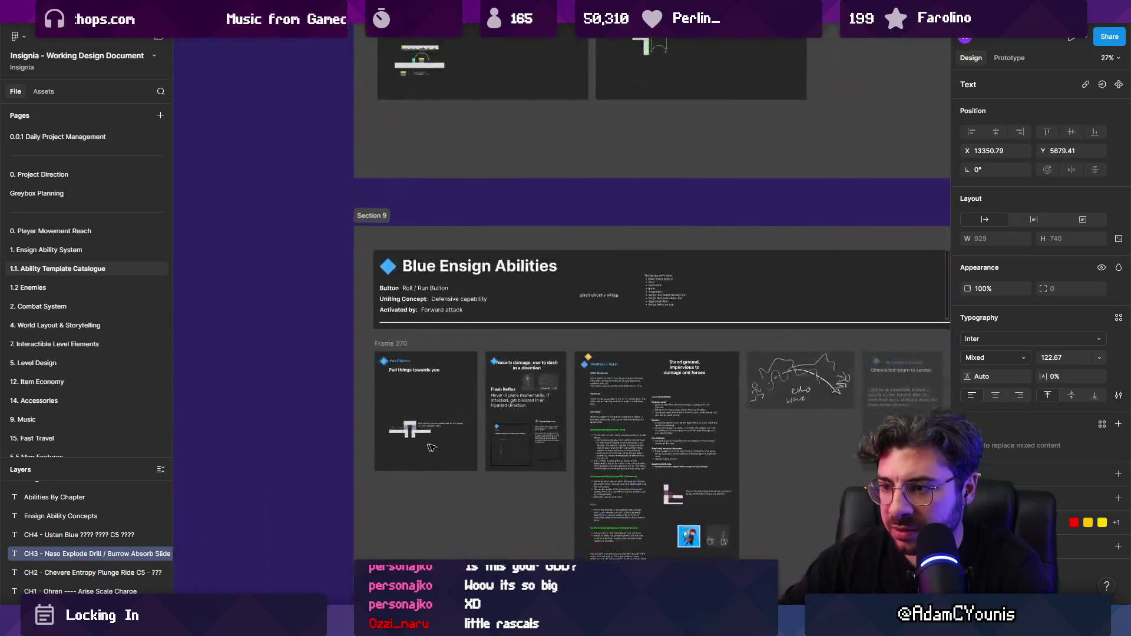
scroll(529, 289, "up", 5)
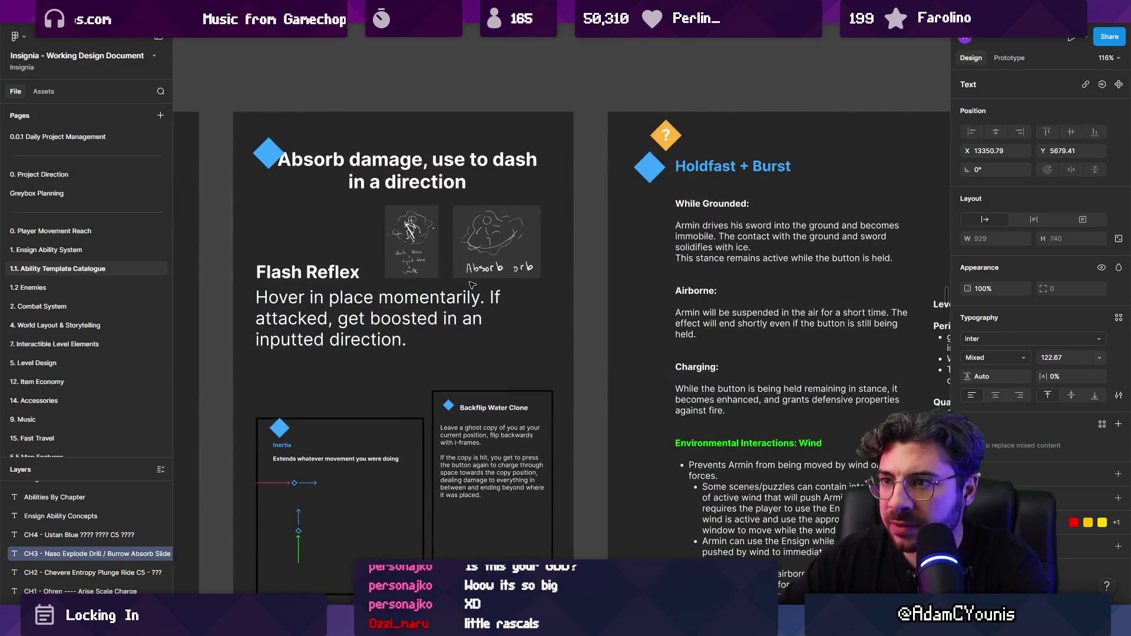
scroll(383, 370, "down", 5)
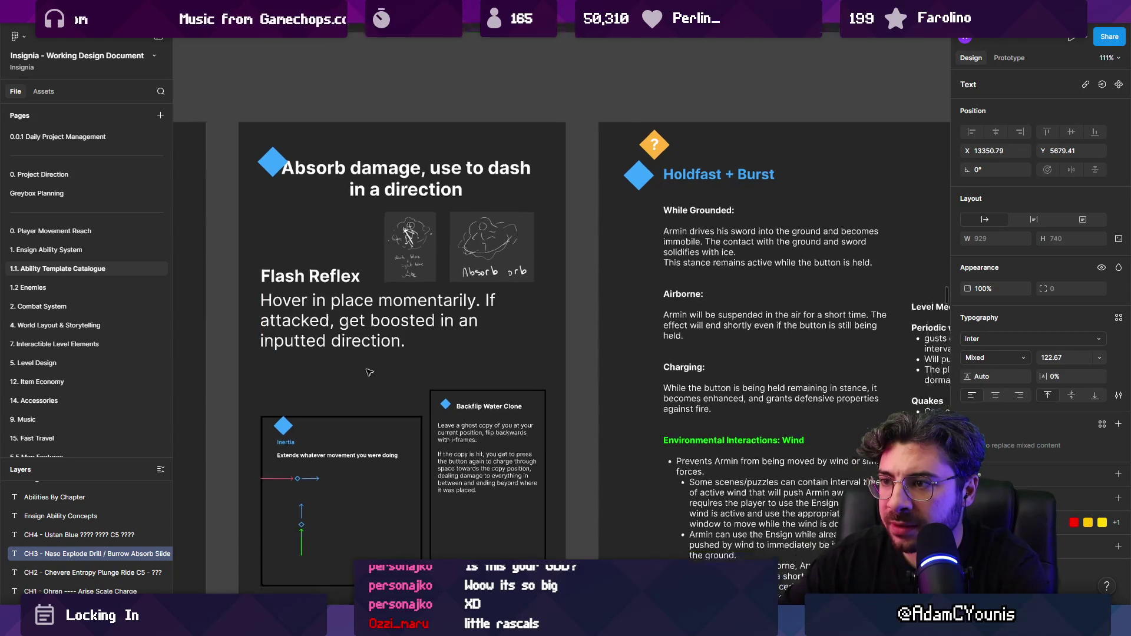
scroll(464, 149, "up", 4)
scroll(464, 148, "up", 3)
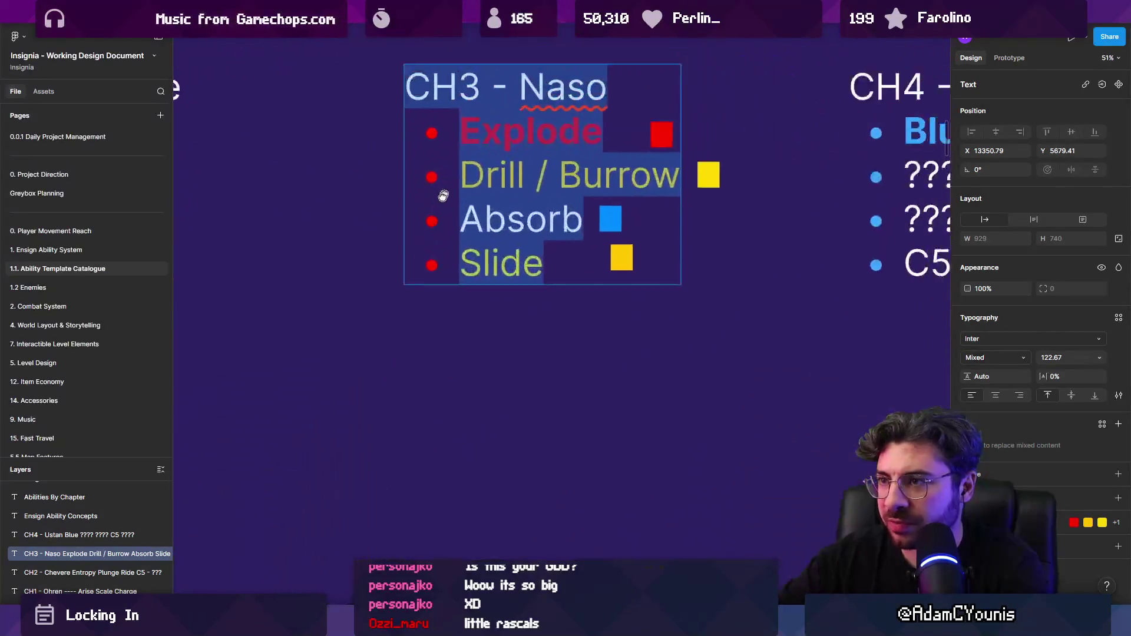
left_click(538, 287)
type("Dashg")
key("BackSpace")
key("BackSpace")
key("BackSpace")
key("Escape")
Colour the word Absorb light blue
double_click(516, 289)
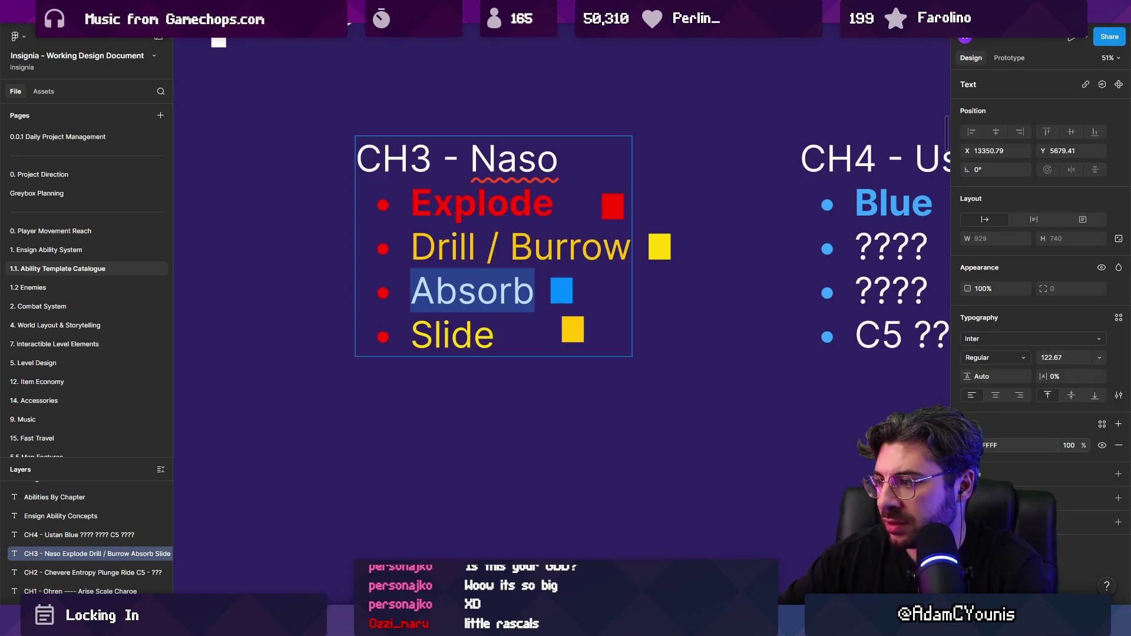
left_click(970, 446)
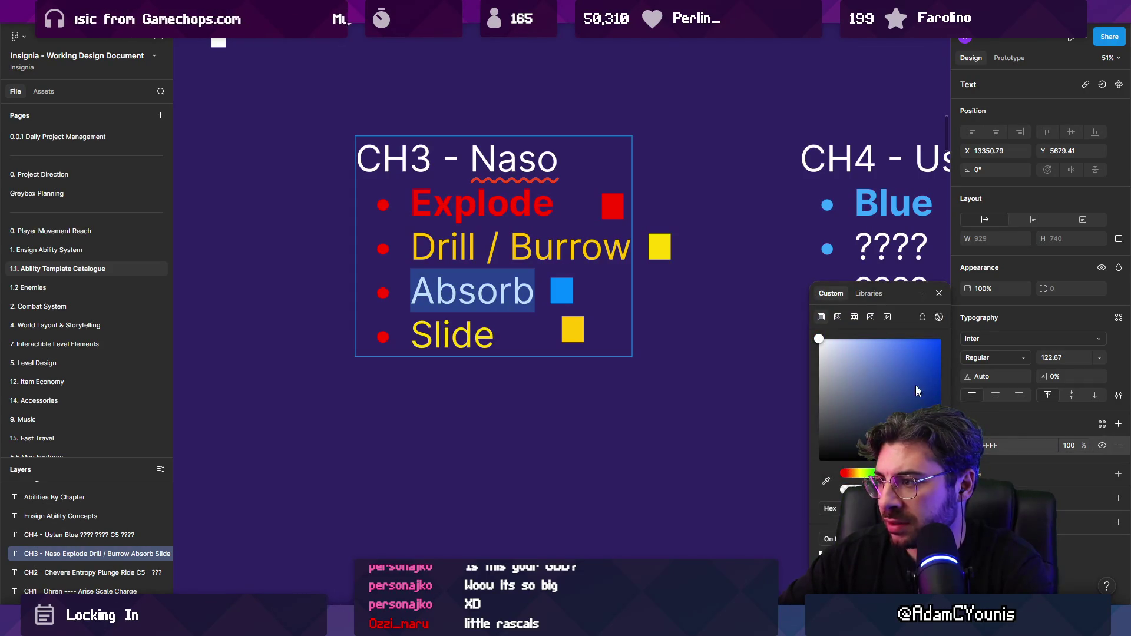
left_click(913, 339)
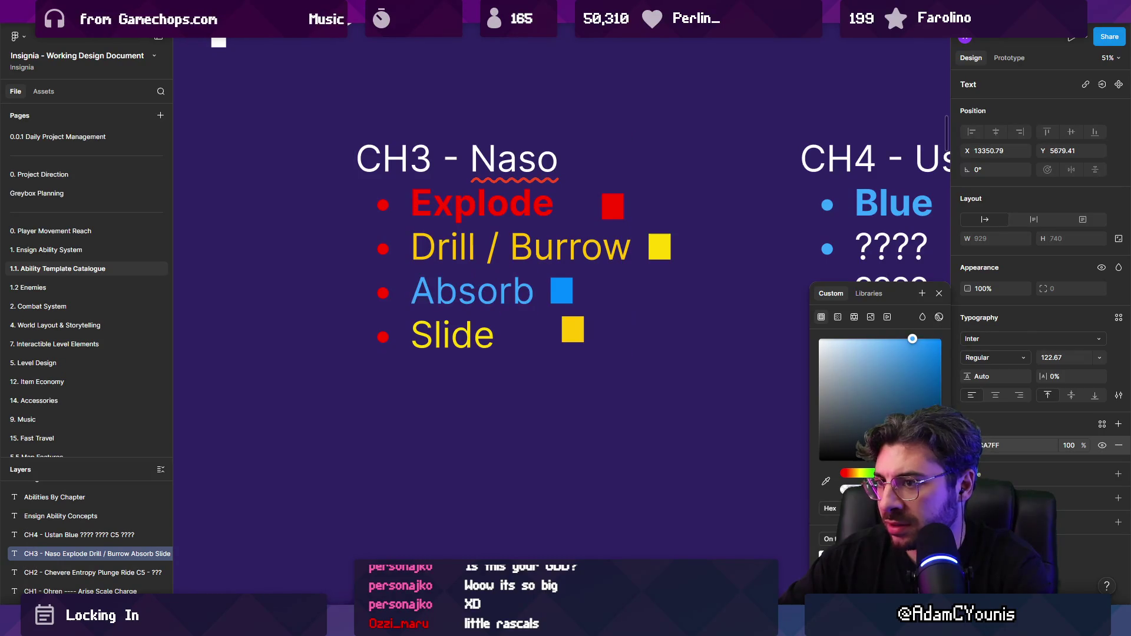
key("Escape")
Replace the Drill / Burrow line with ???
scroll(448, 266, "right", 3)
triple_click(473, 257)
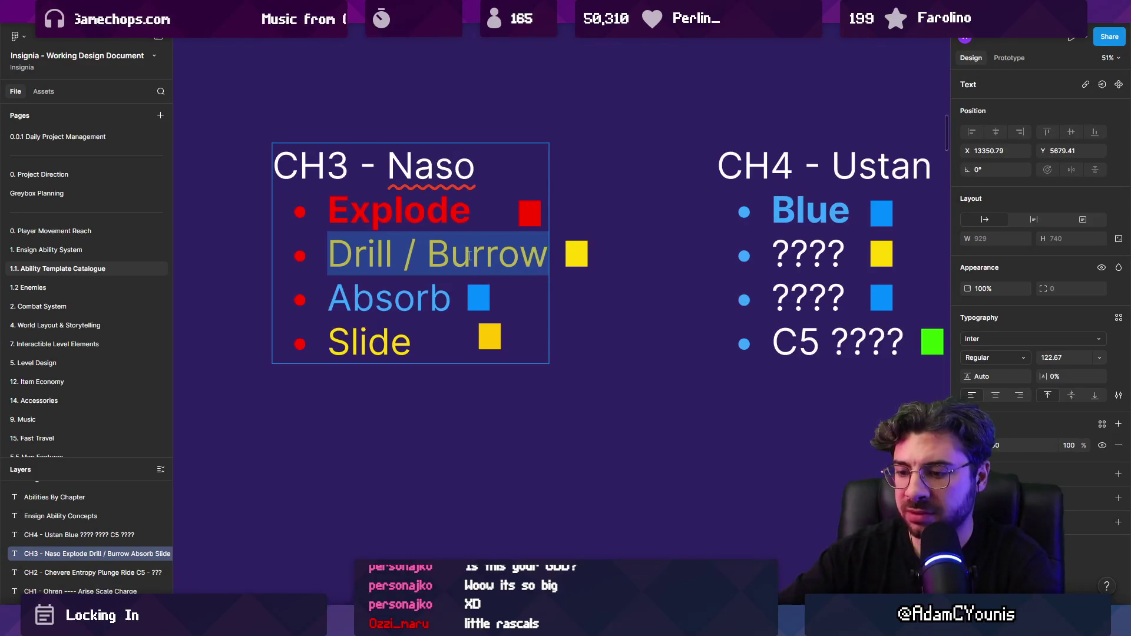
type("???")
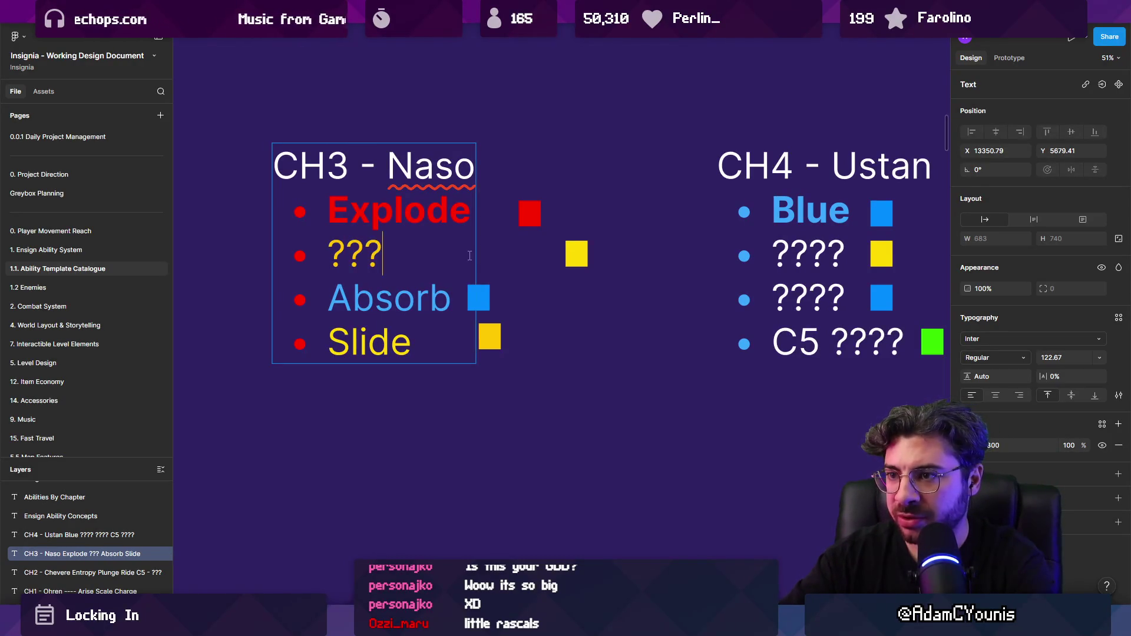
key("Escape")
left_click(577, 254)
Move the yellow square, delete the ??? line and add a new ??? line under Slide
left_click_drag(577, 253, 415, 253)
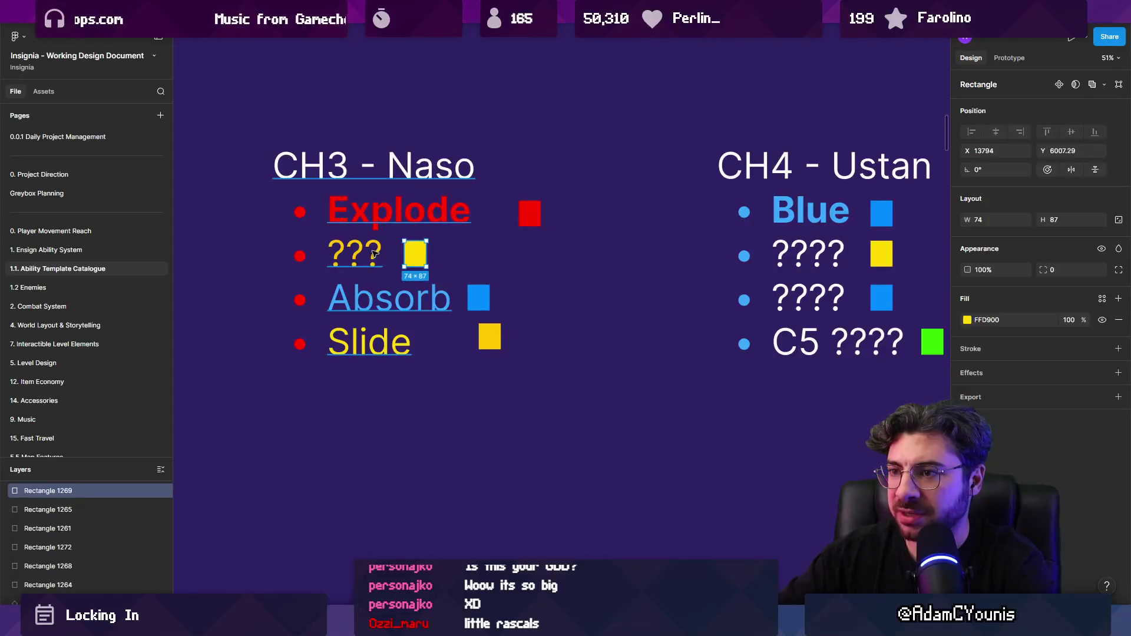
left_click(374, 253)
double_click(372, 254)
key("BackSpace")
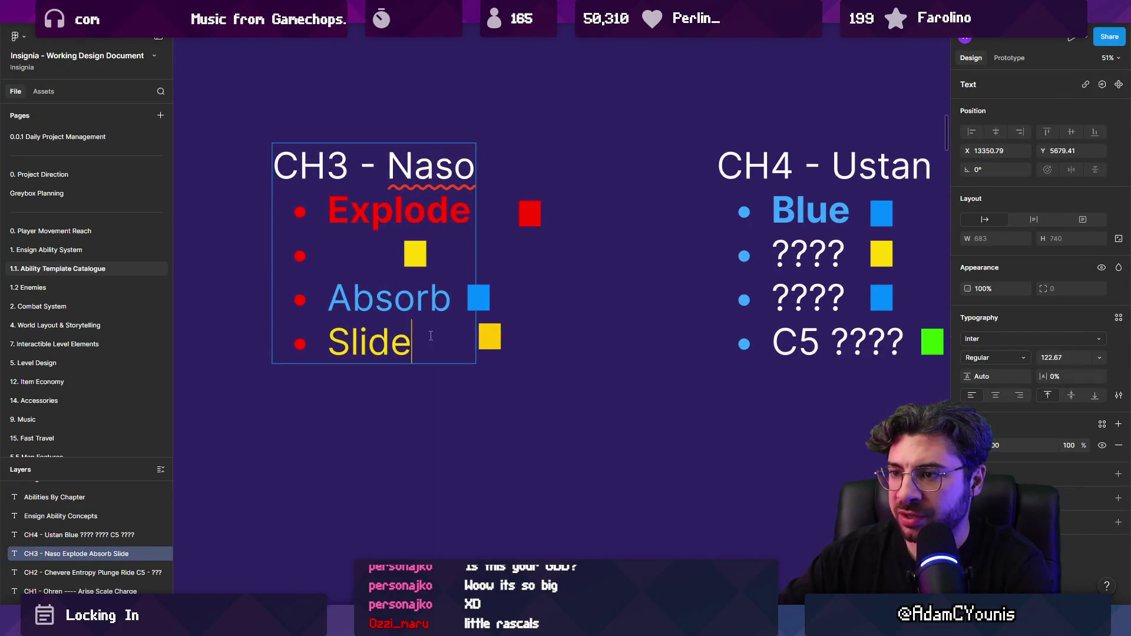
key("Return")
type("???")
key("shift+Up")
key("Right")
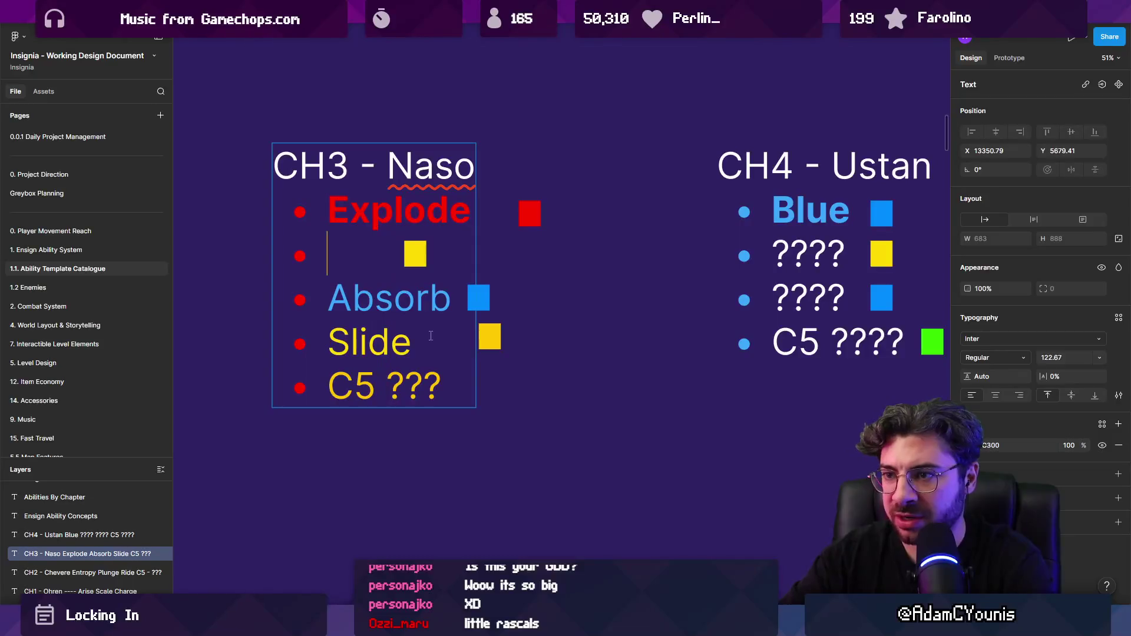
key("BackSpace")
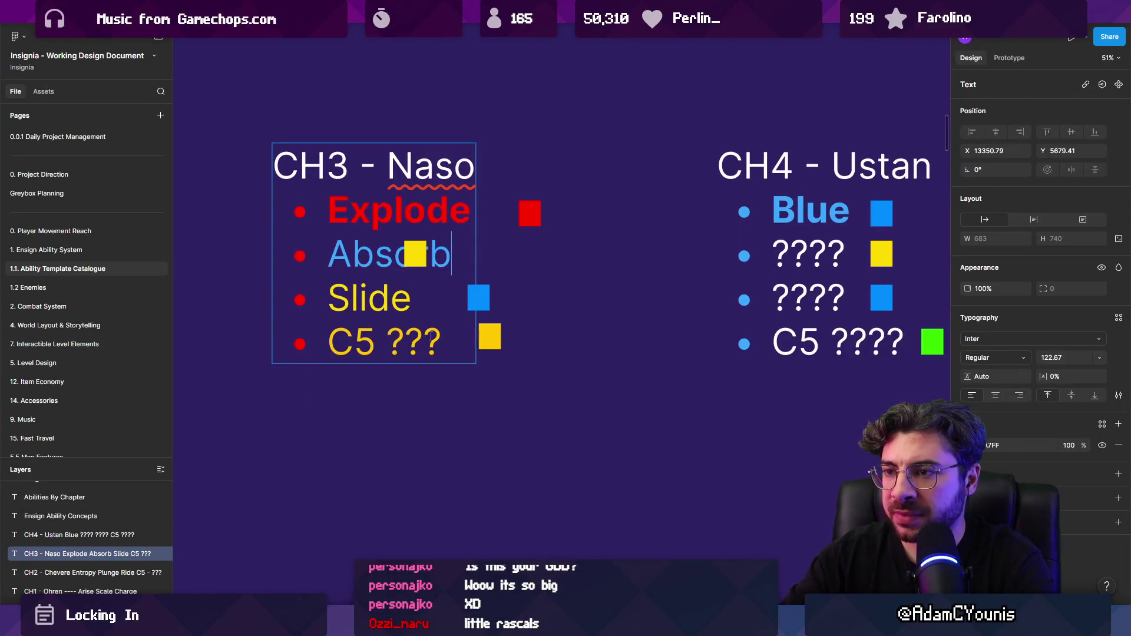
Line the coloured squares up beside Absorb and C5 ???, undoing an accidental rotation
left_click(416, 255)
mouse_move(415, 254)
left_mouse_down()
mouse_move(518, 280)
mouse_move(493, 251)
mouse_move(500, 298)
left_mouse_up()
key("ctrl+z")
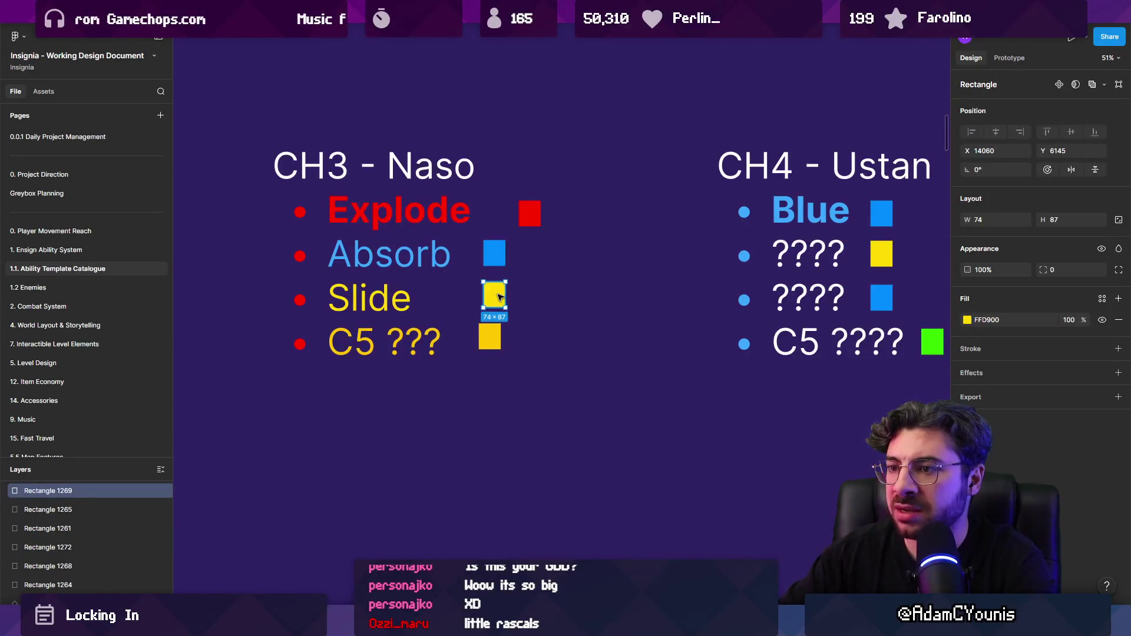
scroll(499, 298, "down", 2)
left_click(498, 321)
scroll(398, 318, "down", 3)
scroll(399, 318, "right", 3)
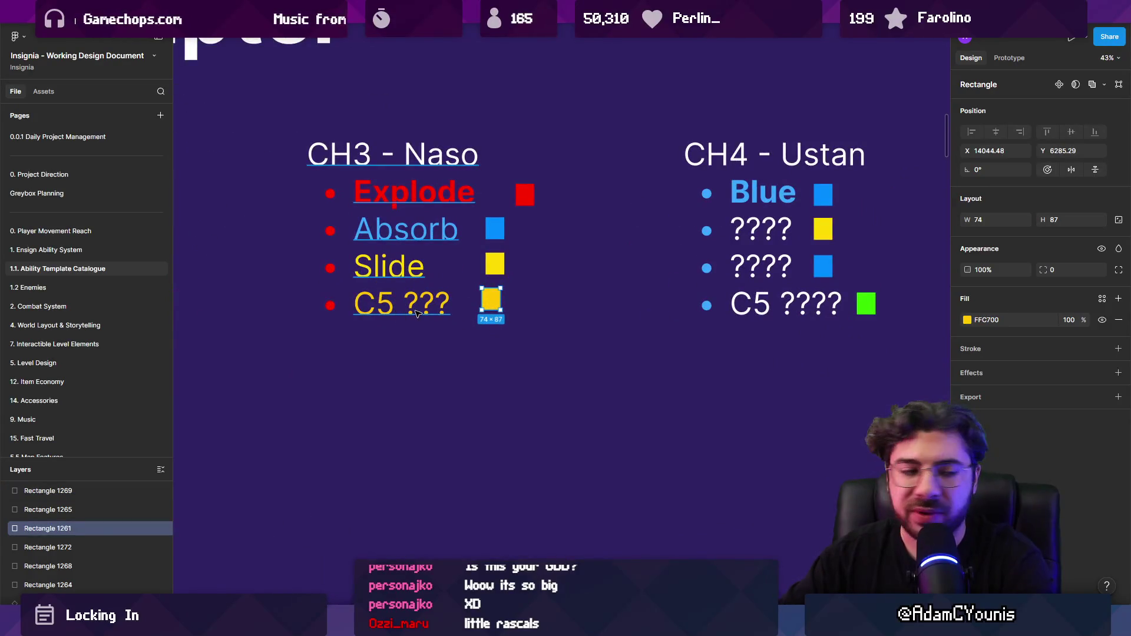
Eyedrop Slide's yellow onto the C5 ??? line's text fill
left_click(388, 304)
triple_click(387, 304)
type("i")
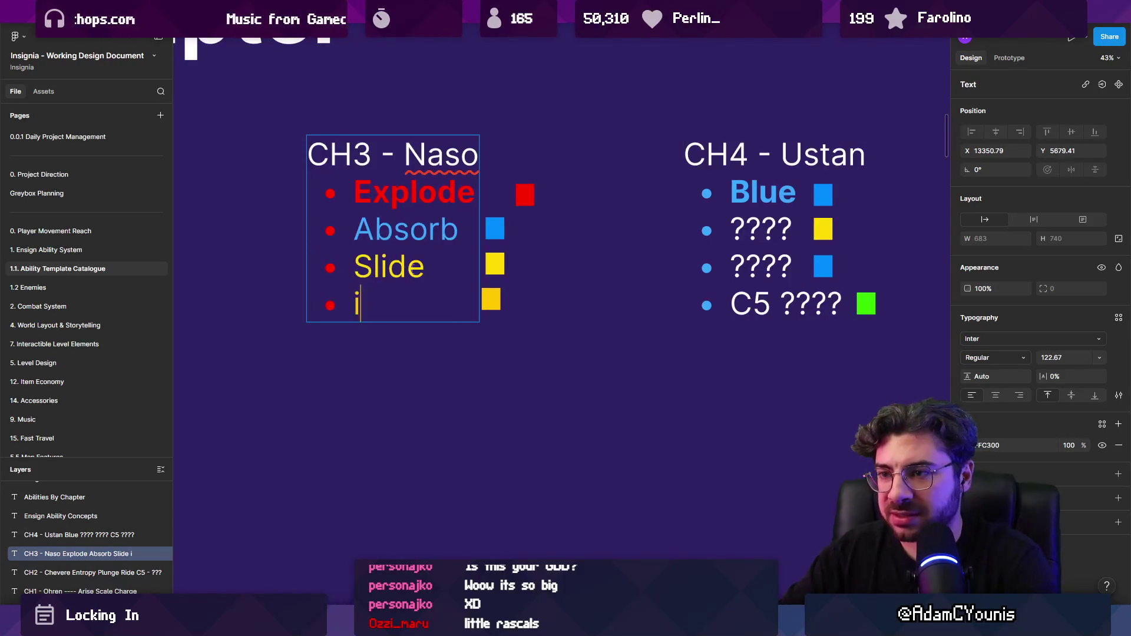
scroll(406, 277, "up", 5)
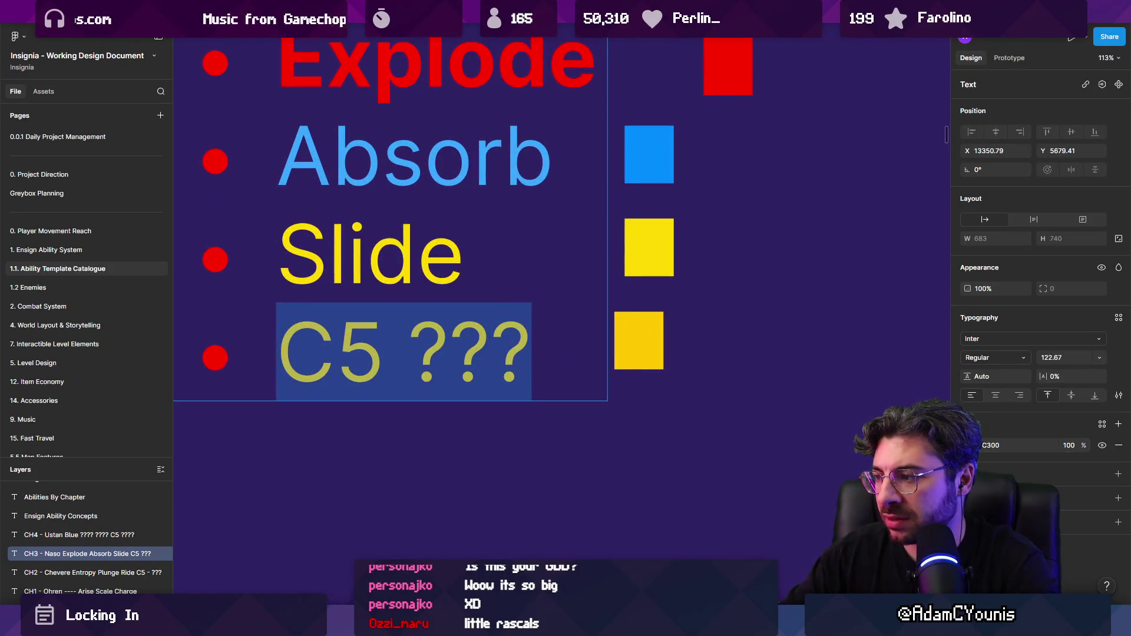
left_click(967, 446)
left_click(825, 485)
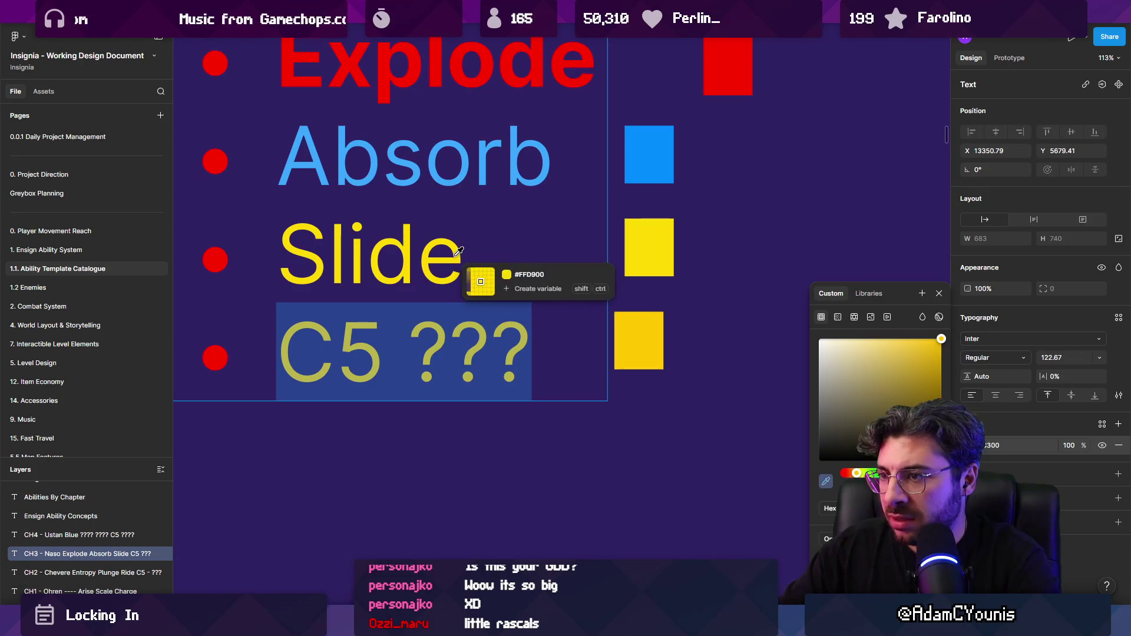
left_click(474, 281)
scroll(475, 282, "down", 5)
left_click(487, 372)
scroll(604, 305, "down", 4)
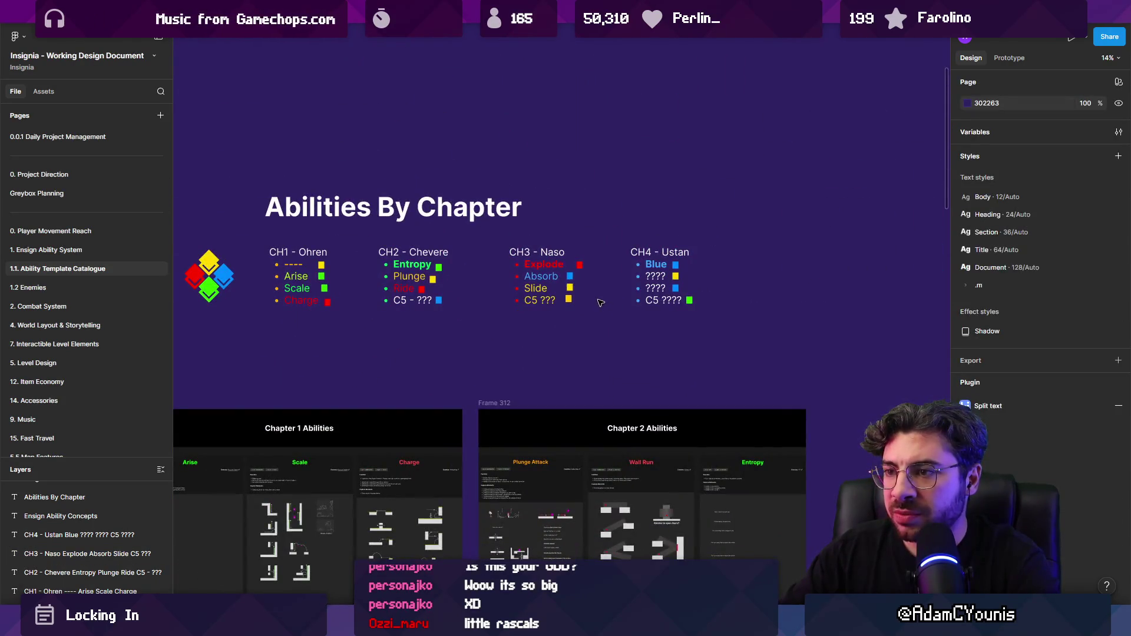
Select the title and all four lists, and change selection colour FFD900 to FFAE00
scroll(589, 298, "up", 3)
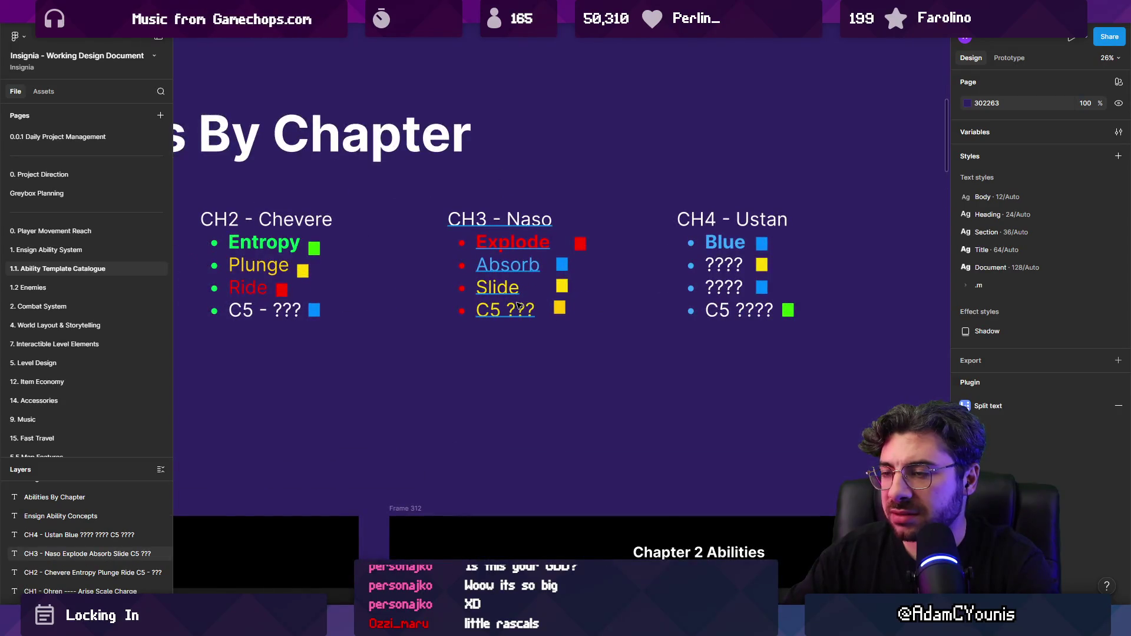
scroll(519, 305, "down", 4)
left_click_drag(260, 333, 671, 189)
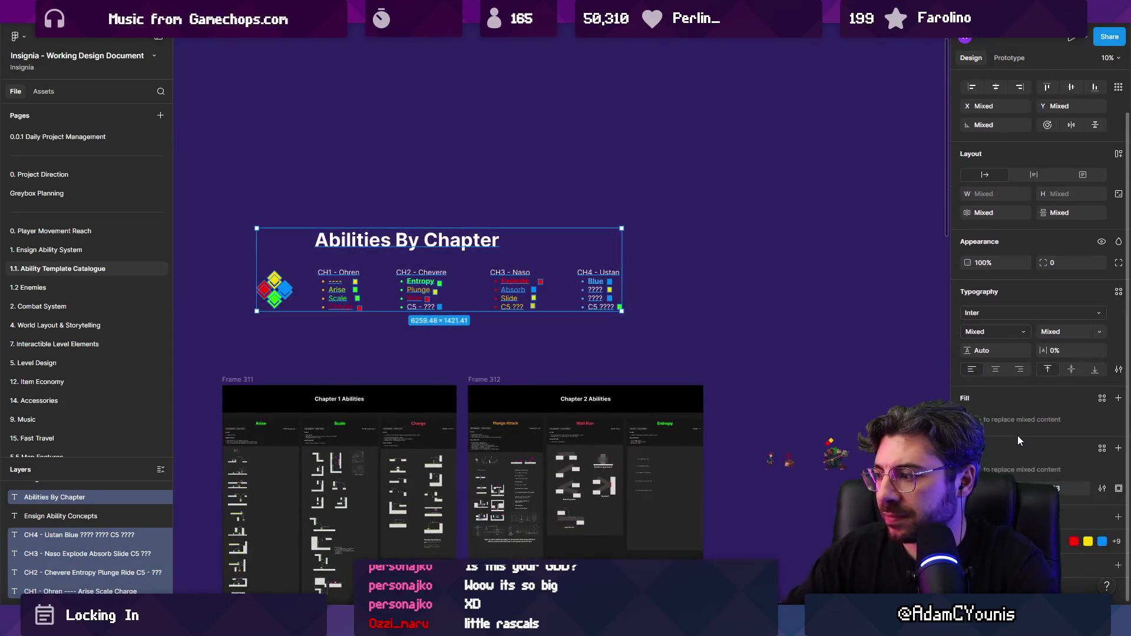
scroll(1037, 354, "down", 4)
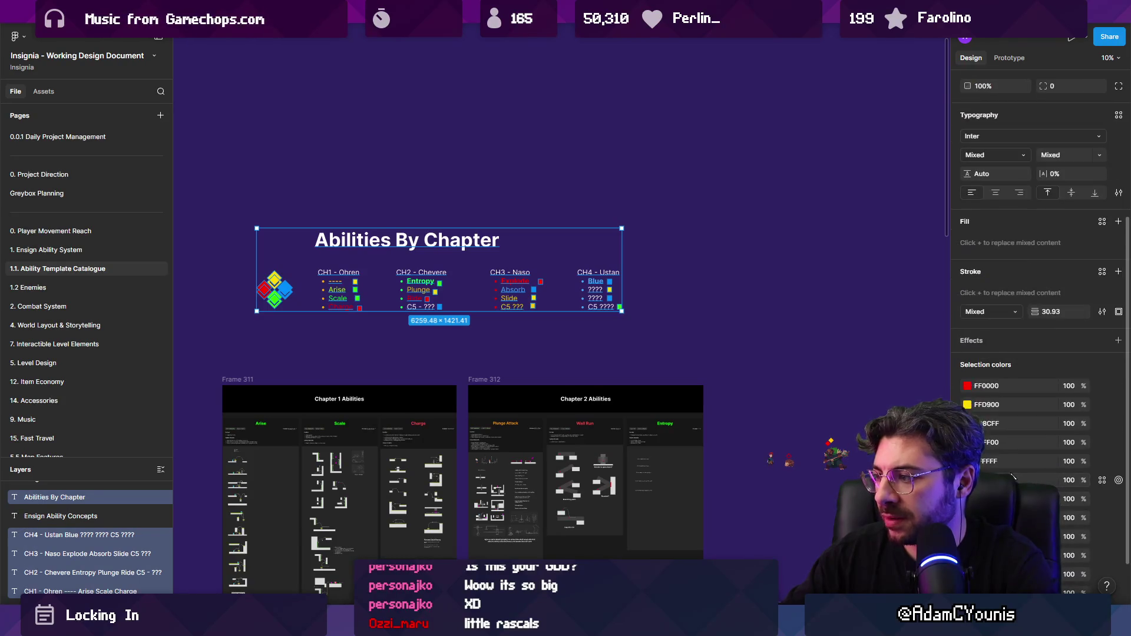
left_click(1117, 319)
left_click(967, 499)
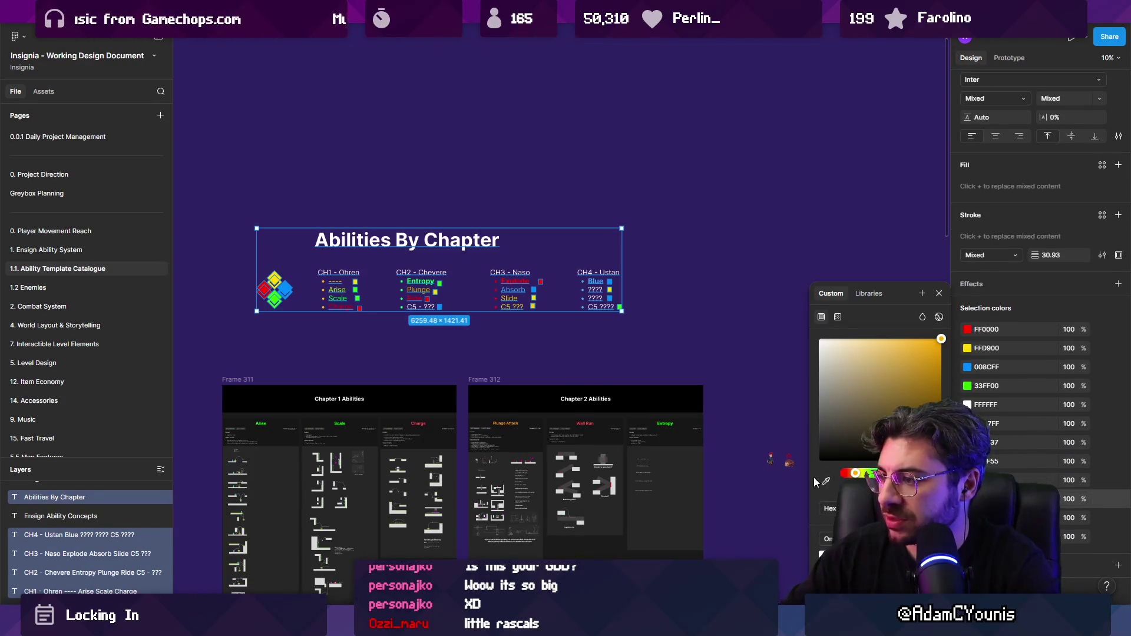
key("Escape")
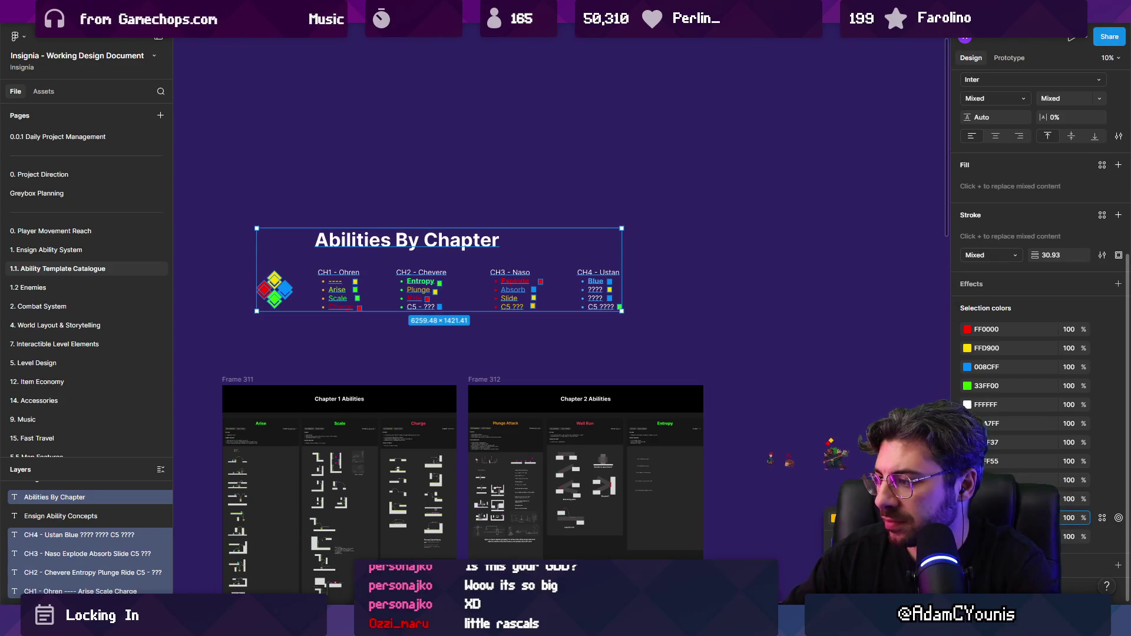
left_click(1004, 349)
key("Return")
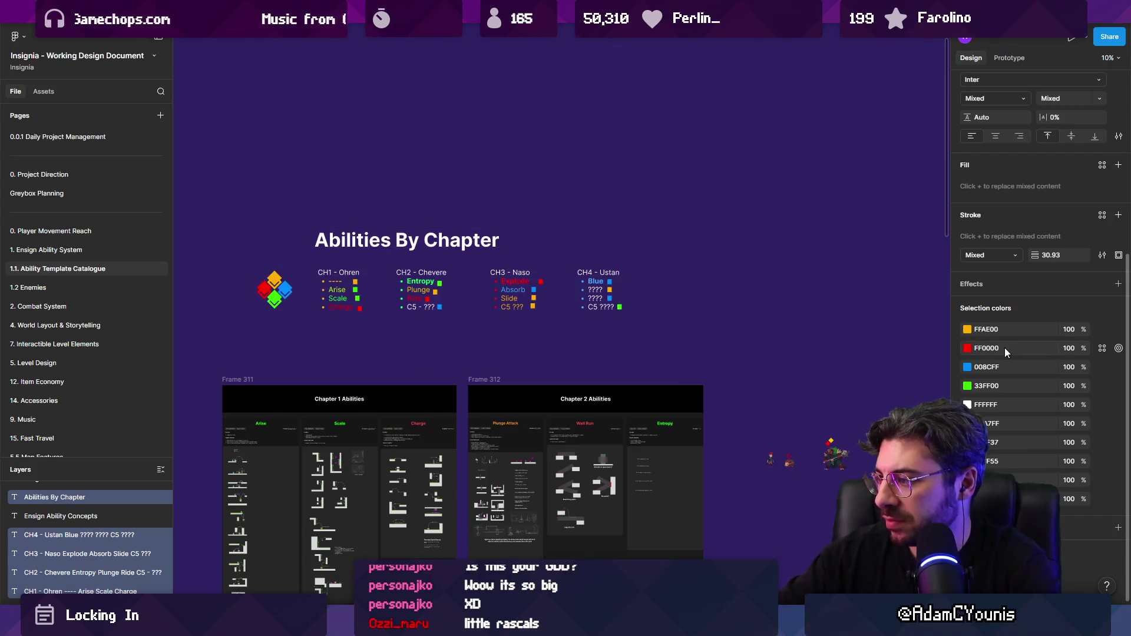
left_click(1001, 329)
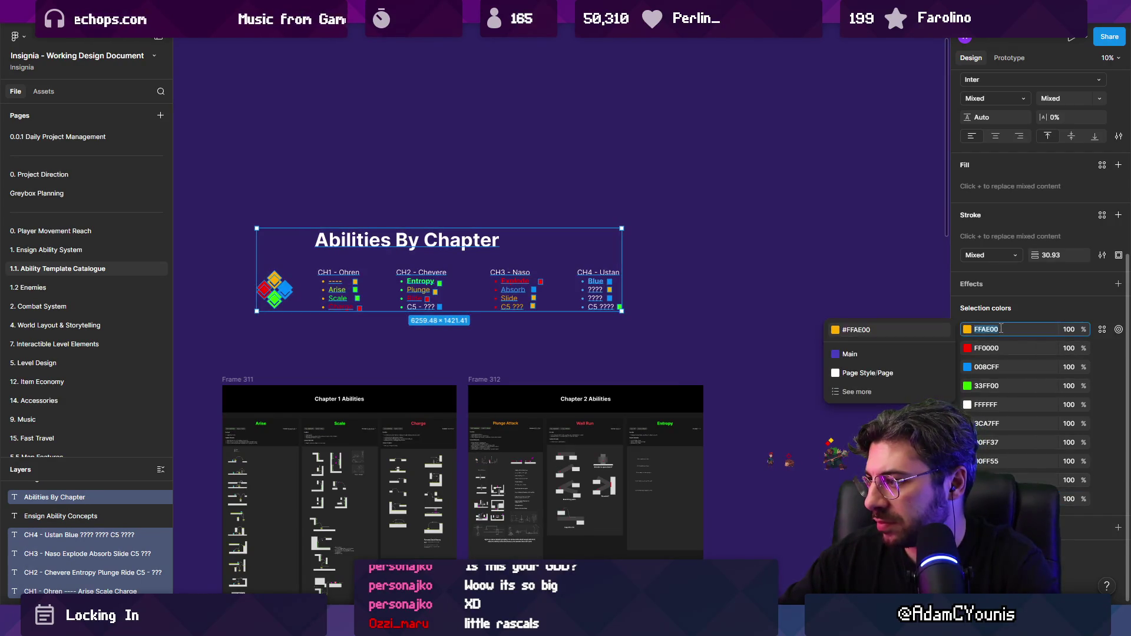
left_click(1003, 499)
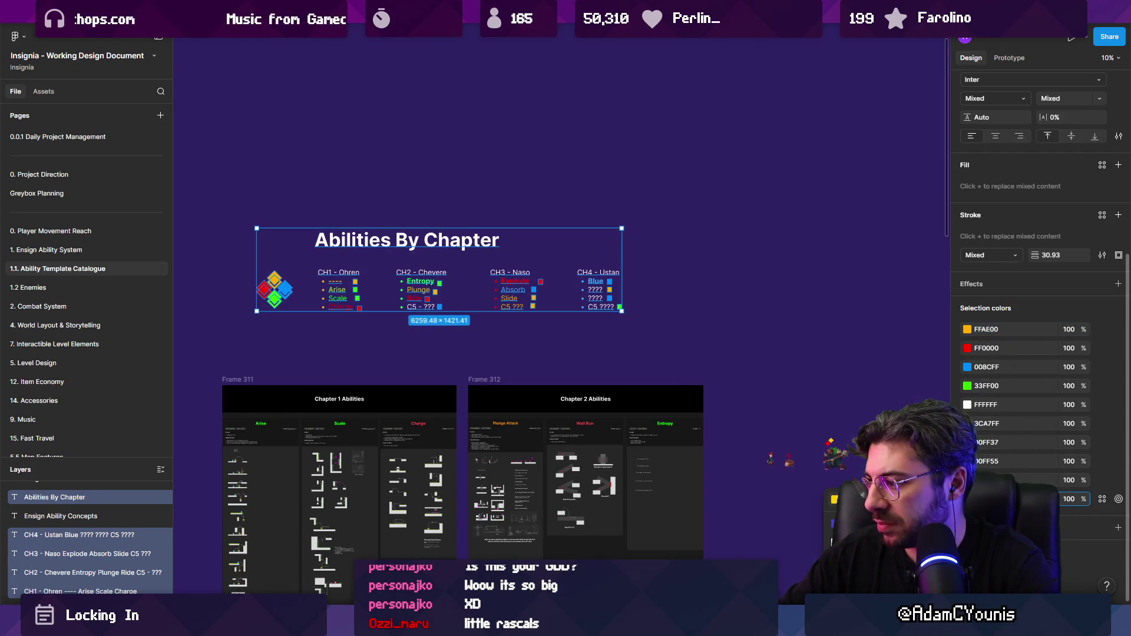
left_click(1001, 328)
key("Escape")
key("Escape")
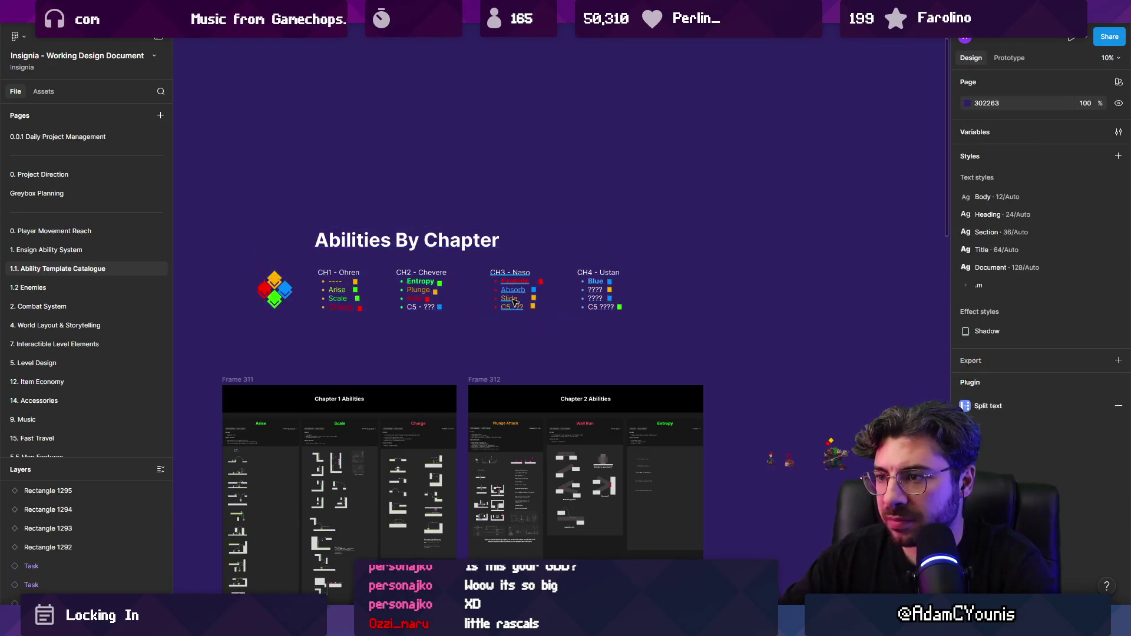
Check the Explode and ---- squares, then select all chapter lists and squares together
scroll(511, 279, "up", 5, "ctrl")
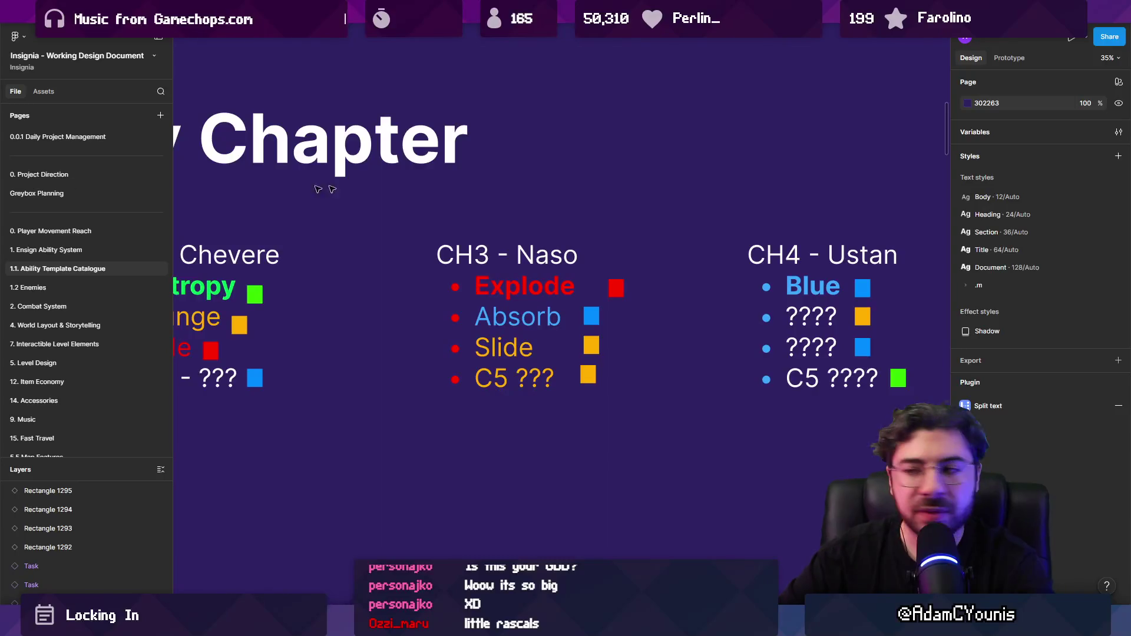
scroll(677, 311, "down", 3)
scroll(677, 311, "down", 2)
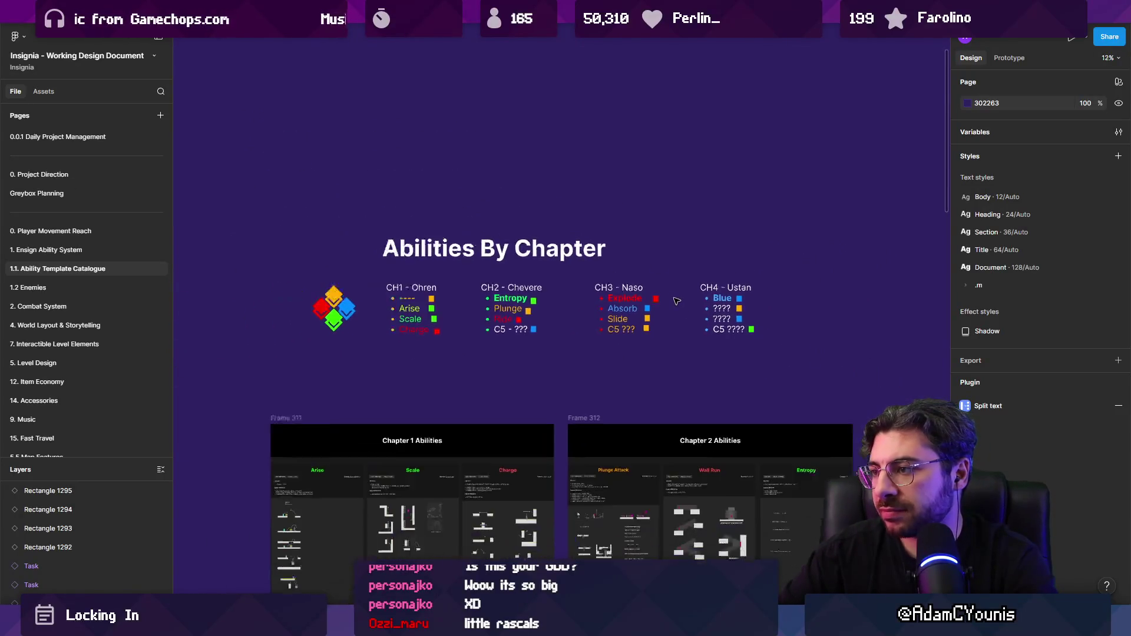
scroll(658, 304, "up", 4)
left_click(634, 292)
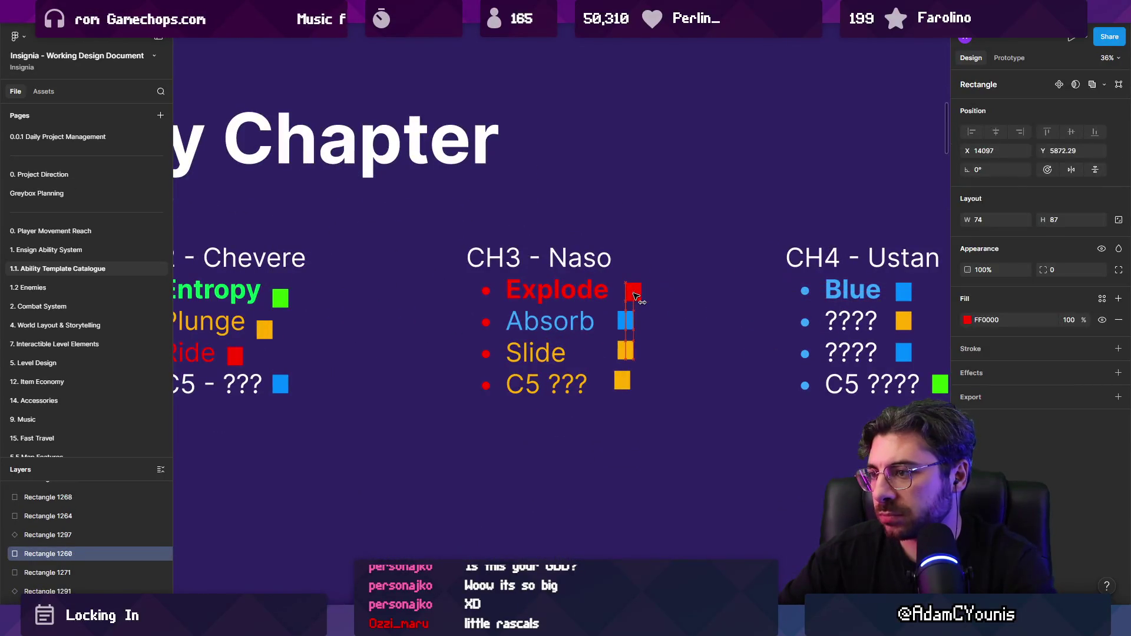
scroll(677, 301, "down", 3)
scroll(445, 329, "left", 3)
scroll(445, 329, "up", 1)
scroll(445, 329, "up", 1)
left_click(431, 268)
scroll(447, 276, "down", 3)
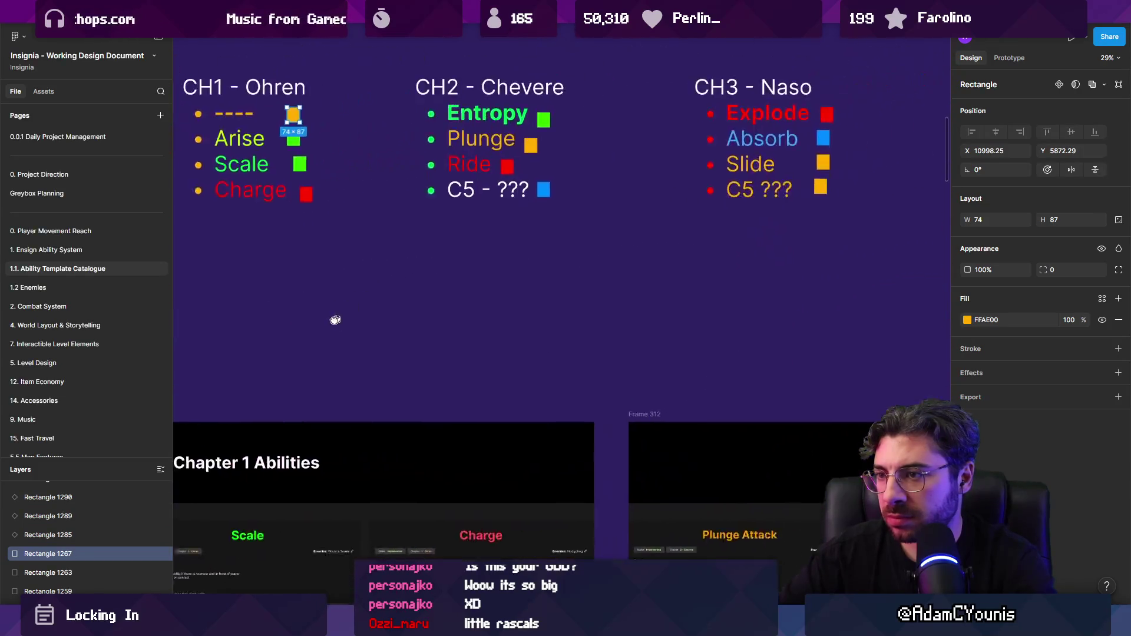
scroll(307, 294, "up", 3)
left_click_drag(277, 285, 921, 175)
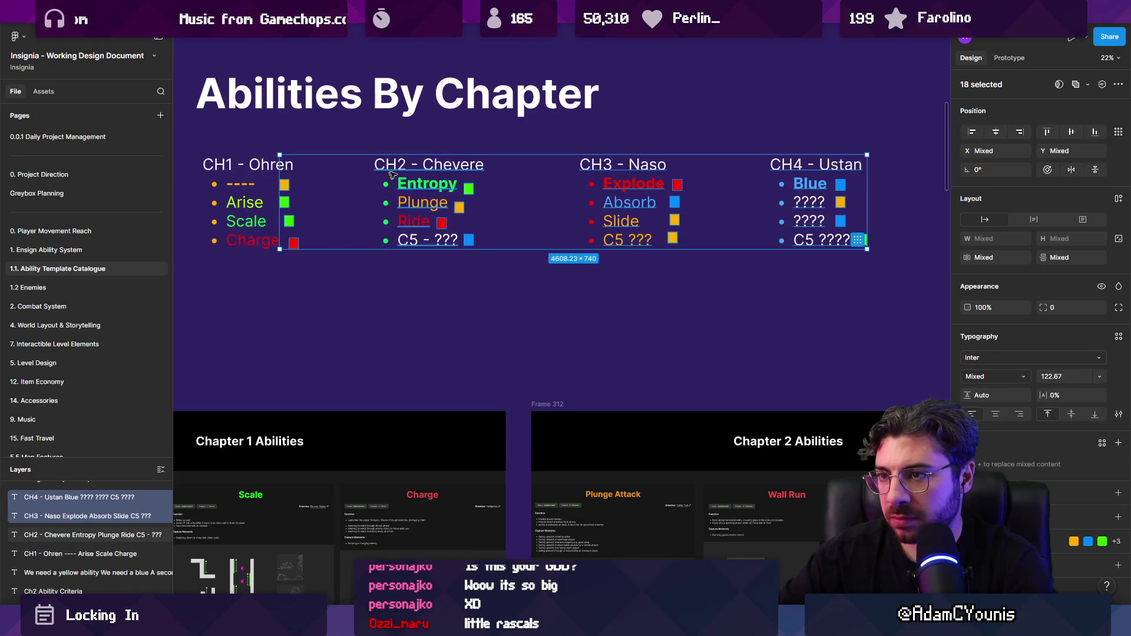
Narrow the selection to the colour squares and resize them to 64×64
left_click(469, 188, "shift")
left_click(625, 169, "shift")
left_click(825, 177, "shift")
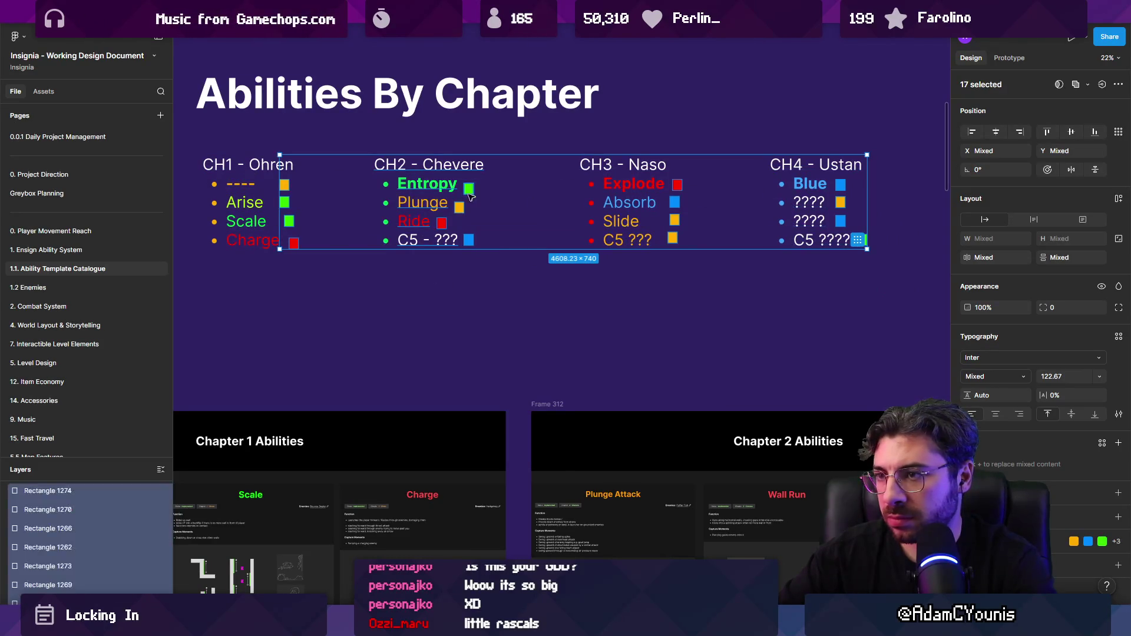
left_click(425, 196, "shift")
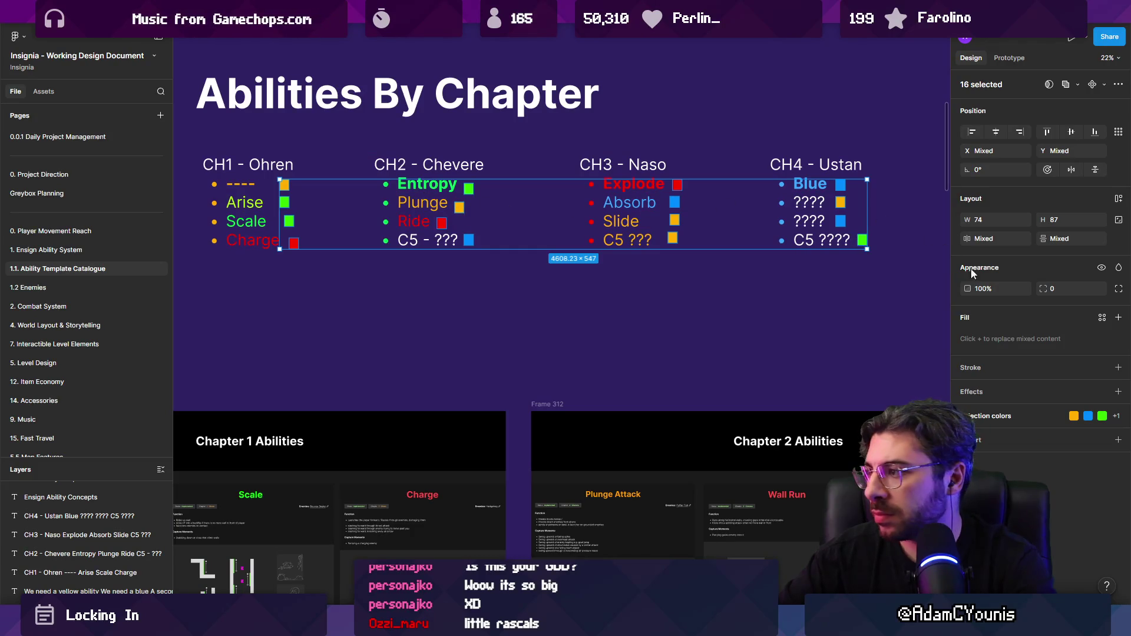
type("64")
key("Tab")
type("64")
key("Return")
Rotate the orange ---- and green Entropy squares into diamonds, nudging Entropy's into line
scroll(292, 222, "up", 5)
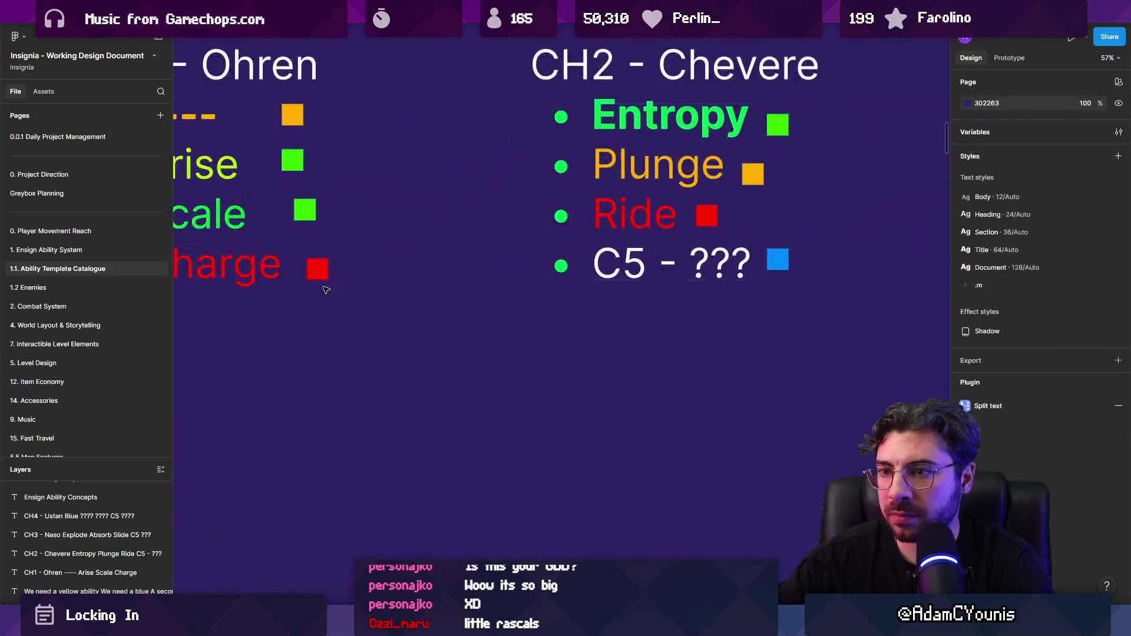
scroll(413, 207, "left", 5)
left_click(507, 148)
left_click_drag(507, 132, 513, 145)
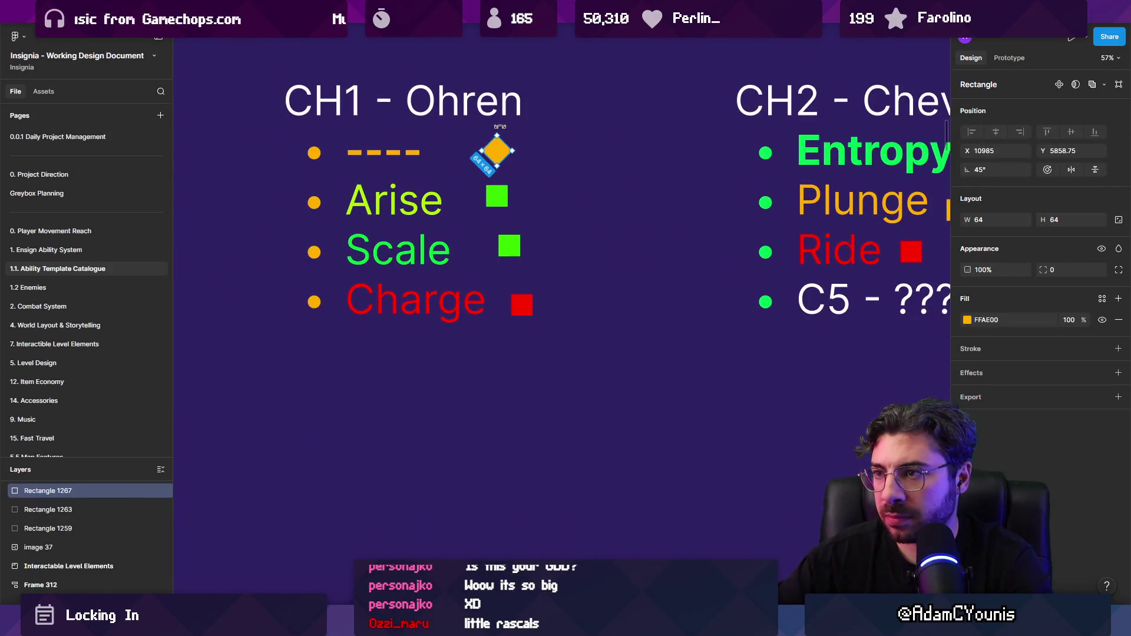
scroll(588, 198, "right", 10)
left_click(632, 148)
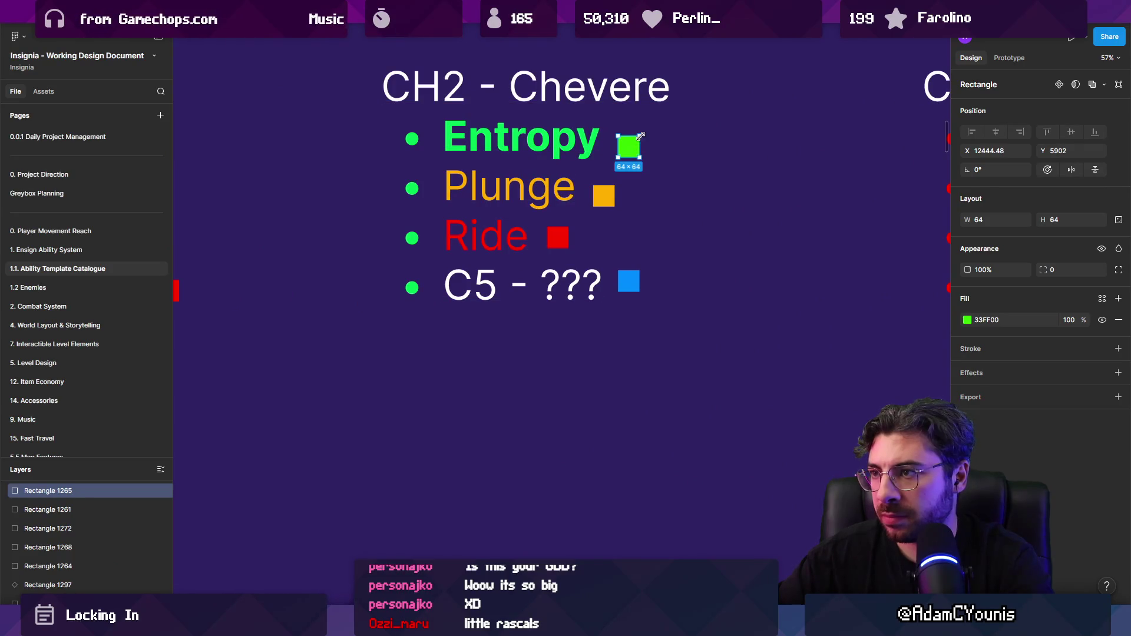
left_click_drag(644, 130, 642, 154)
scroll(678, 151, "right", 2)
scroll(472, 177, "down", 2)
scroll(320, 203, "right", 5)
scroll(320, 204, "down", 2)
left_click_drag(358, 208, 358, 204)
Rotate the Explode and Blue squares into diamonds
left_click(763, 201)
left_click_drag(774, 187, 765, 185)
left_click_drag(831, 194, 411, 195)
left_click(638, 200)
left_click_drag(651, 189, 646, 195)
Rename CH4 - Ustan's Blue entry to Pull
left_click(578, 201)
double_click(578, 202)
type("Pull")
left_click(733, 222)
scroll(747, 216, "down", 5)
scroll(747, 216, "up", 2)
left_click(748, 234)
double_click(748, 234)
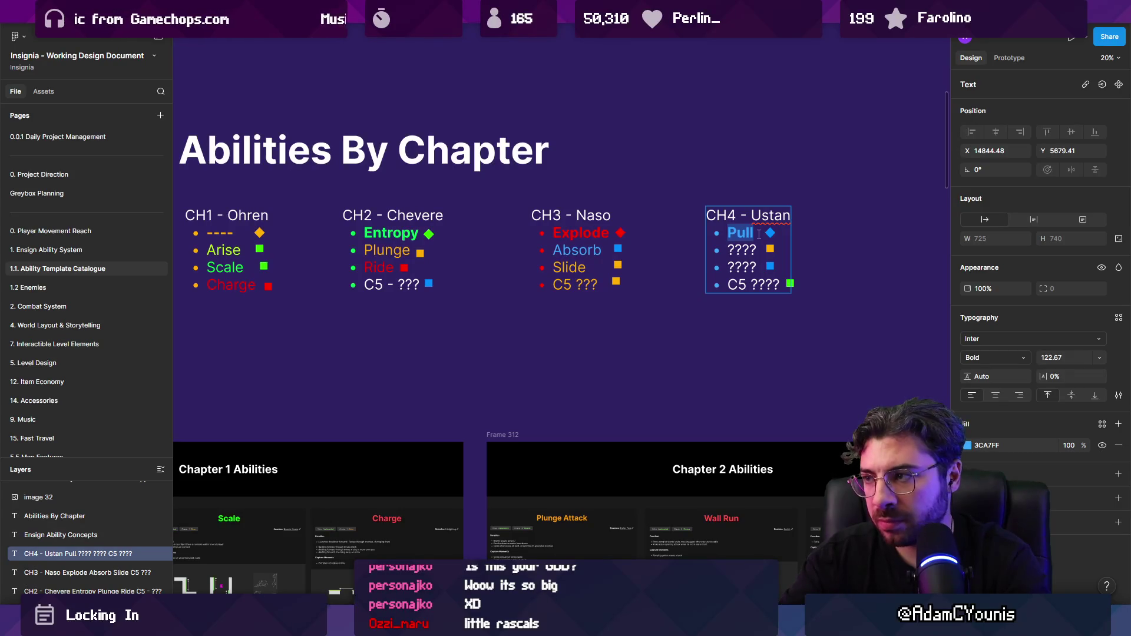
key("Escape")
key("Escape")
scroll(723, 252, "down", 3)
Set the text fill of CH4 Ustan's second ???? entry to red
scroll(644, 235, "up", 3)
left_click(645, 235)
double_click(644, 235)
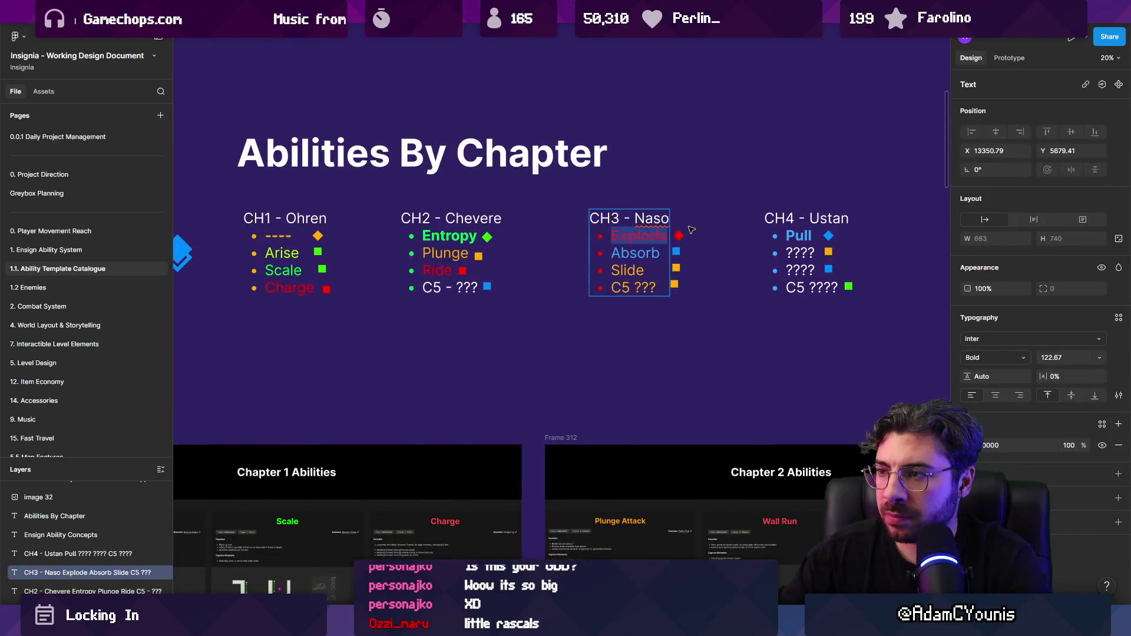
key("Escape")
key("Escape")
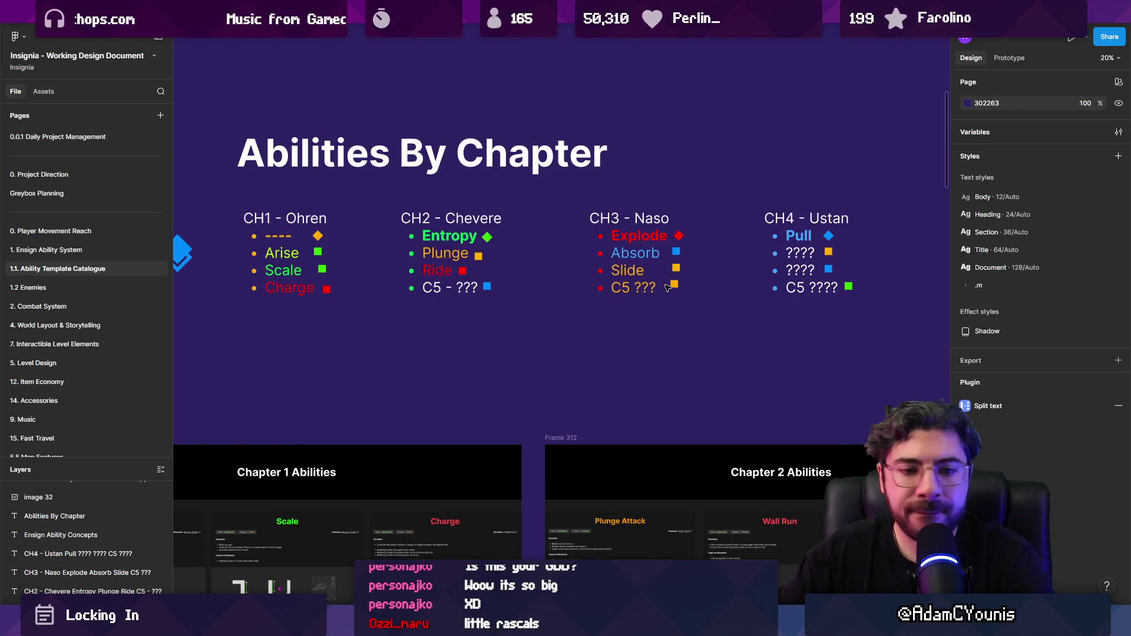
mouse_move(737, 276)
left_mouse_down()
mouse_move(788, 272)
mouse_move(684, 260)
mouse_move(741, 270)
left_mouse_up()
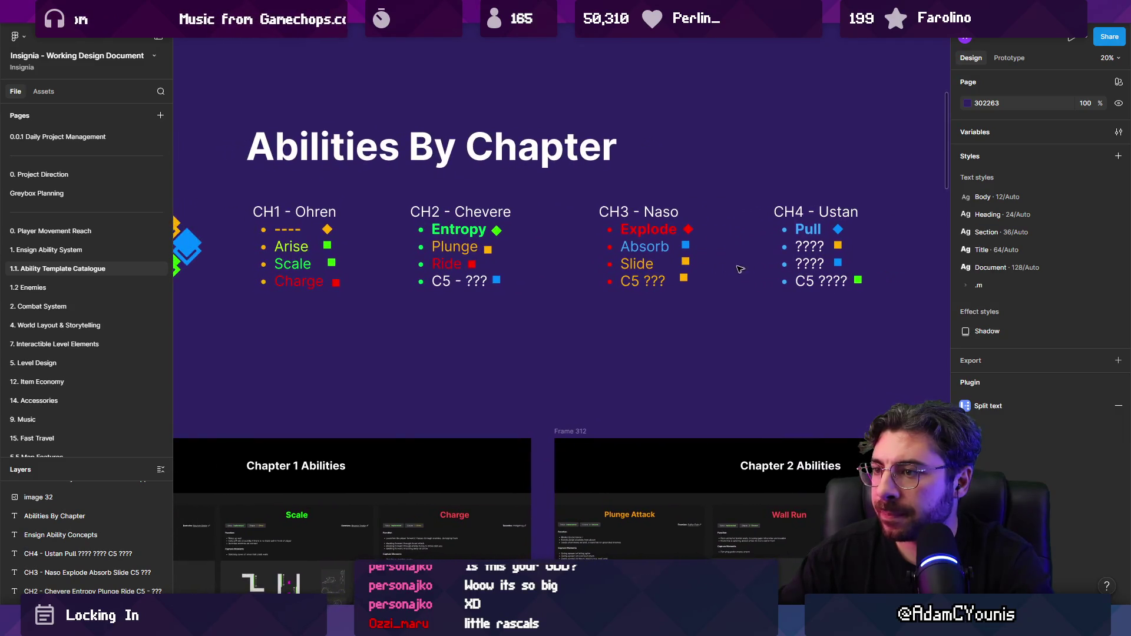
scroll(613, 264, "down", 3)
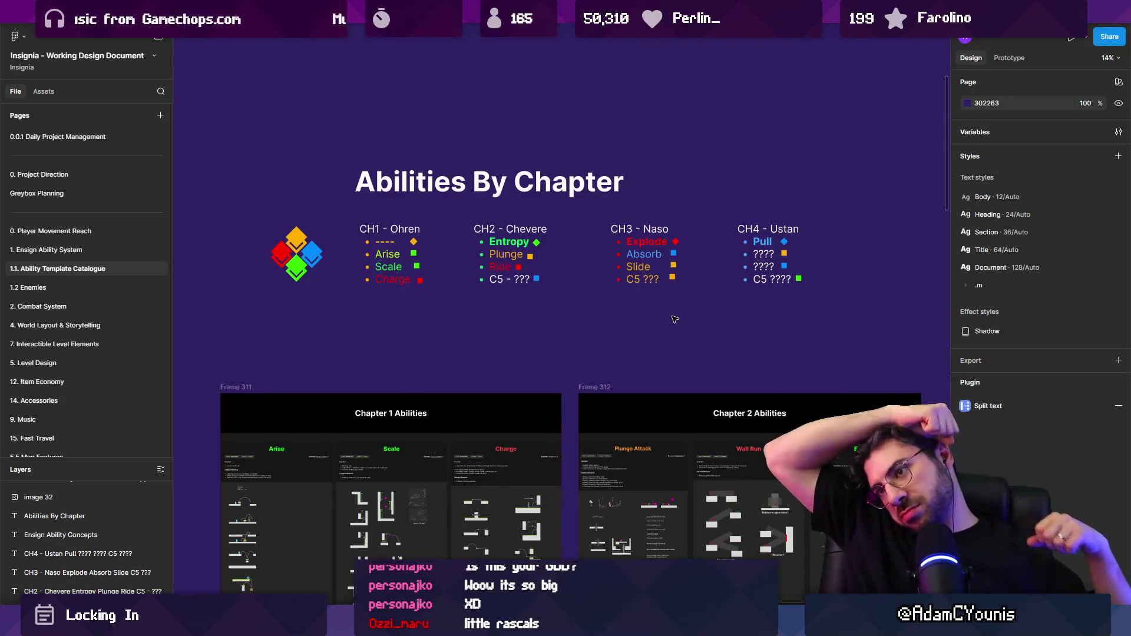
left_click(766, 254)
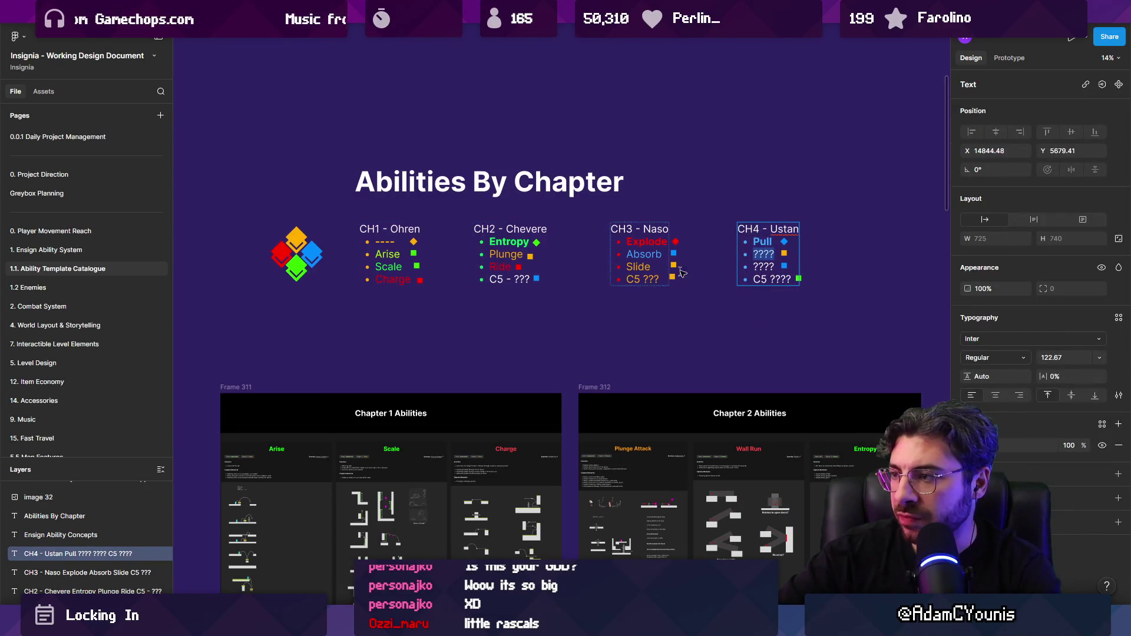
left_click(969, 446)
left_click_drag(925, 373, 941, 339)
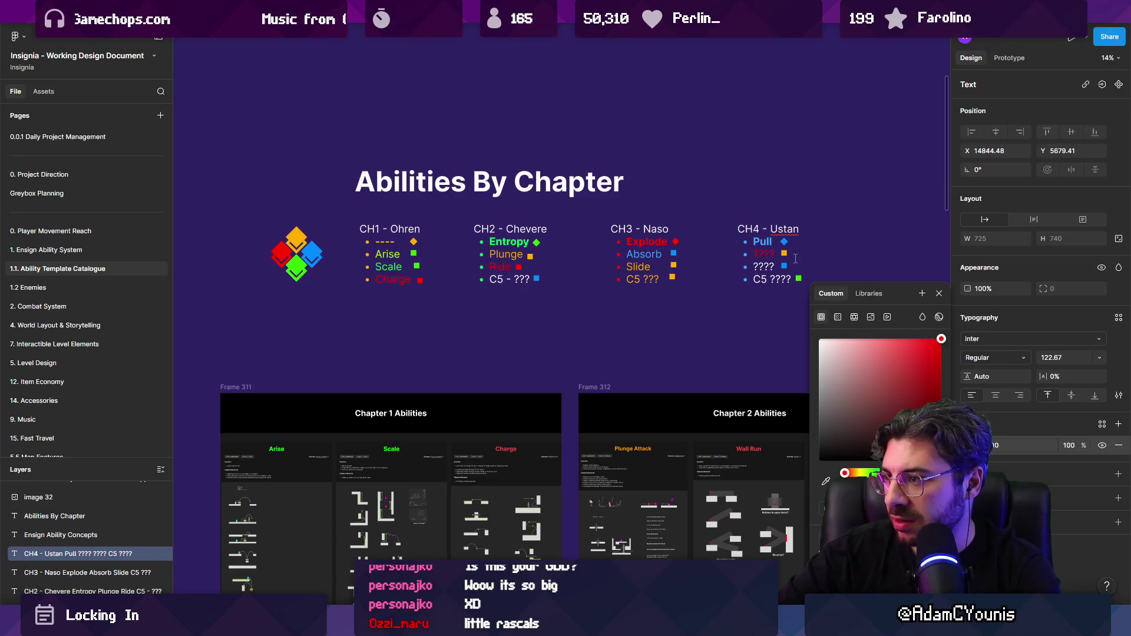
left_click(784, 253)
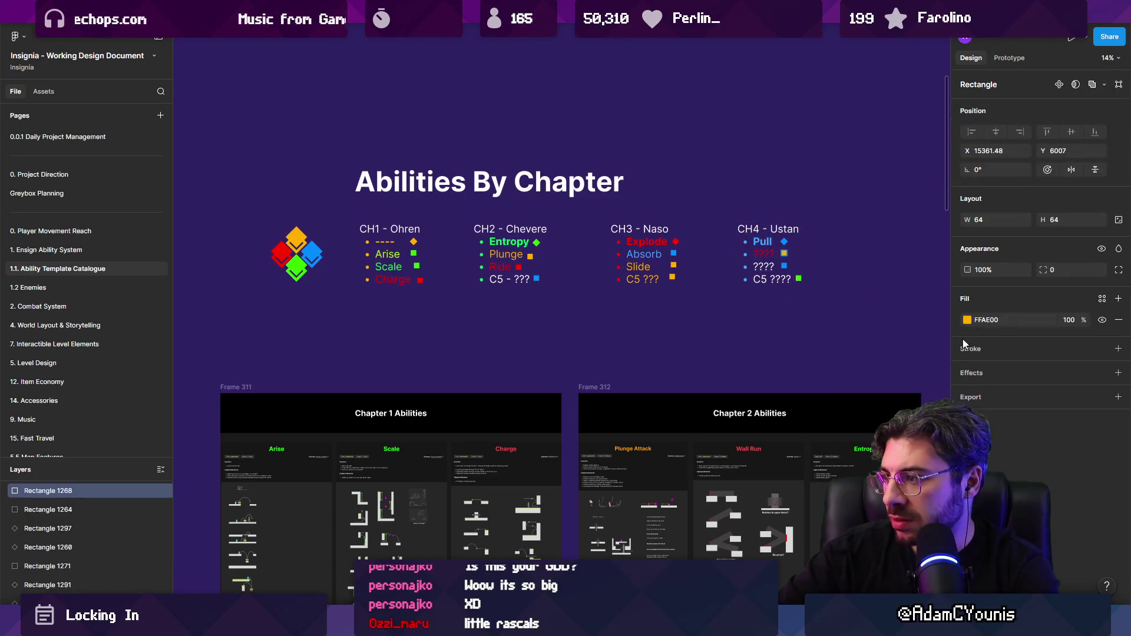
Make the square beside CH4's ???? entry red
left_click(967, 320)
left_click(831, 533)
left_click(730, 348)
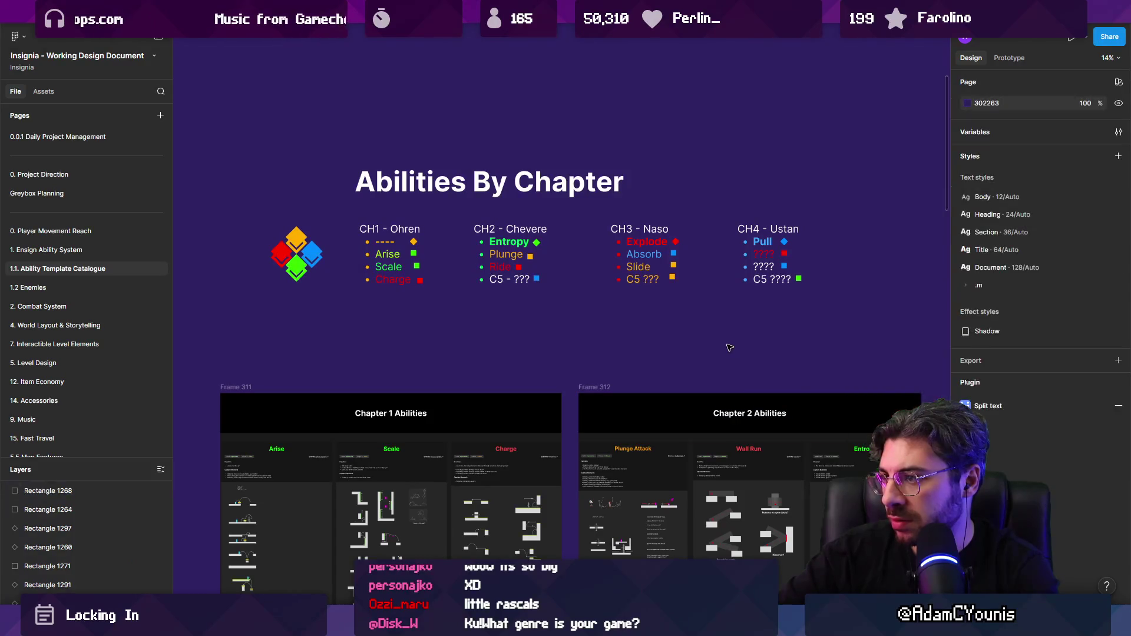
left_click_drag(730, 347, 639, 335)
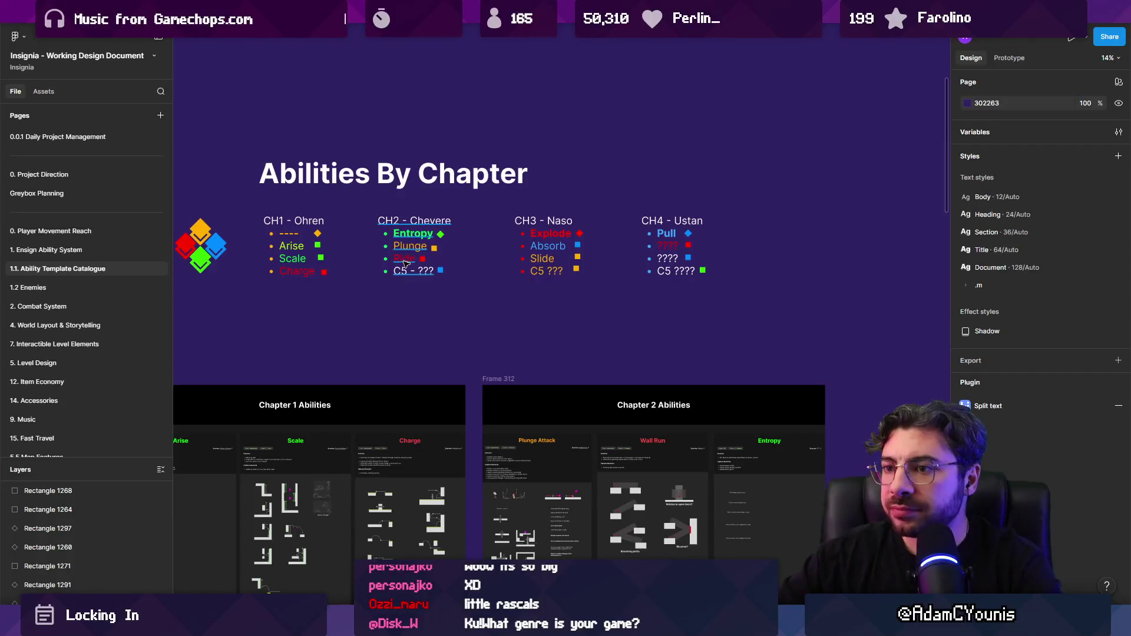
scroll(566, 318, "up", 3)
key("Tab")
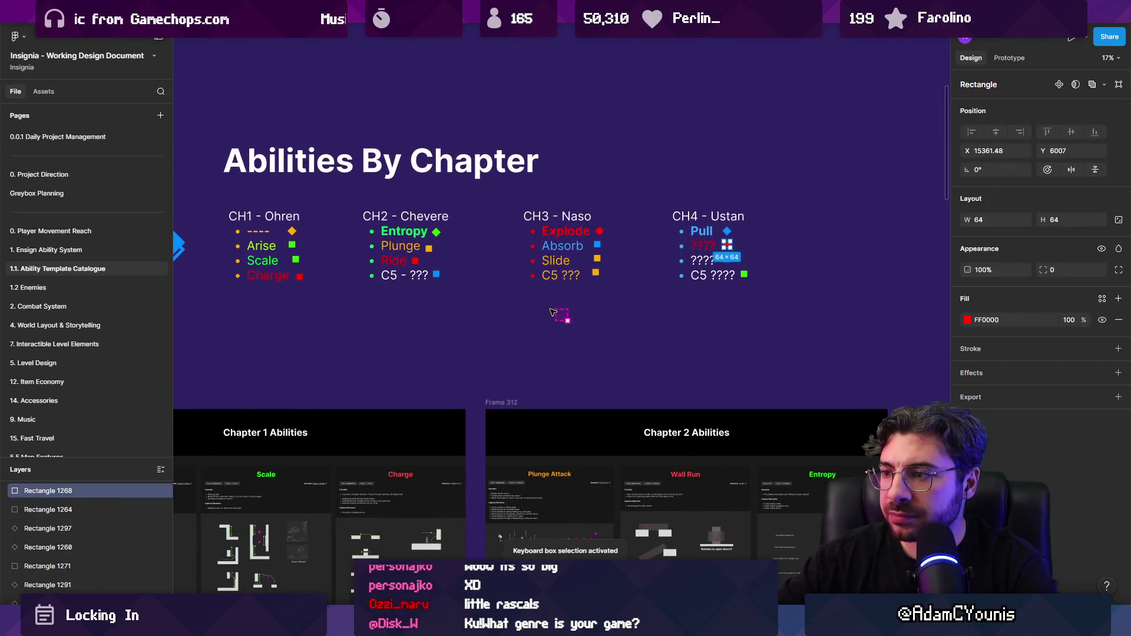
left_click(552, 309)
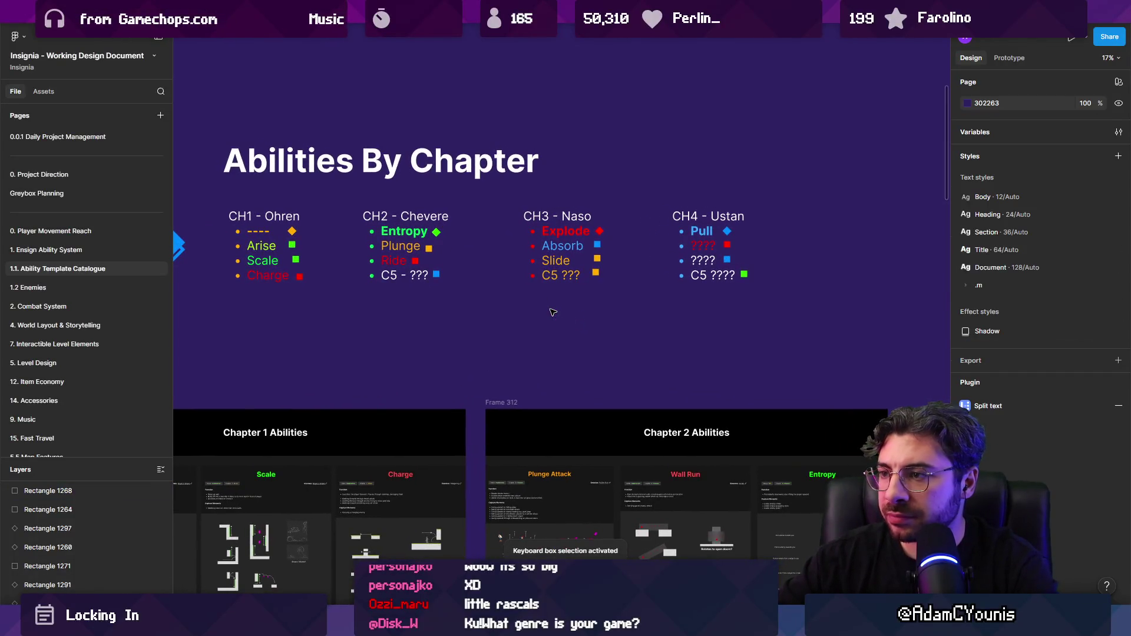
Set the C5 ??? text in the CH3 - Naso list to red
left_click(557, 270)
double_click(565, 276)
double_click(569, 274)
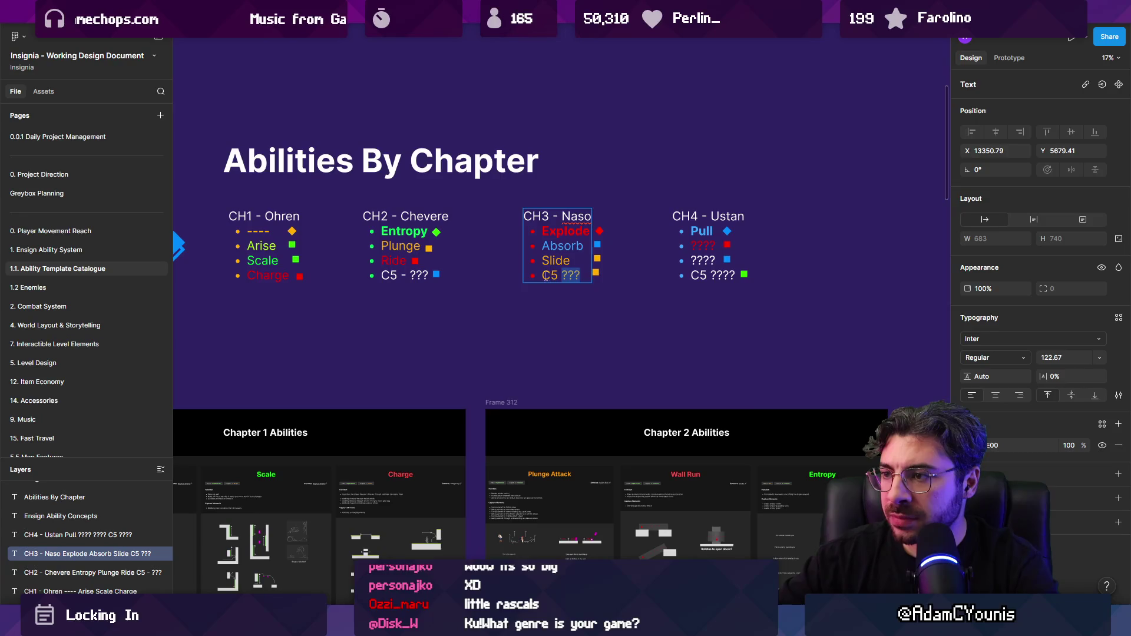
left_click(969, 446)
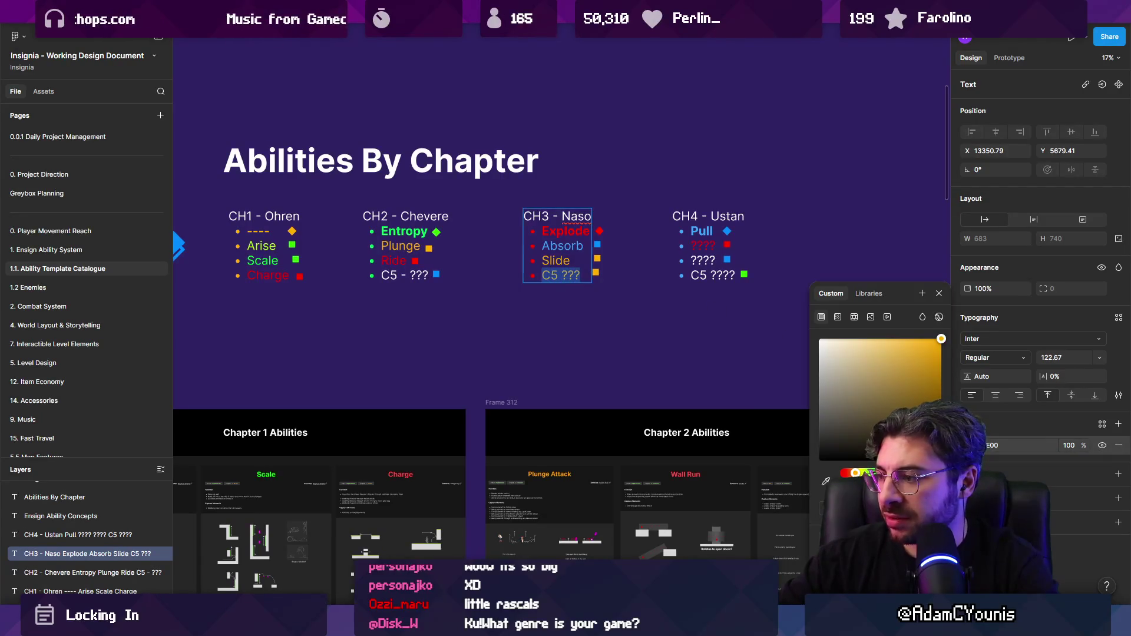
key("Escape")
key("Escape")
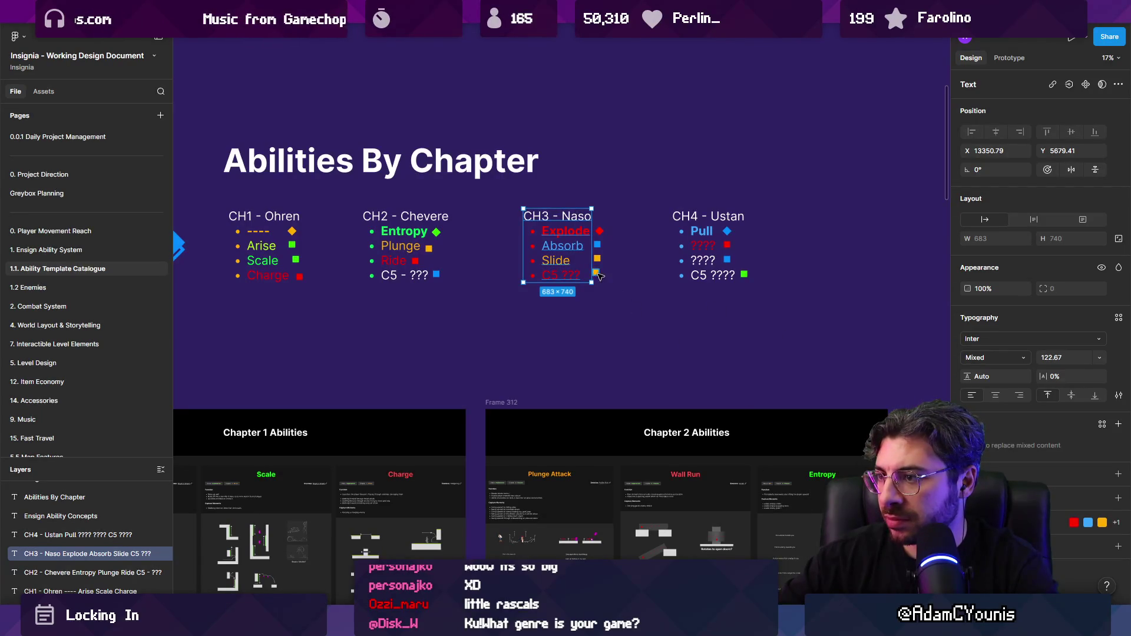
Change the fill of the square beside C5 ??? to red
left_click(599, 275)
scroll(600, 277, "up", 1, "ctrl")
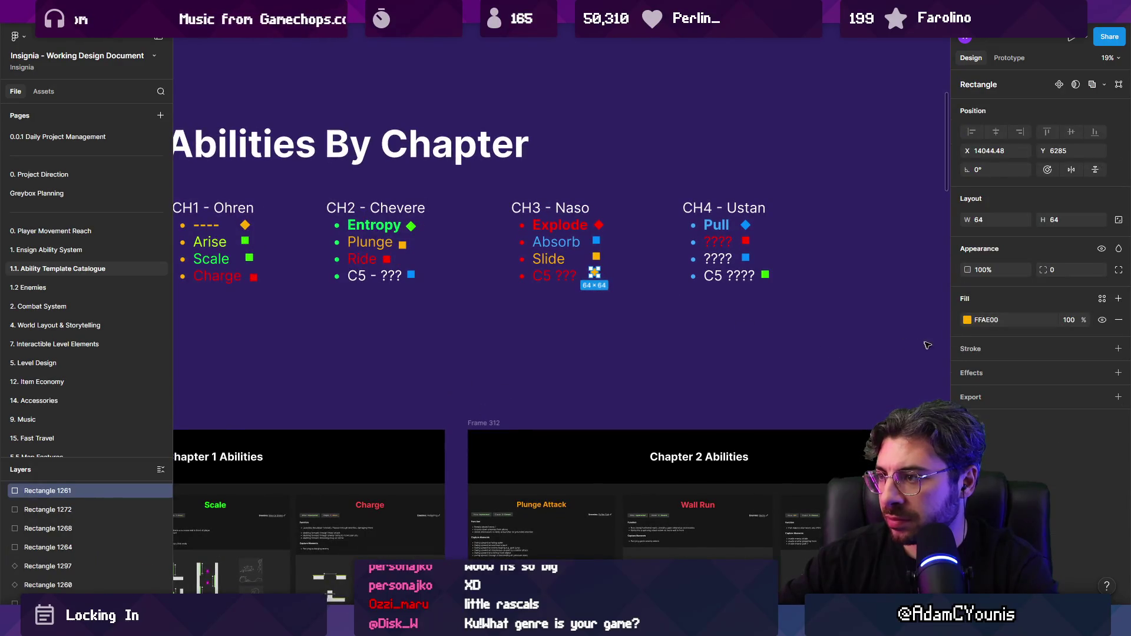
left_click(968, 320)
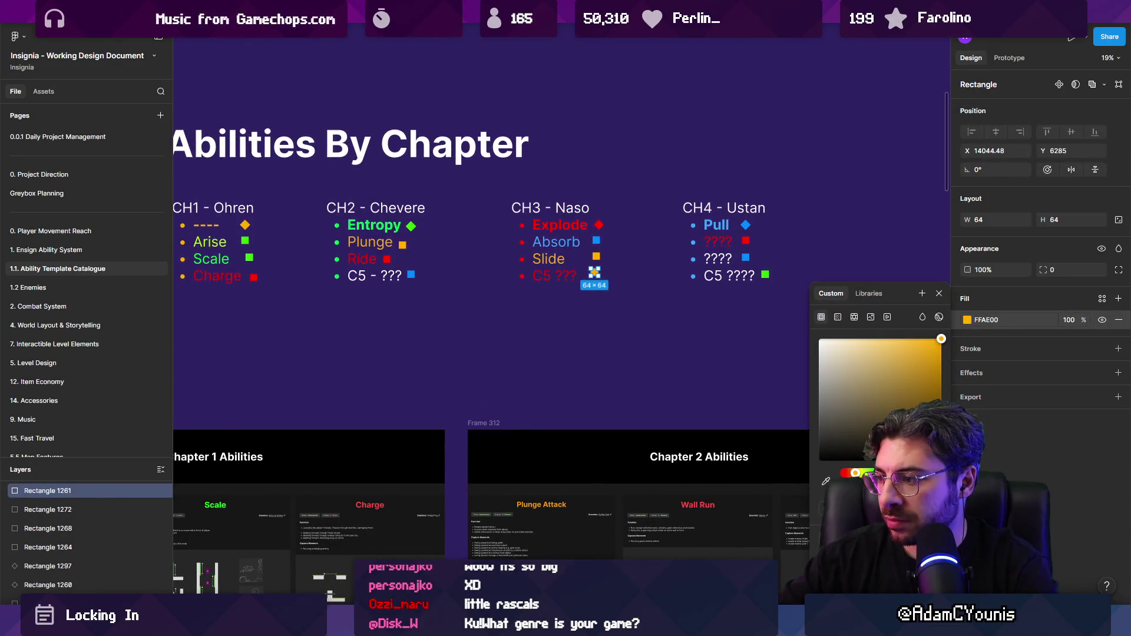
left_click(847, 473)
double_click(738, 246)
Recolor the first ???? text under CH4 orange
double_click(730, 243)
scroll(705, 243, "left", 5)
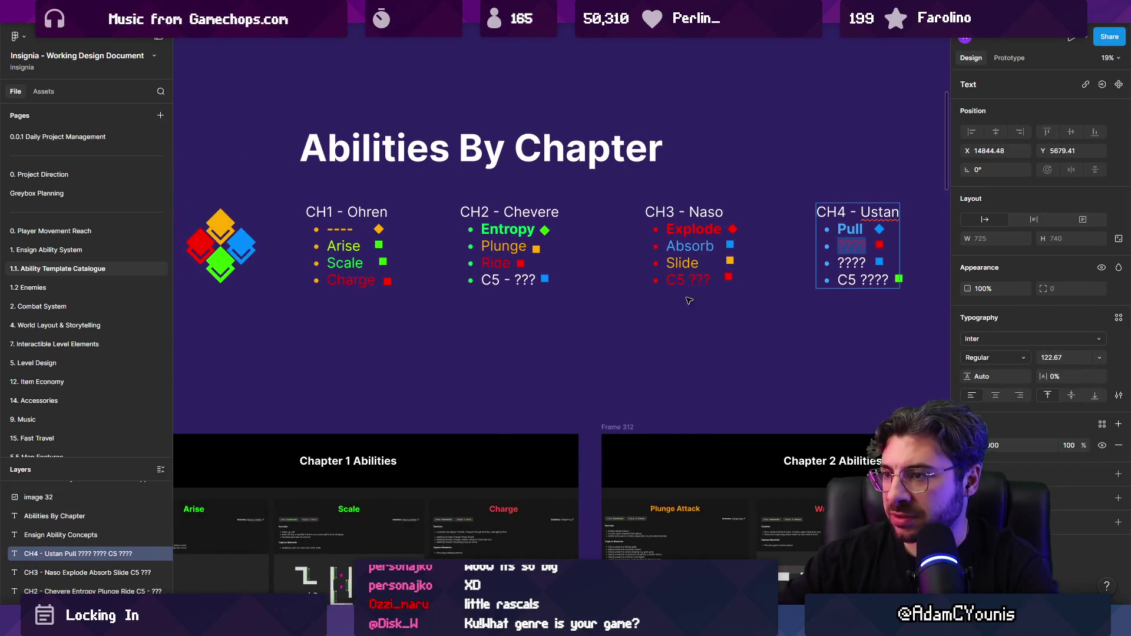
scroll(852, 283, "right", 4)
left_click(967, 445)
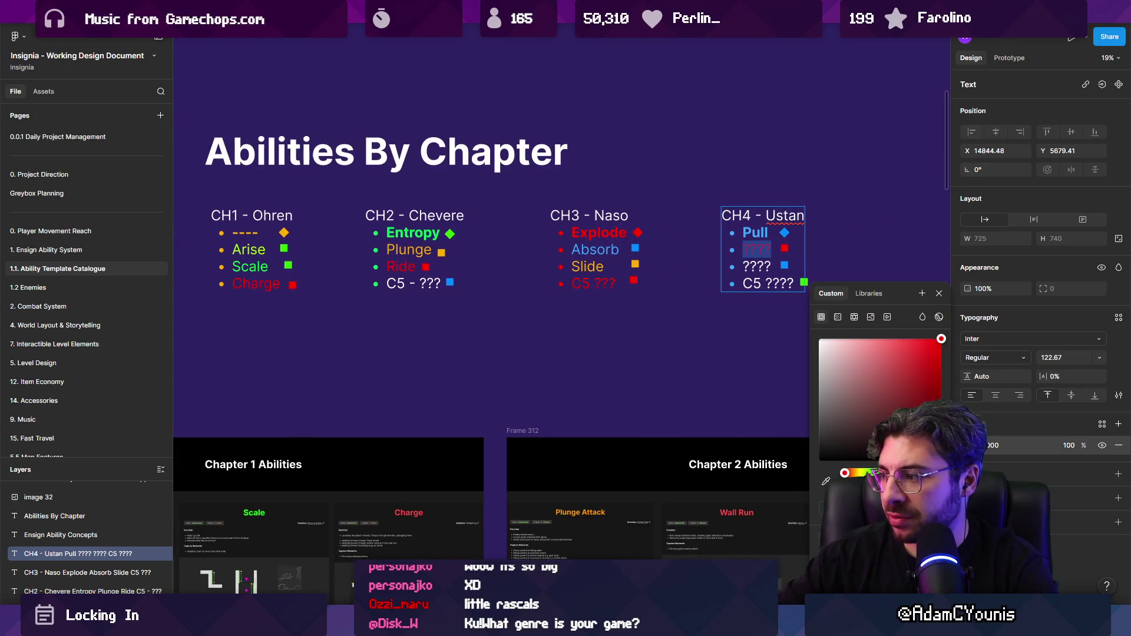
left_click_drag(844, 473, 855, 473)
key("Escape")
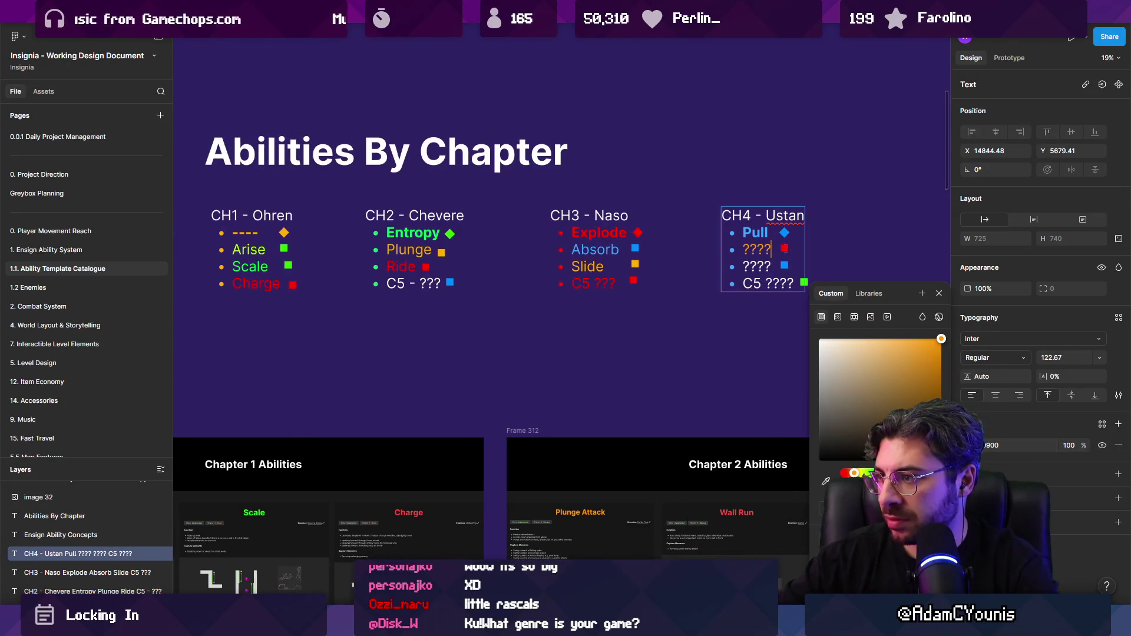
Change the fill of the square beside that CH4 ???? from red to orange
left_click(784, 248)
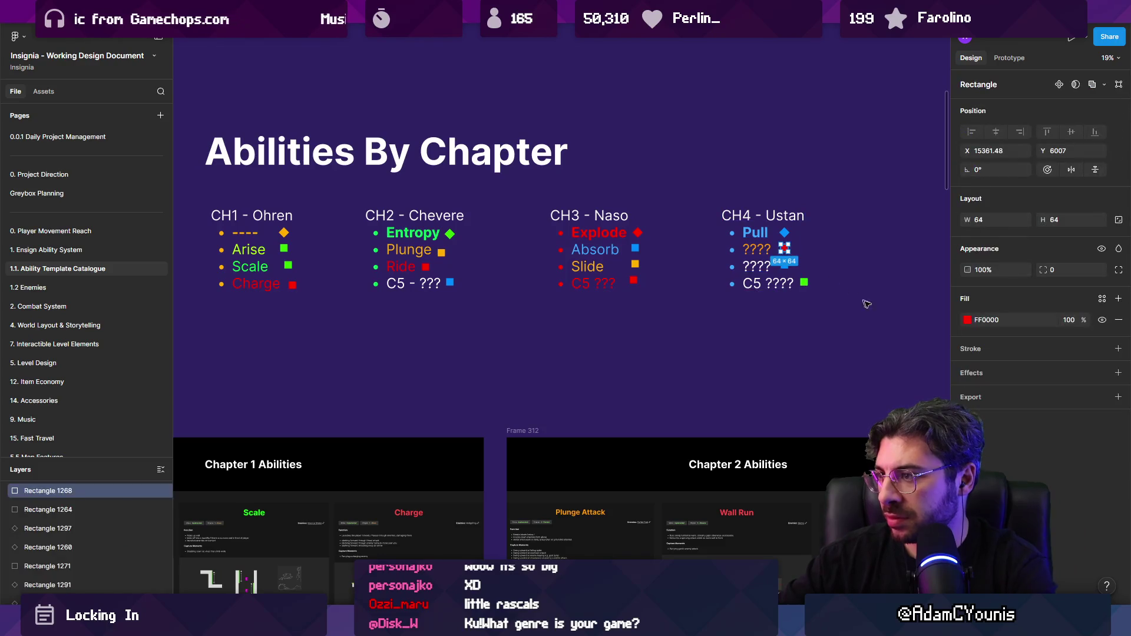
left_click(967, 319)
left_click_drag(844, 473, 855, 473)
left_click(739, 337)
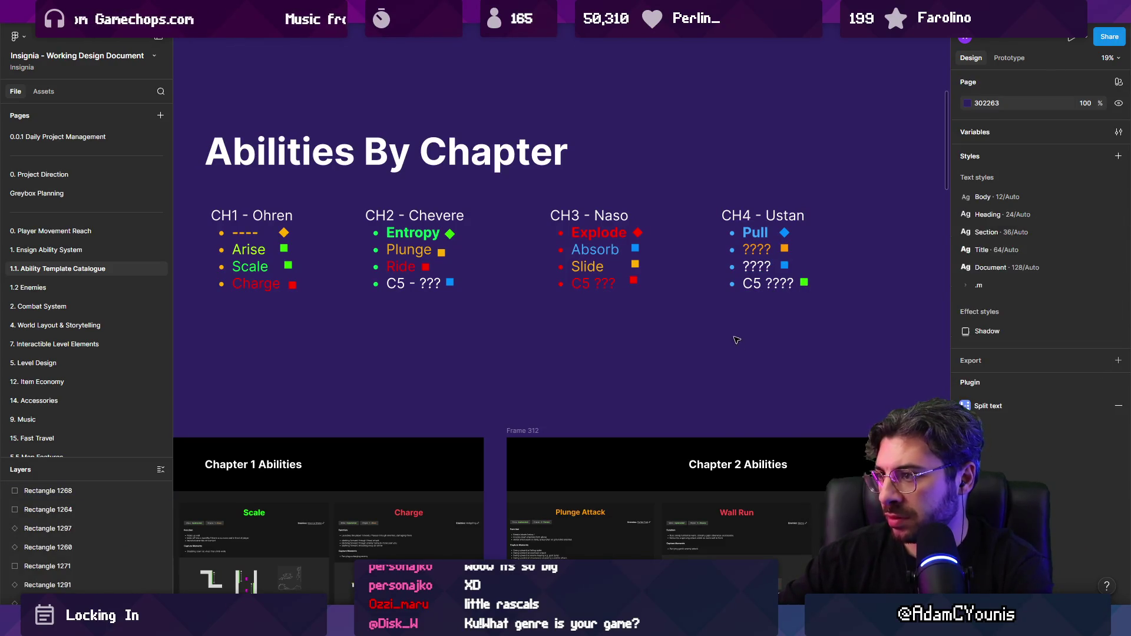
scroll(743, 321, "down", 3)
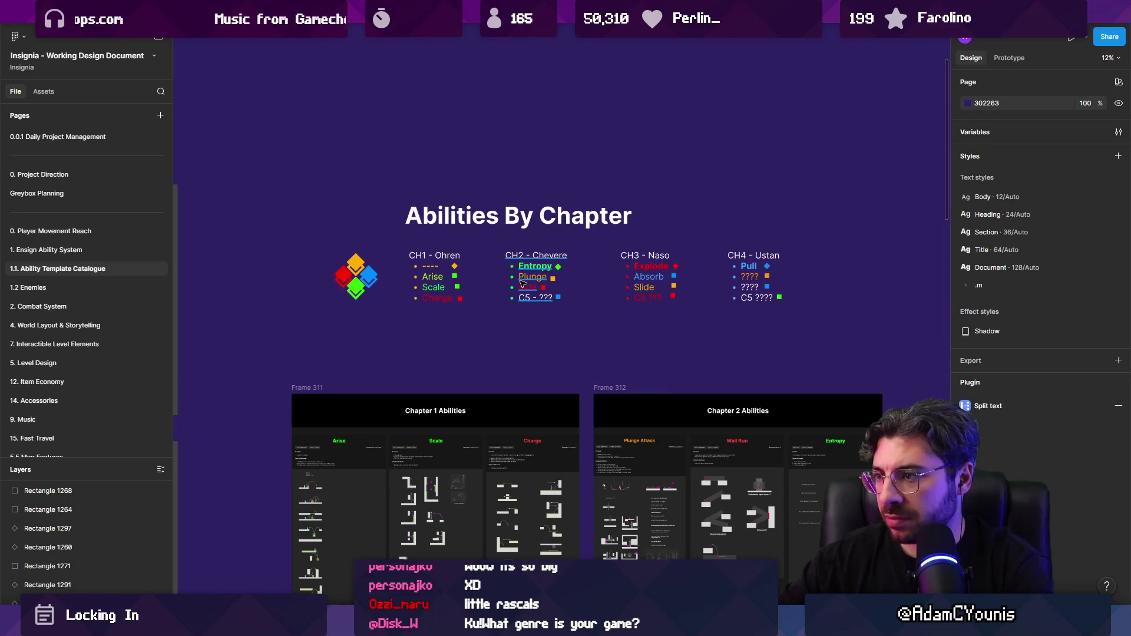
scroll(736, 286, "up", 5)
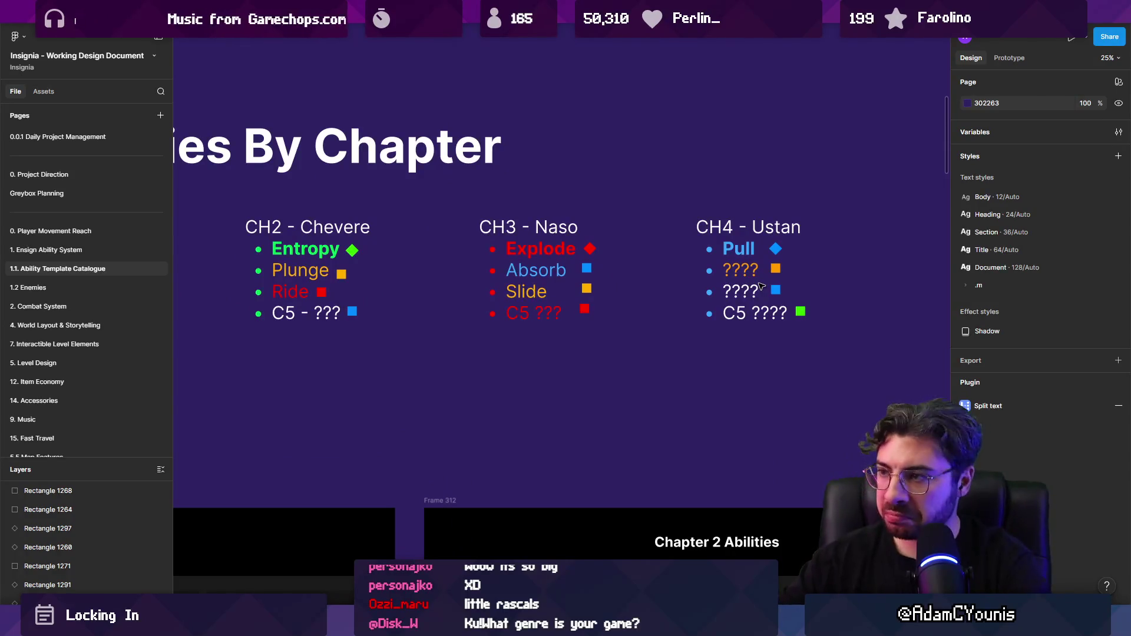
left_click(761, 286)
key("ctrl+z")
key("ctrl+z")
key("ctrl+z")
key("ctrl+z")
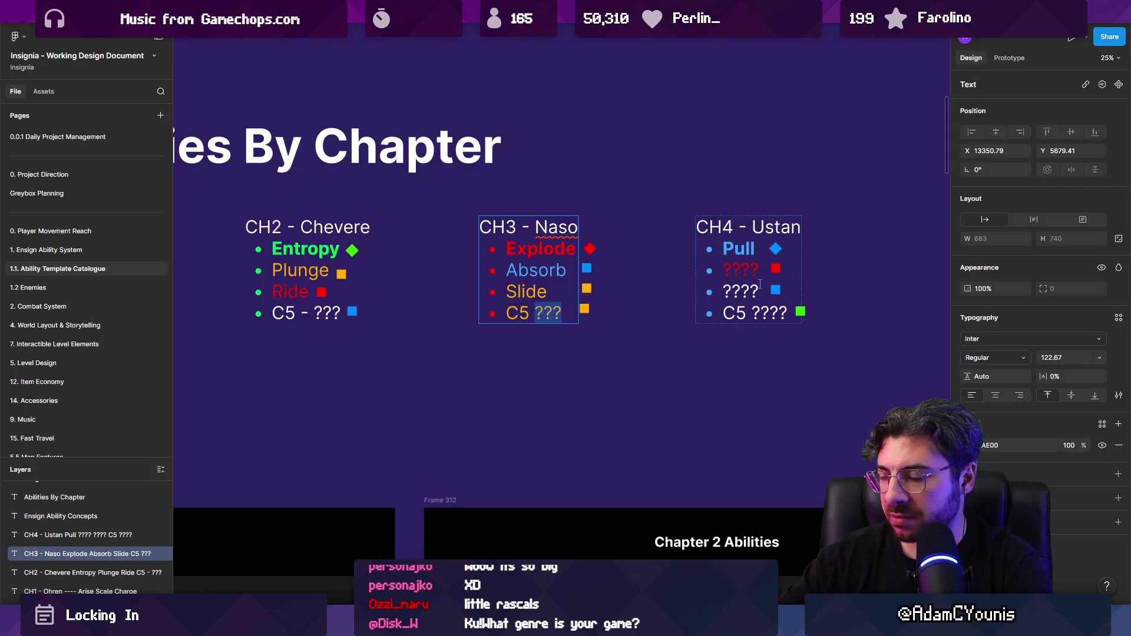
key("ctrl+z")
key("ctrl+z")
key("ctrl+z")
left_click(635, 360)
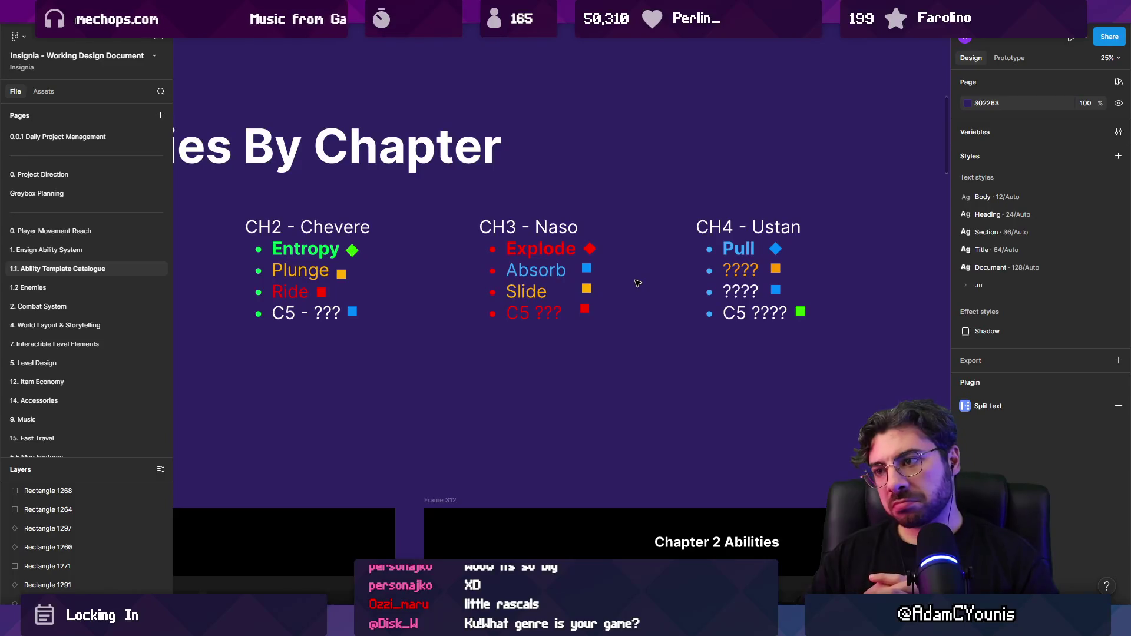
double_click(509, 248)
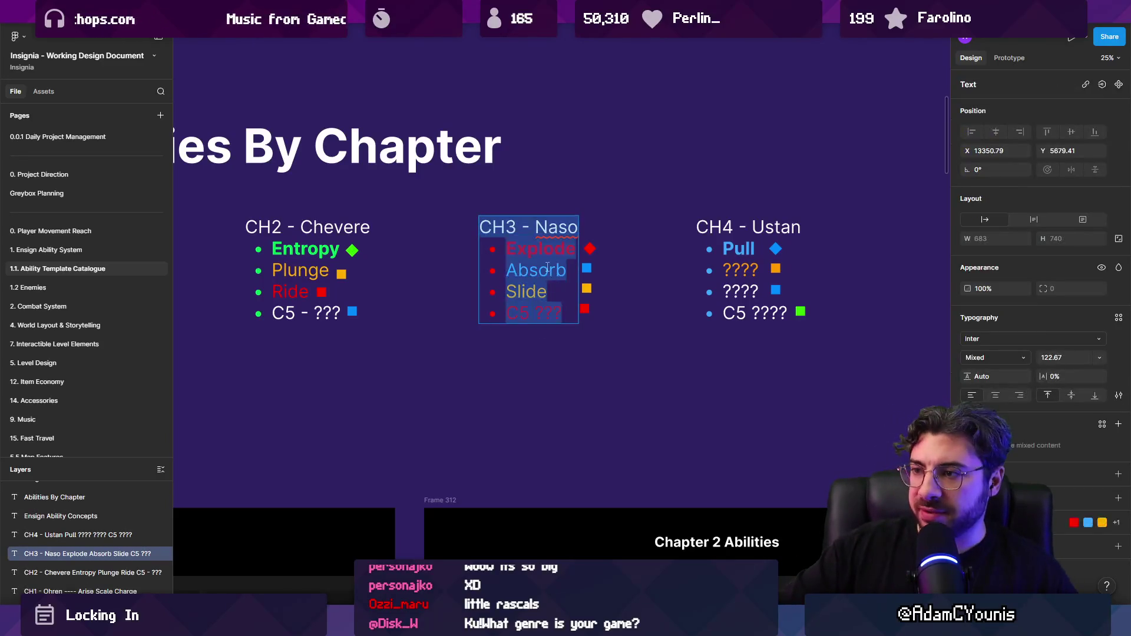
left_click_drag(509, 248, 561, 348)
key("Escape")
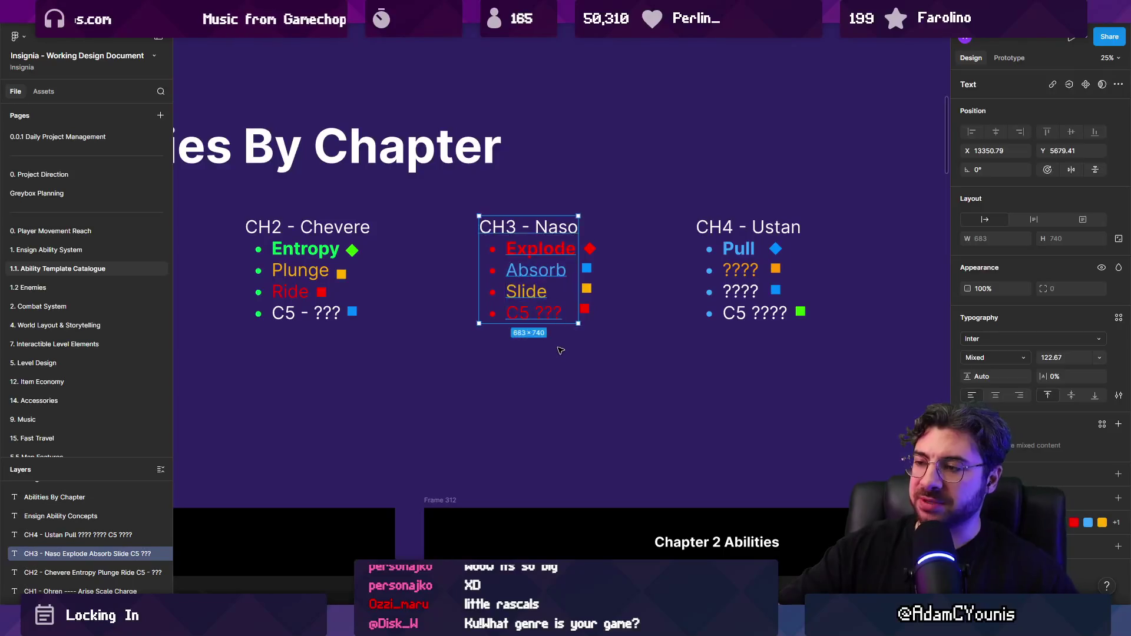
key("Escape")
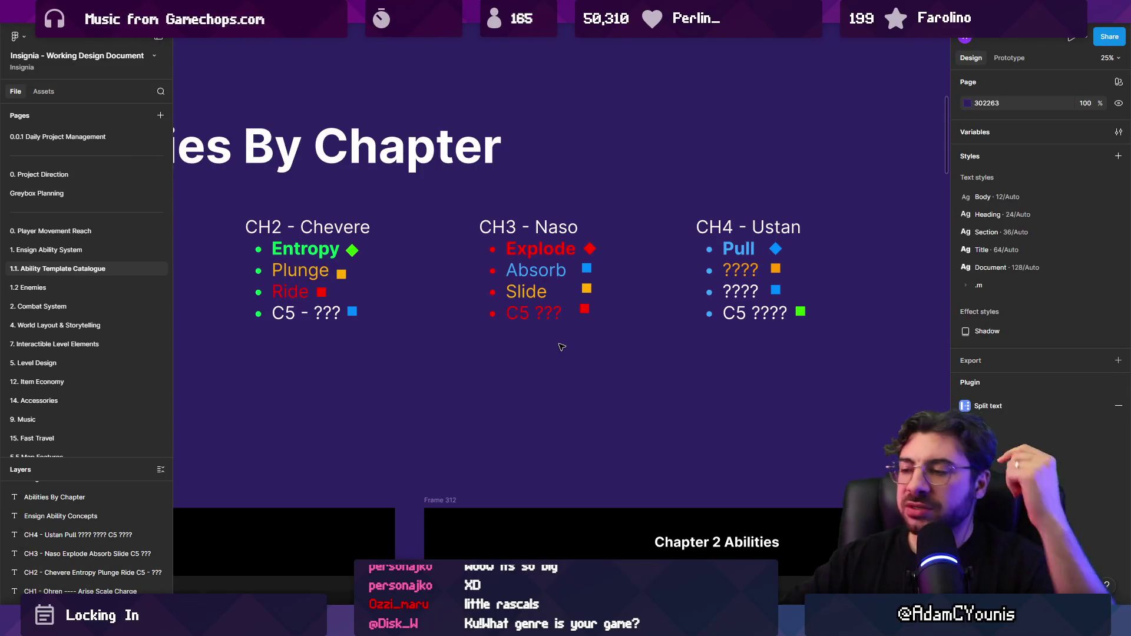
left_click(572, 308)
double_click(523, 257)
left_click_drag(507, 249, 607, 252)
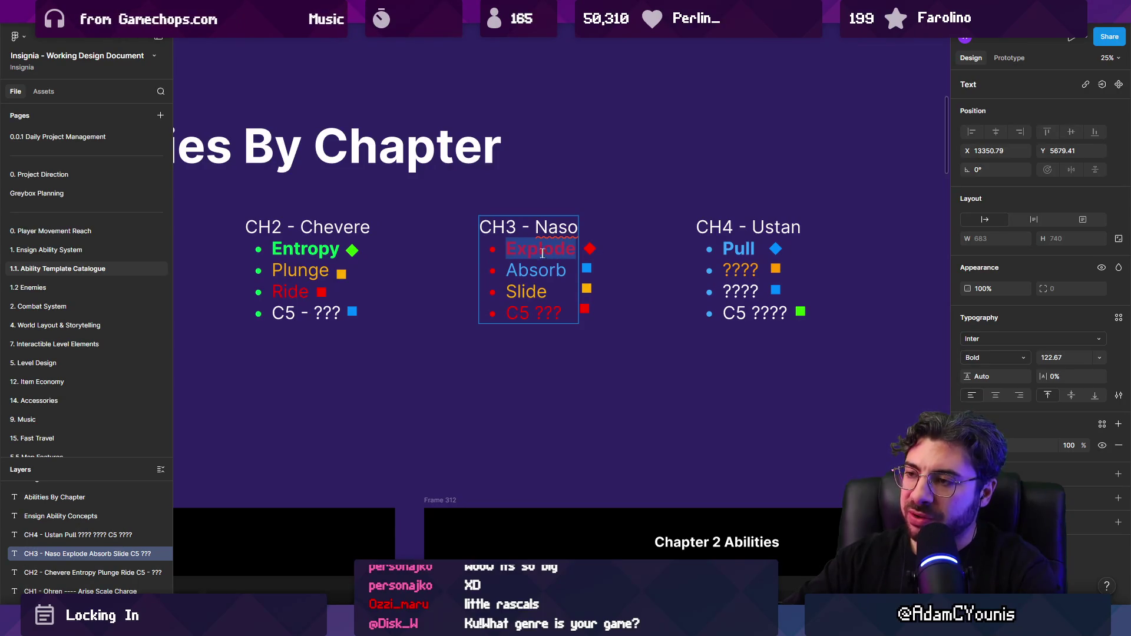
key("Escape")
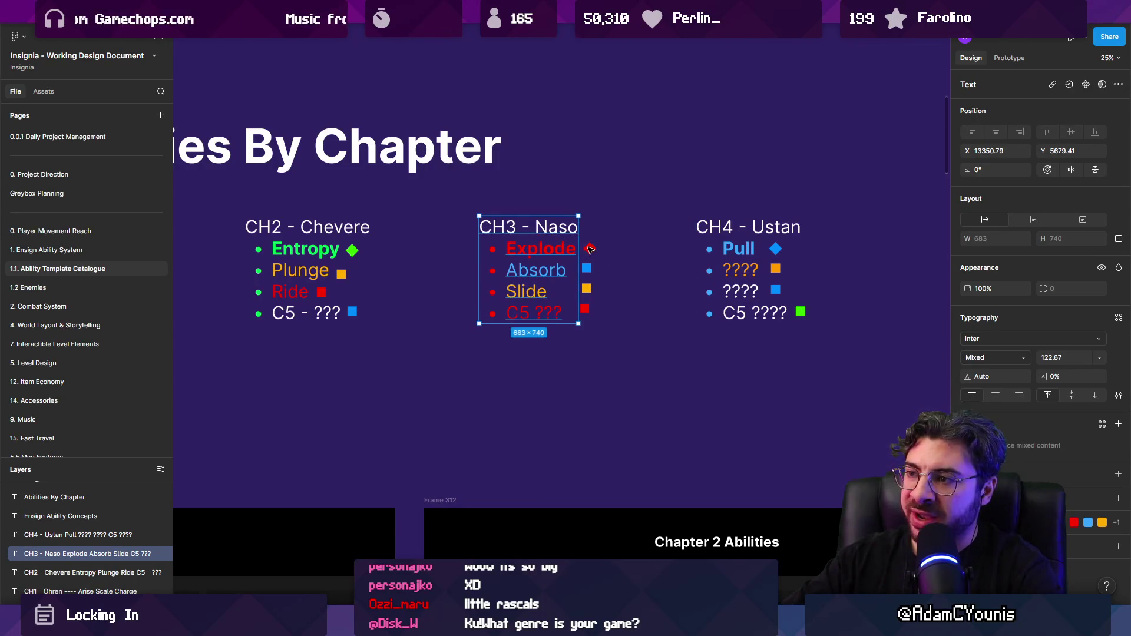
scroll(586, 249, "up", 2)
left_click(594, 251)
scroll(595, 257, "up", 2)
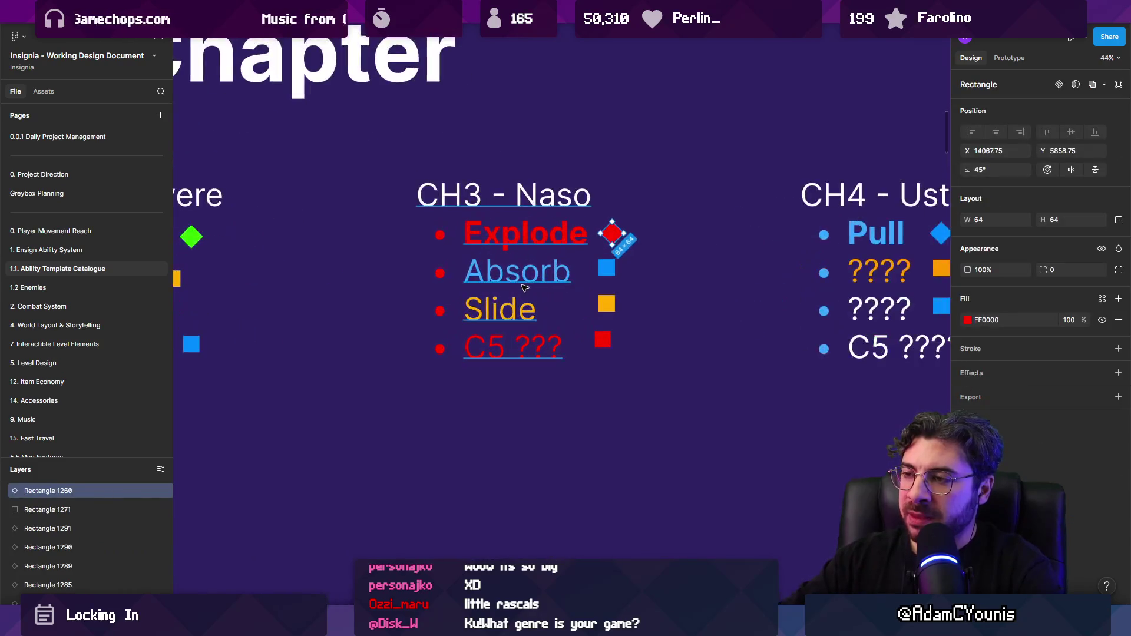
double_click(513, 271)
left_click_drag(465, 271, 576, 343)
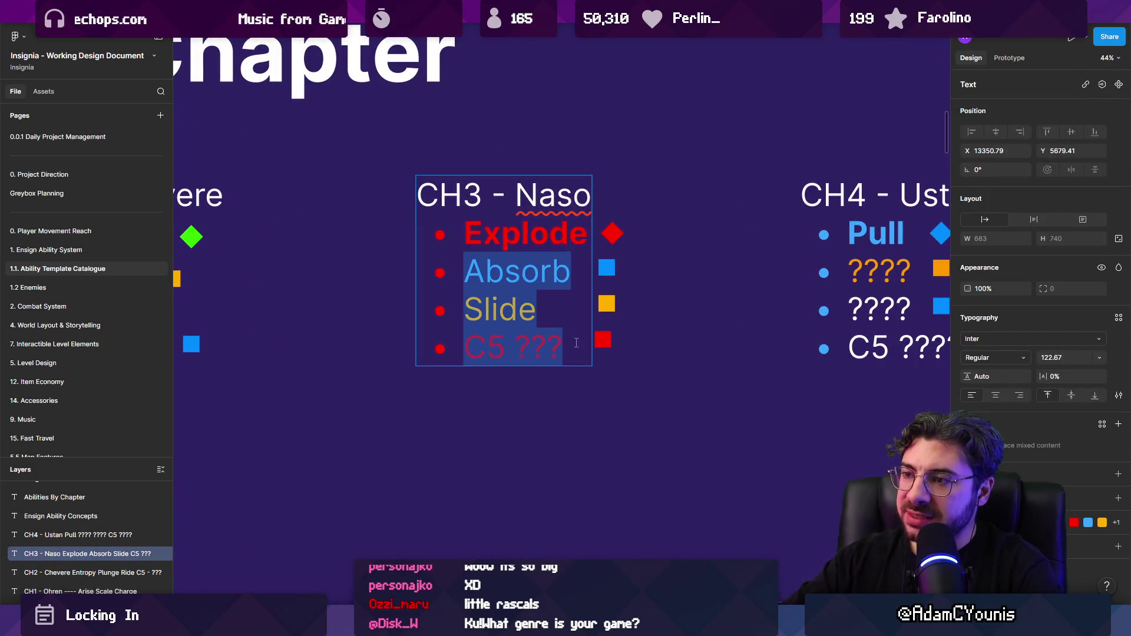
left_click(538, 295)
mouse_move(537, 295)
left_mouse_down()
mouse_move(506, 274)
mouse_move(461, 276)
left_mouse_up()
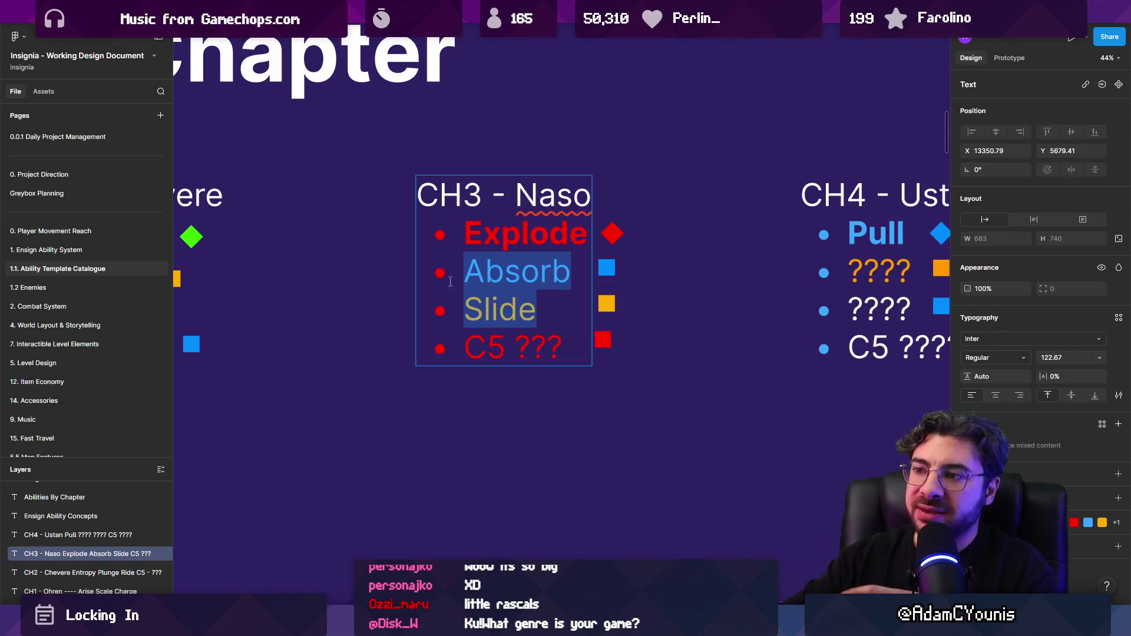
left_click(492, 313)
double_click(500, 312)
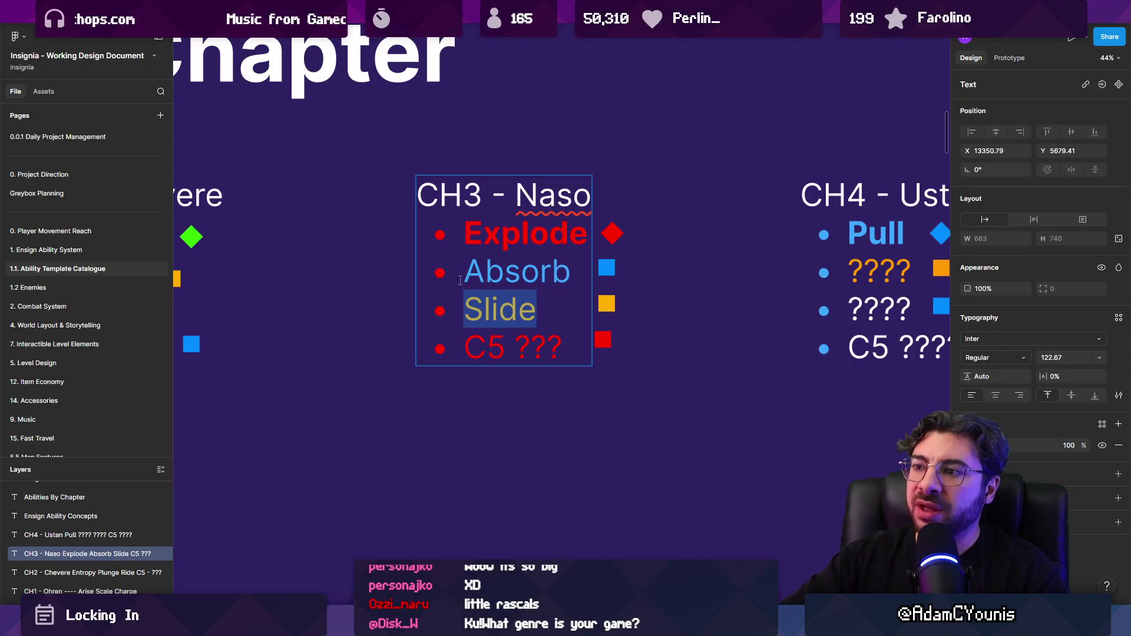
double_click(498, 276)
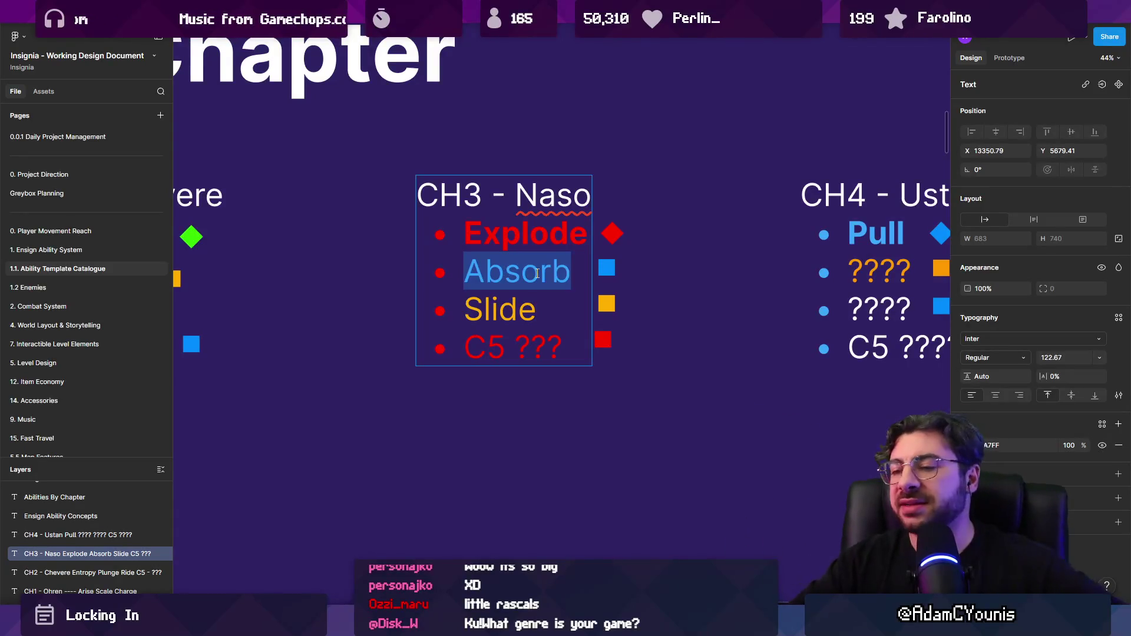
scroll(611, 272, "down", 3)
scroll(543, 301, "left", 2)
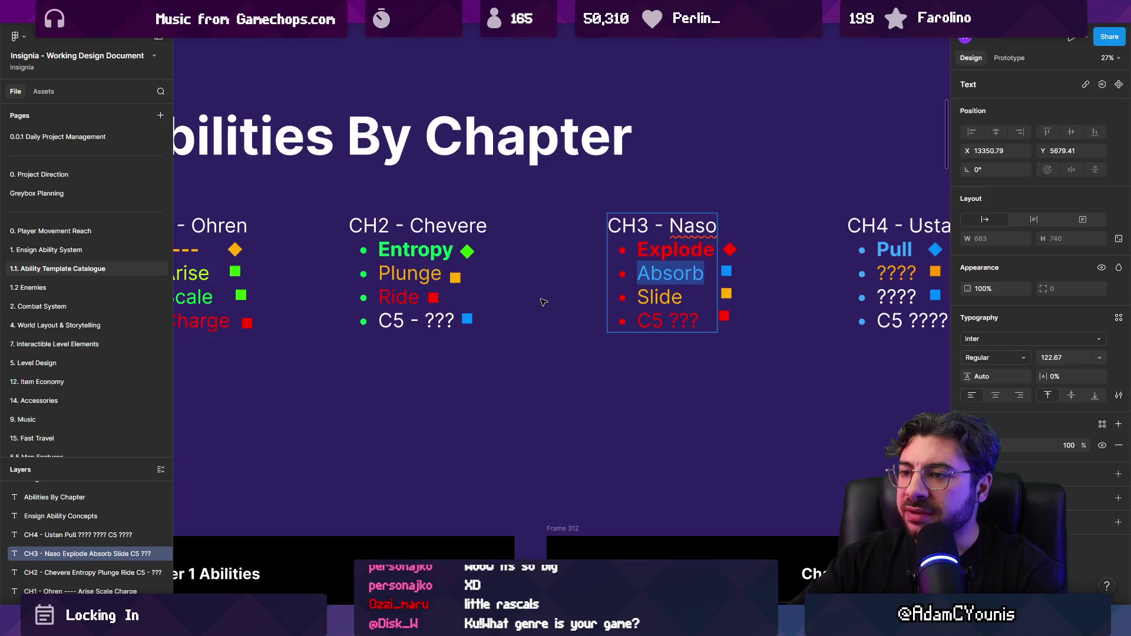
left_click(402, 276)
double_click(402, 275)
left_click(405, 274)
key("Escape")
key("Escape")
scroll(541, 330, "right", 3)
scroll(557, 291, "down", 3)
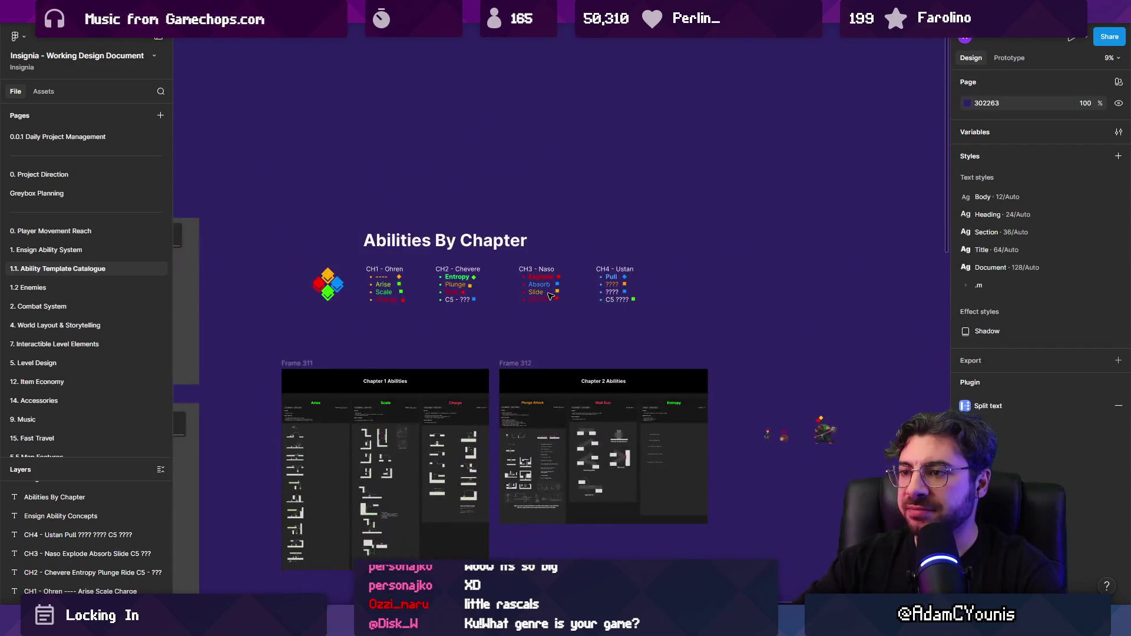
Nudge the CH2 column and its squares to even out the list spacing
scroll(557, 291, "up", 2)
left_click(489, 273)
left_click_drag(488, 273, 490, 273)
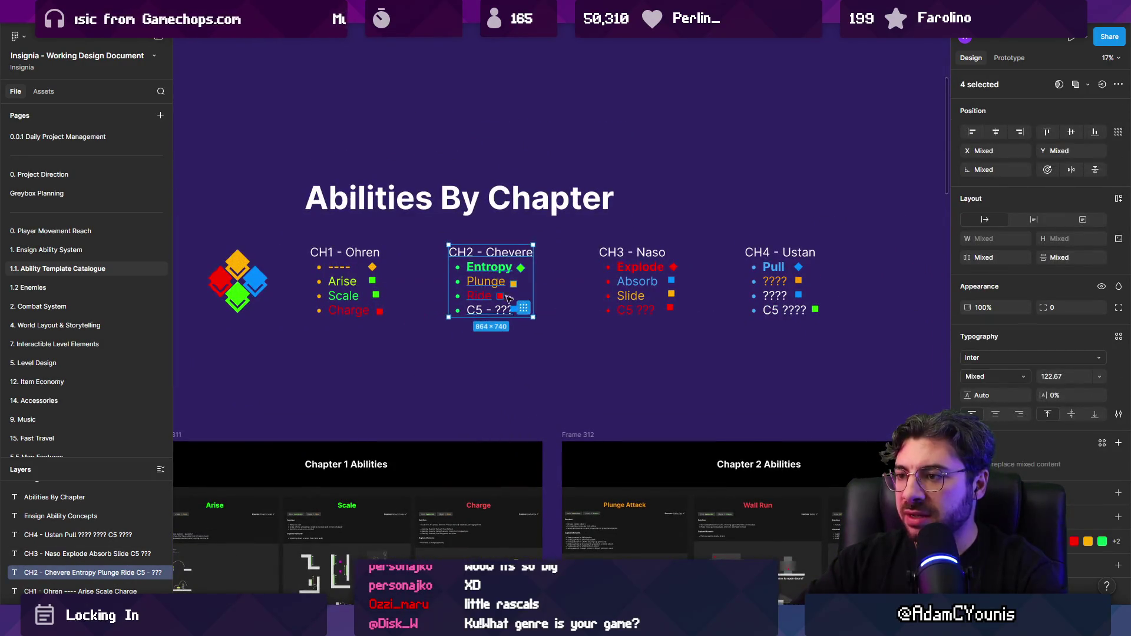
left_click(476, 270, "shift")
key("Escape")
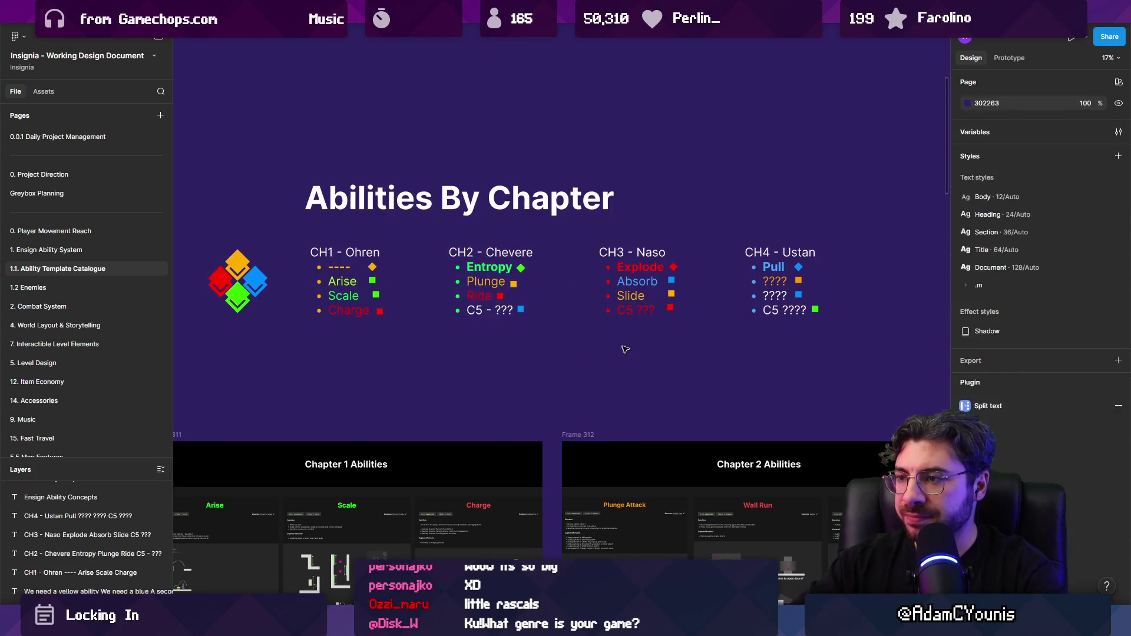
Review the sprite objects and Ability Template Catalogue page, then switch to Unity
scroll(543, 273, "down", 3)
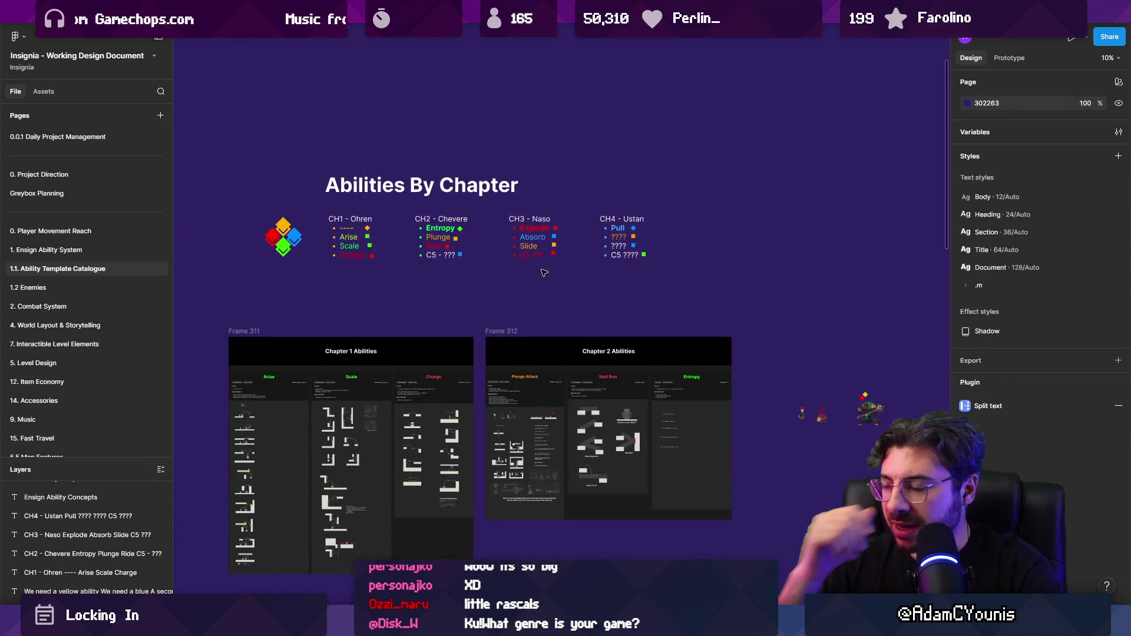
left_click_drag(784, 360, 872, 439)
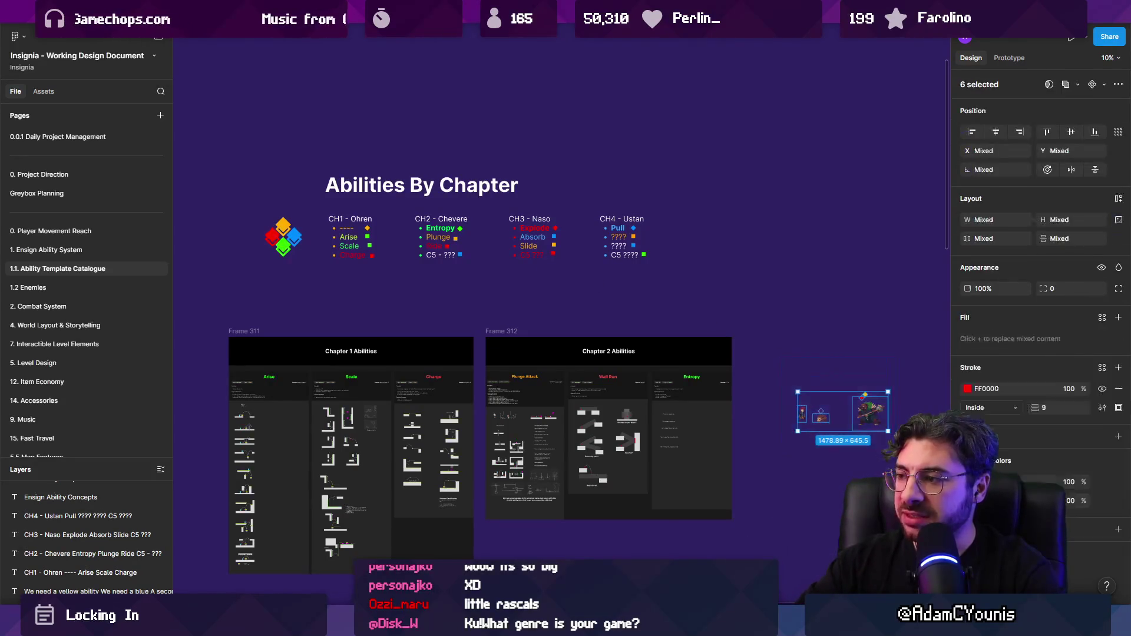
left_click(48, 250)
left_click(47, 268)
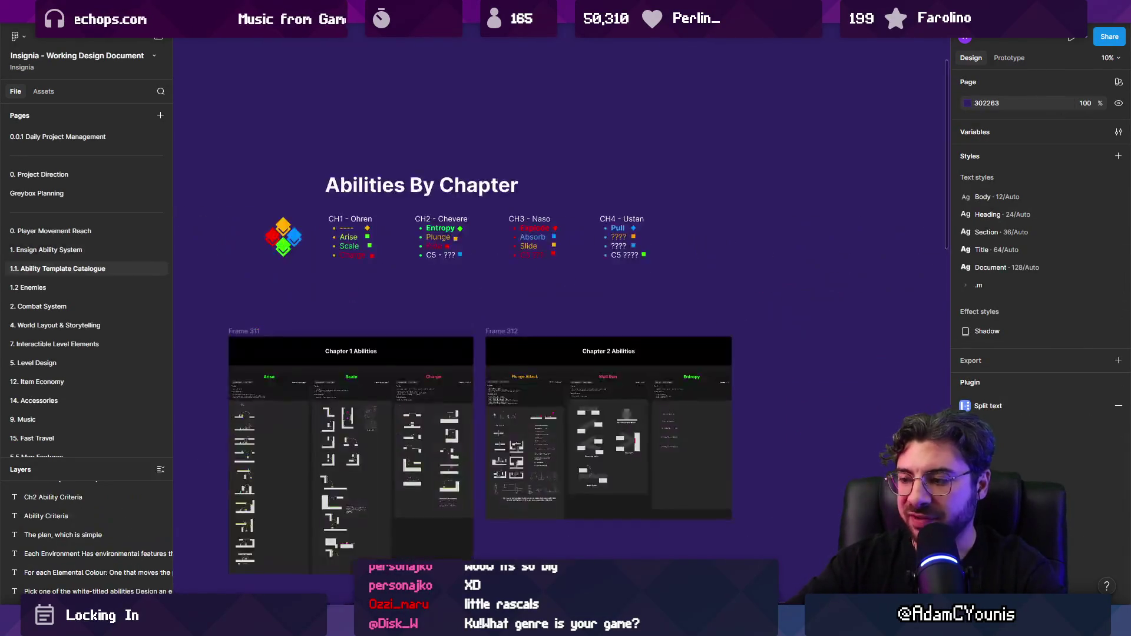
scroll(593, 303, "down", 3)
scroll(560, 413, "up", 2)
scroll(483, 331, "down", 2)
scroll(482, 331, "down", 3)
scroll(482, 331, "up", 3)
scroll(482, 332, "up", 3)
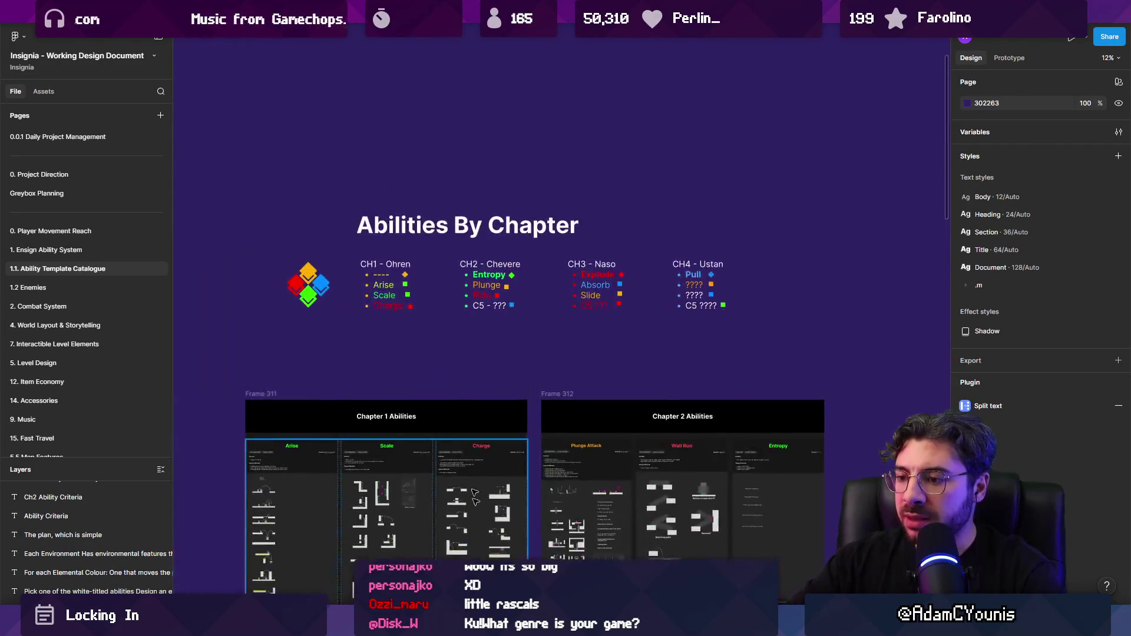
key("alt+Tab")
Find the Slide ability via a 'slide' search and set its Input Button to Special
type("slide")
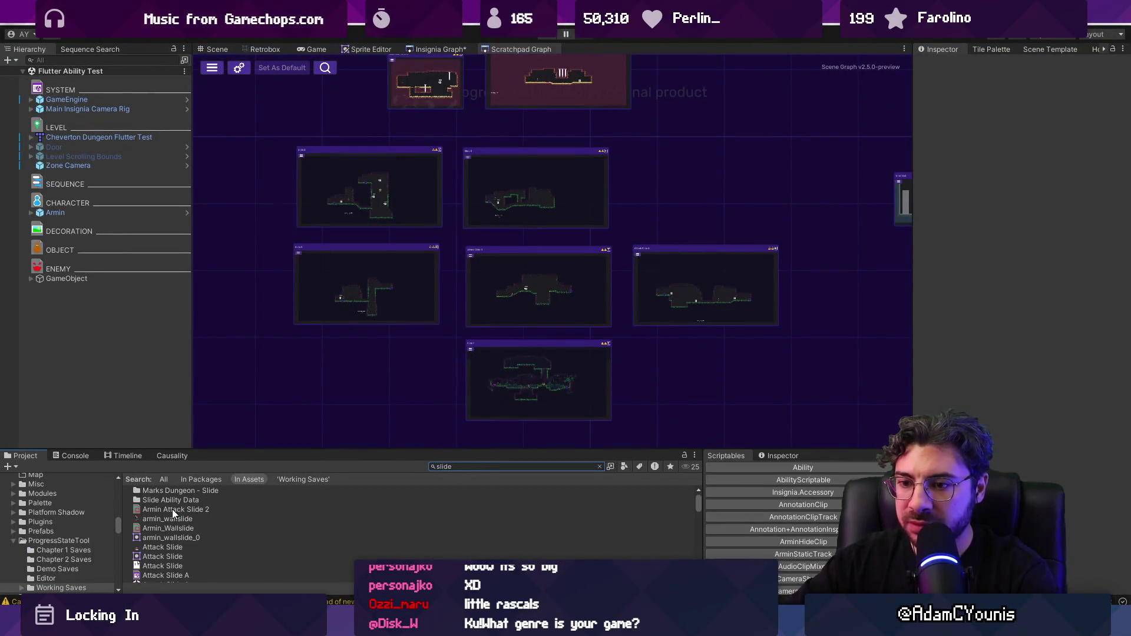
left_click(517, 469)
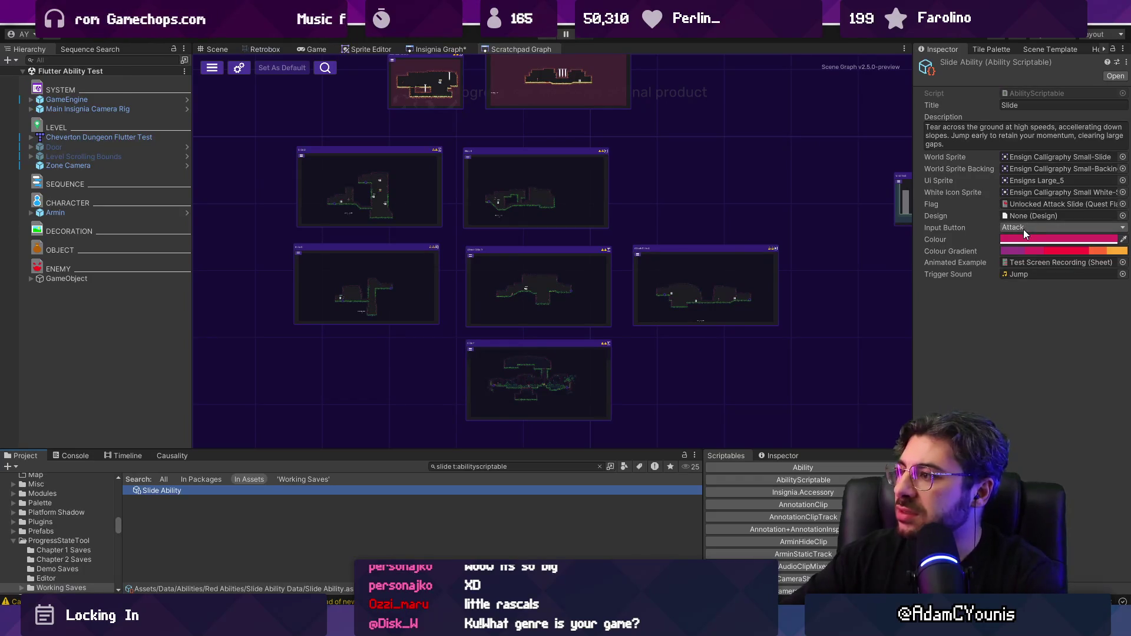
left_click(1024, 229)
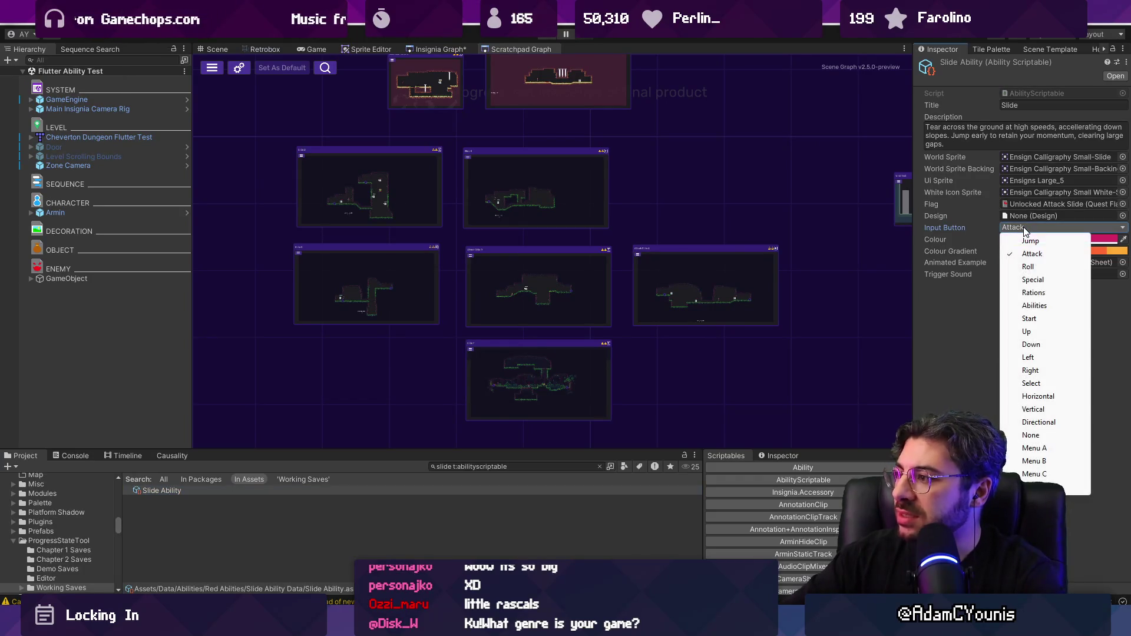
left_click(1034, 281)
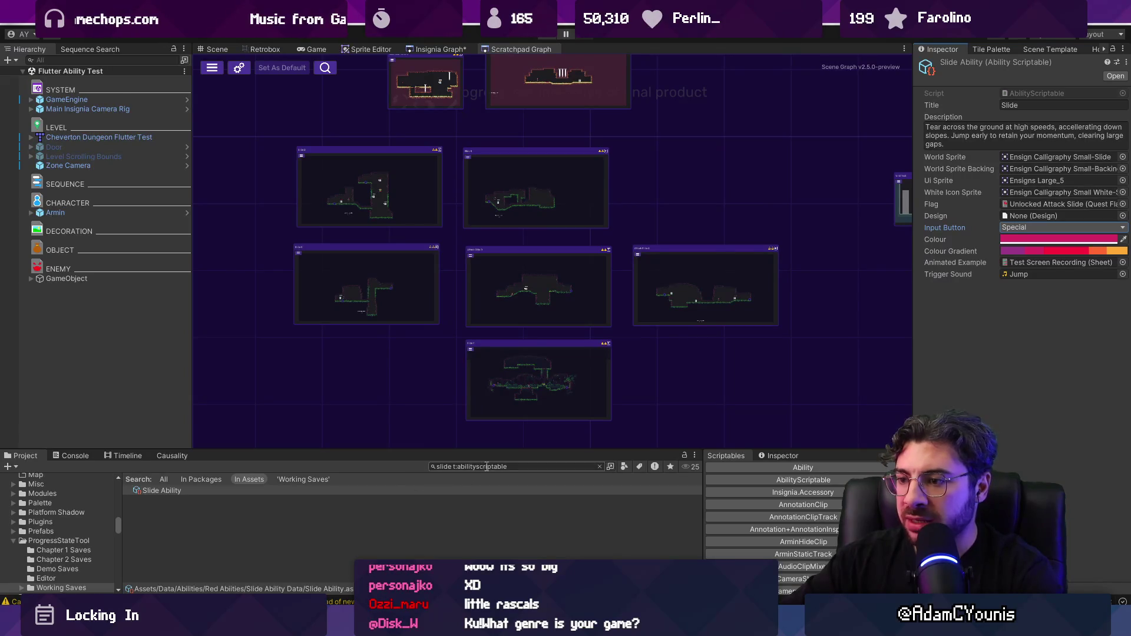
List all abilities and compare the Dive ability's settings with Slide's
key("BackSpace")
key("BackSpace")
key("BackSpace")
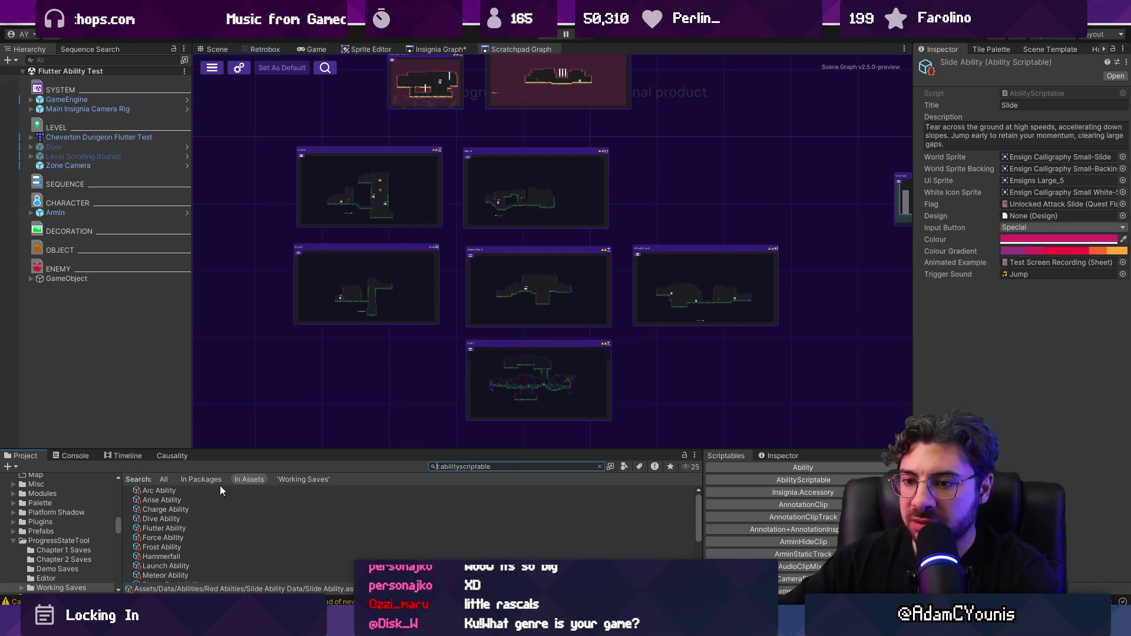
left_click(168, 518)
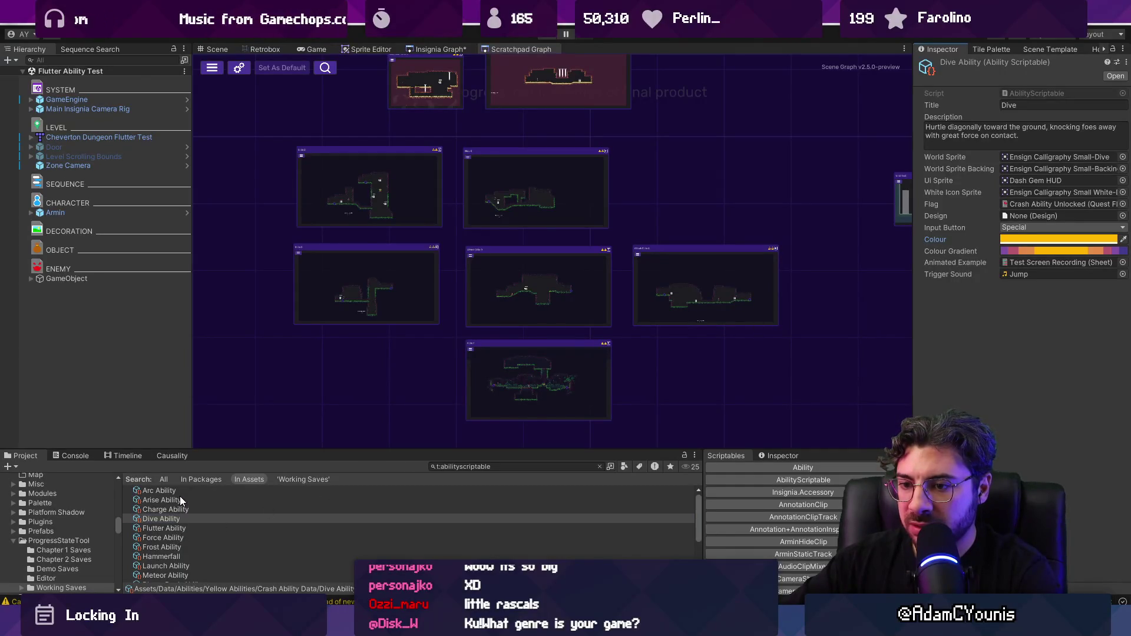
scroll(182, 531, "down", 3)
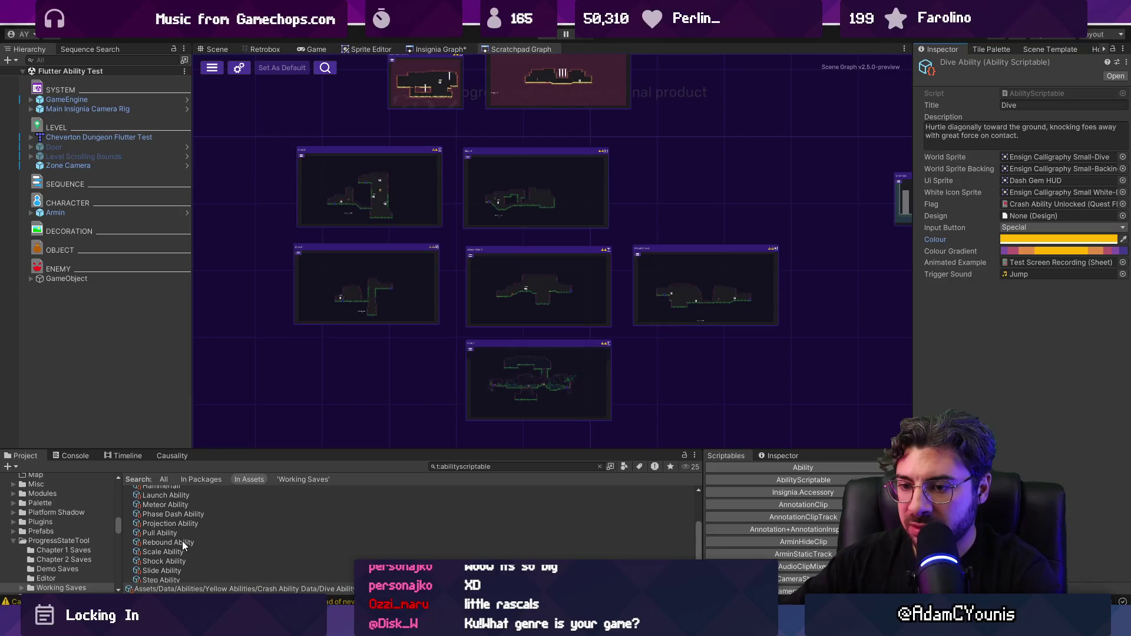
left_click(190, 571)
right_click(950, 239)
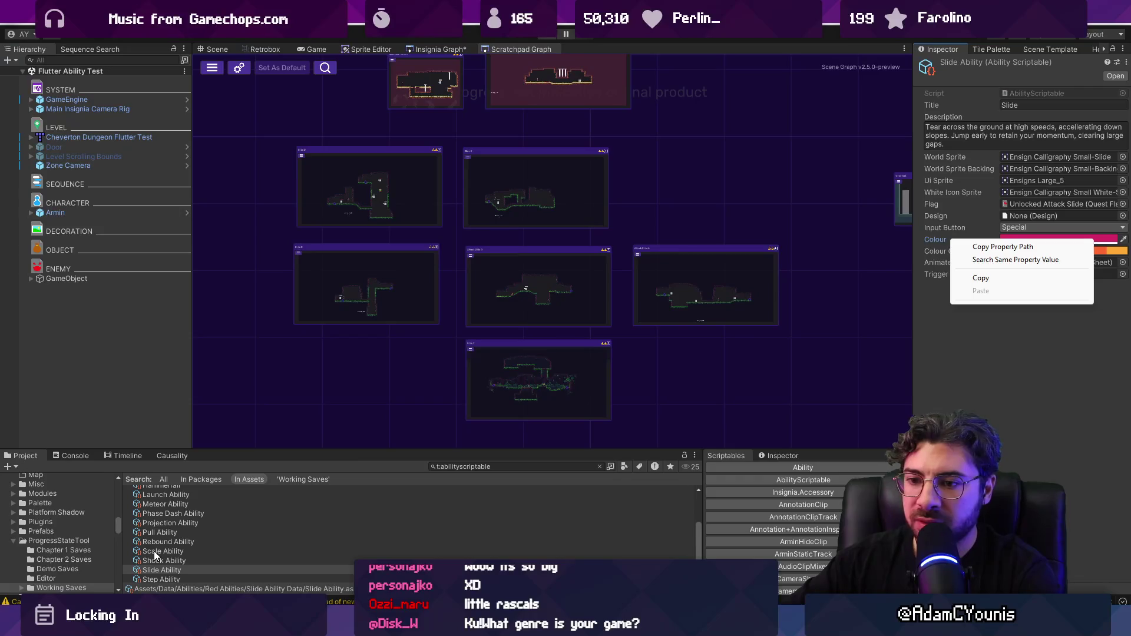
left_click(164, 523)
Browse the Phase Dash, Frost, Hammerfall and Projection ability settings
left_click(179, 514)
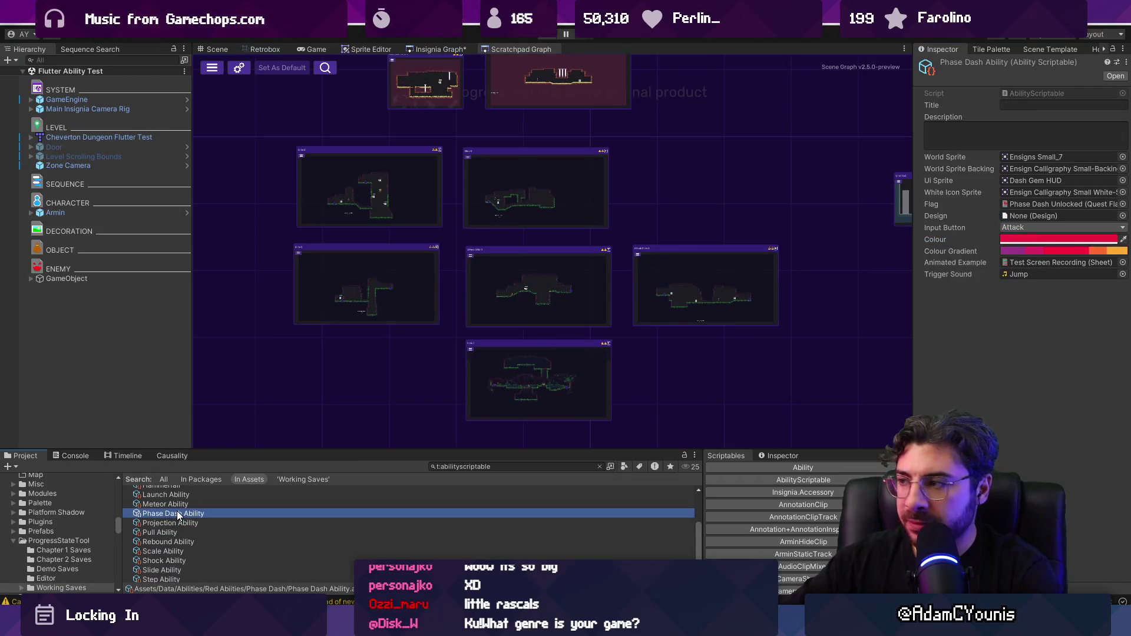
key("Up")
key("Up")
key("Up")
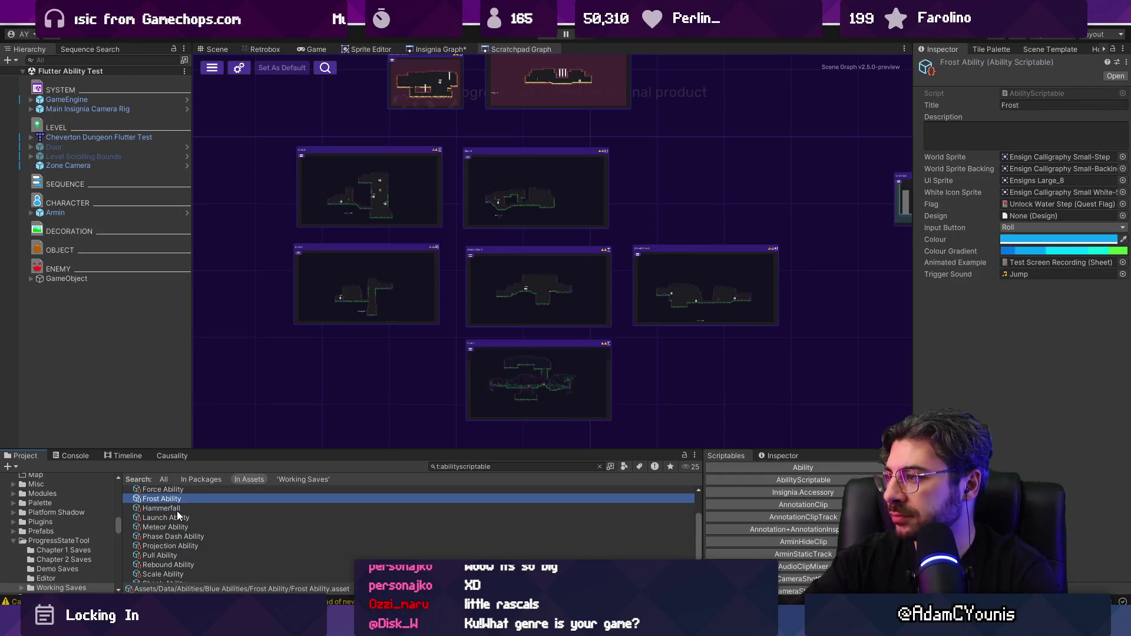
key("Down")
key("Down")
key("Up")
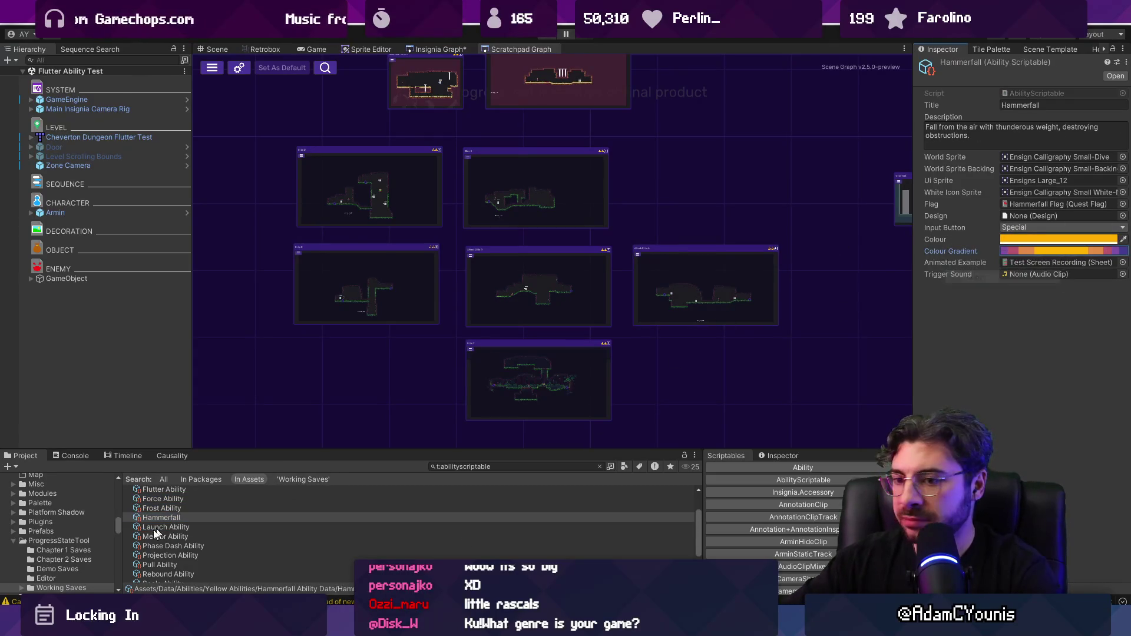
left_click(174, 556)
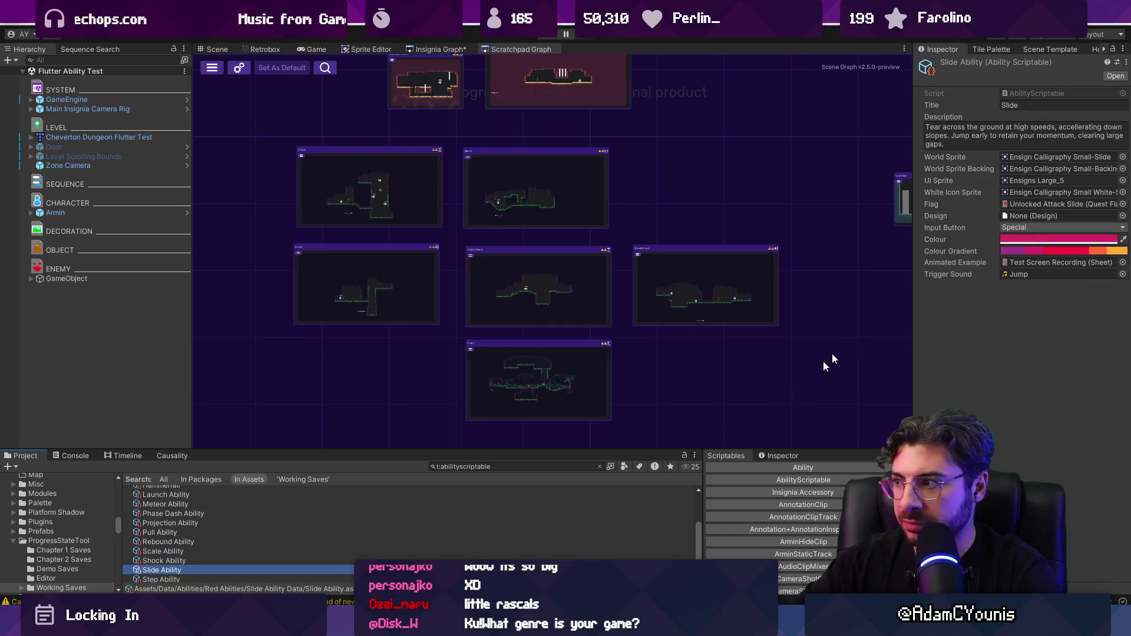
Read the gradient's yellow key FFB401 and set Slide's Colour field to FFB401
left_click(1029, 251)
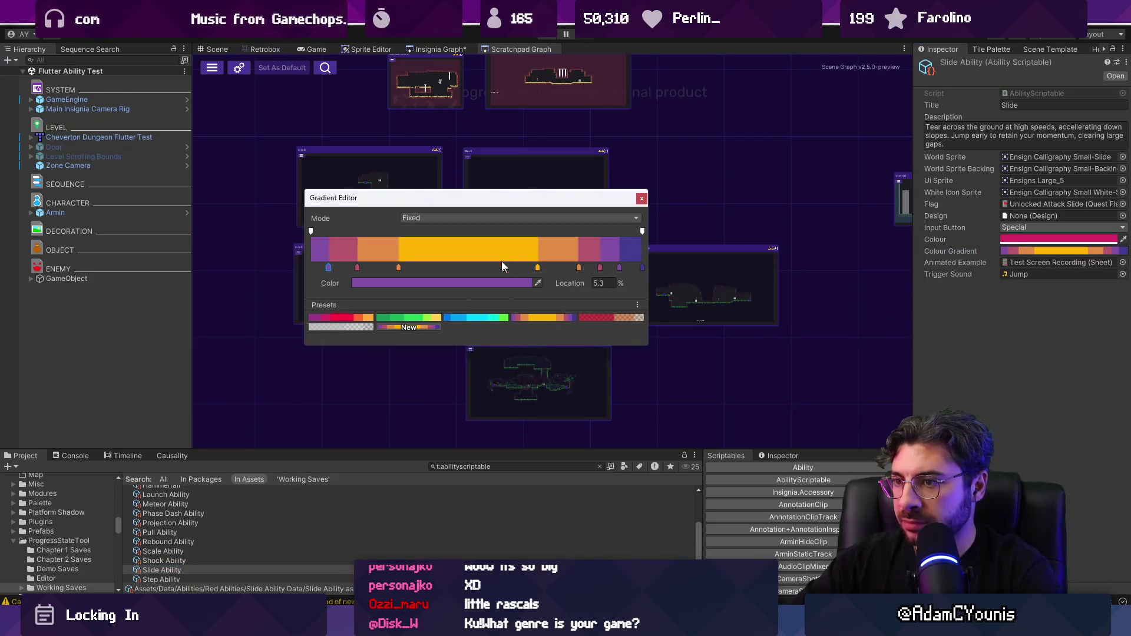
left_click(538, 267)
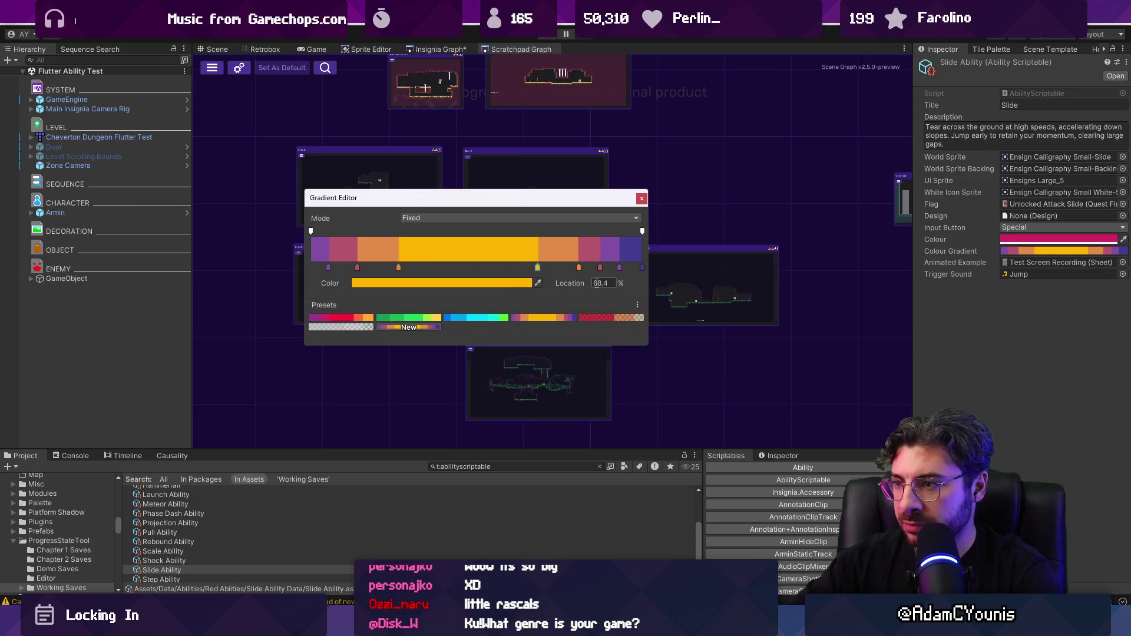
left_click(518, 284)
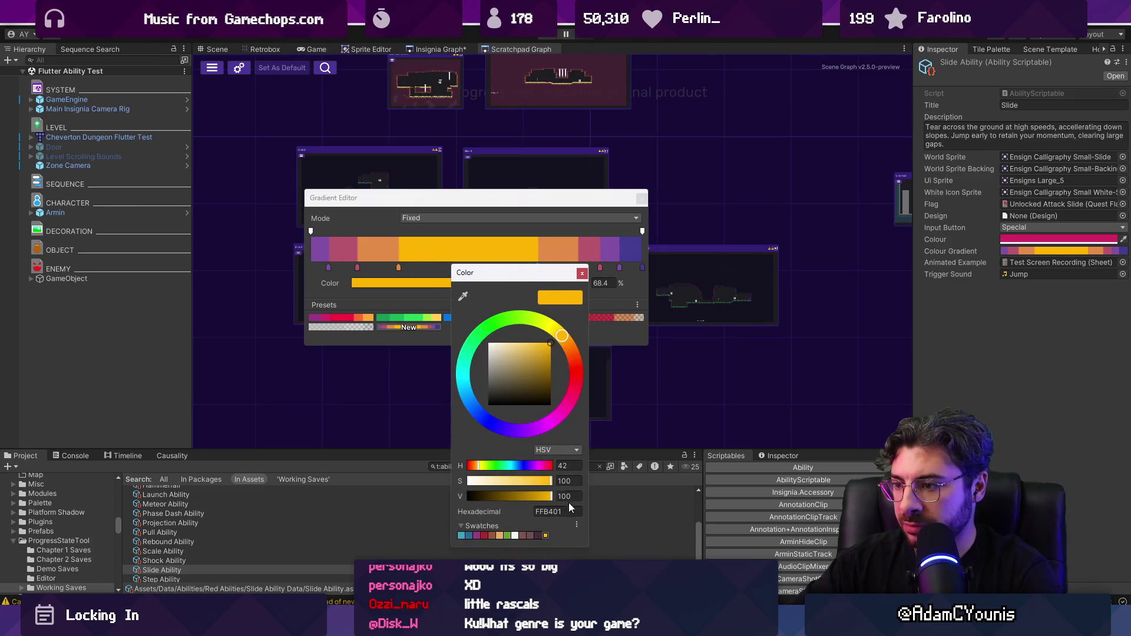
left_click(643, 199)
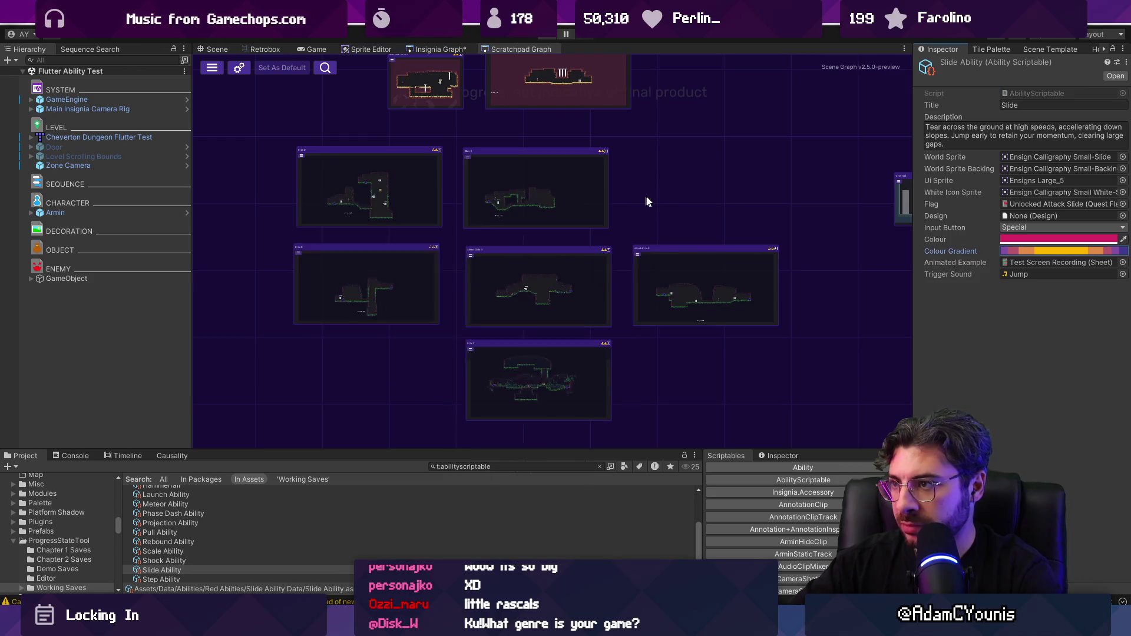
left_click(1006, 240)
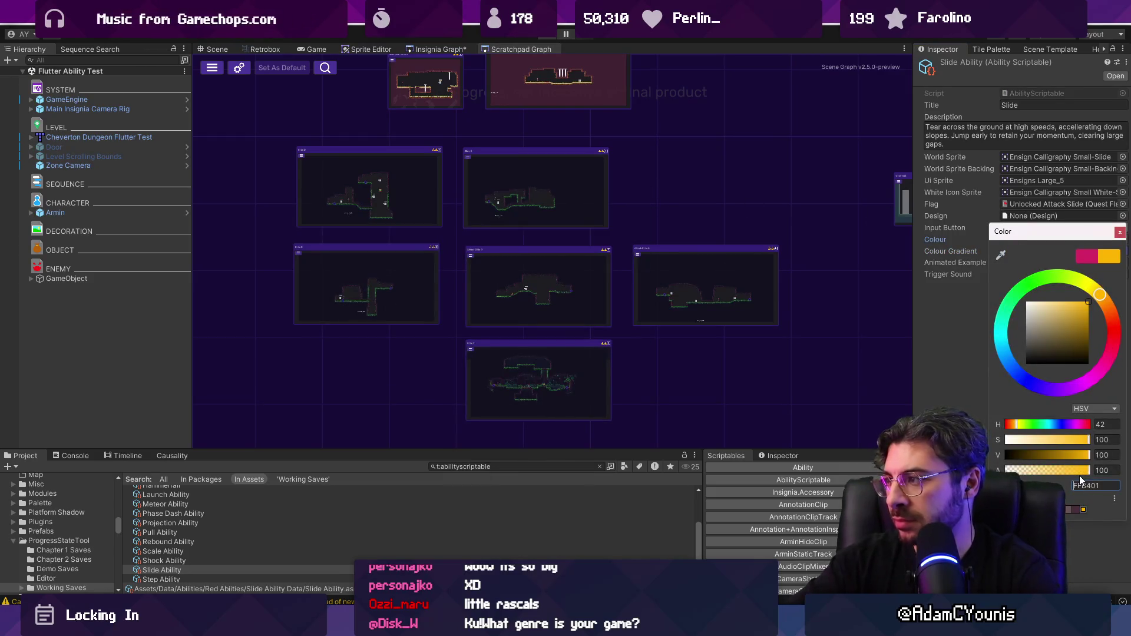
left_click(1120, 232)
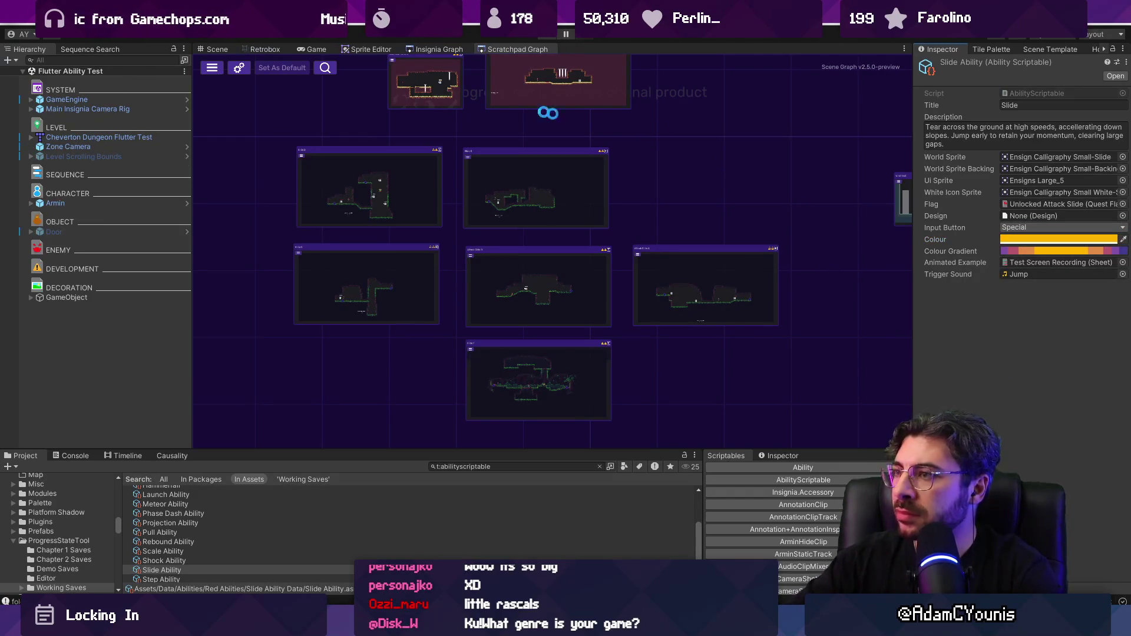
left_click_drag(445, 98, 460, 201)
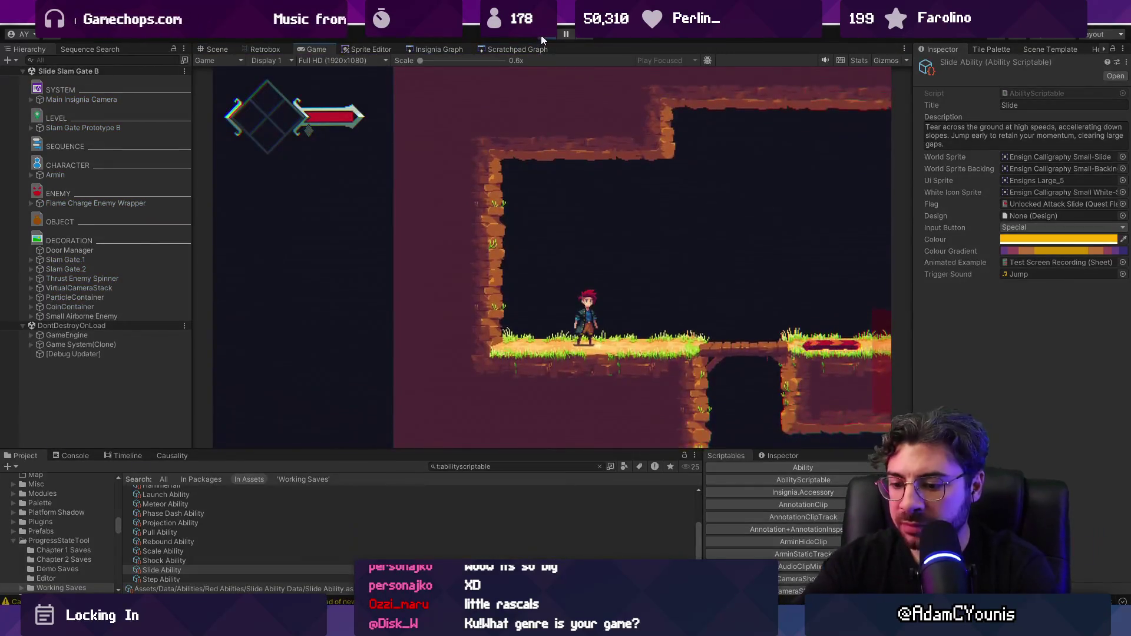
Playtest Slide Slam Gate B by sliding, jumping and slashing, then stop and show the level graph
key("Right")
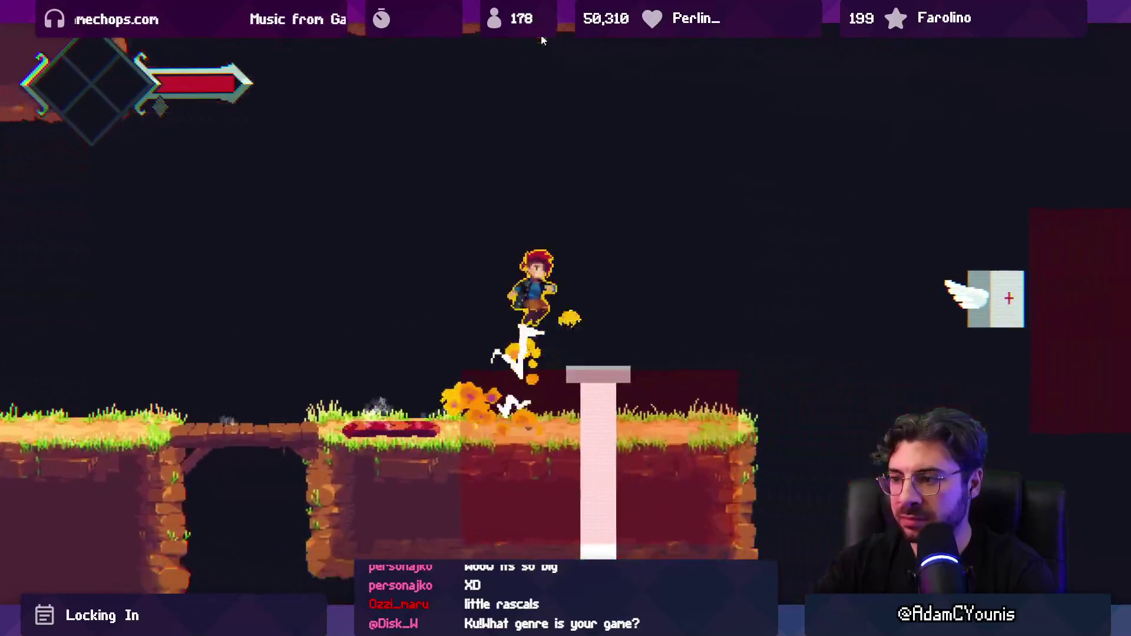
key("Right")
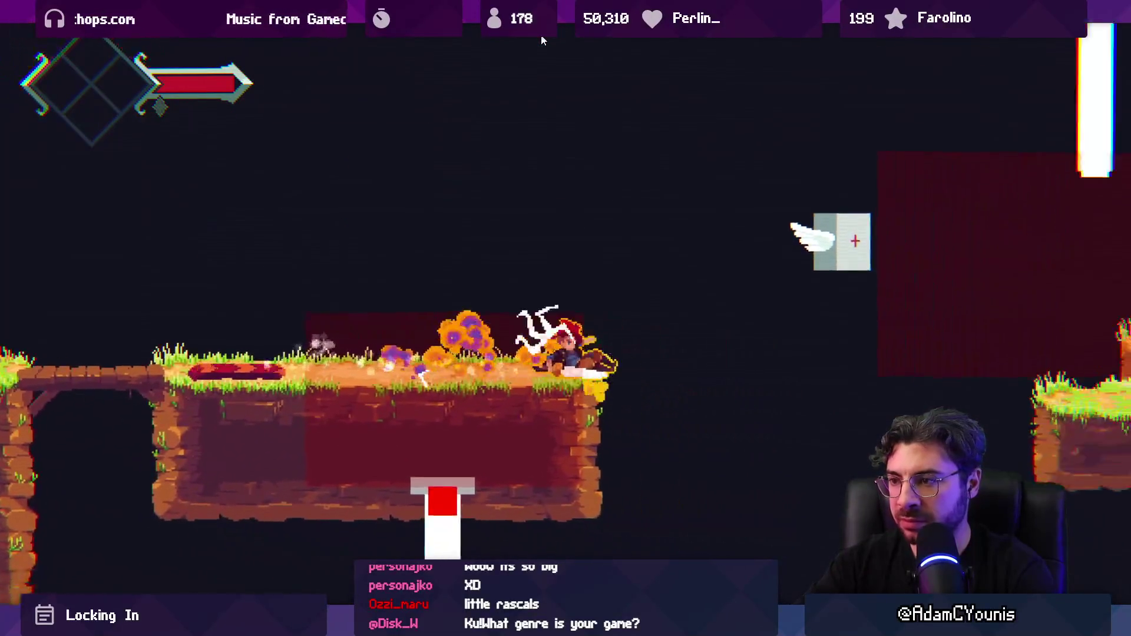
key("Right")
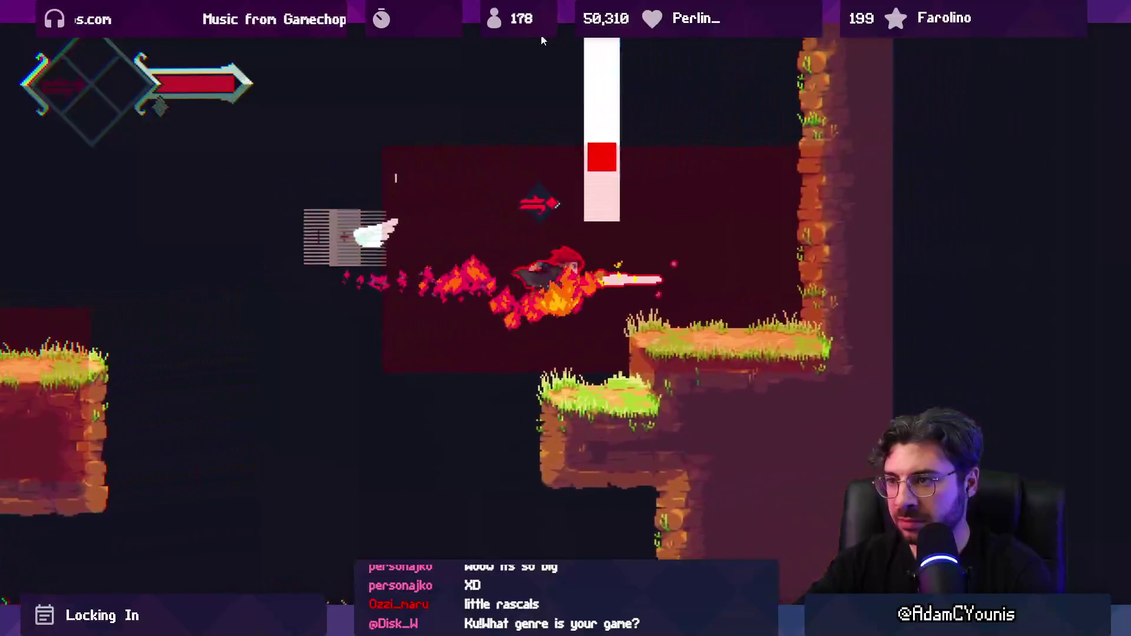
key("Left")
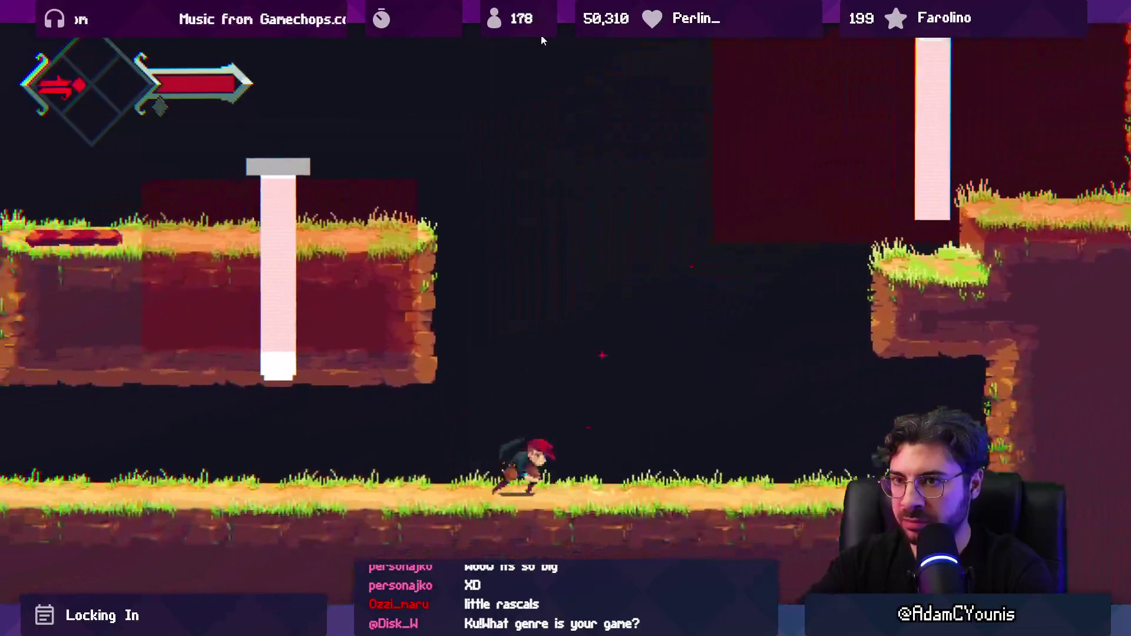
key("Right")
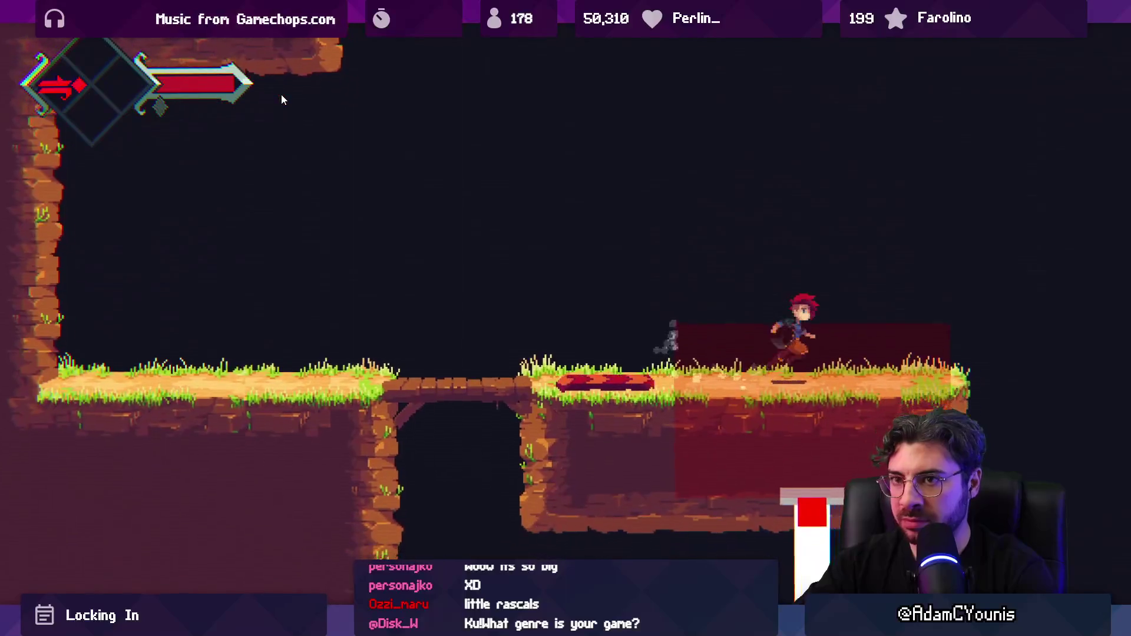
key("Left")
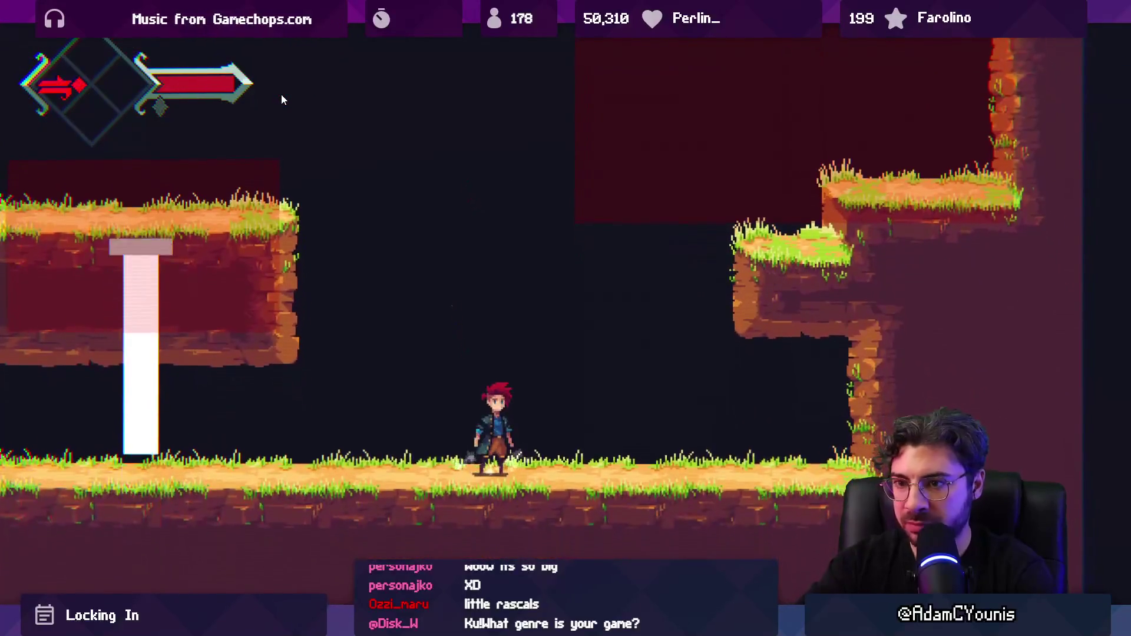
key("Left")
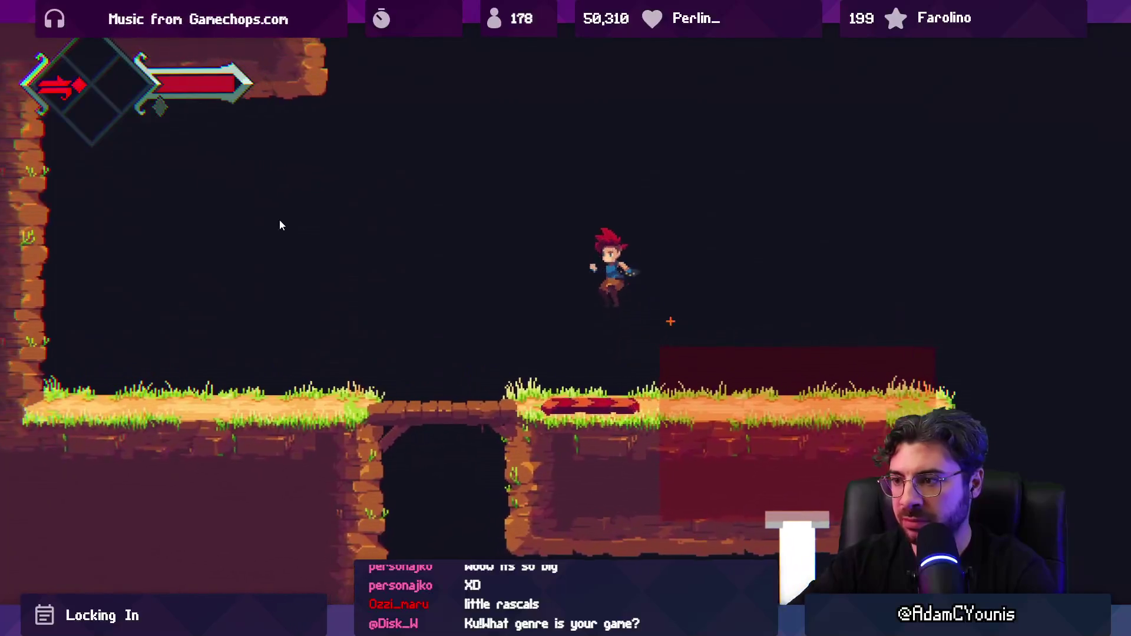
key("Left")
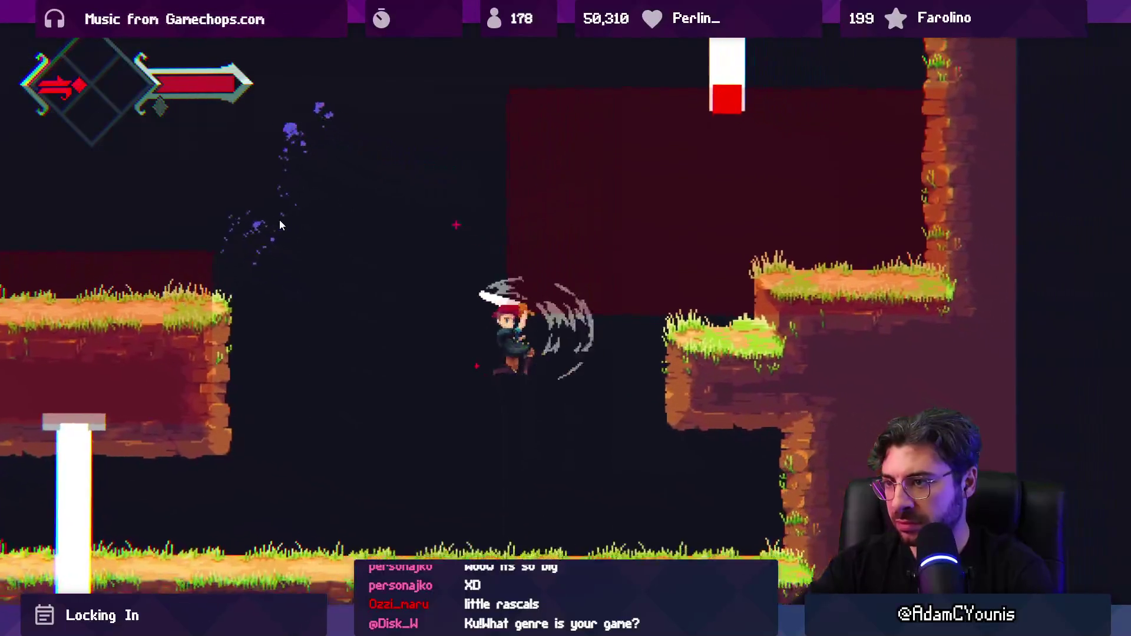
key("shift+space")
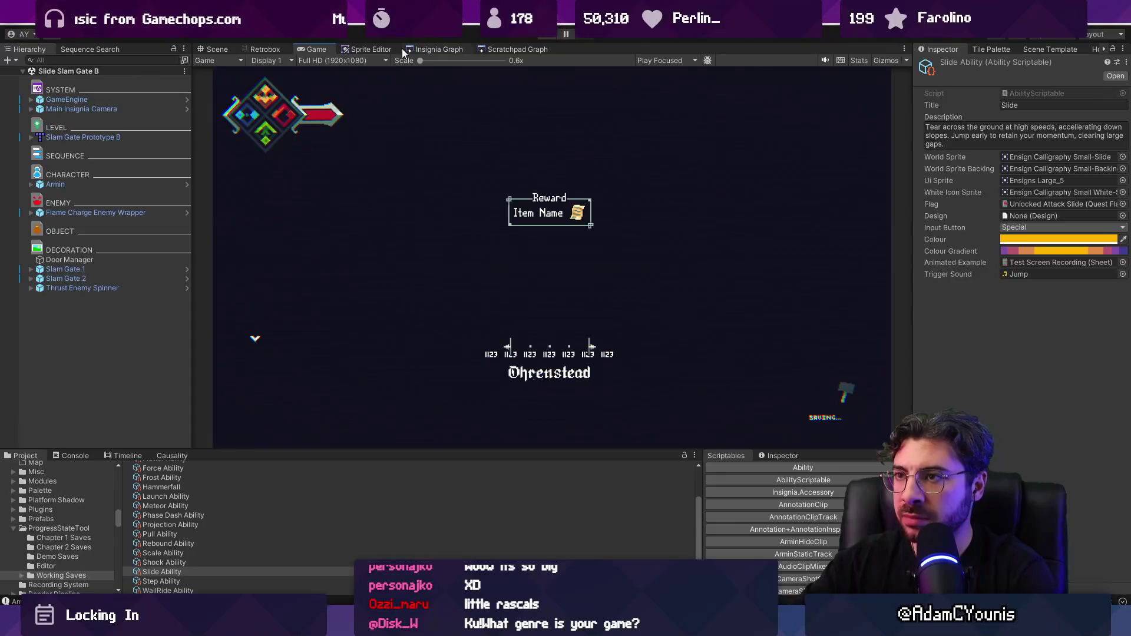
left_click(409, 49)
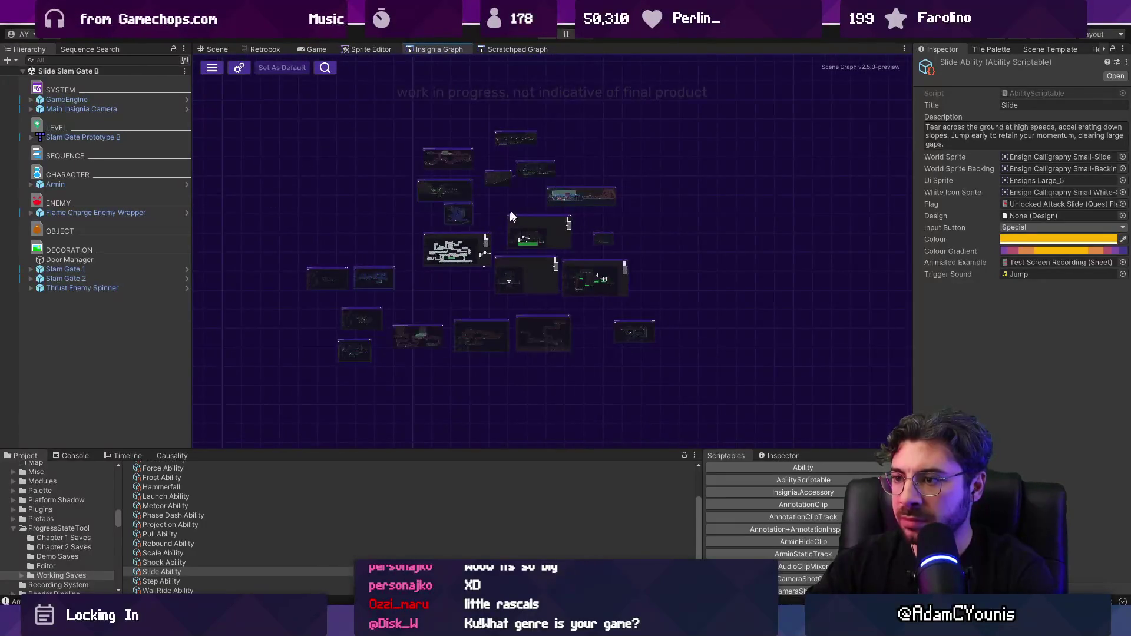
Open Slide Slam Gate A from the scratchpad graph, playtest it full screen, then exit
left_click(505, 52)
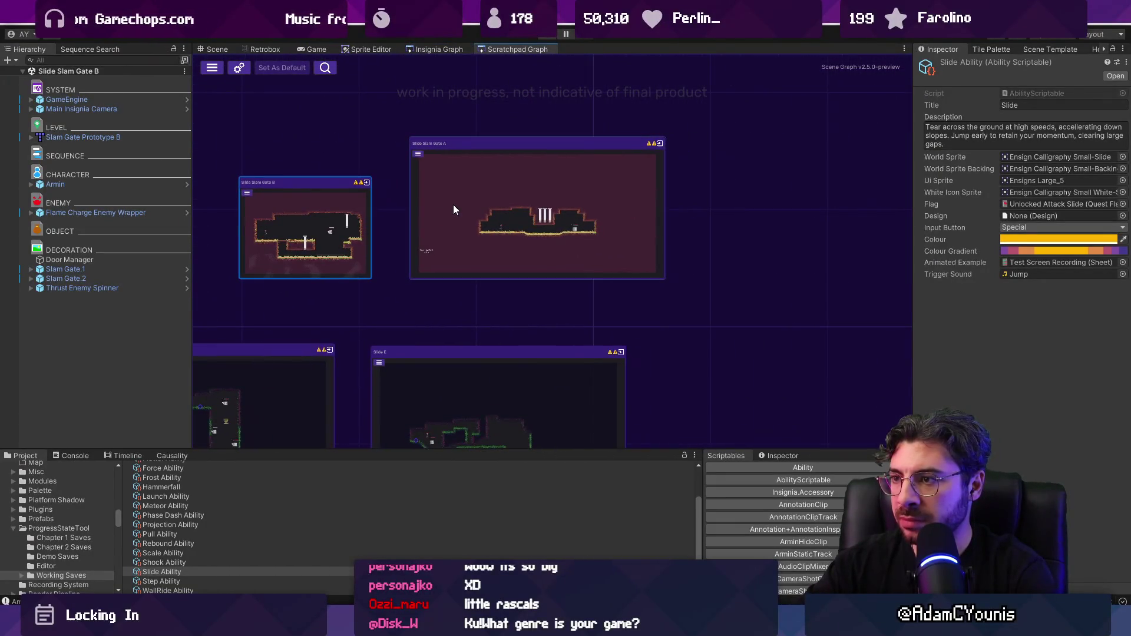
double_click(454, 208)
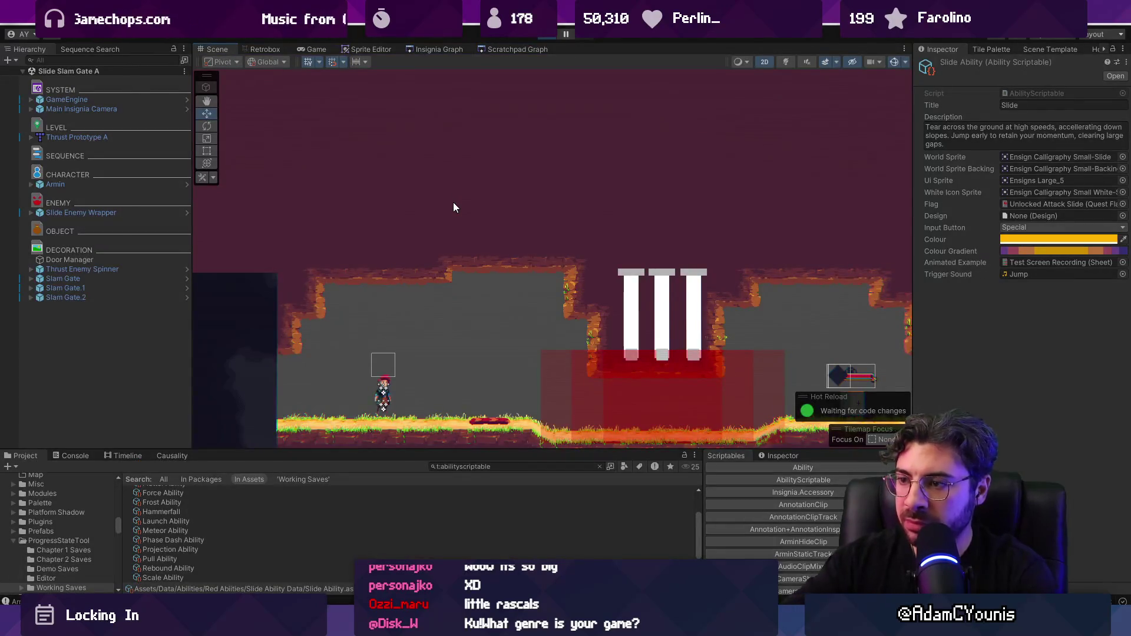
key("ctrl+p")
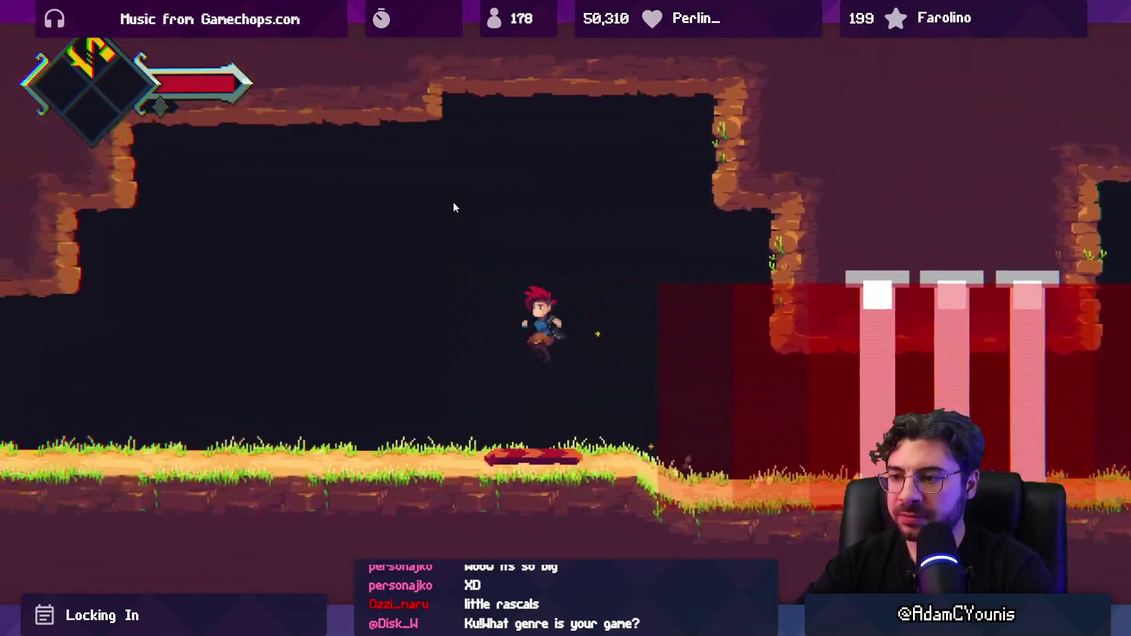
key("shift+space")
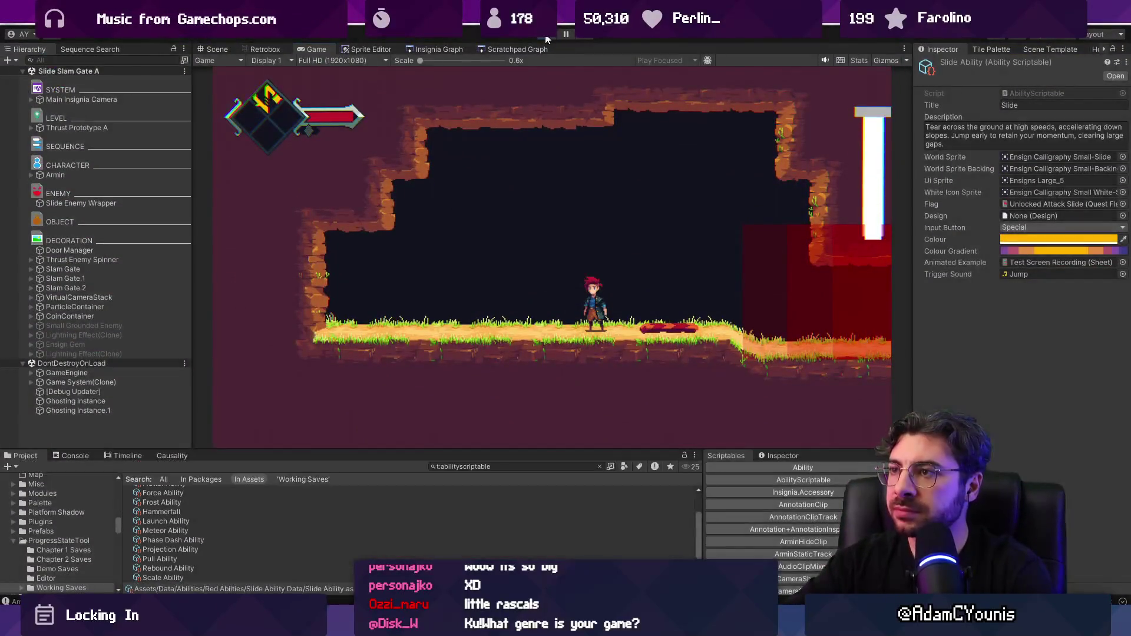
Move from the Insignia Graph to the Scratchpad Graph and open the Attack Slide A level
left_click(451, 49)
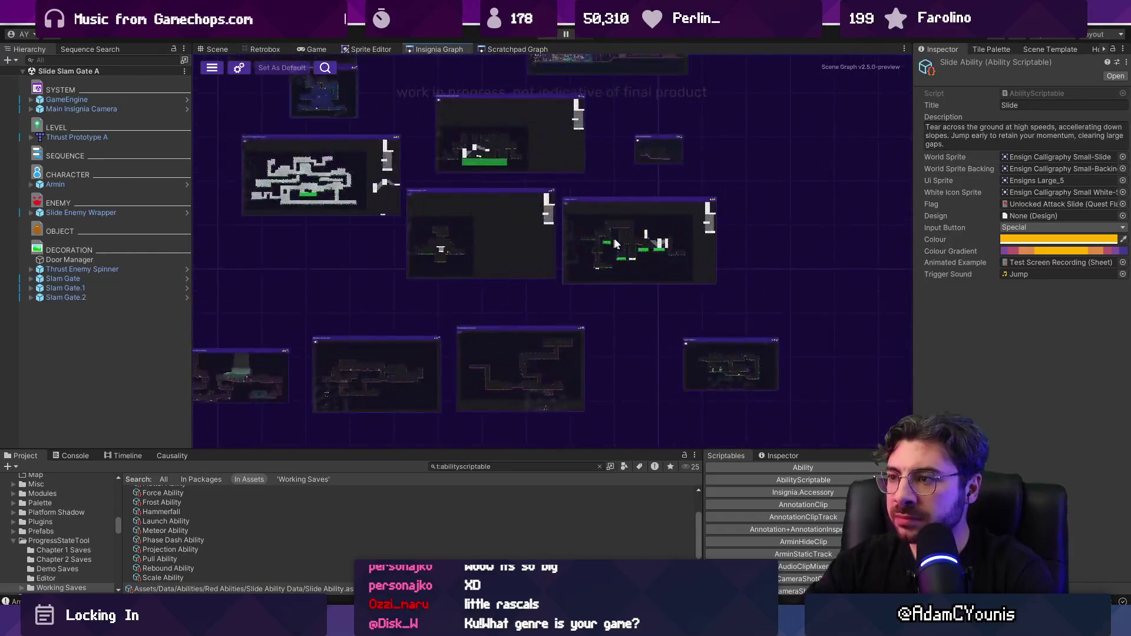
scroll(615, 243, "up", 3)
scroll(613, 241, "down", 3)
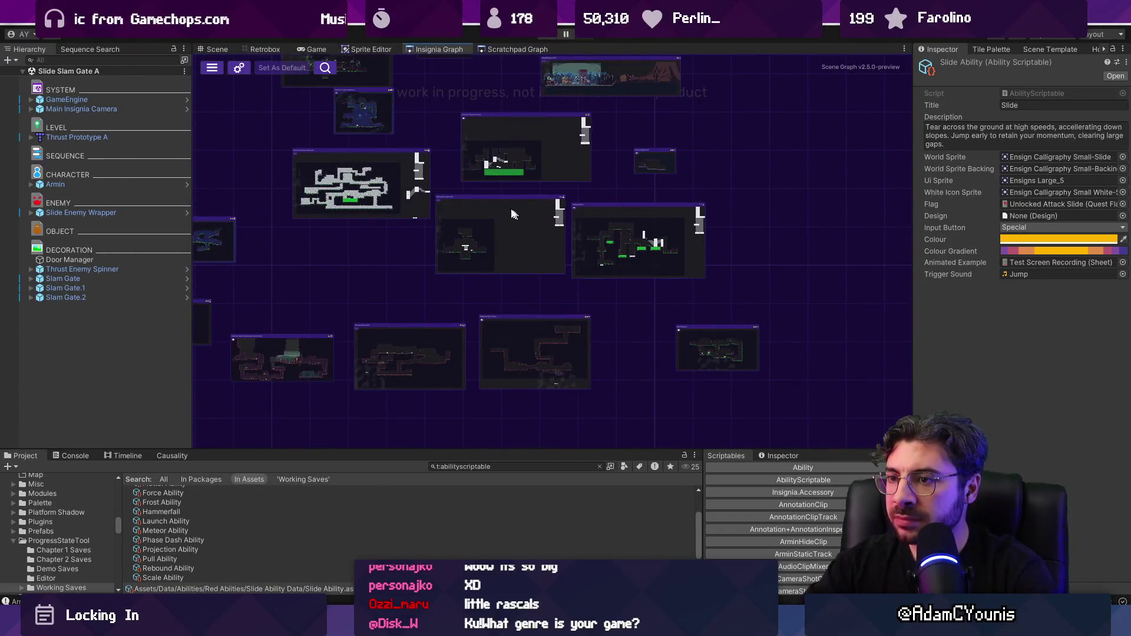
left_click(517, 49)
scroll(507, 224, "down", 3)
scroll(538, 266, "up", 5)
scroll(518, 295, "down", 4)
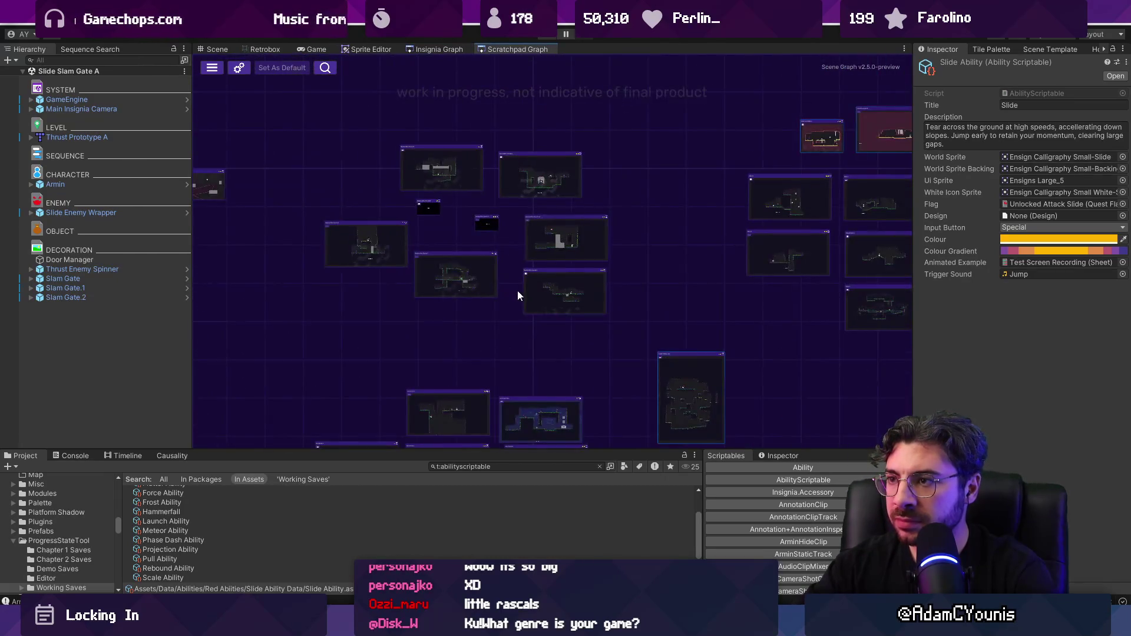
scroll(644, 149, "up", 5)
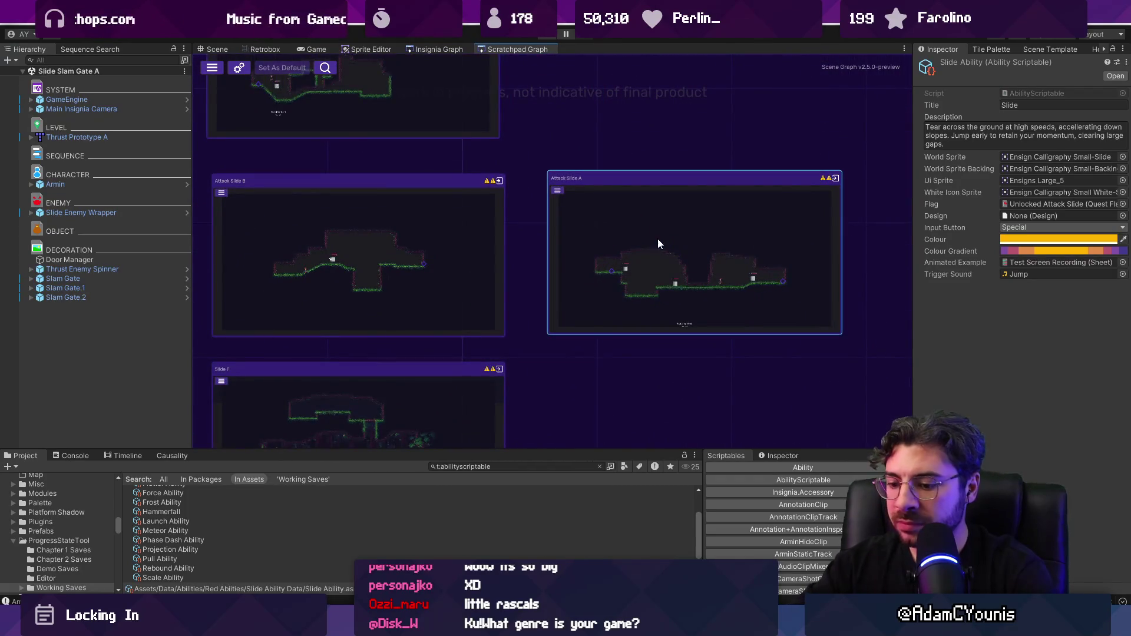
double_click(658, 244)
Start the Attack Slide A playtest, run, attack the health box and jump-slash
key("ctrl+p")
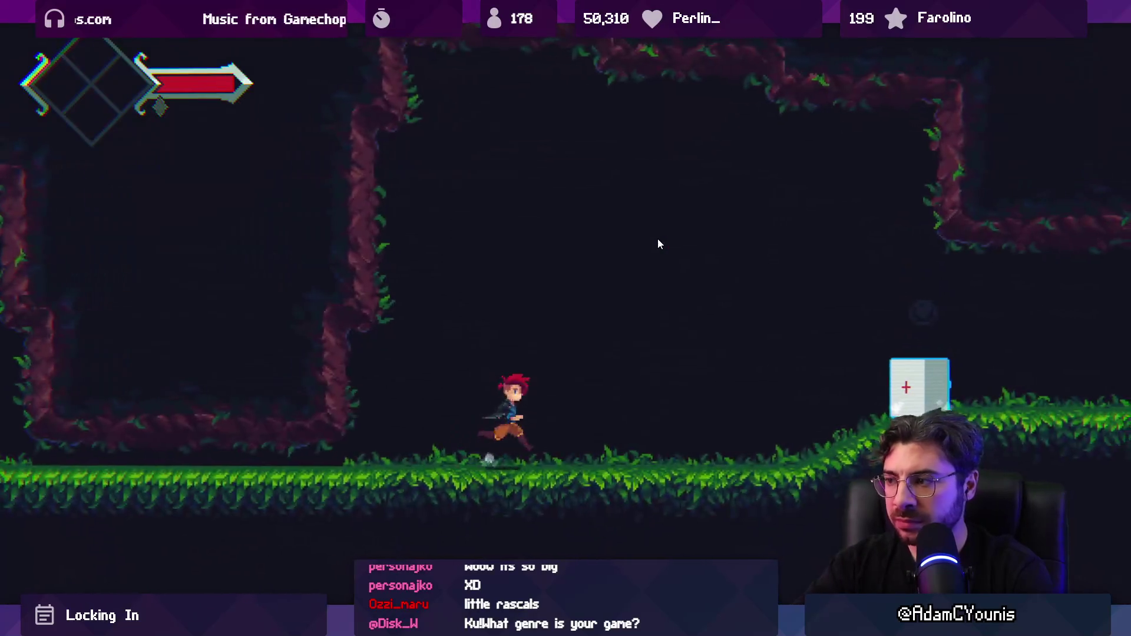
key("Left")
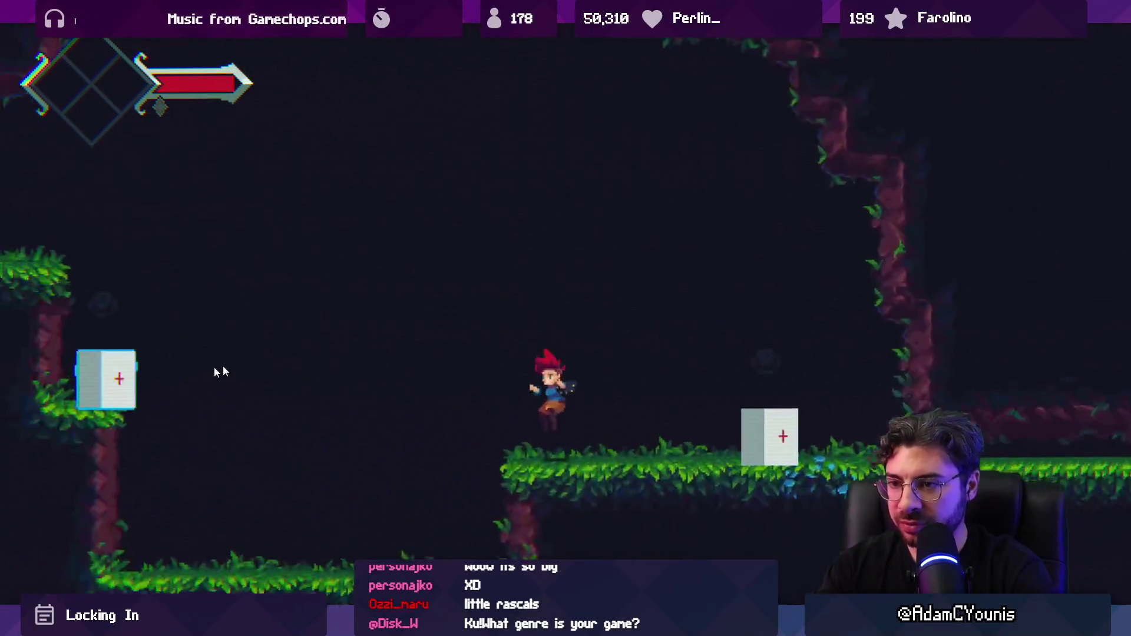
key("Right")
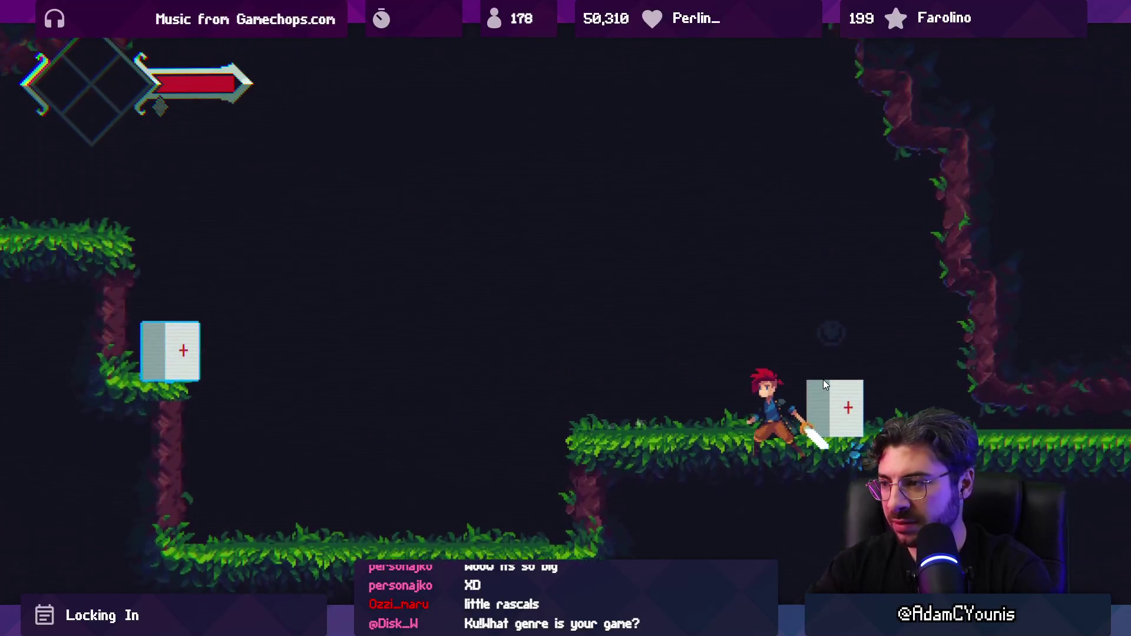
key("Escape")
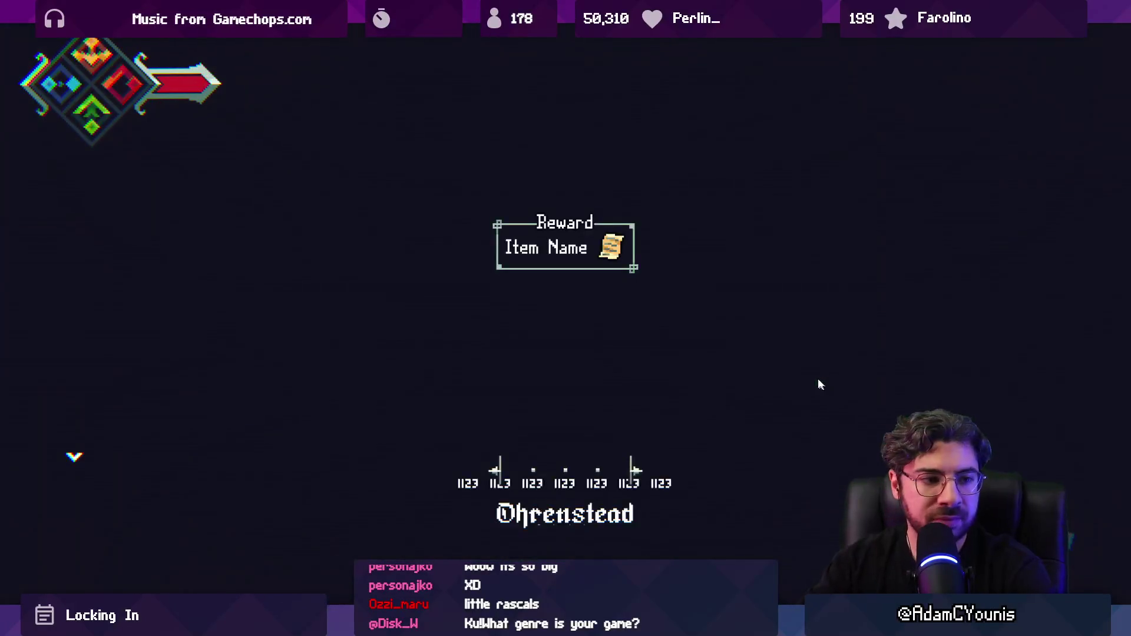
key("Right")
key("x")
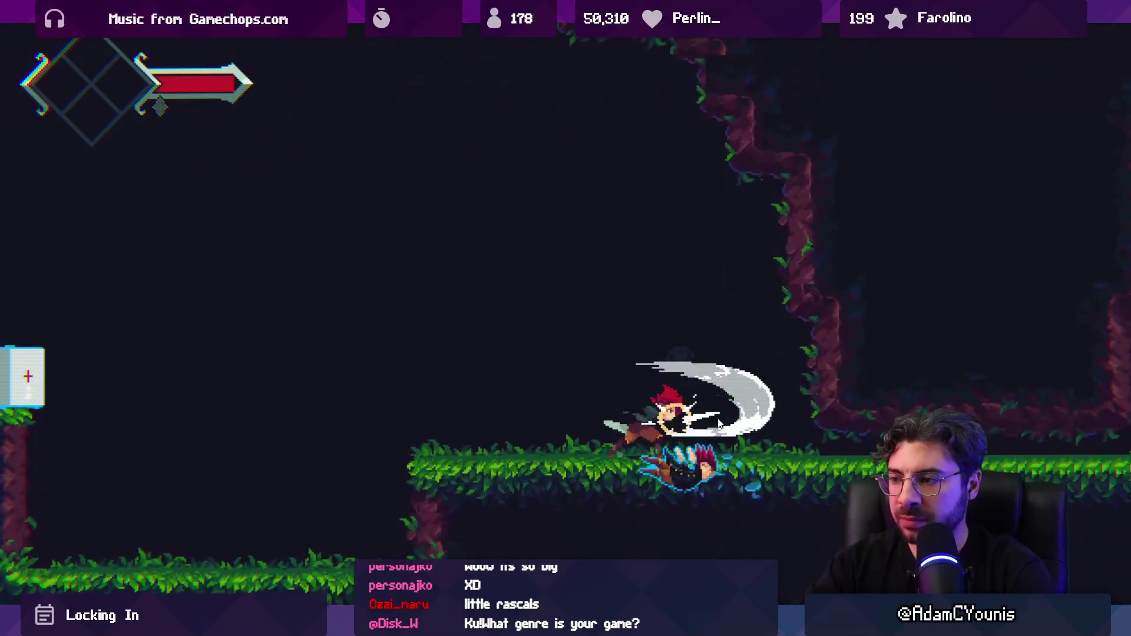
Dash, cling to the wall, wall-jump and hop across the platforms
key("Left")
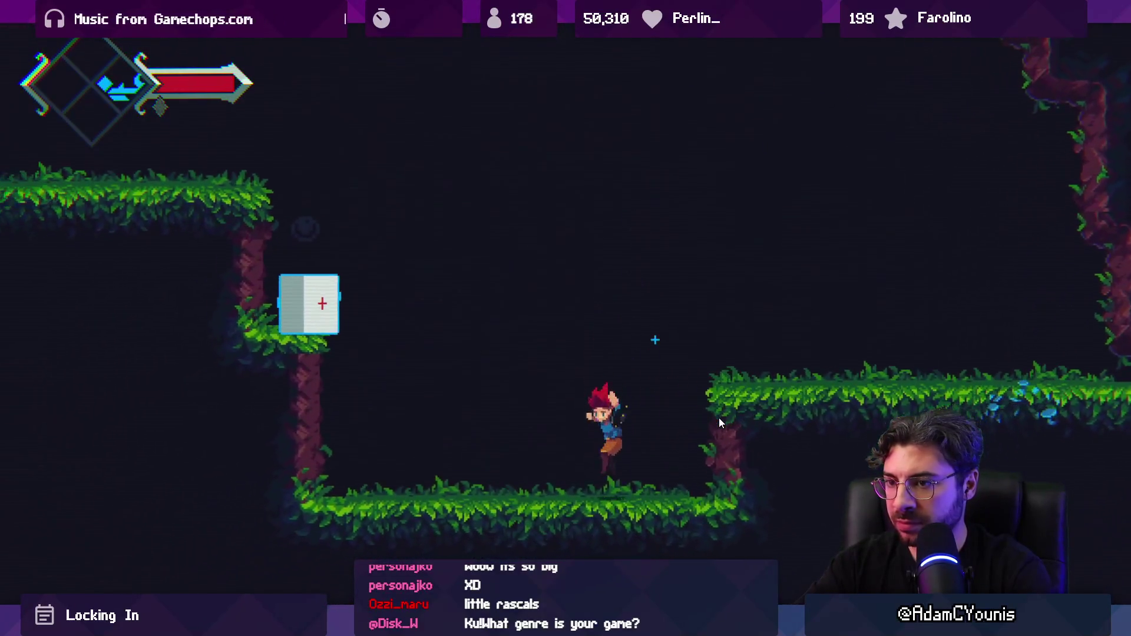
key("Left")
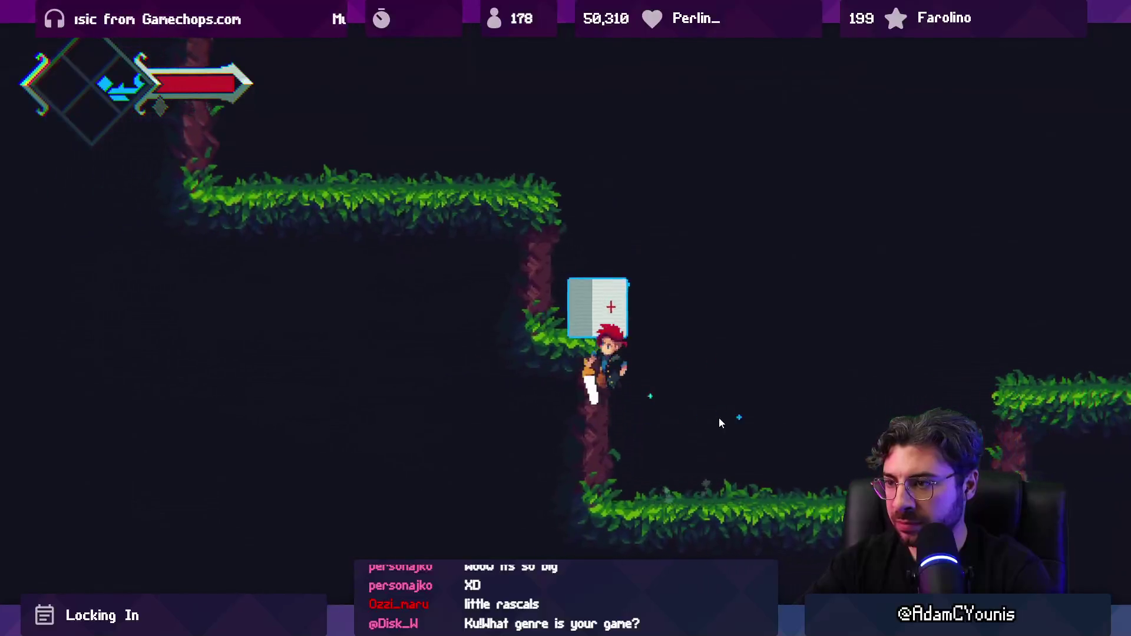
key("x")
key("Right")
key("x")
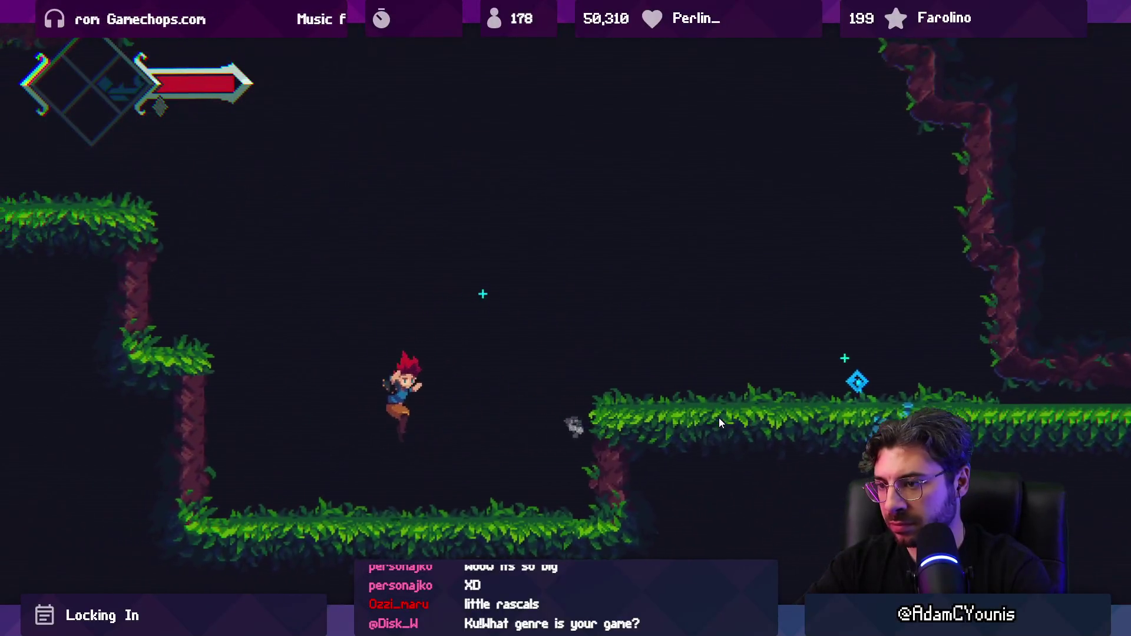
key("Right")
key("space")
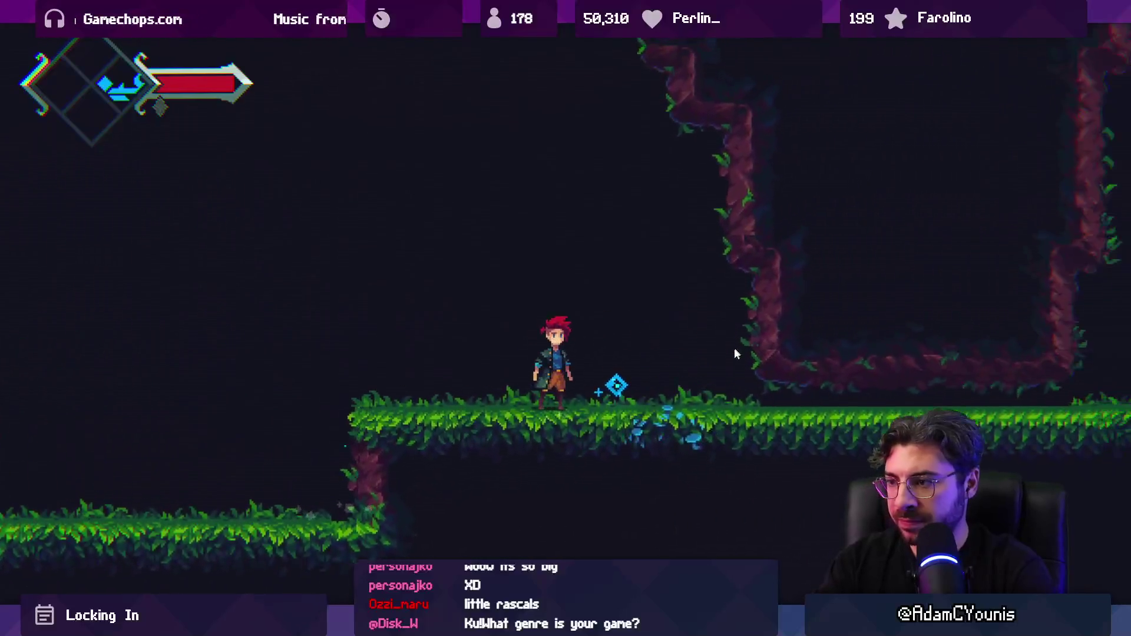
key("Left")
key("space")
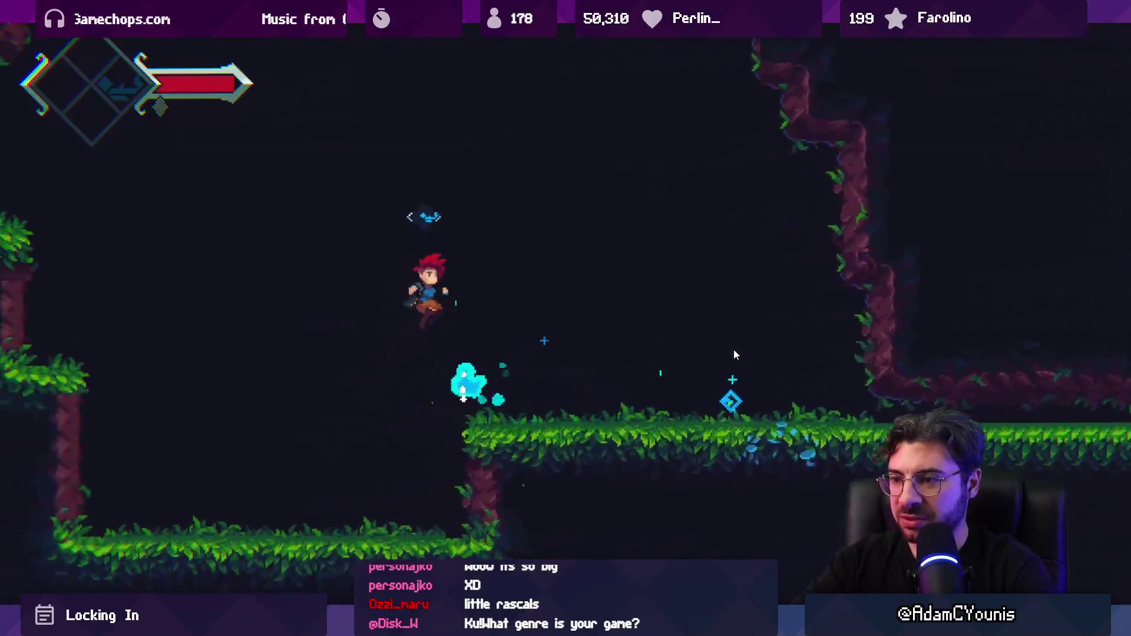
key("Left")
key("space")
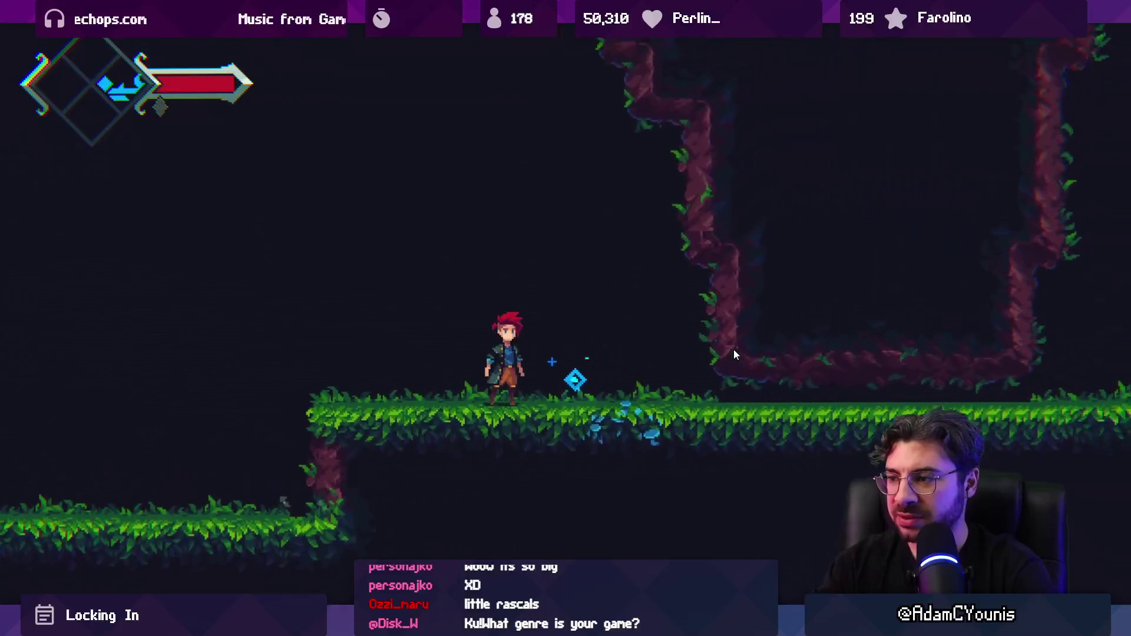
key("x")
key("space")
key("Right")
key("x")
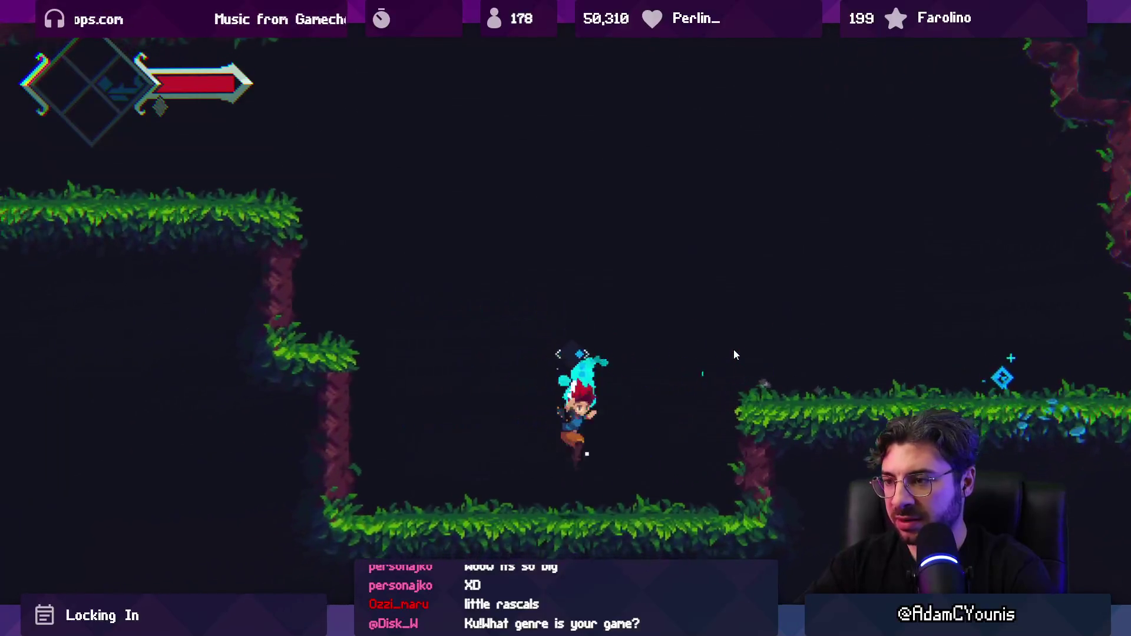
Slide back and forth repeatedly with the Slide ability, then stop play mode
key("space")
key("x")
key("Left")
key("x")
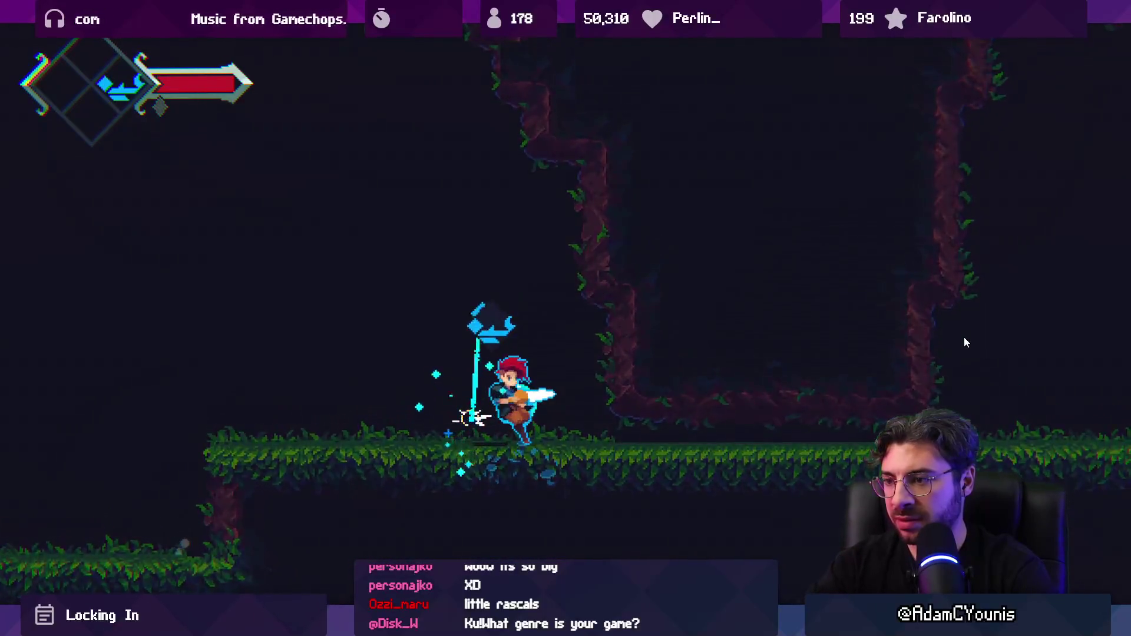
key("space")
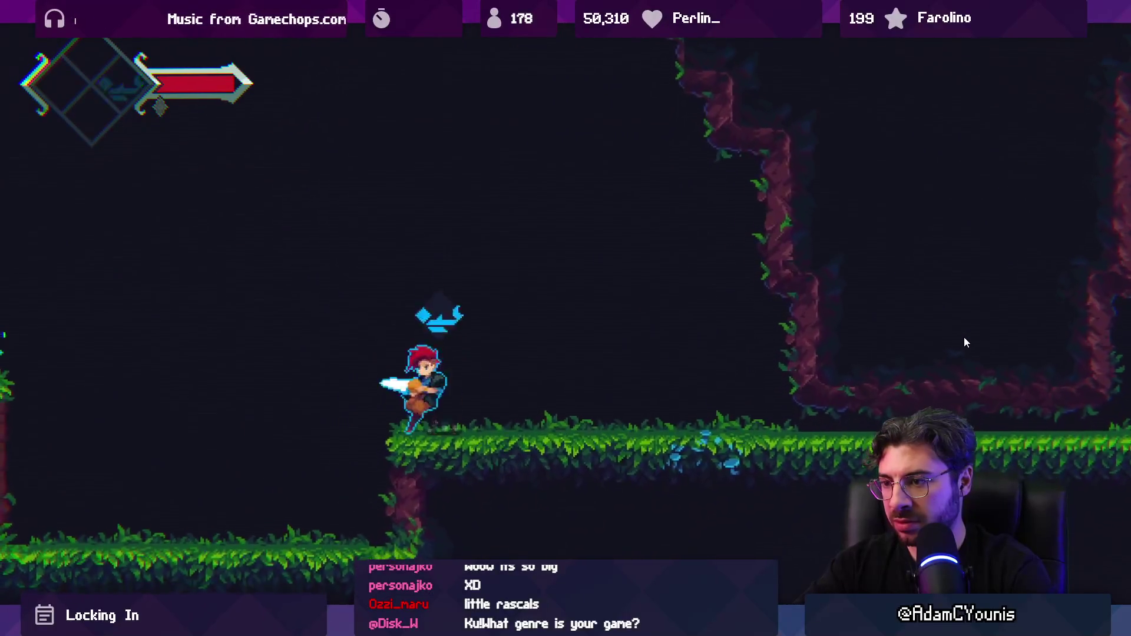
key("x")
key("space")
key("Left")
key("x")
key("Right")
key("x")
key("Left")
key("x")
key("Right")
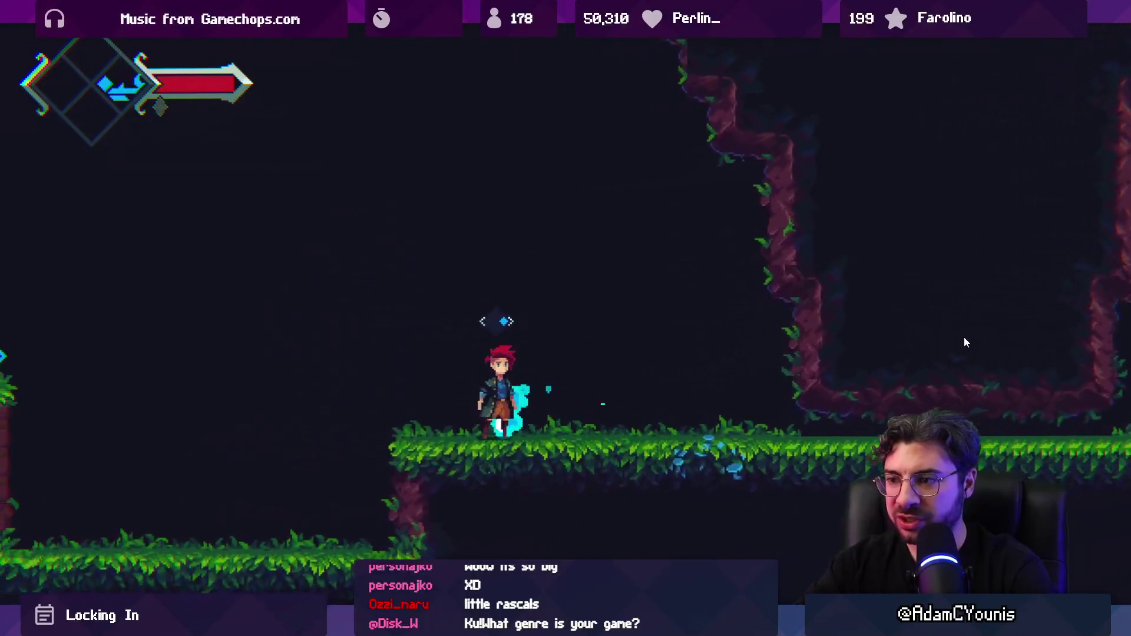
key("x")
key("Left")
key("x")
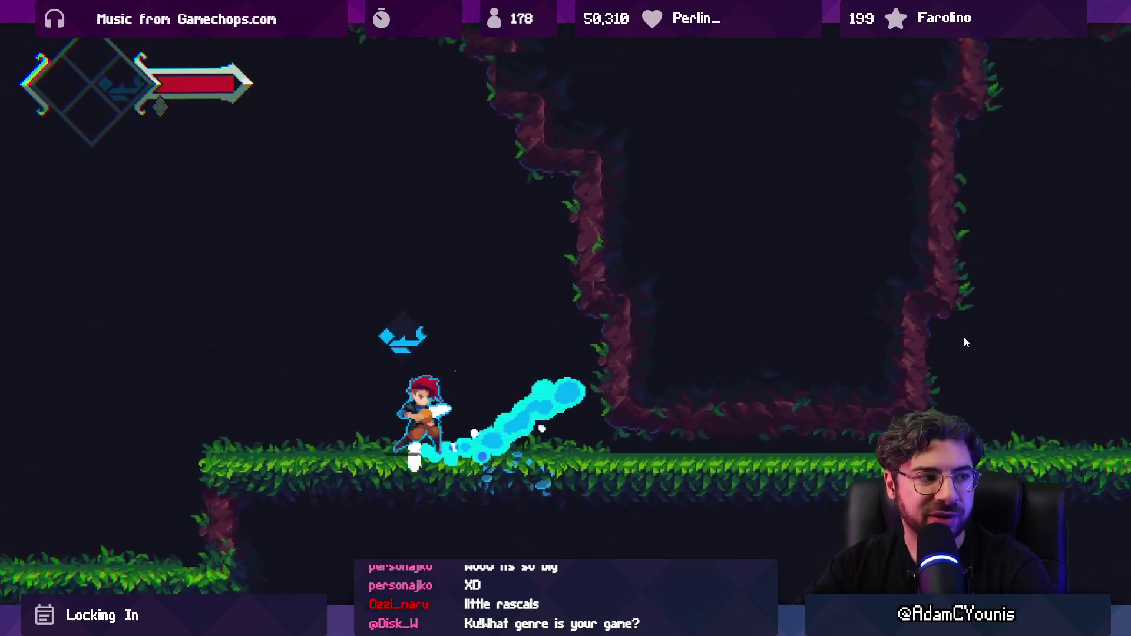
key("Right")
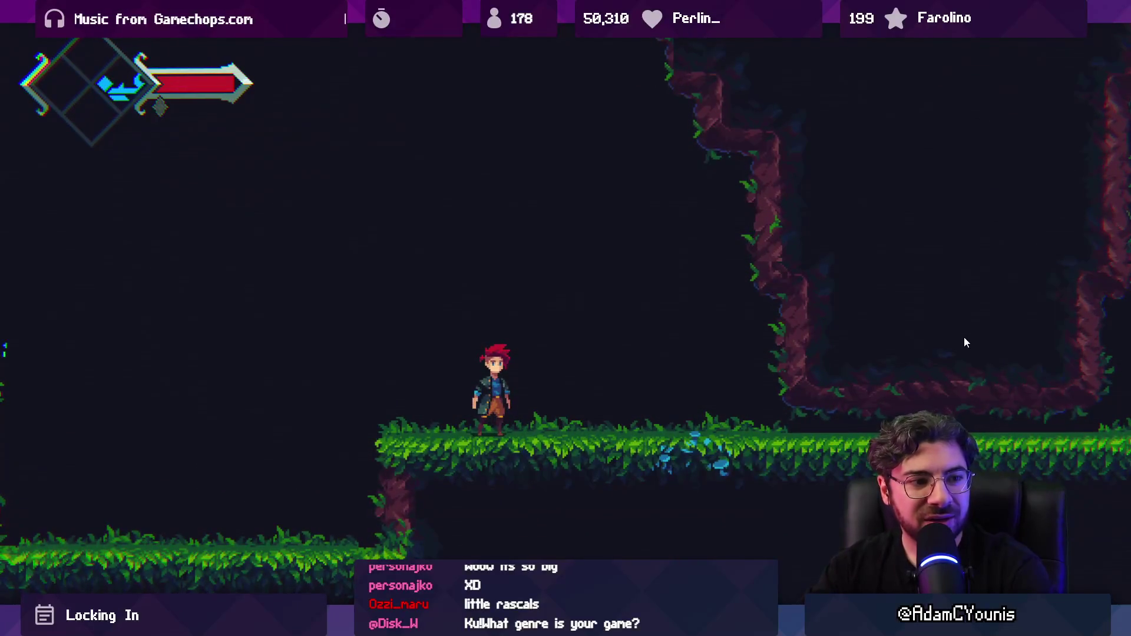
key("shift+space")
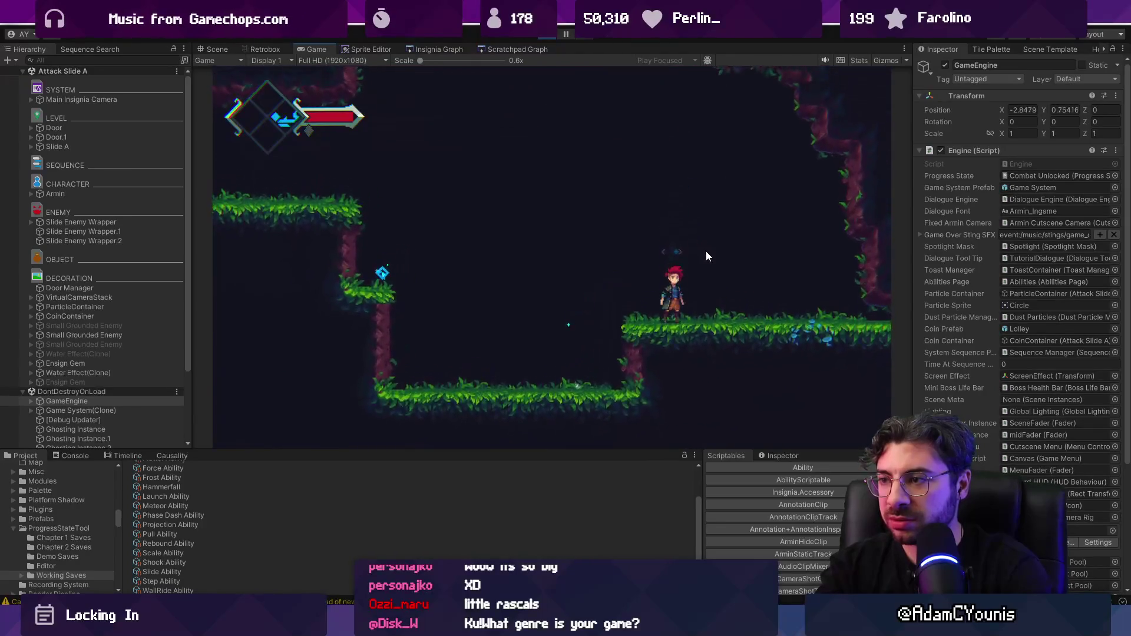
left_click(551, 37)
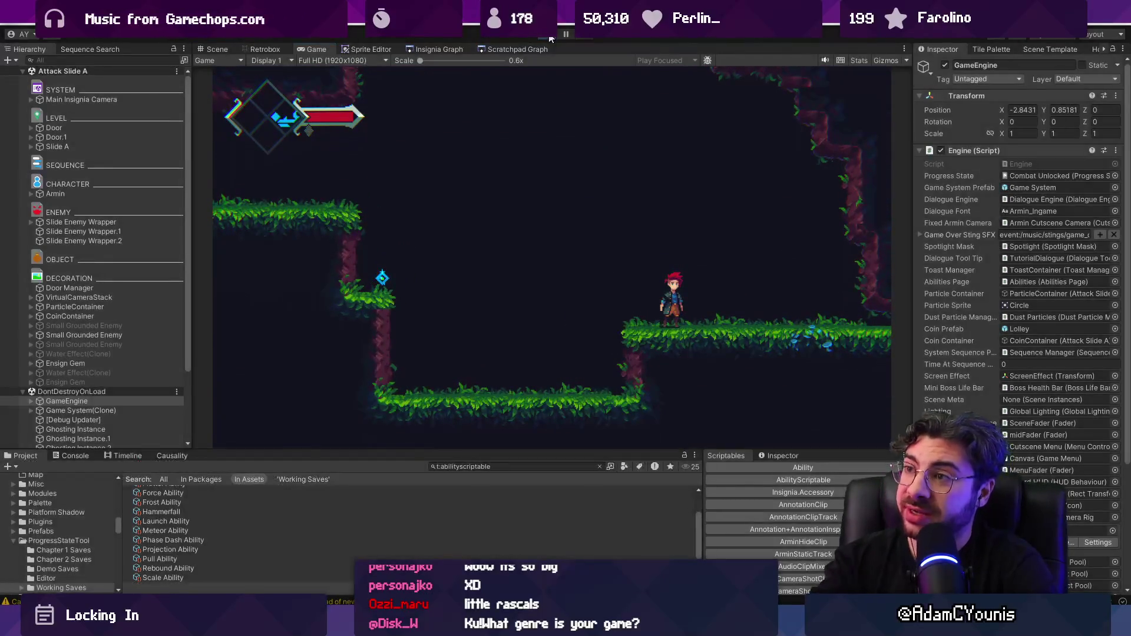